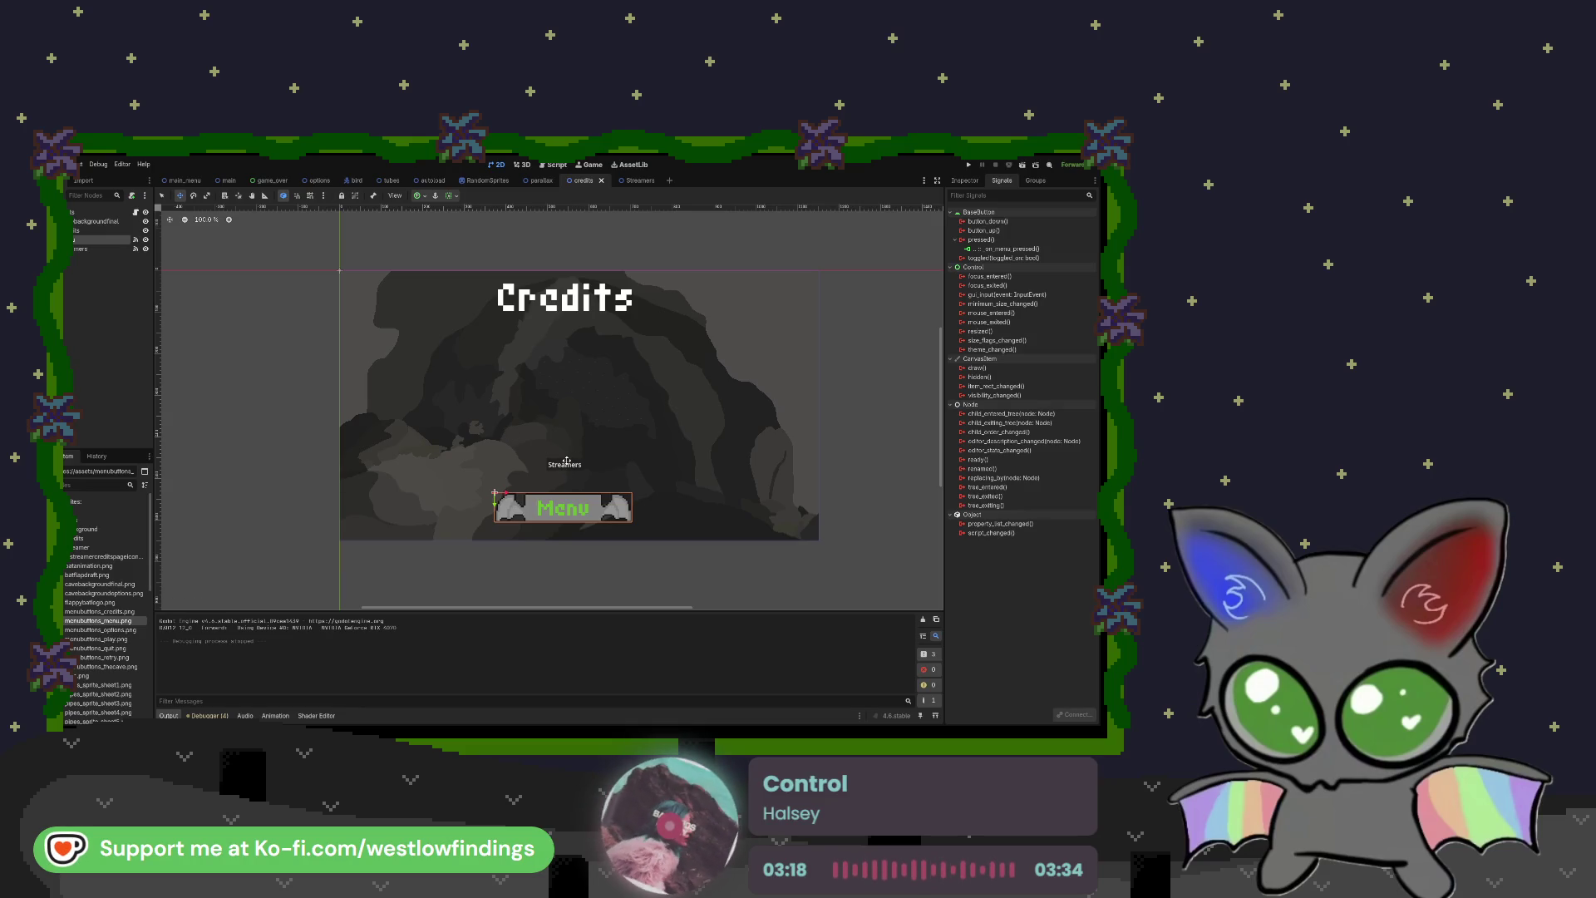
Step: Delete the Streamers node, leaving only the Credits title and Menu button
click(98, 248)
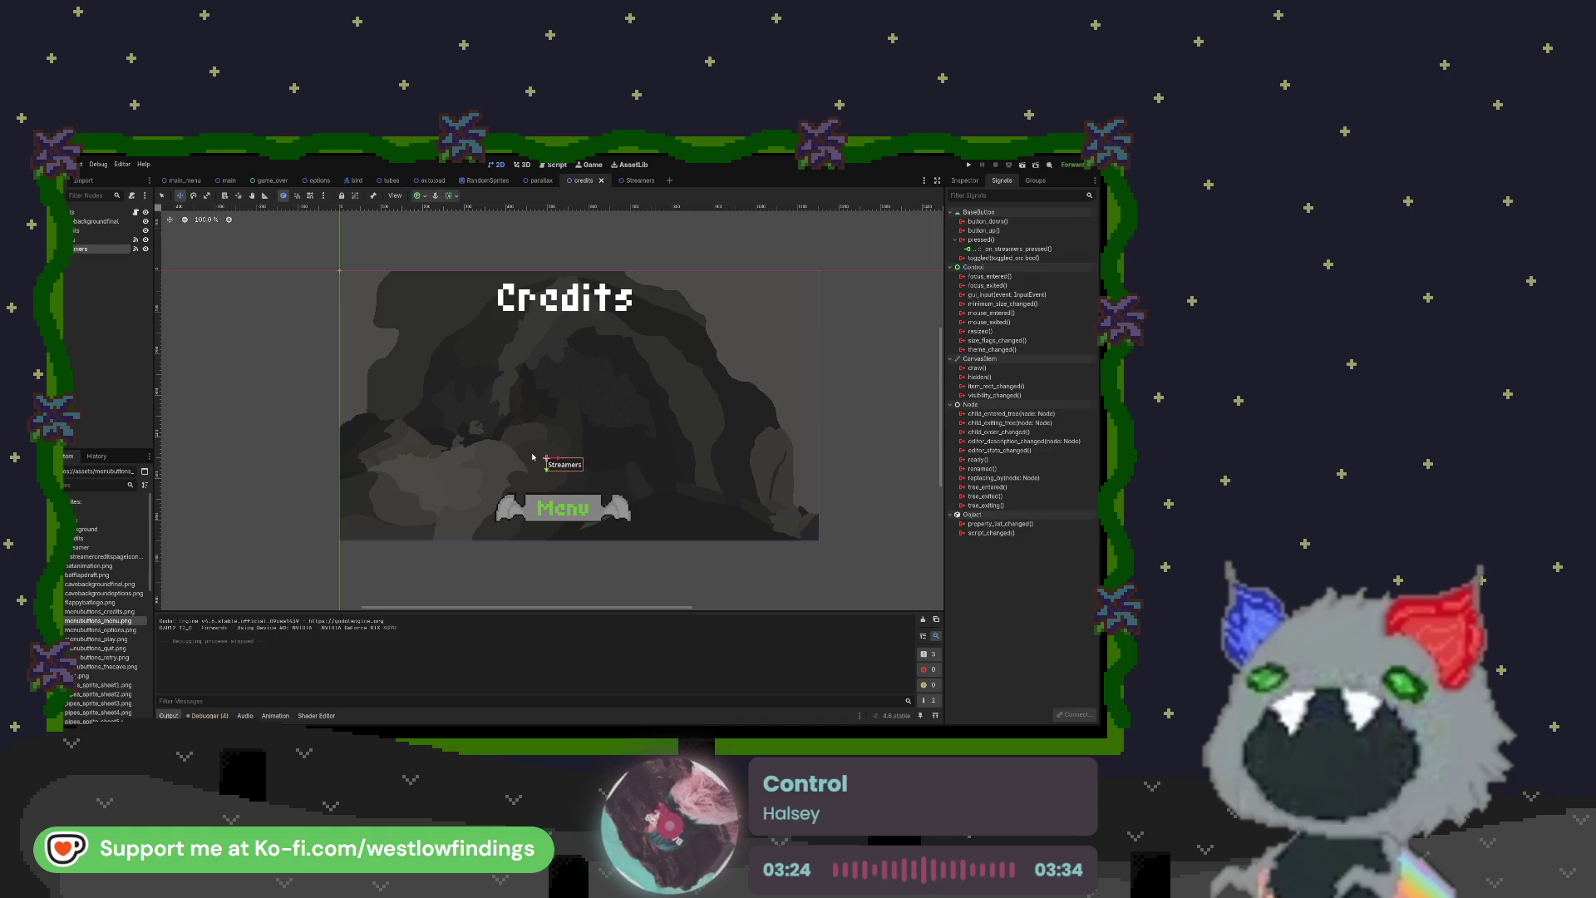
key(Delete)
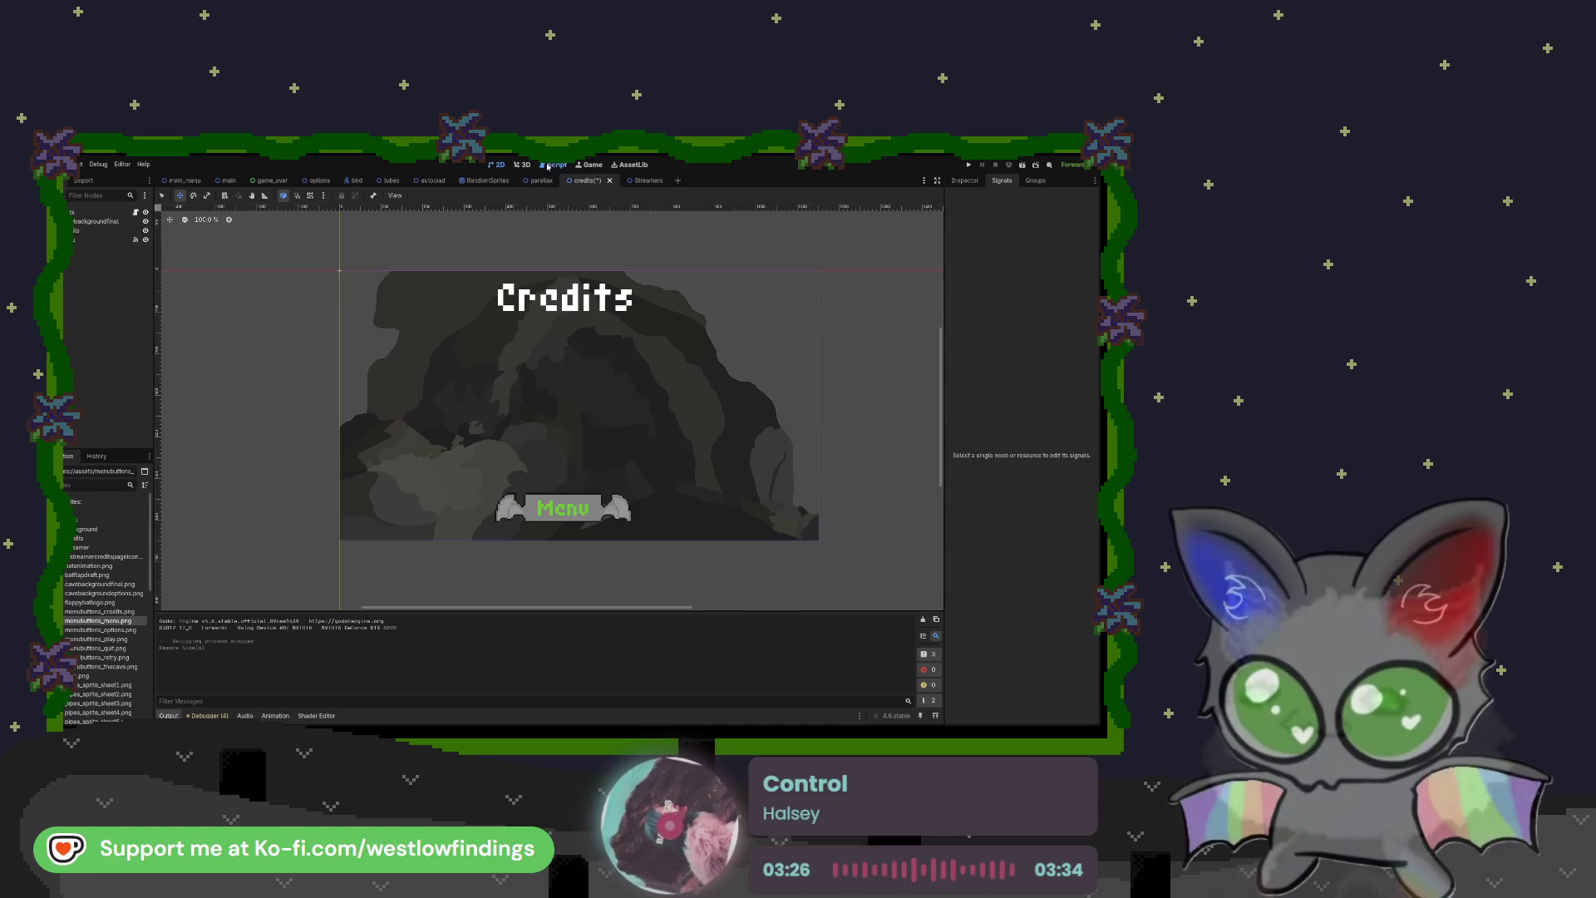
click(552, 164)
Step: Remove the _on_streamers_pressed function from credits.gd, keeping only _on_menu_pressed
click(203, 253)
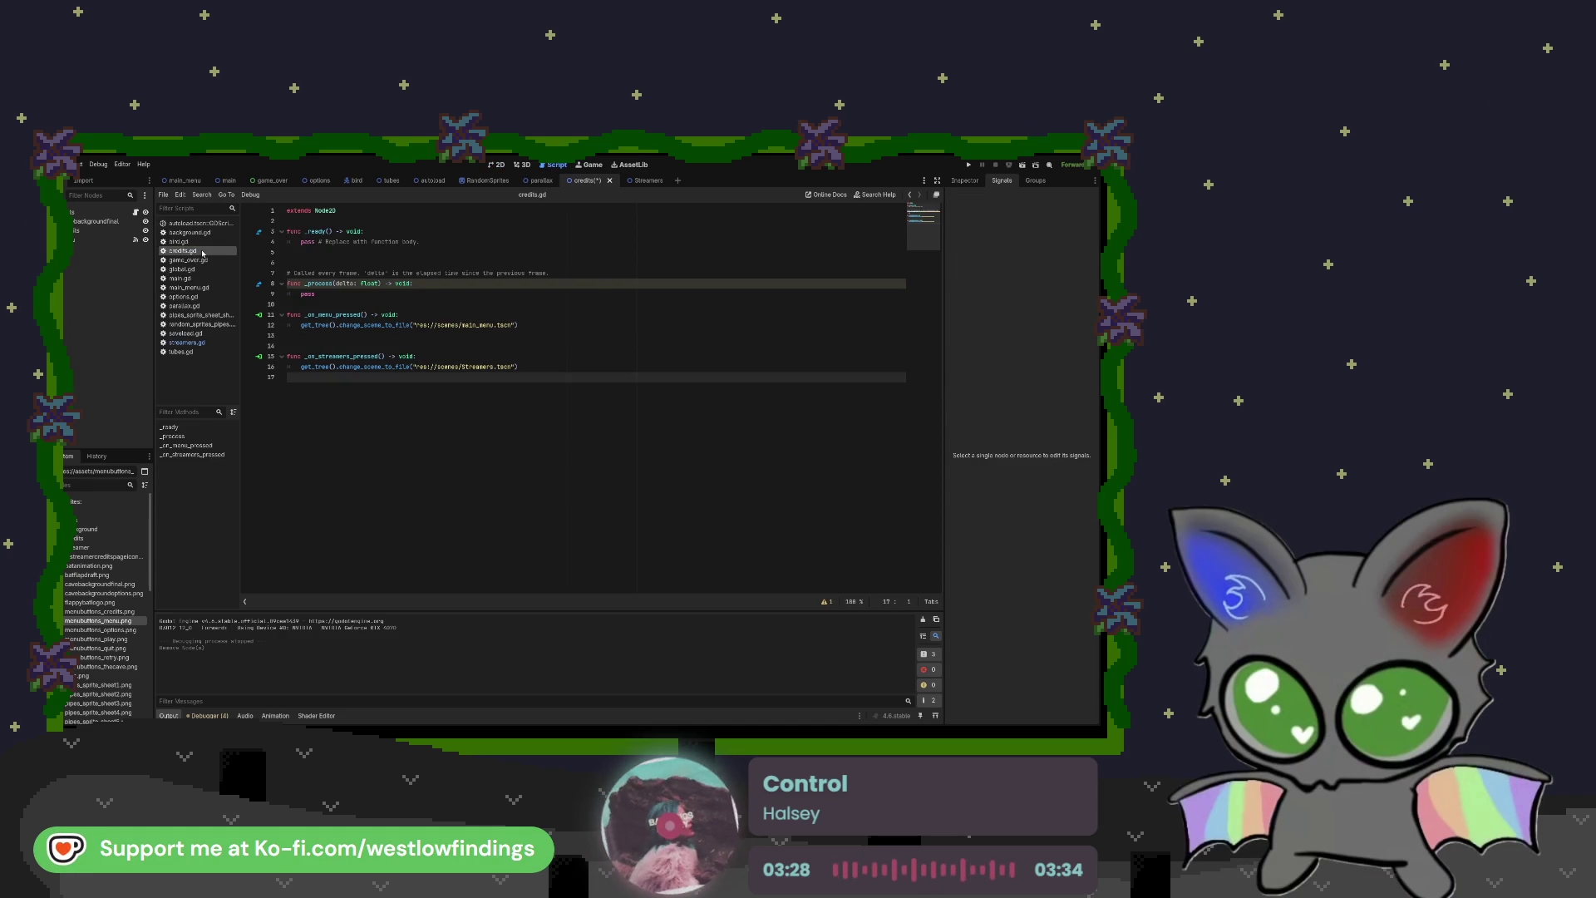
drag(524, 367, 298, 361)
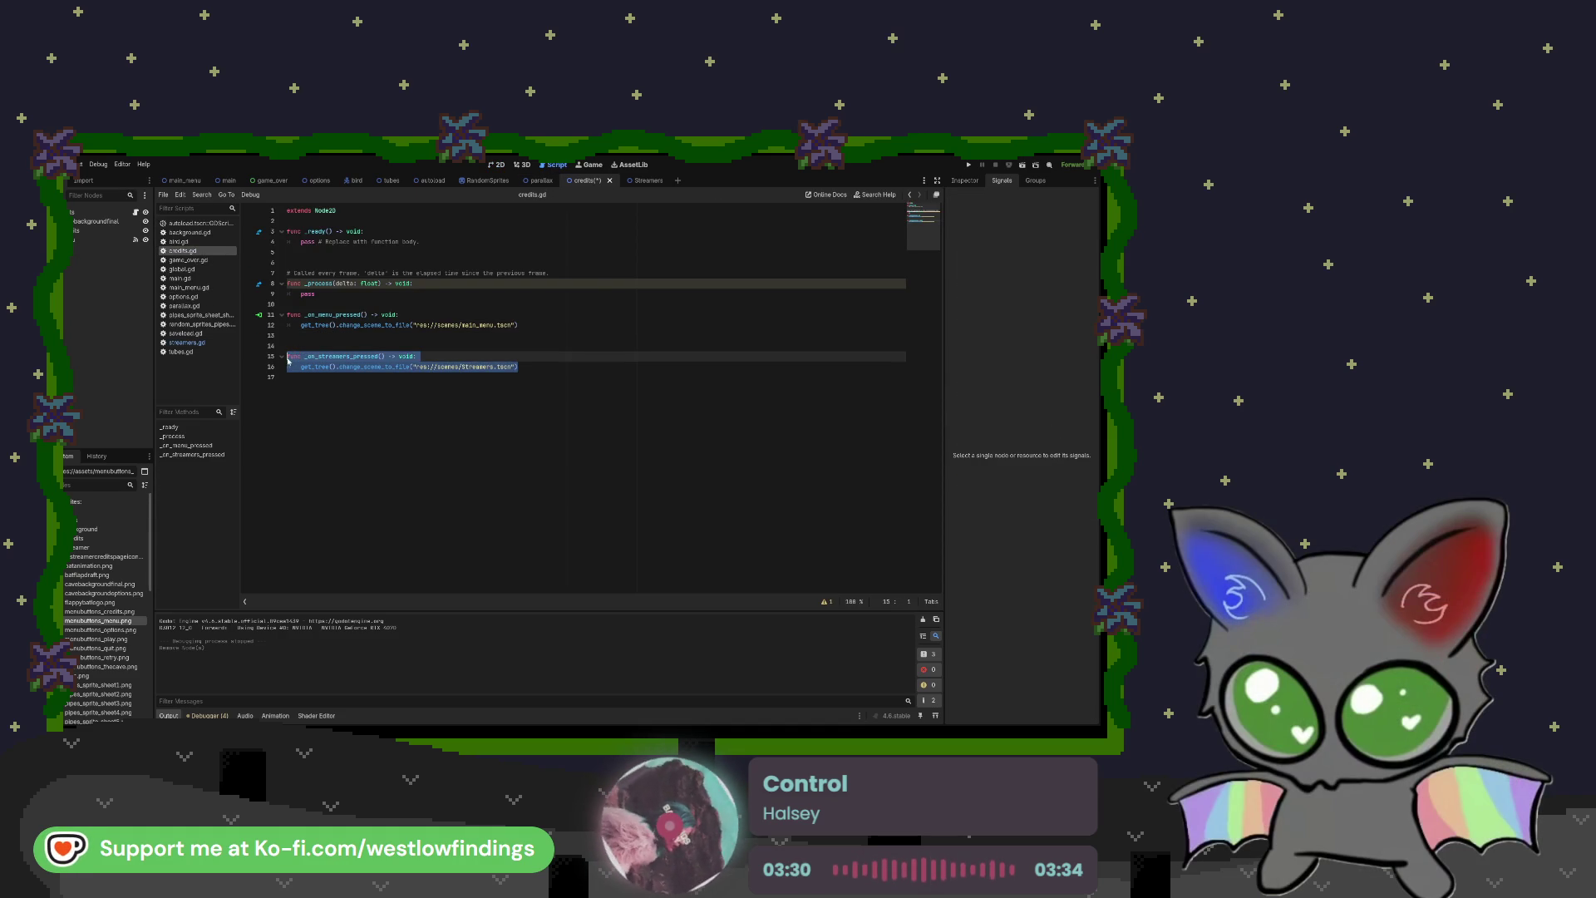
key(BackSpace)
key(BackSpace)
key(BackSpace)
key(BackSpace)
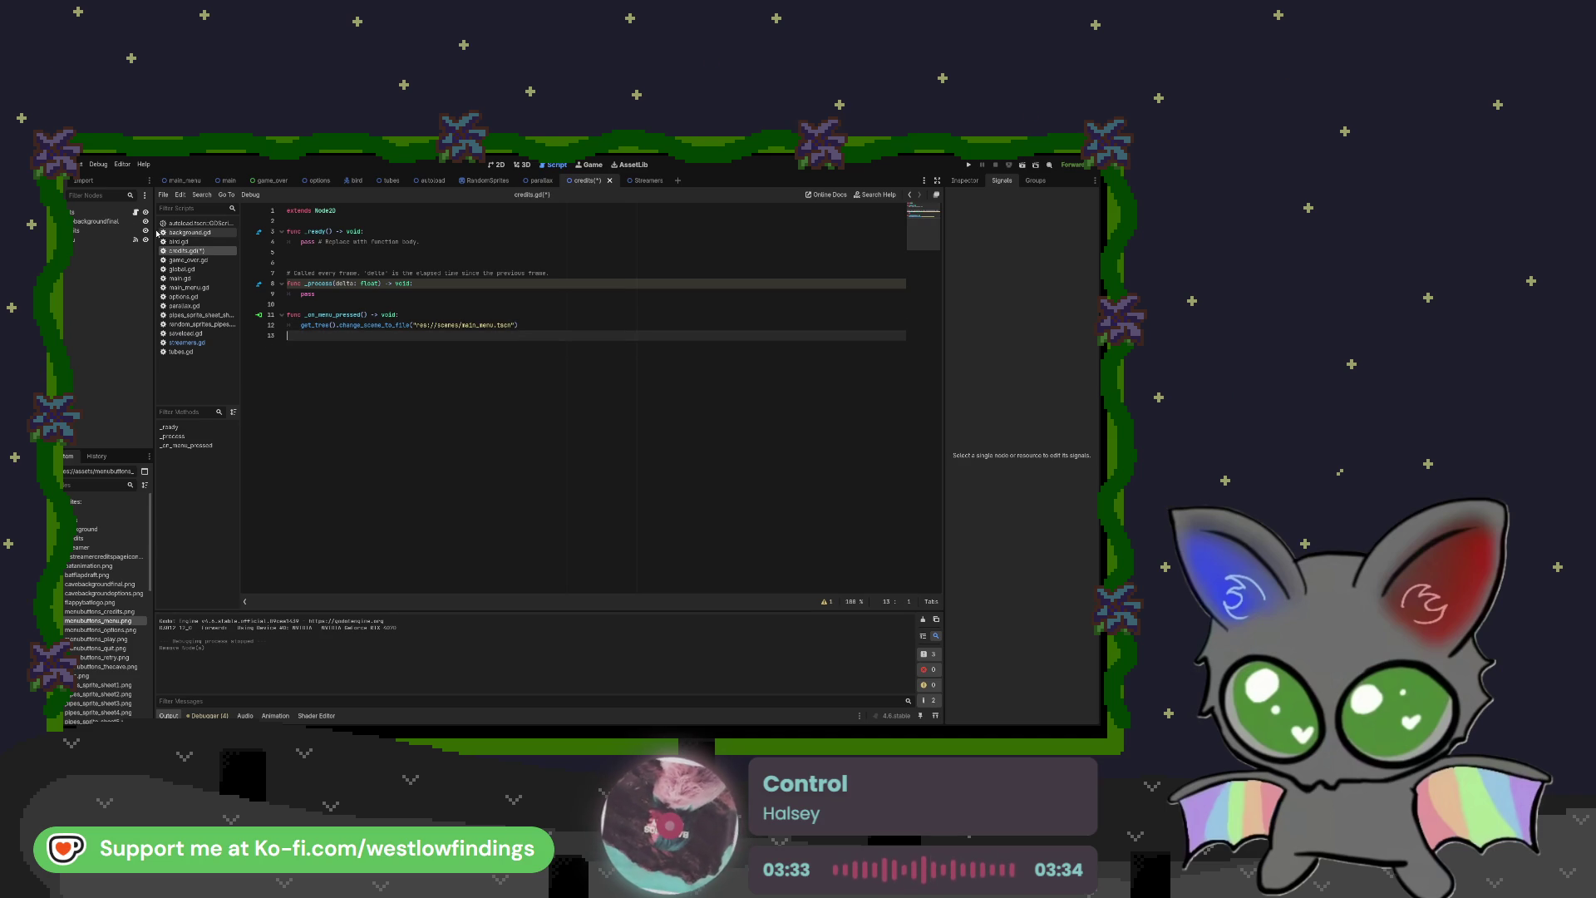
click(92, 212)
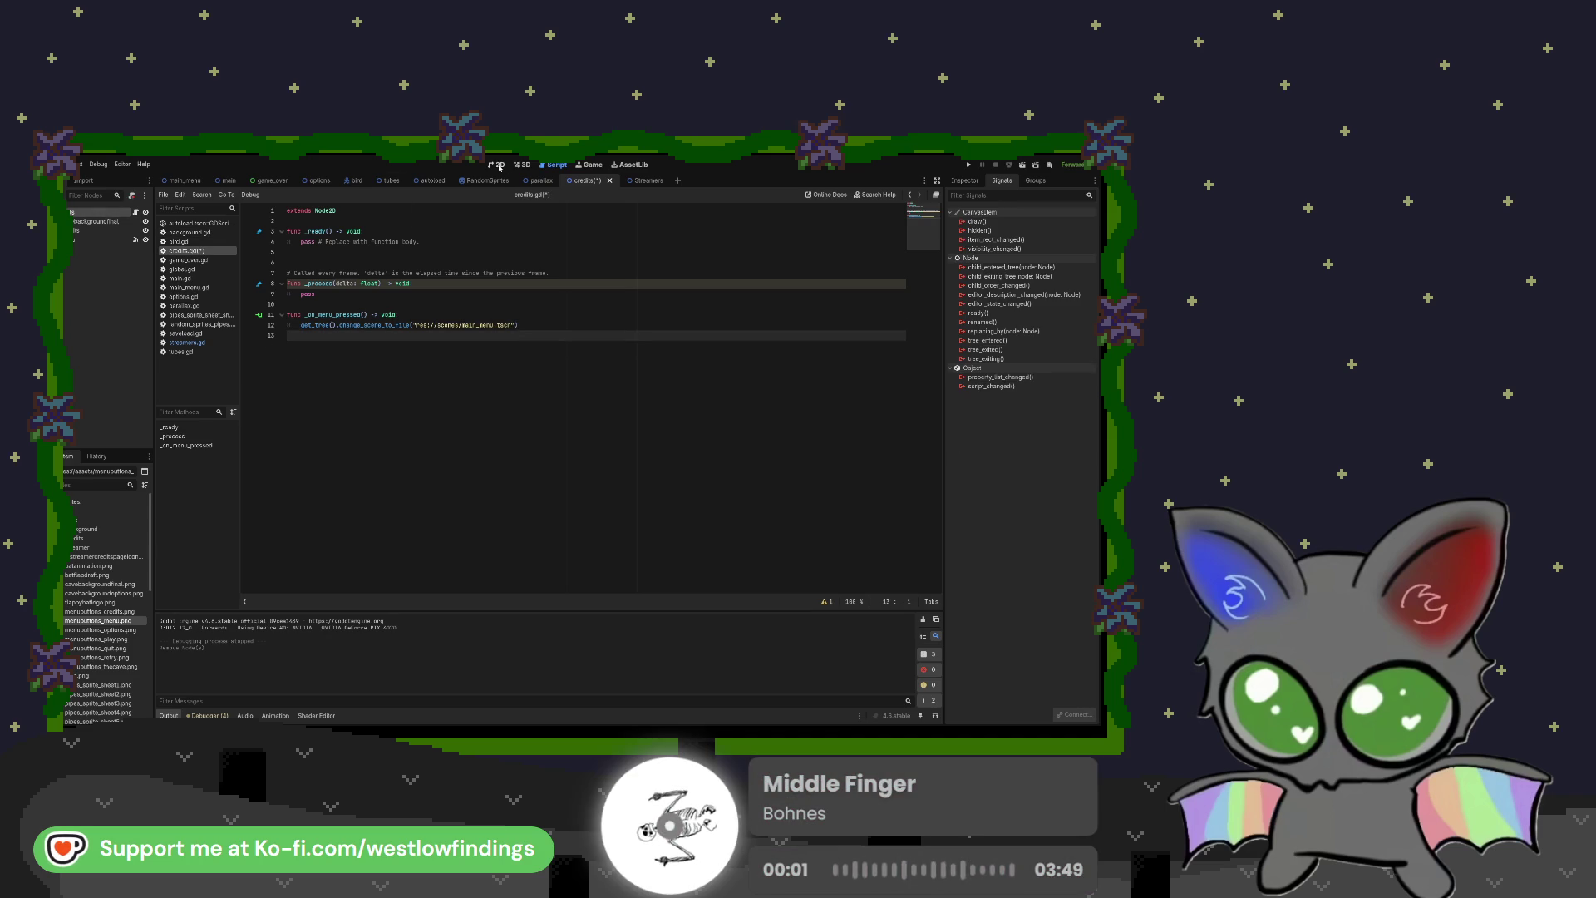
click(499, 165)
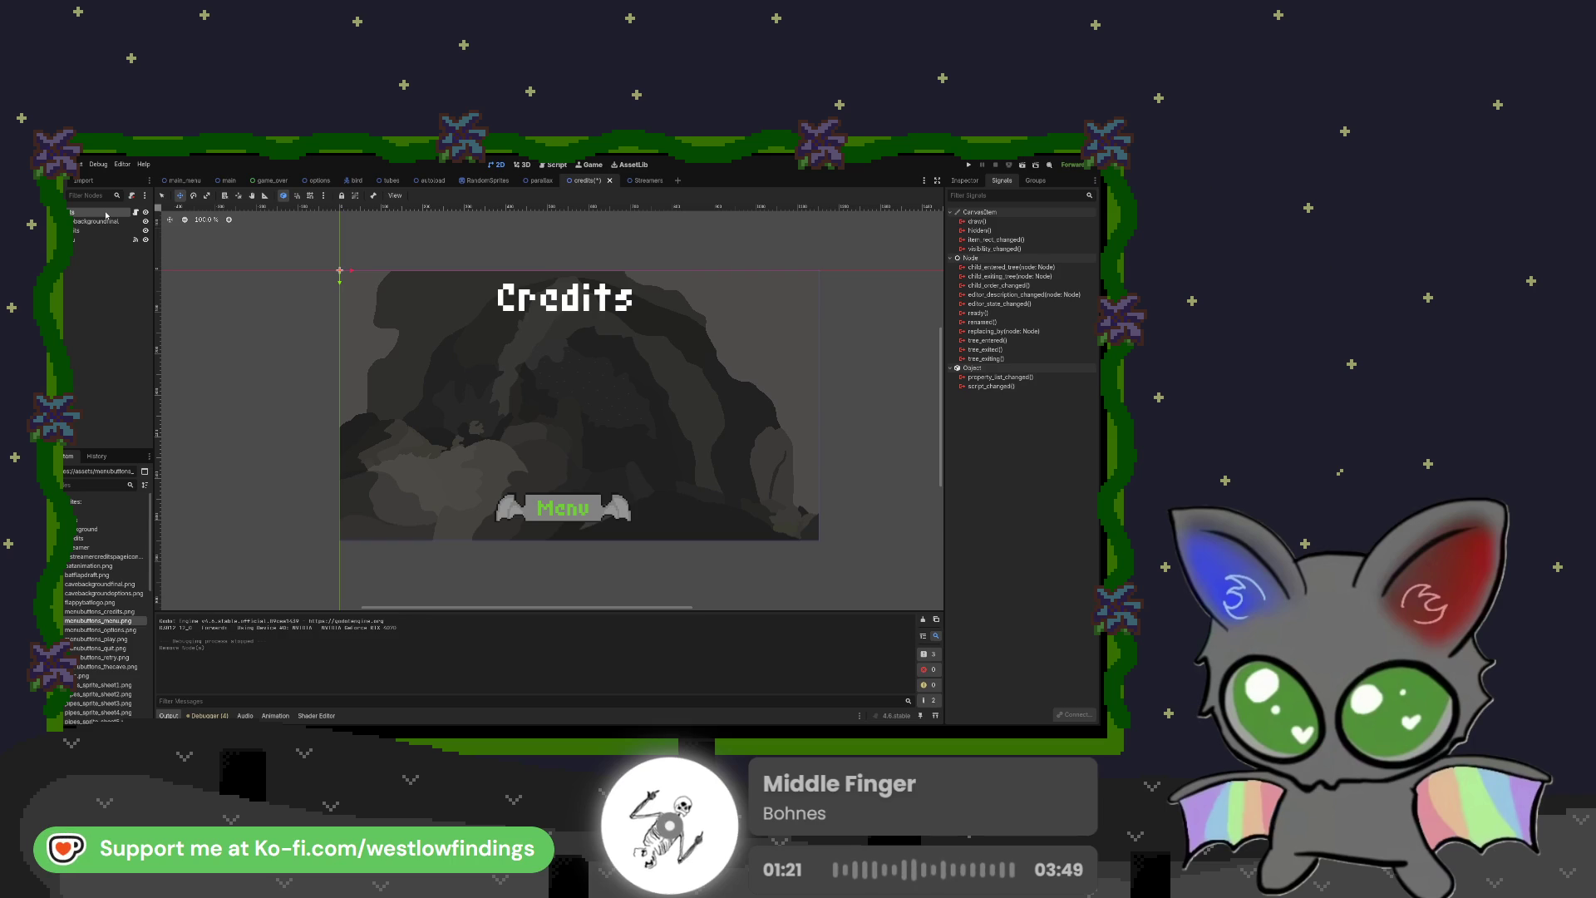
key(Return)
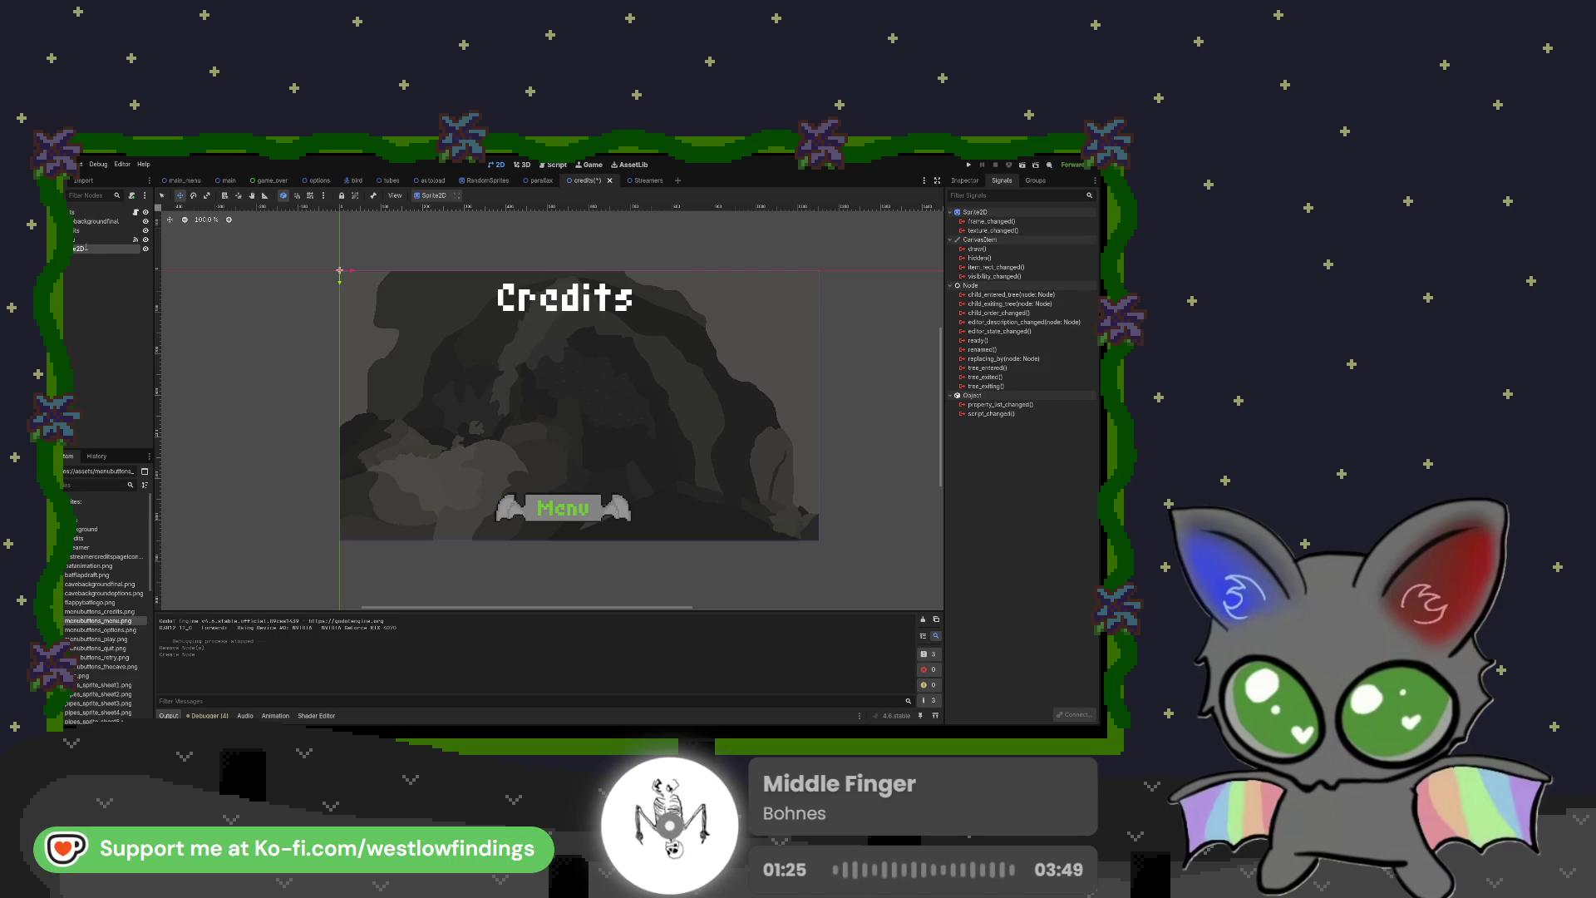
Step: Give the Sprite2D the streamercreditspageicon.png texture, cropped to a 60×60 region
key(Delete)
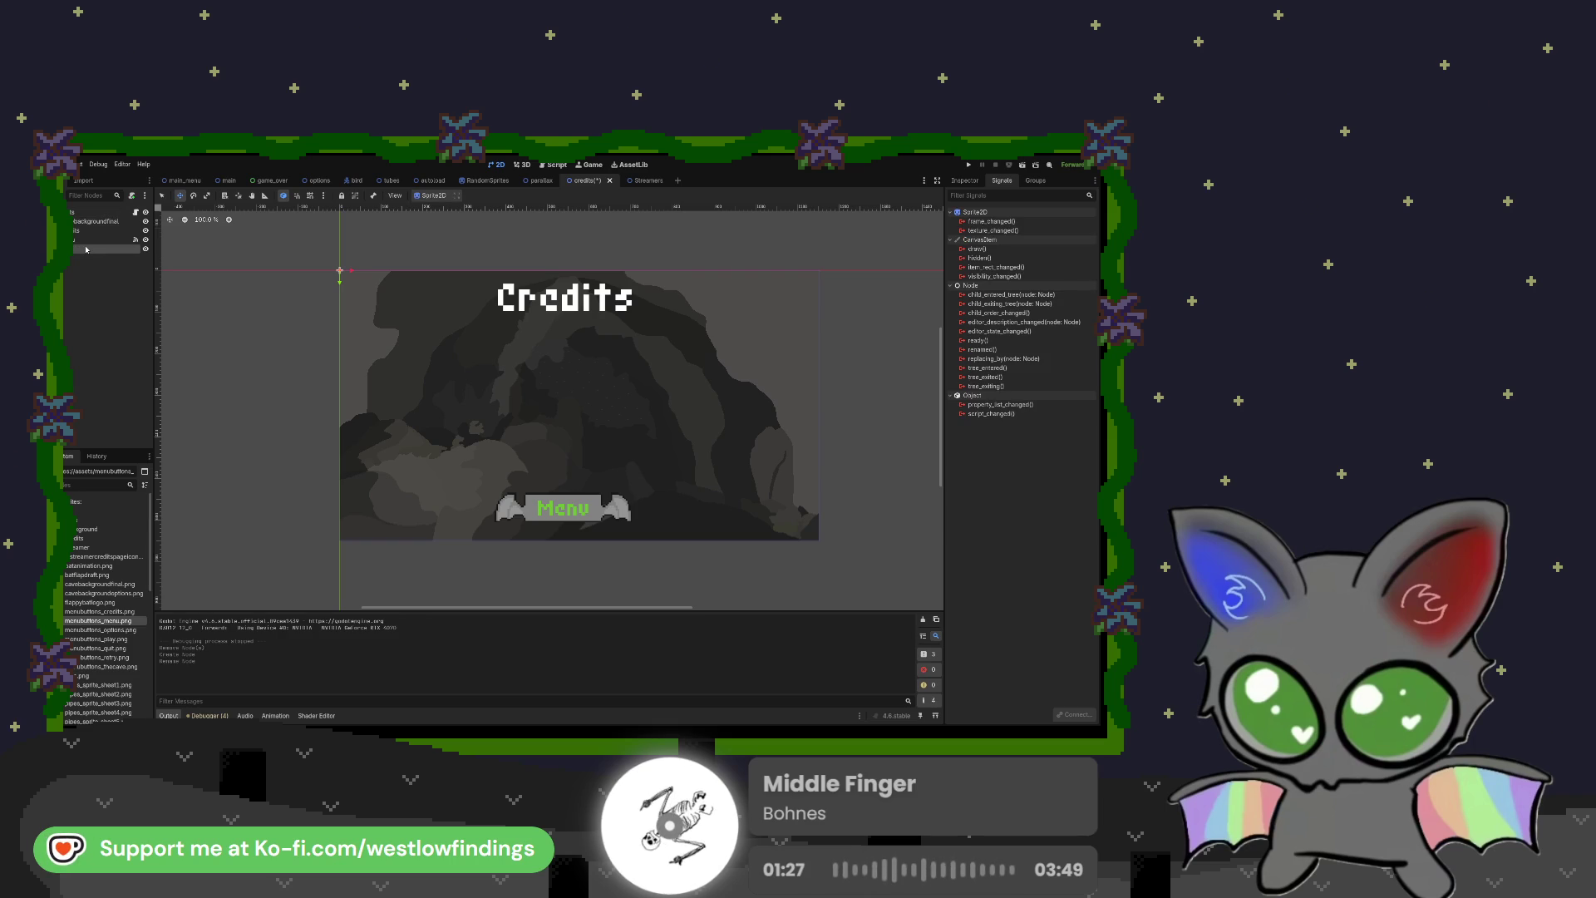
click(966, 180)
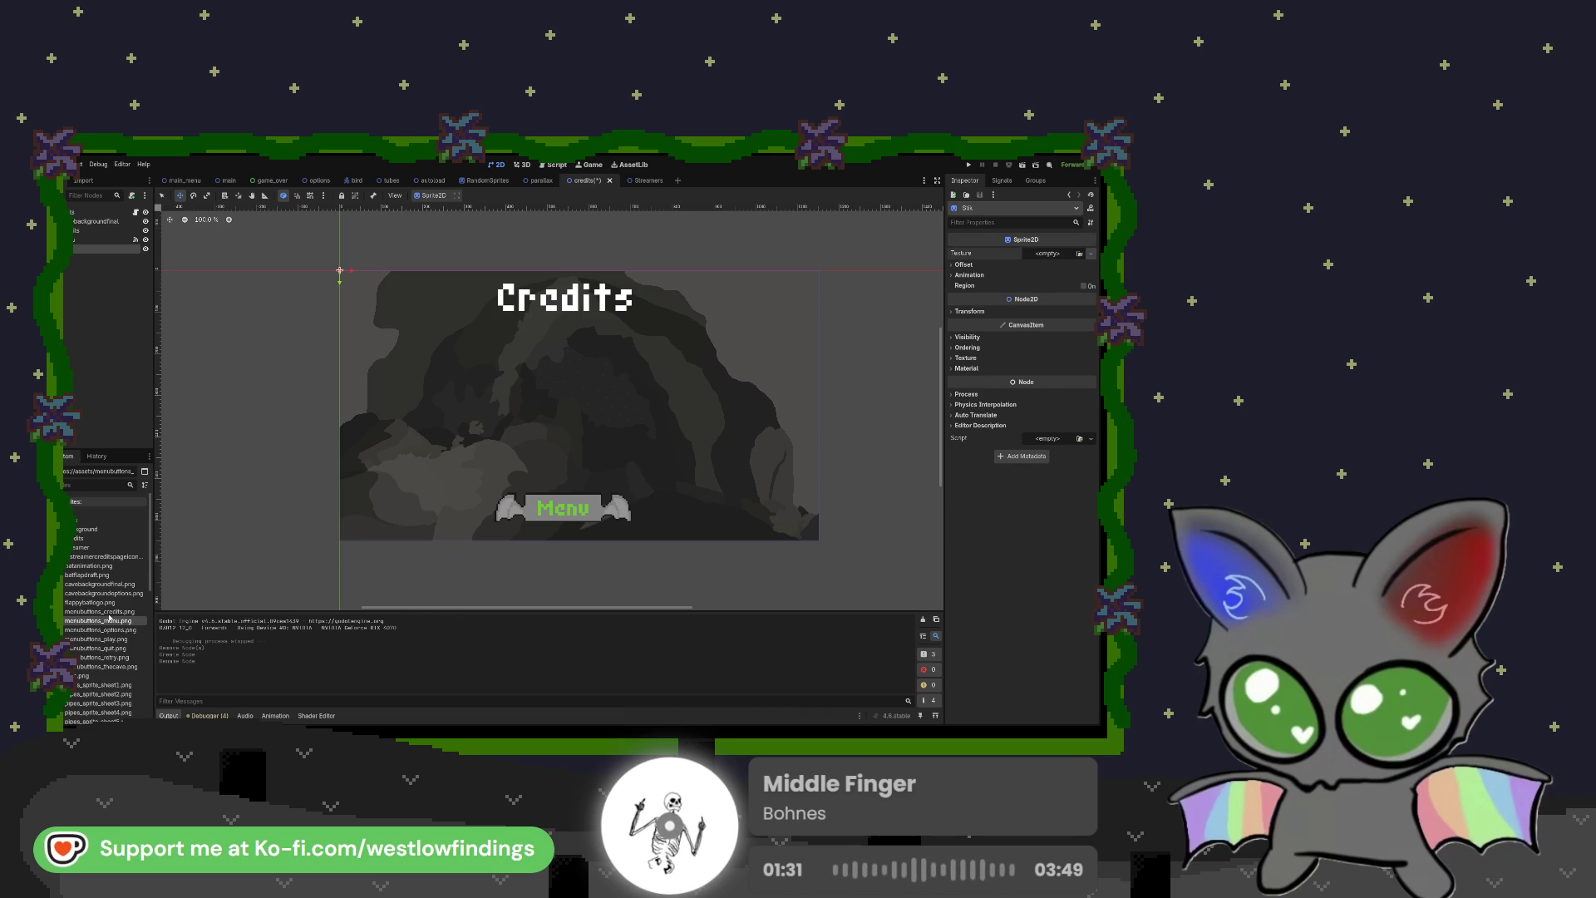
mouse_move(91, 556)
mouse_down()
mouse_move(582, 533)
mouse_move(956, 487)
mouse_move(1061, 254)
mouse_up()
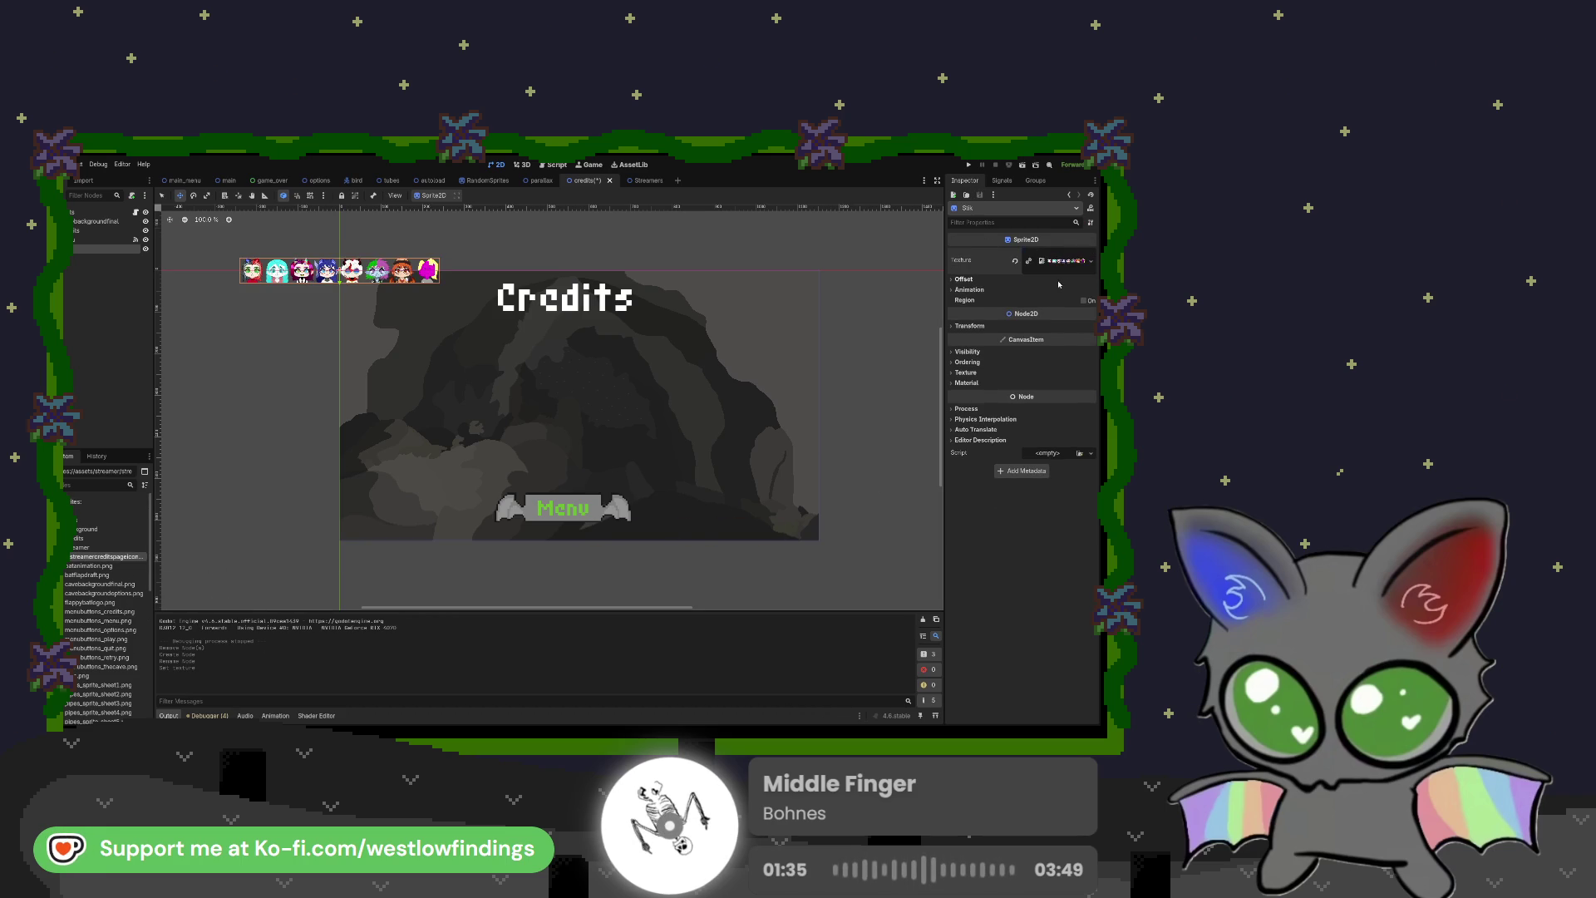
click(1088, 301)
click(970, 336)
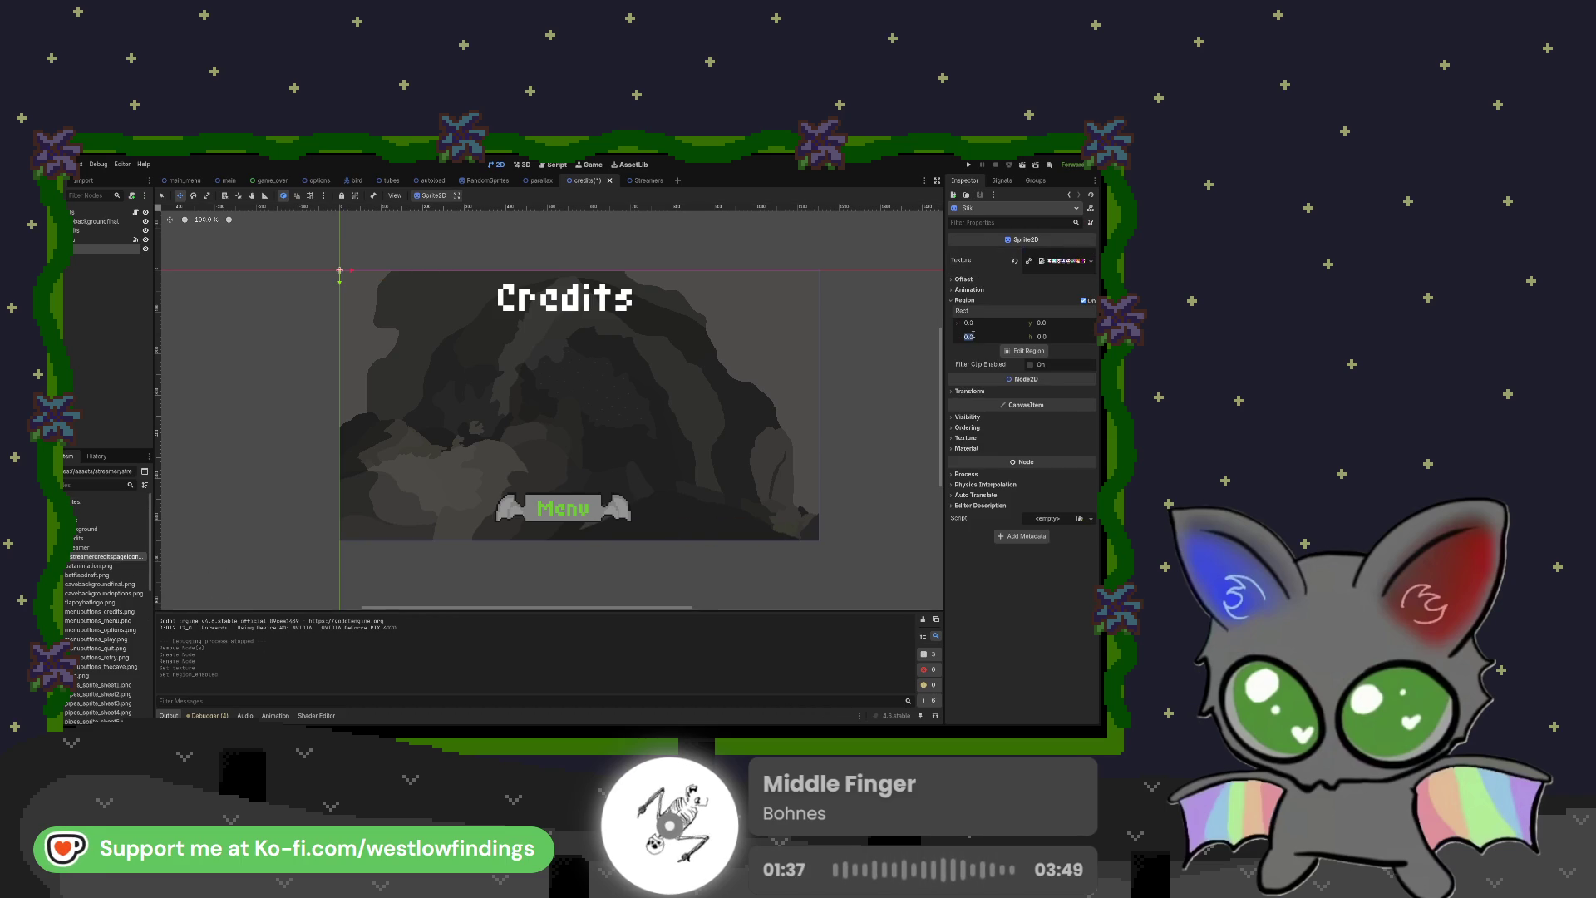
text(65)
key(Tab)
text(8)
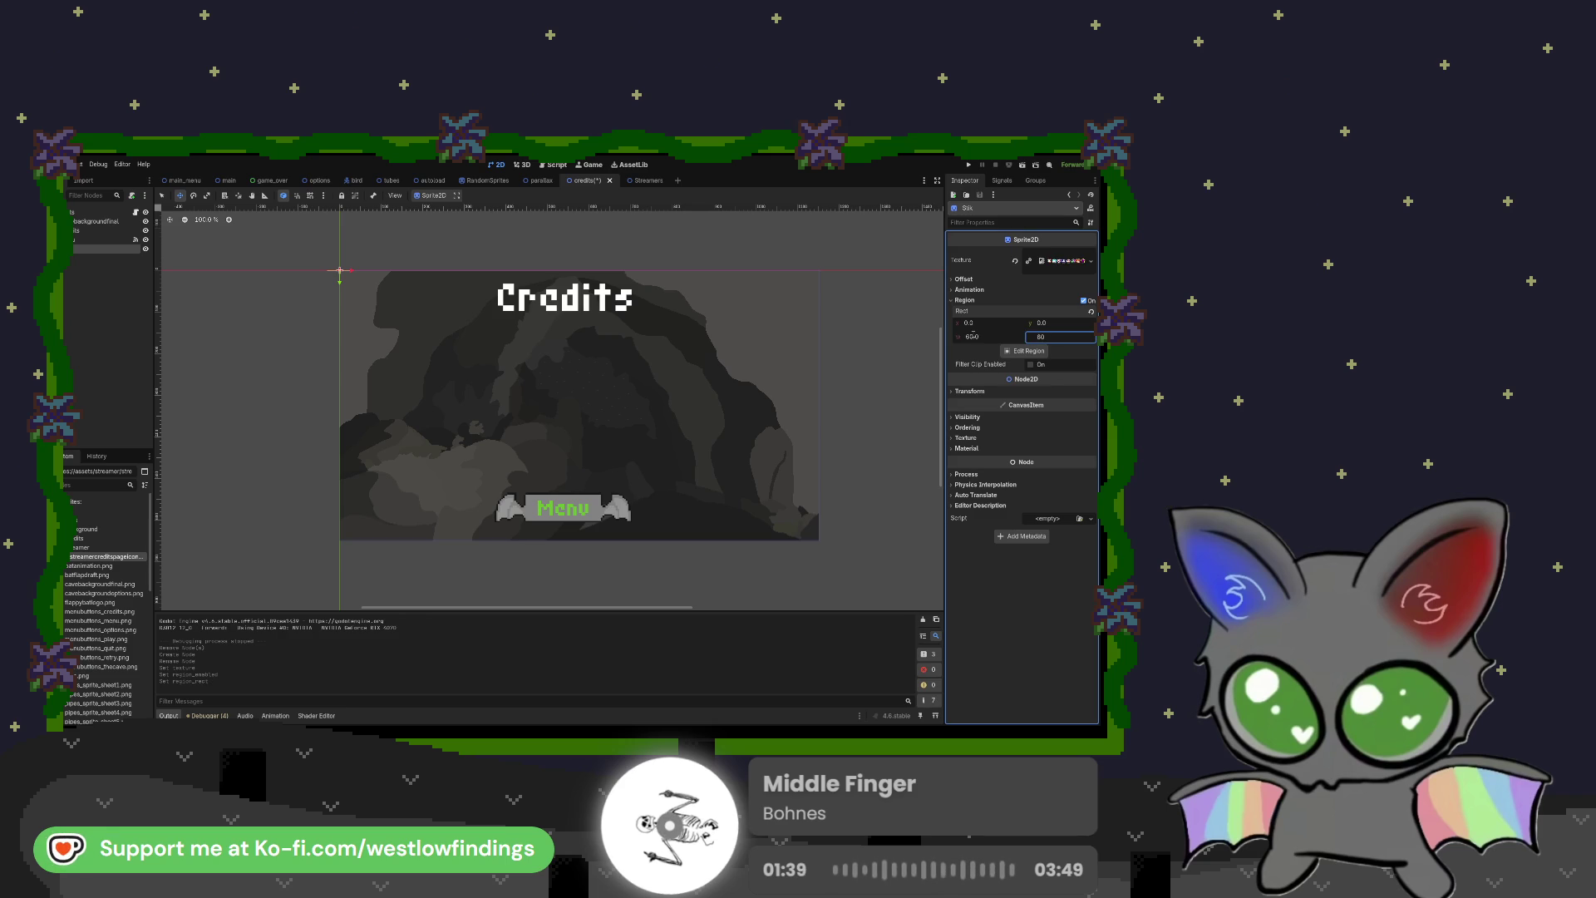
key(Return)
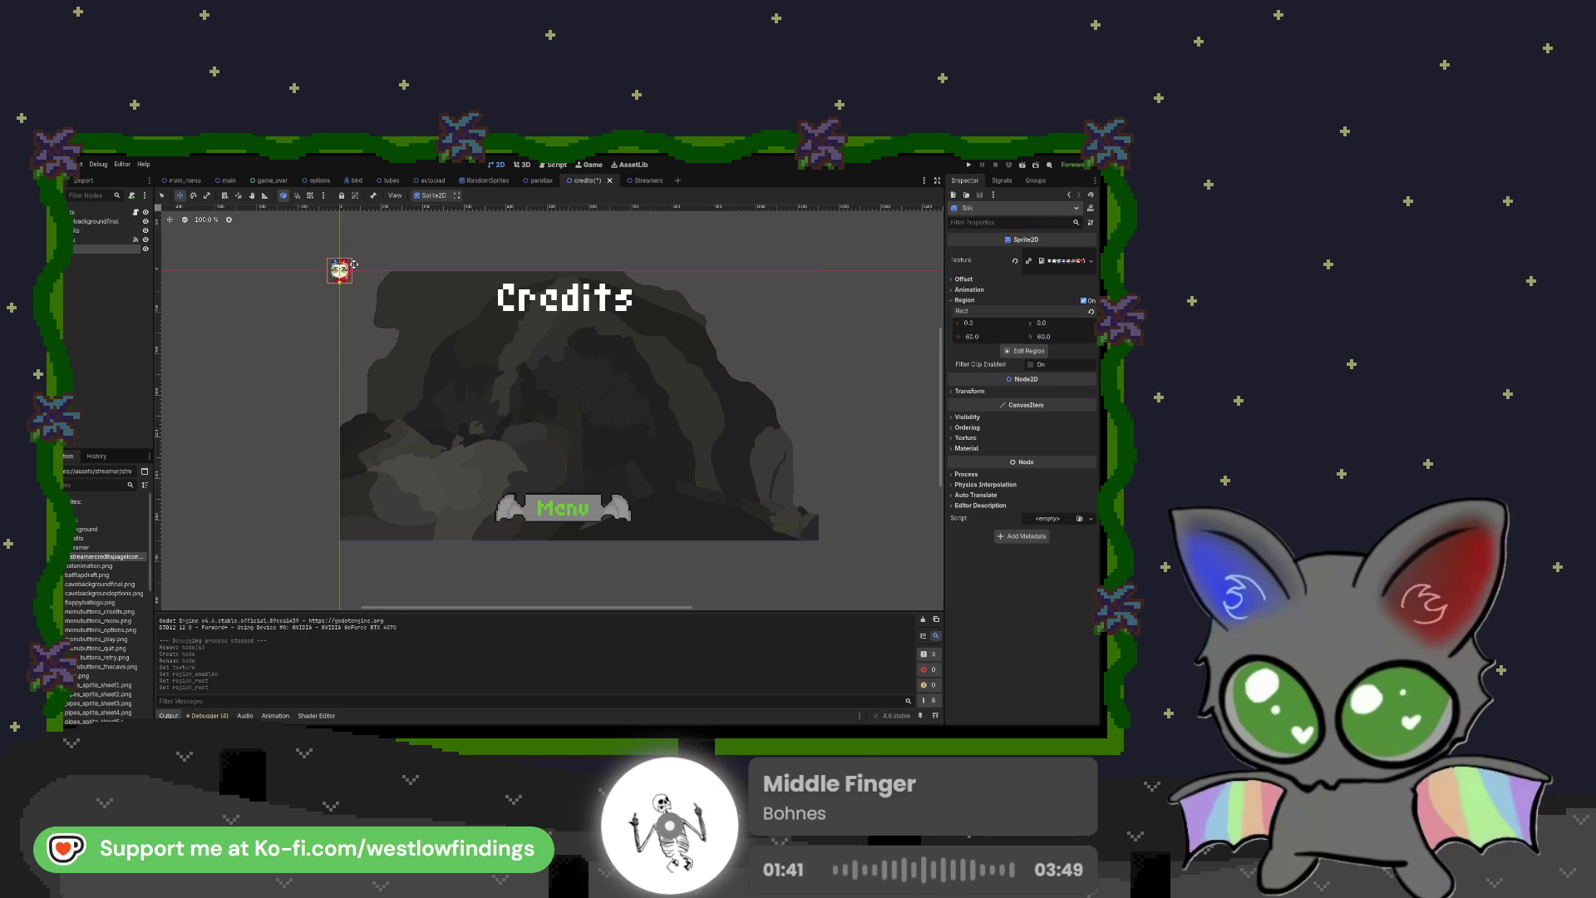
Step: Enlarge the portrait slightly and move it down below the Credits title
click(207, 195)
drag(340, 284, 343, 301)
key(w)
mouse_move(340, 271)
mouse_down()
mouse_move(340, 367)
mouse_move(423, 365)
mouse_move(423, 351)
mouse_up()
click(165, 196)
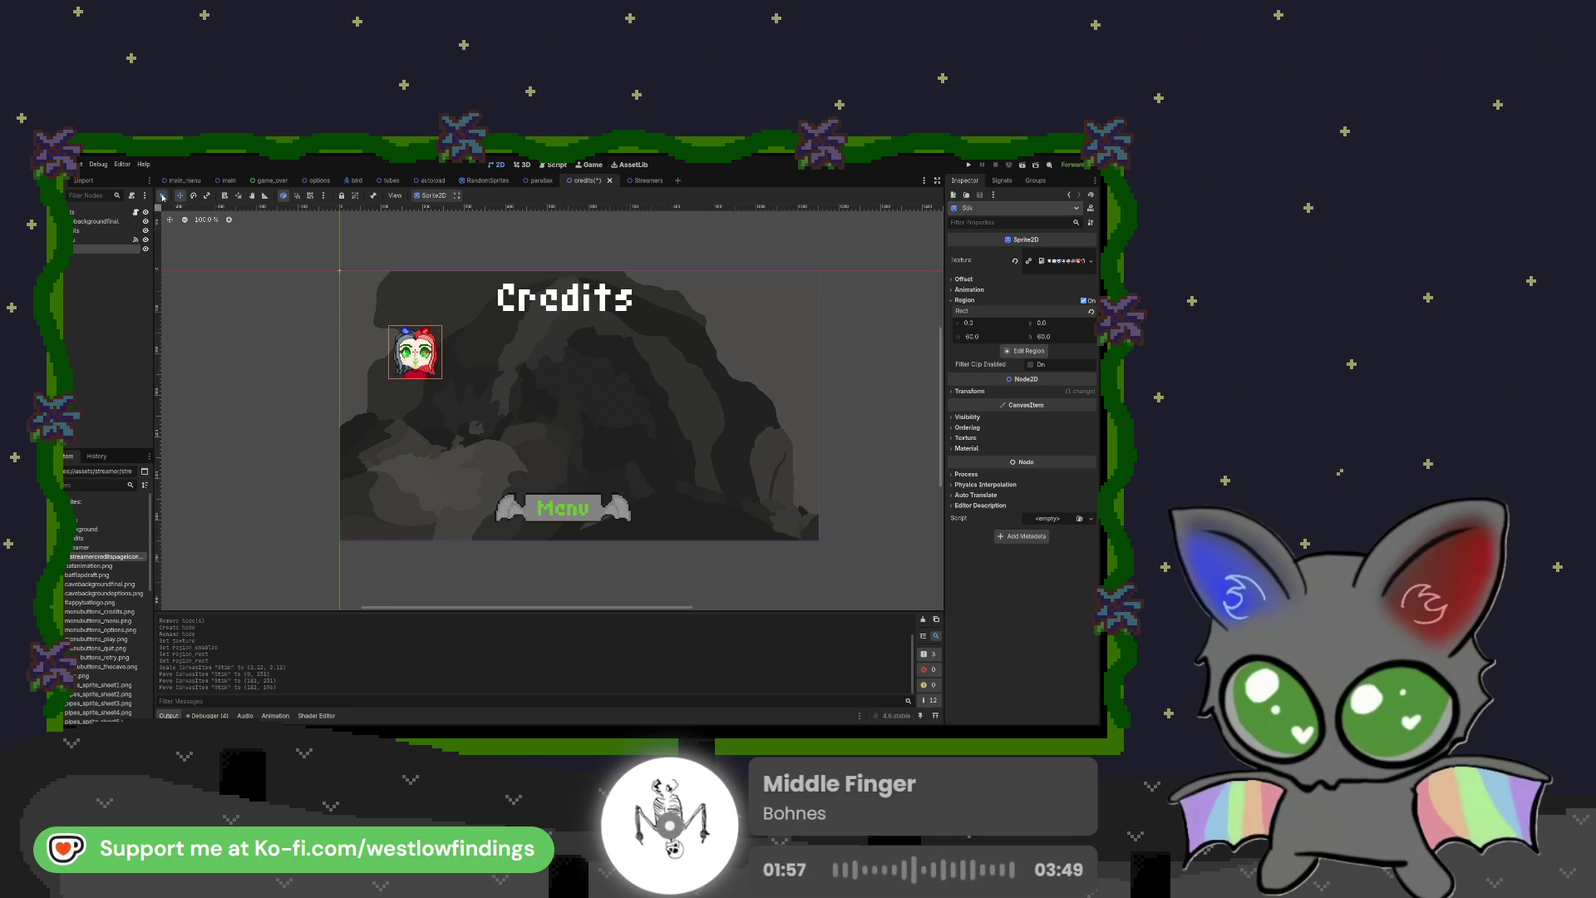
Step: Duplicate the portrait sprite, rename the copy Razzy, and move it to the right side
scroll(455, 354, up, 5)
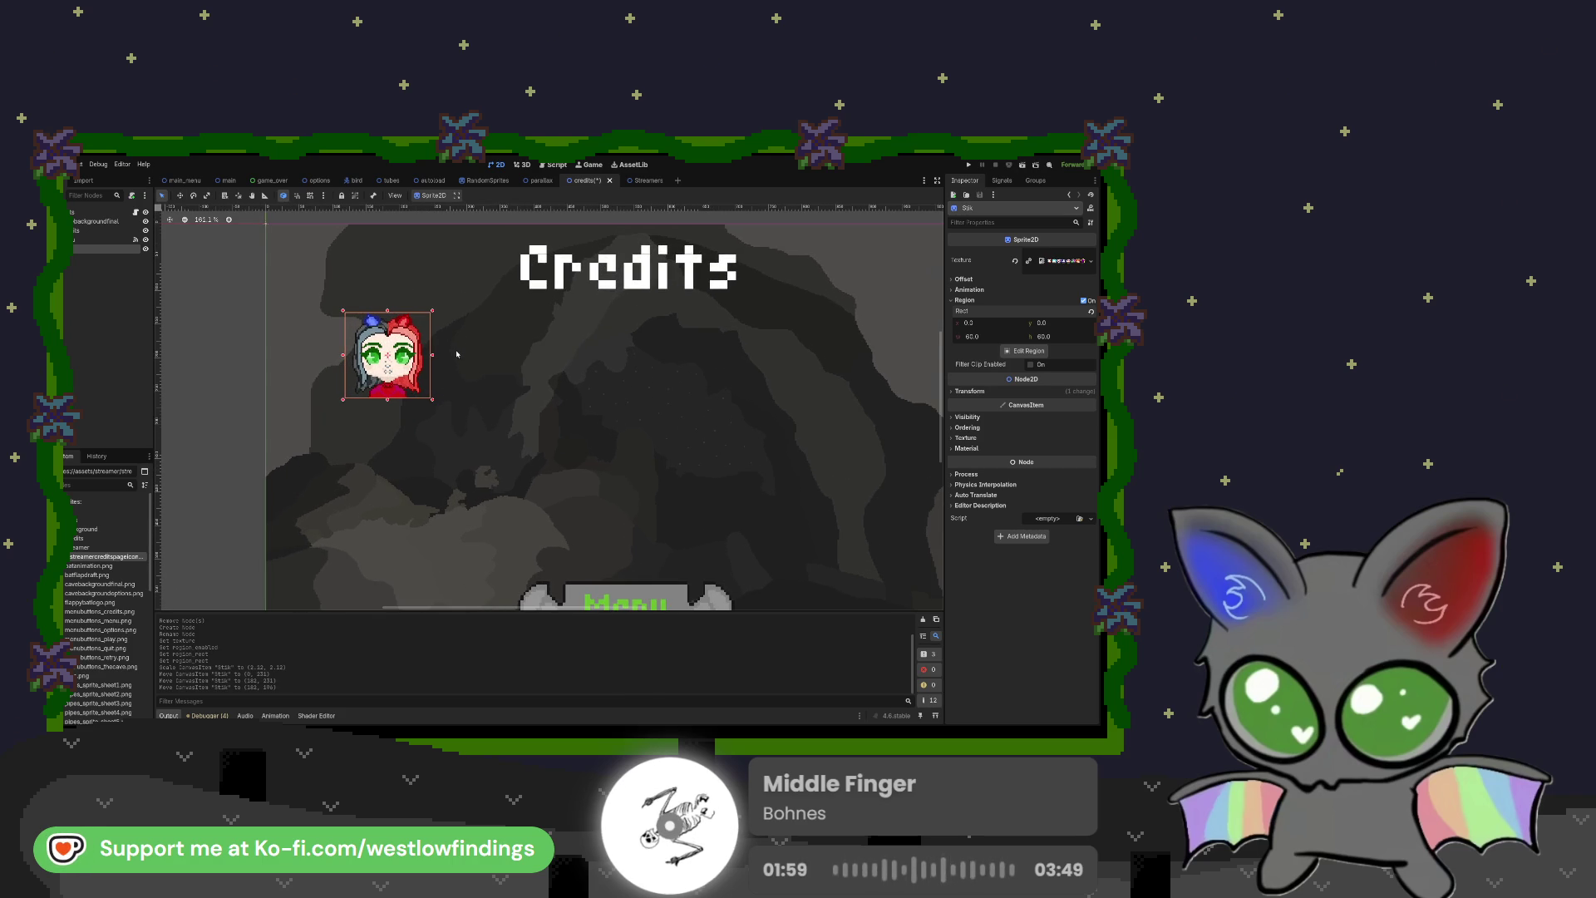
scroll(499, 366, right, 2)
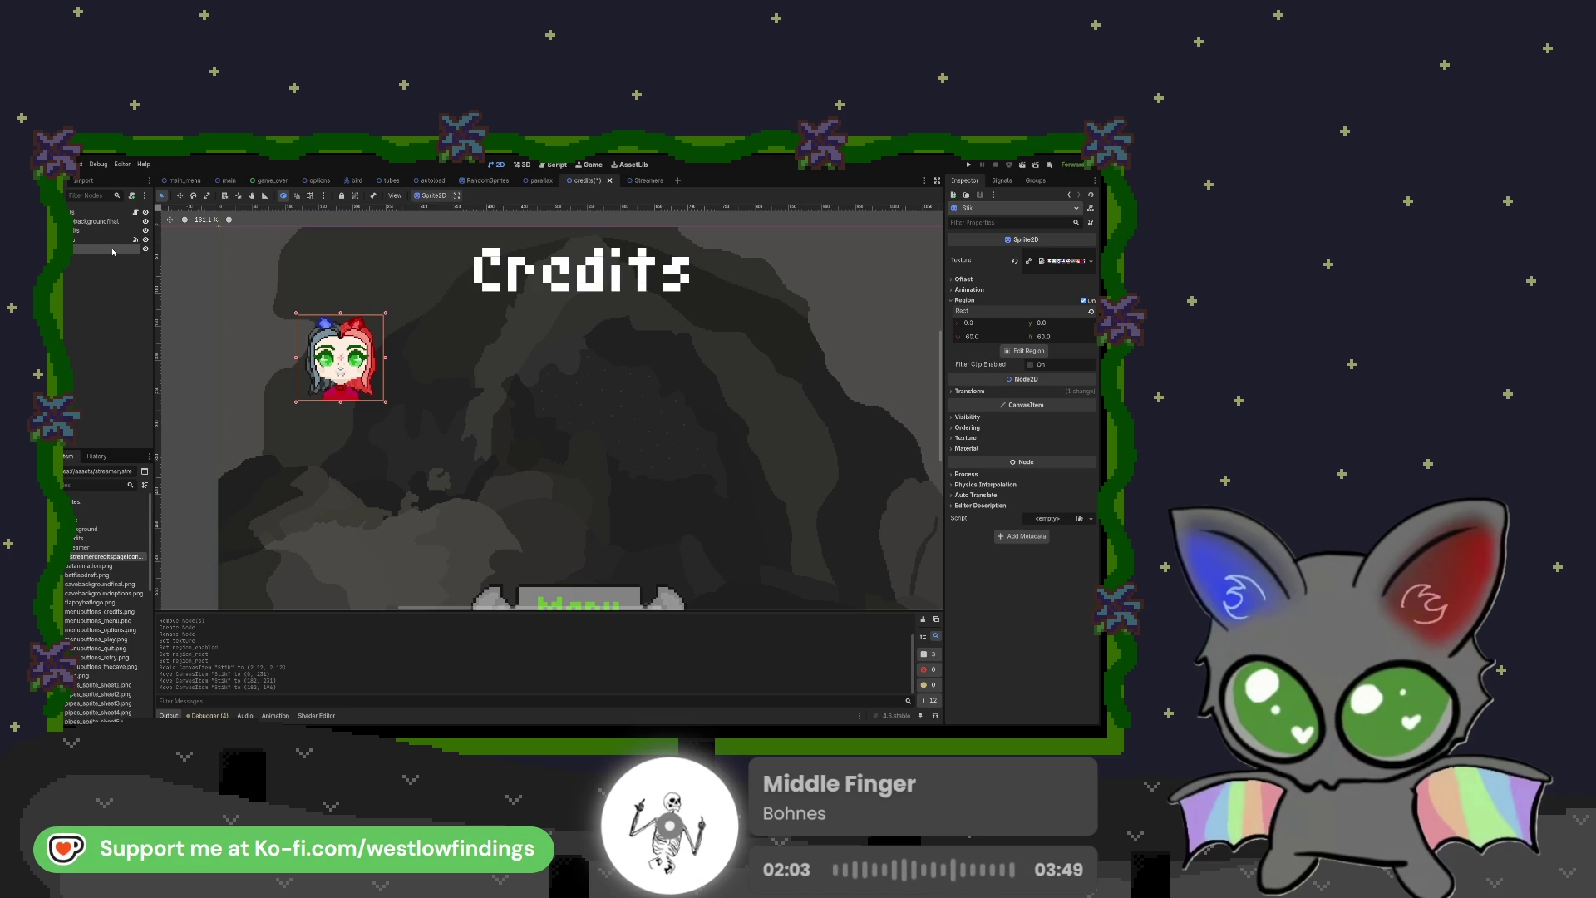
key(ctrl+d)
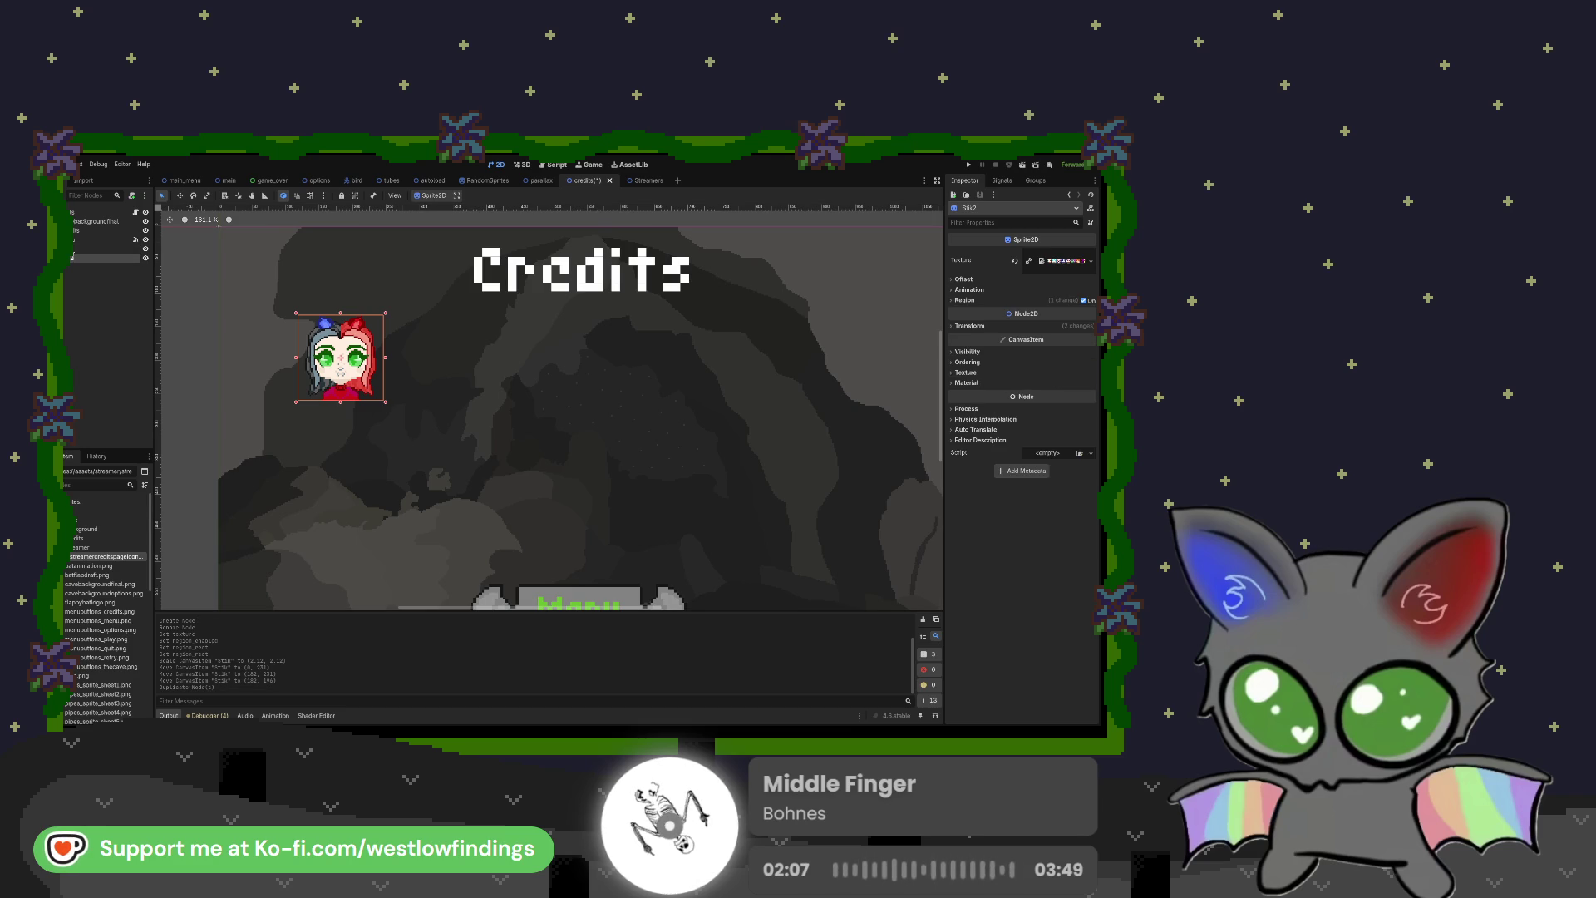
text(Razzy)
key(Return)
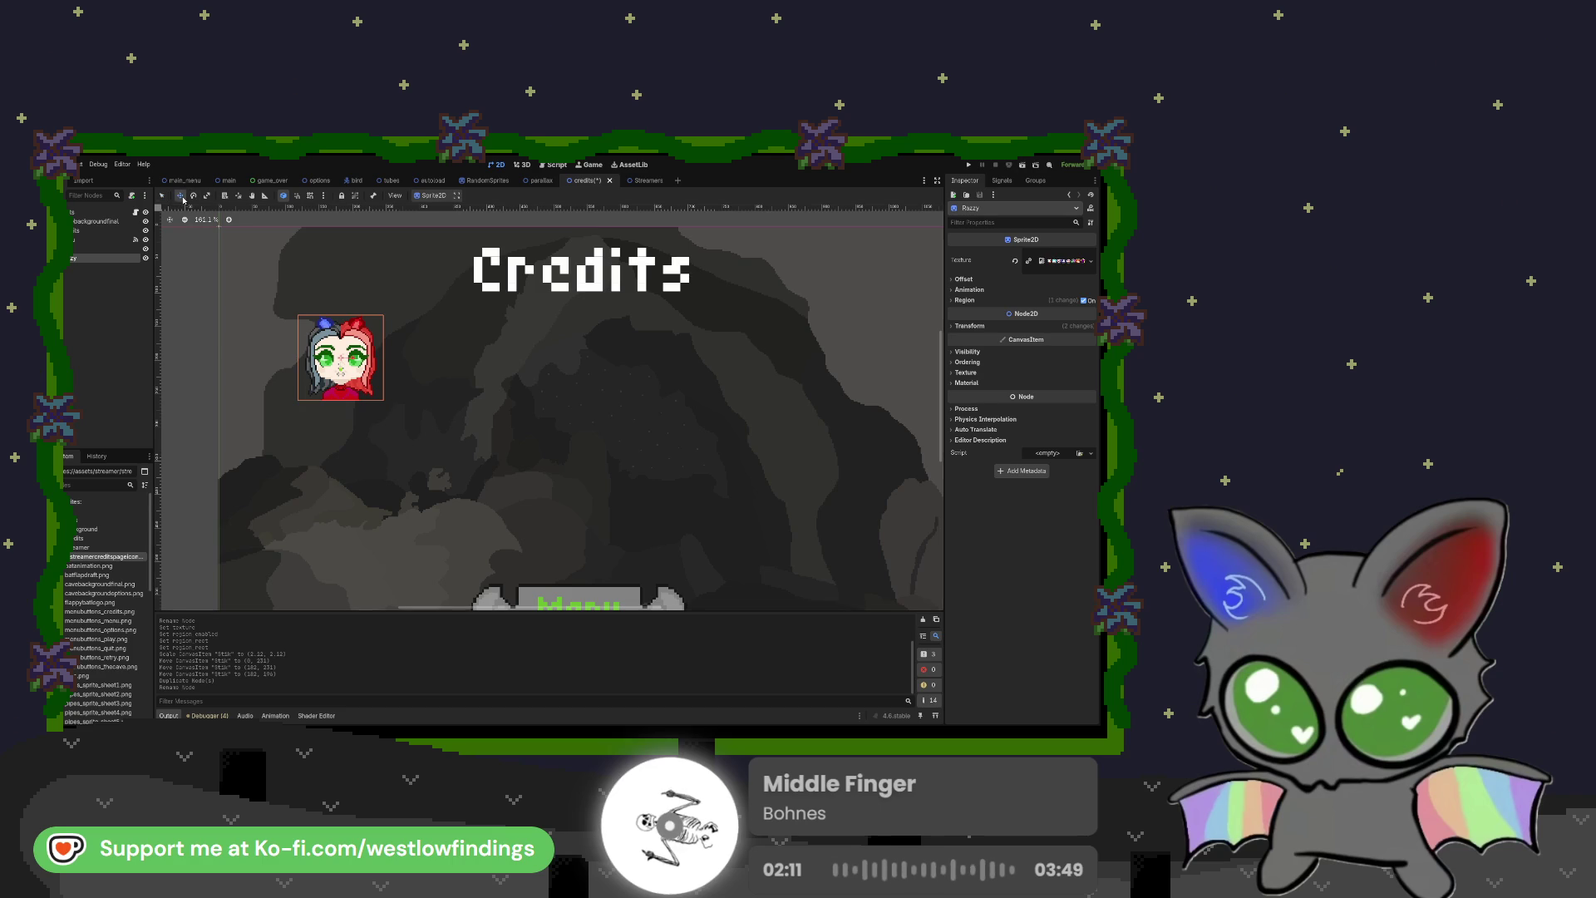
drag(354, 357, 683, 357)
scroll(695, 358, down, 2)
scroll(748, 339, right, 2)
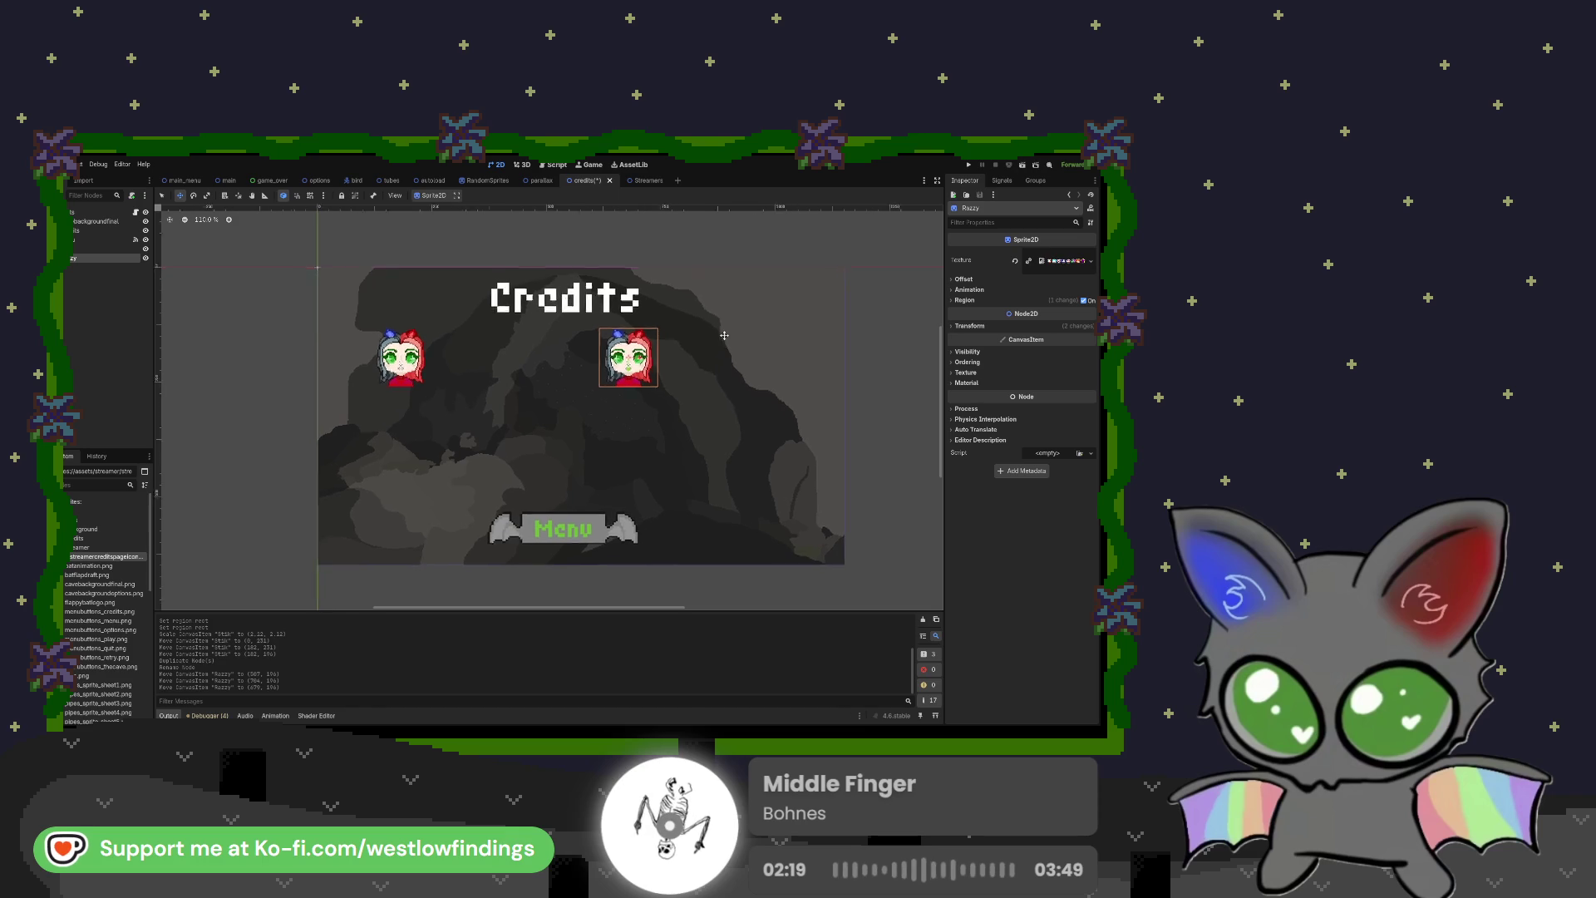
Step: Set Razzy's region Rect x to 120 to show the pink-haired portrait, then deselect
click(965, 301)
click(973, 323)
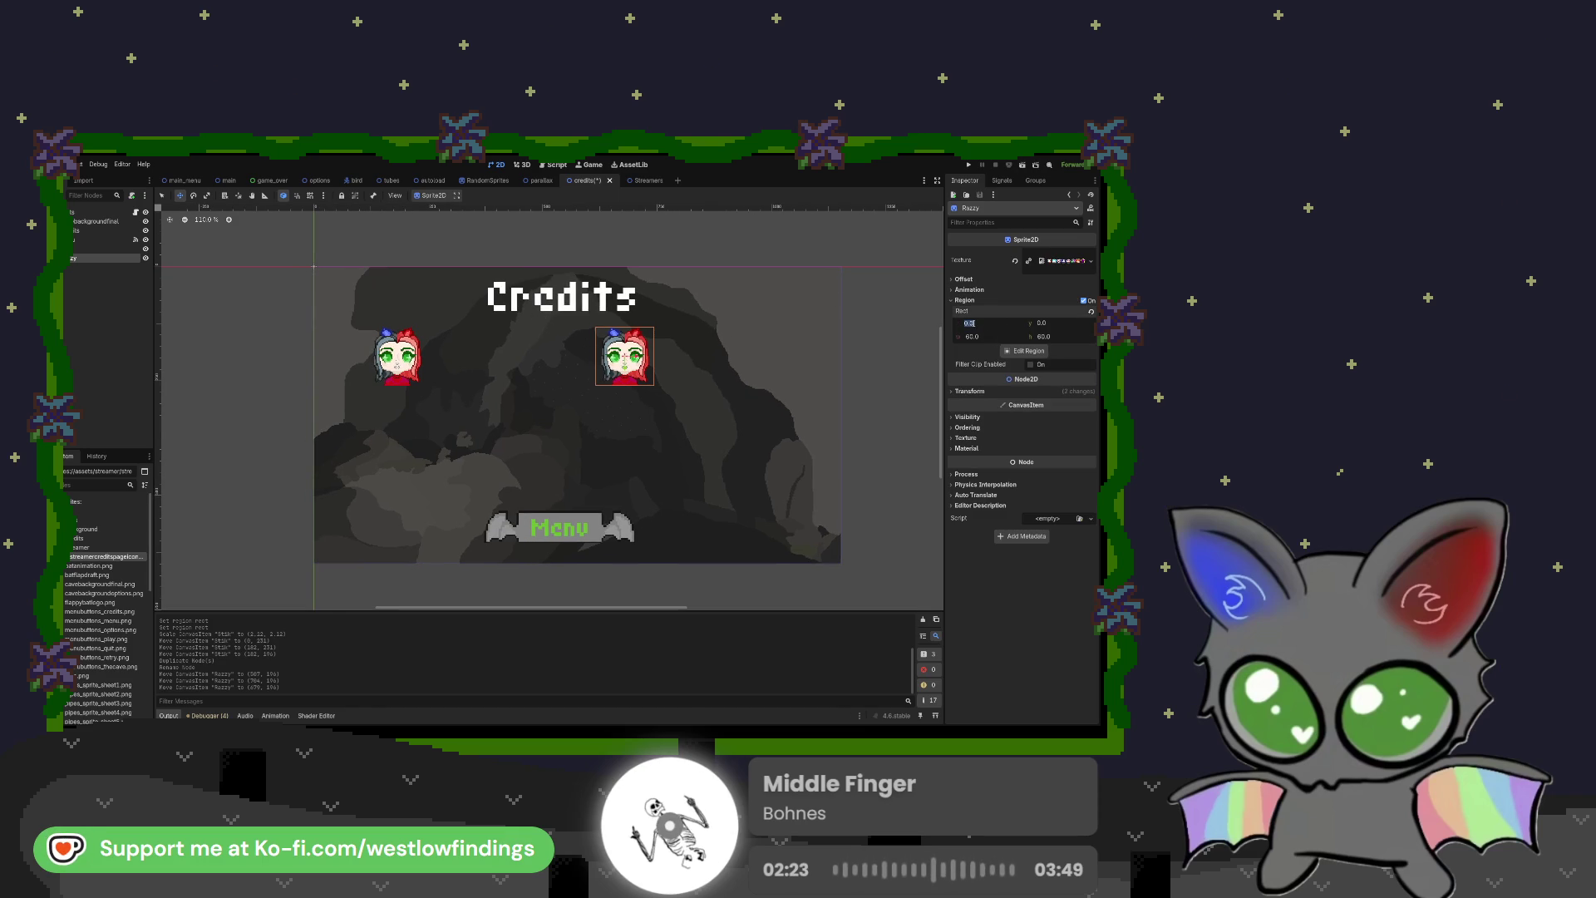
text(60)
key(Return)
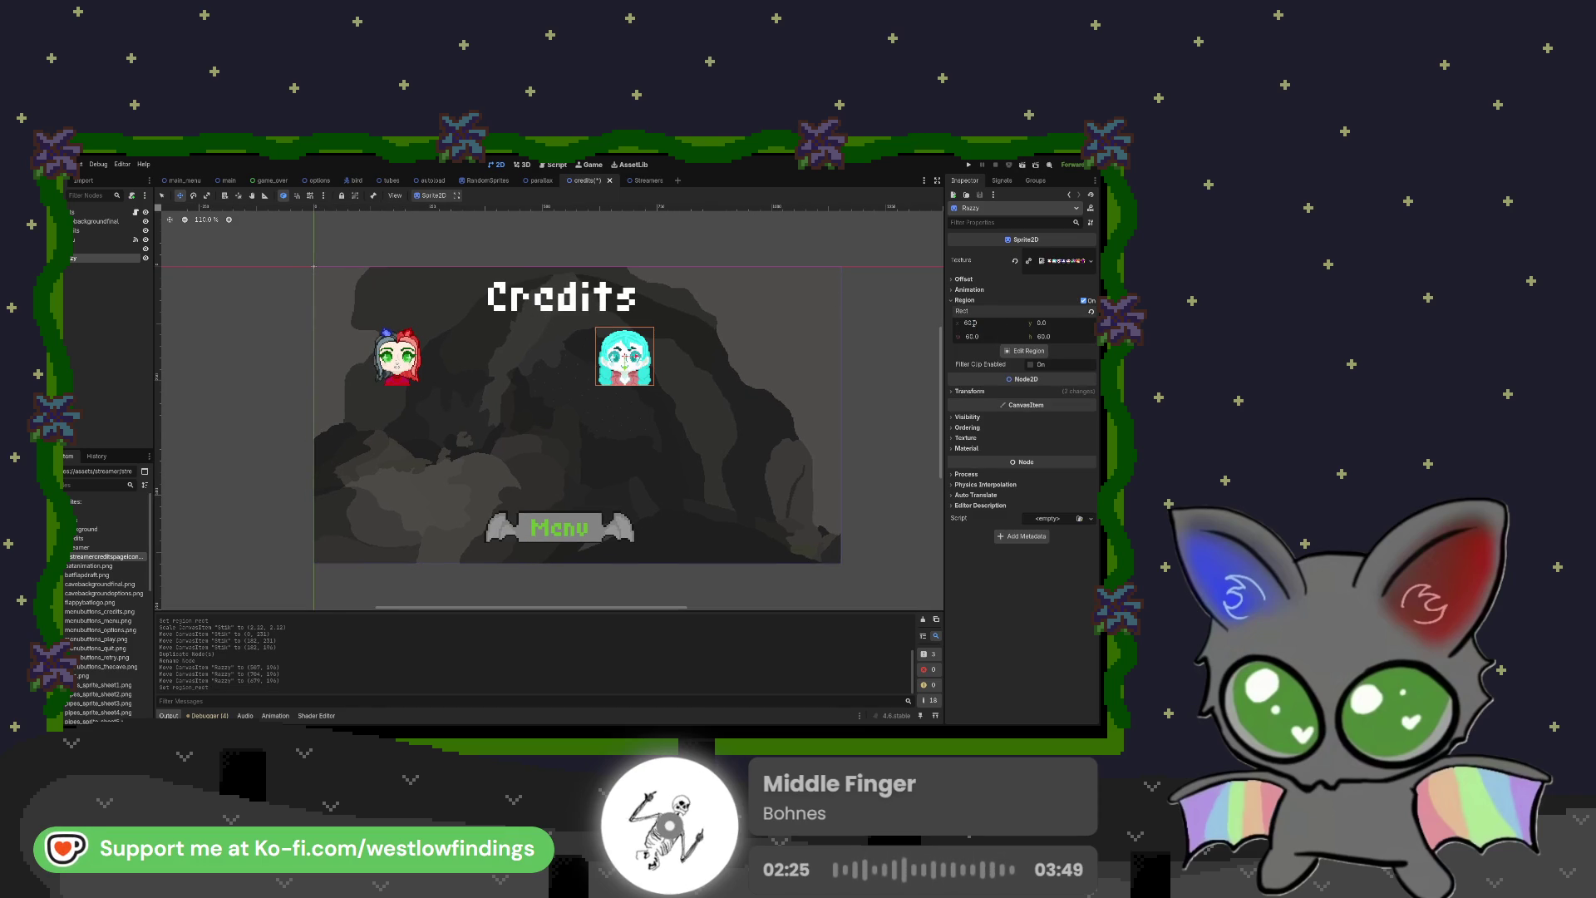
text(120)
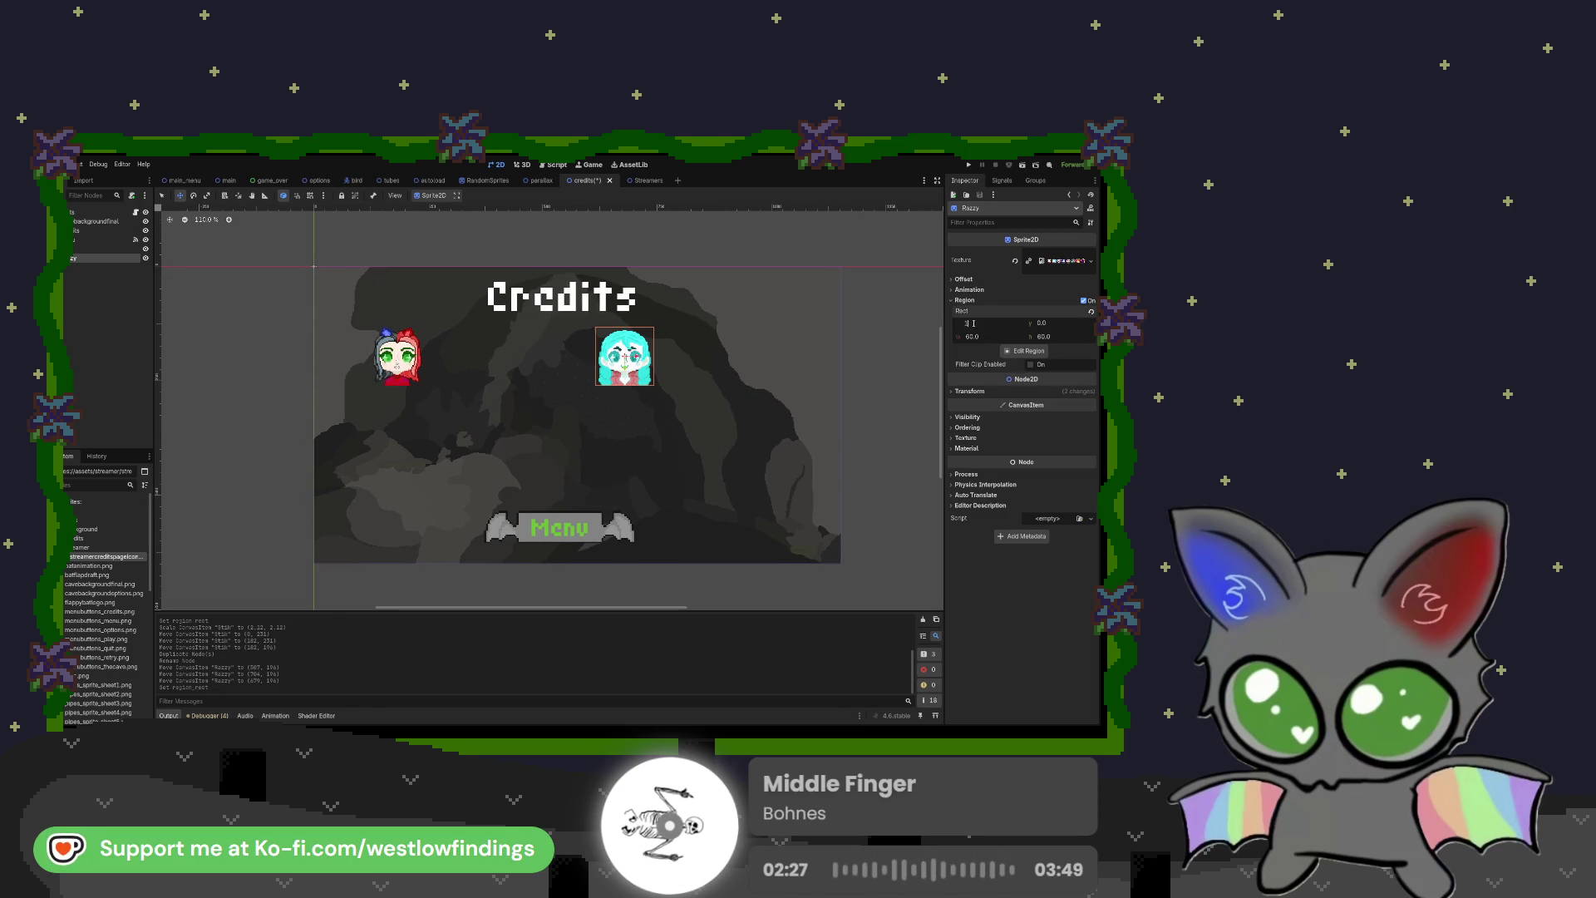
key(Return)
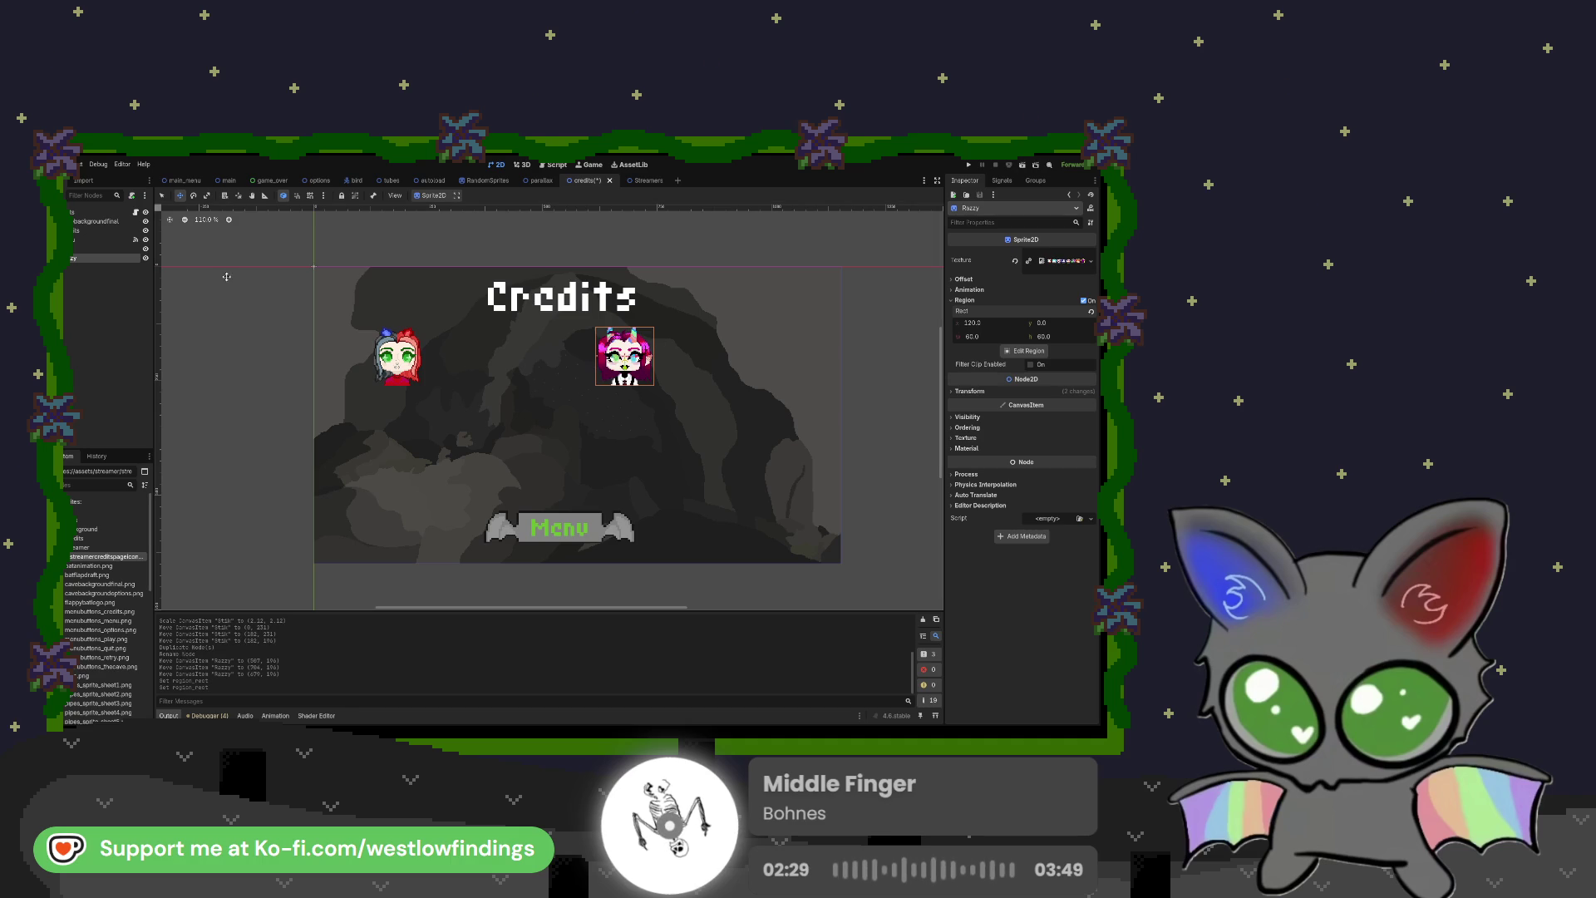
click(163, 196)
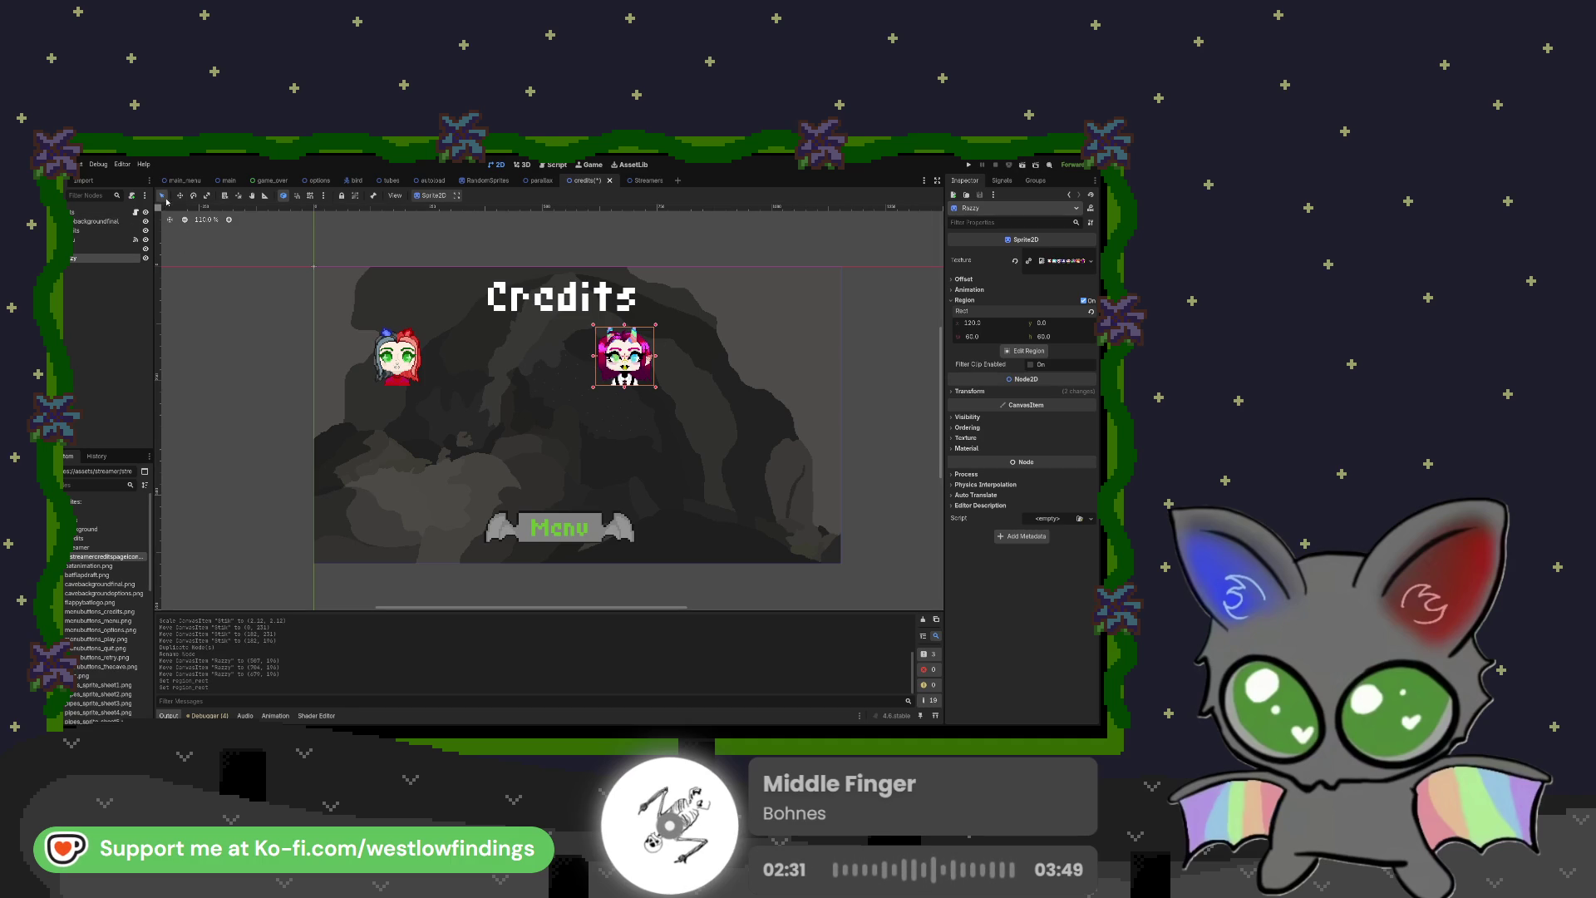
click(279, 271)
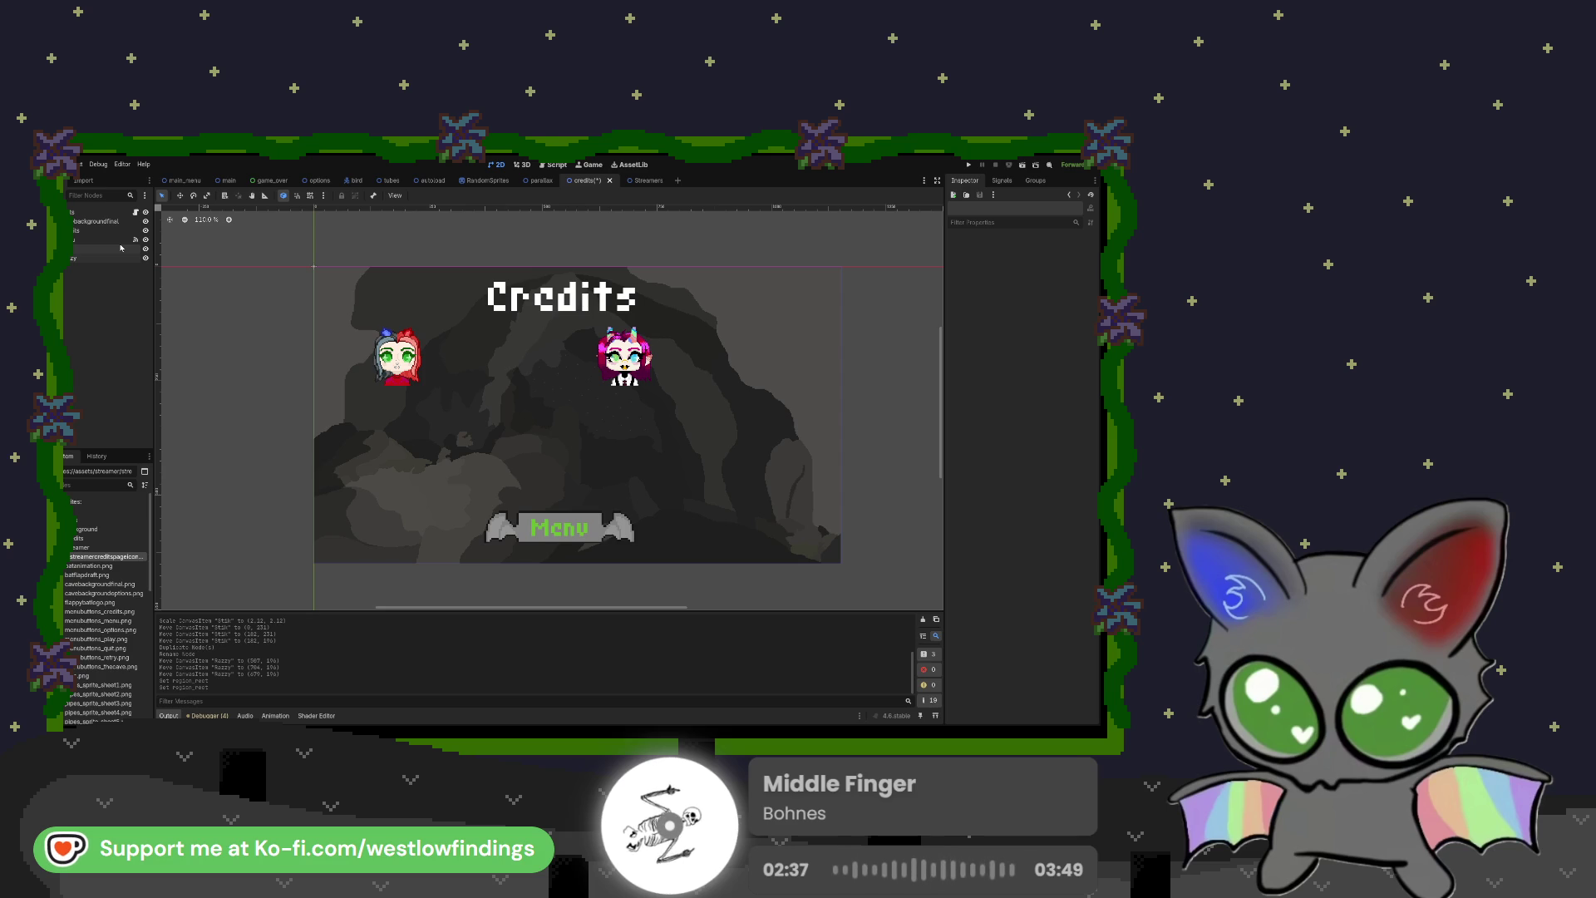
Step: Add a Label node and set its text to WestlowFindings
key(Return)
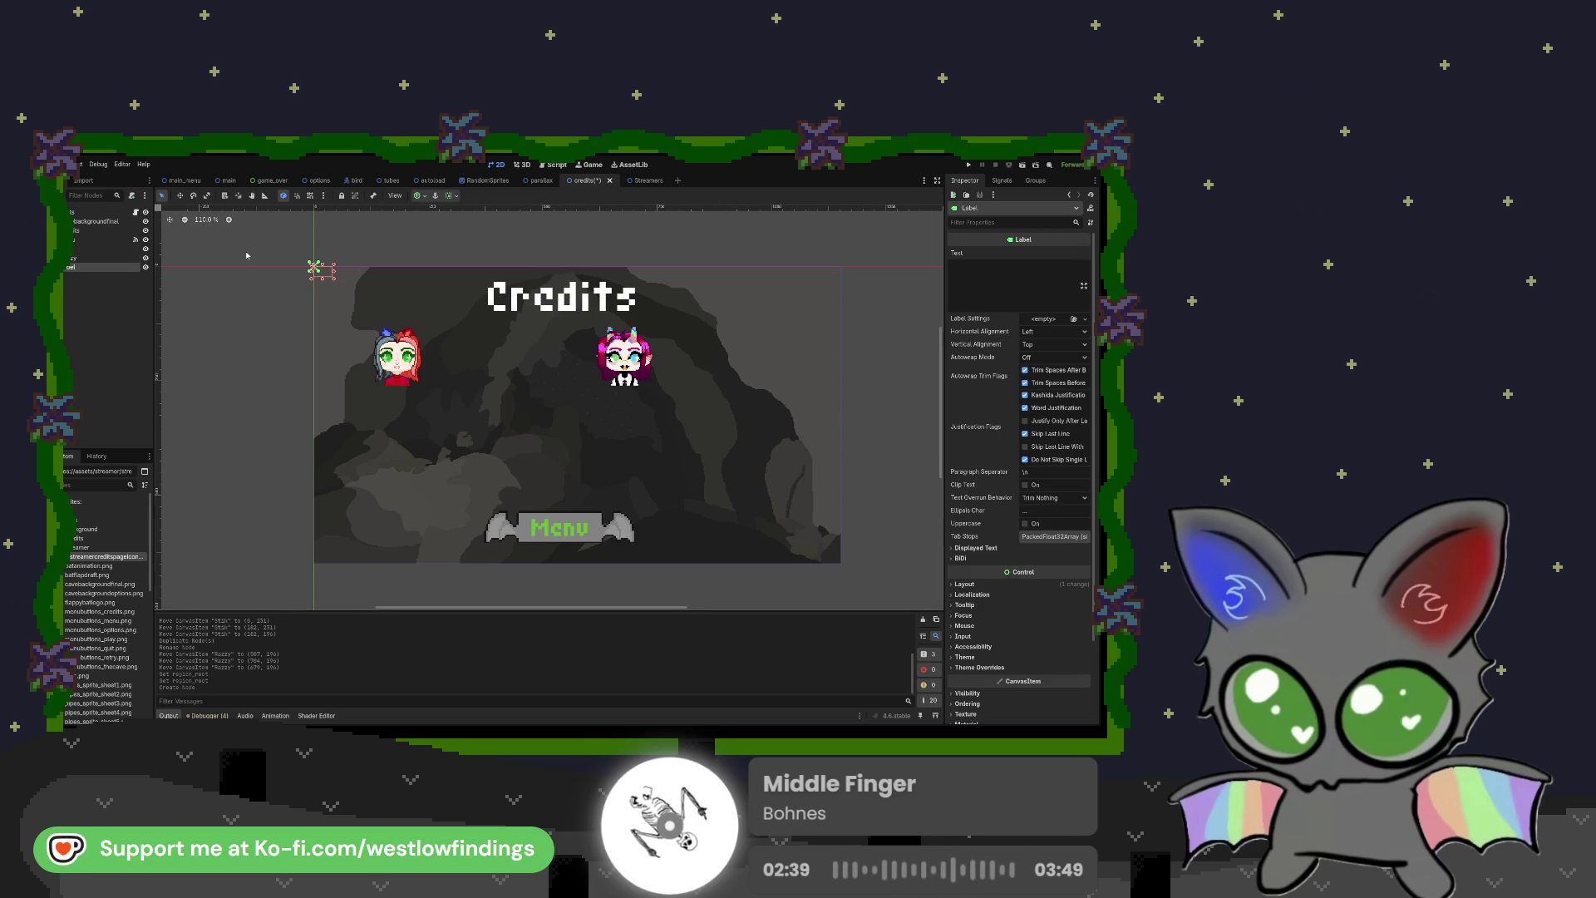
click(964, 267)
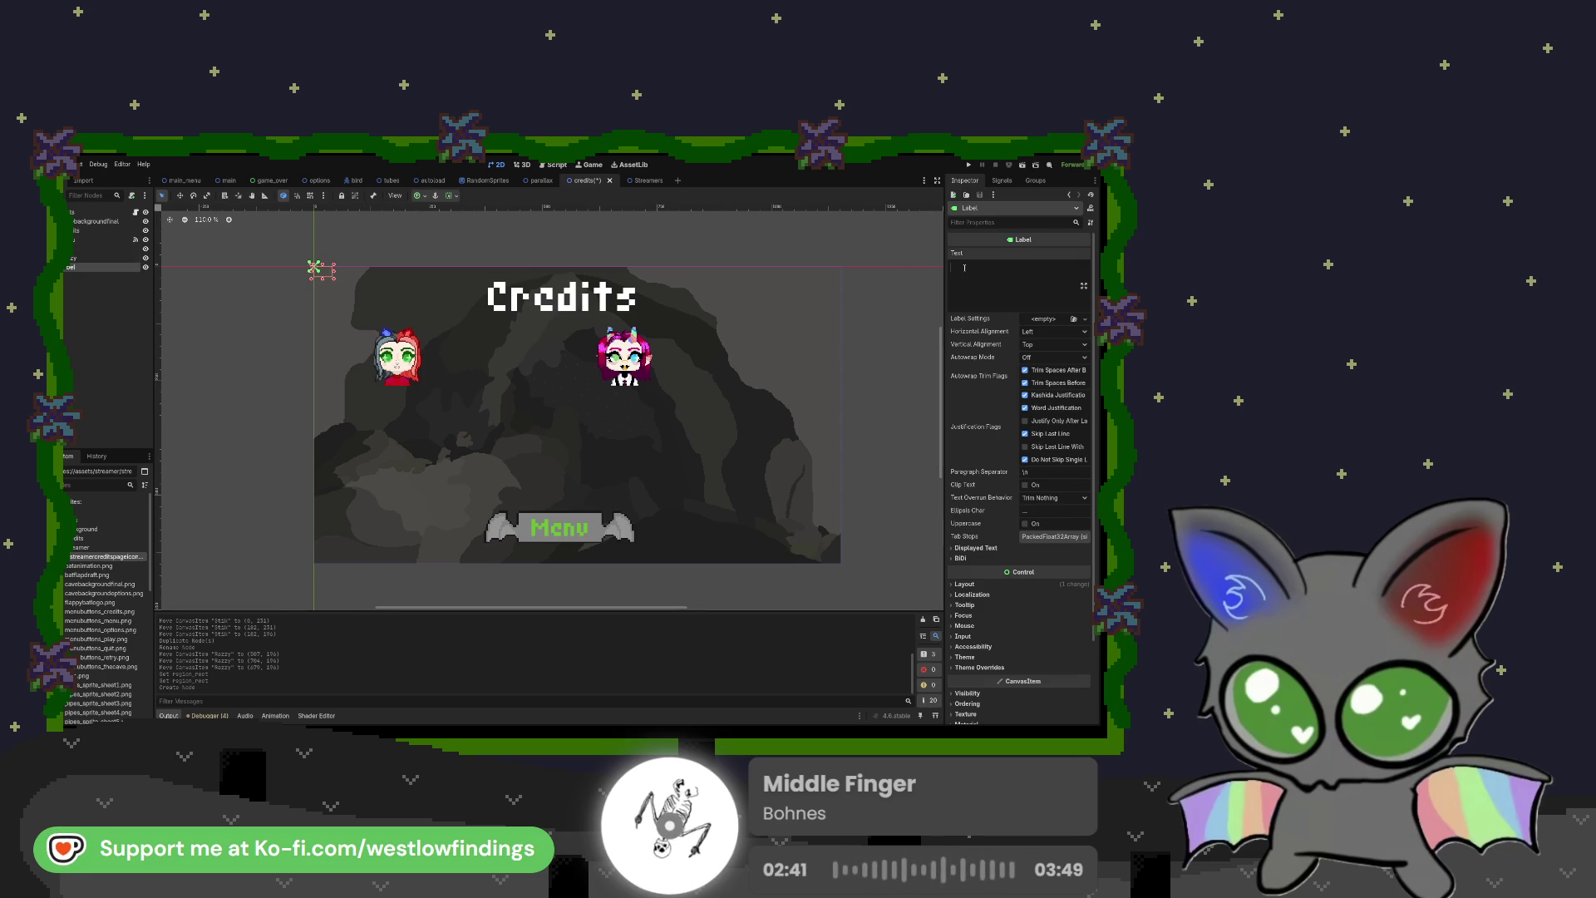
text(WestlowFidnings)
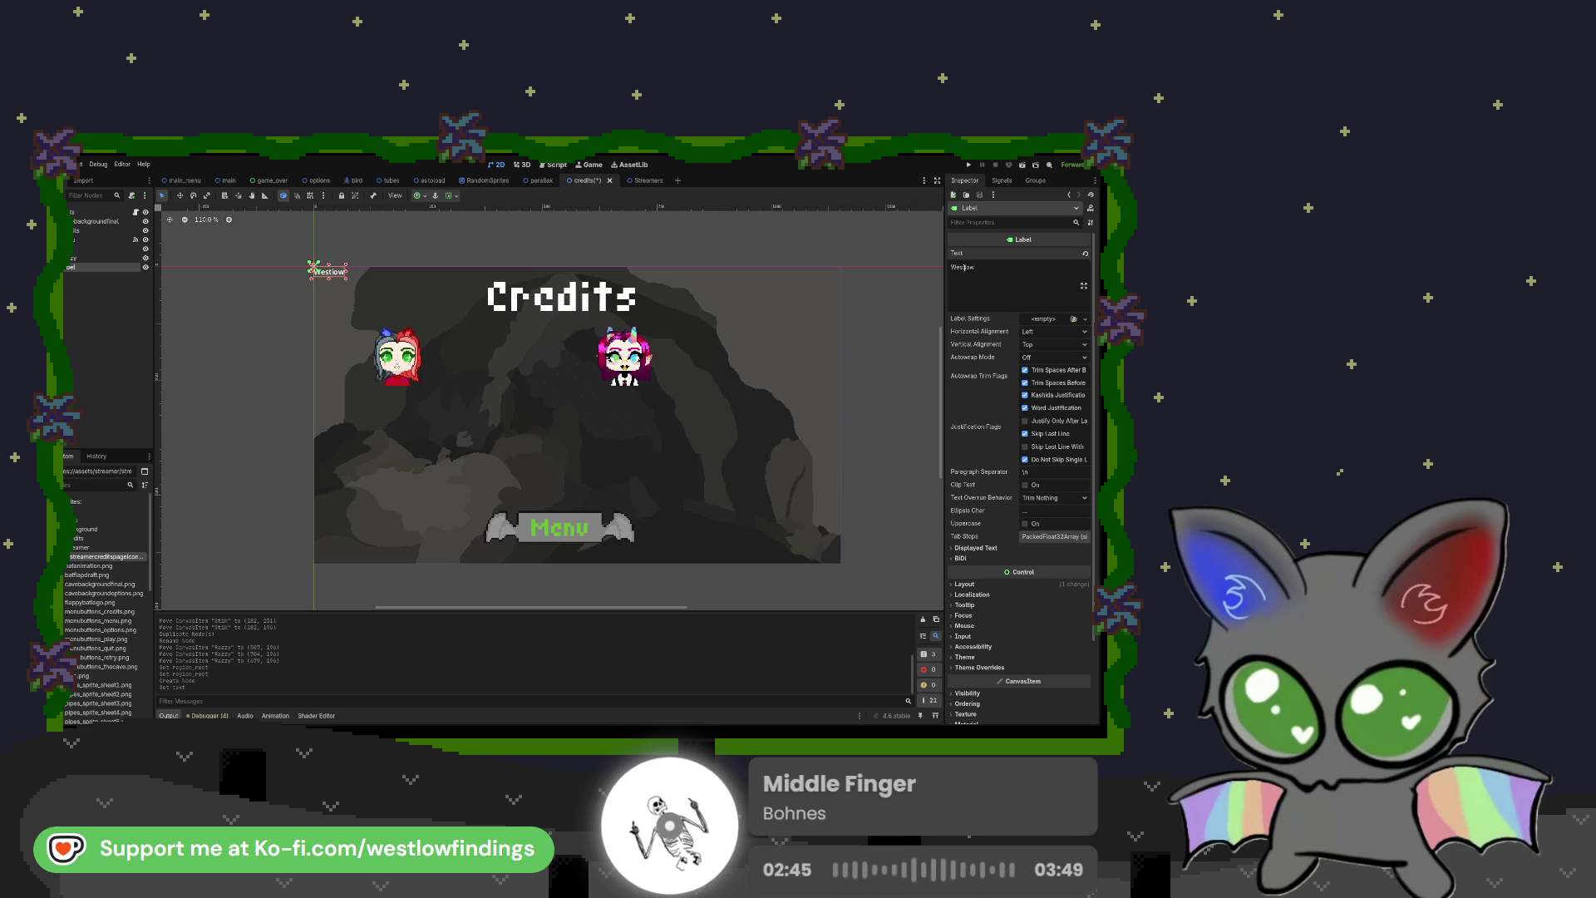
key(BackSpace)
key(BackSpace)
key(BackSpace)
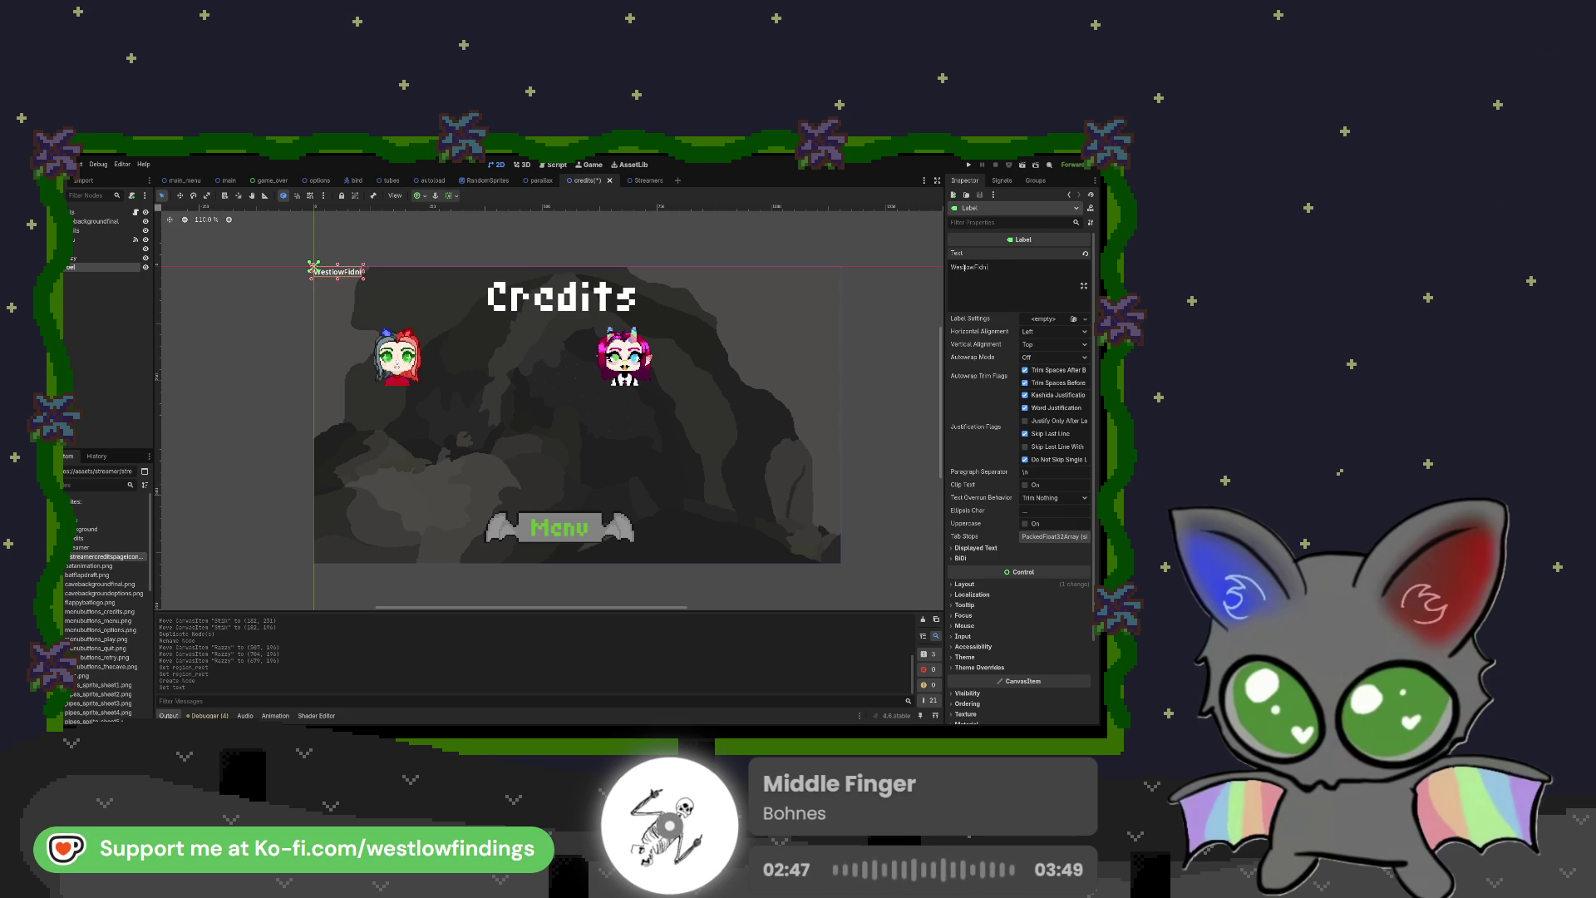
text(ndings)
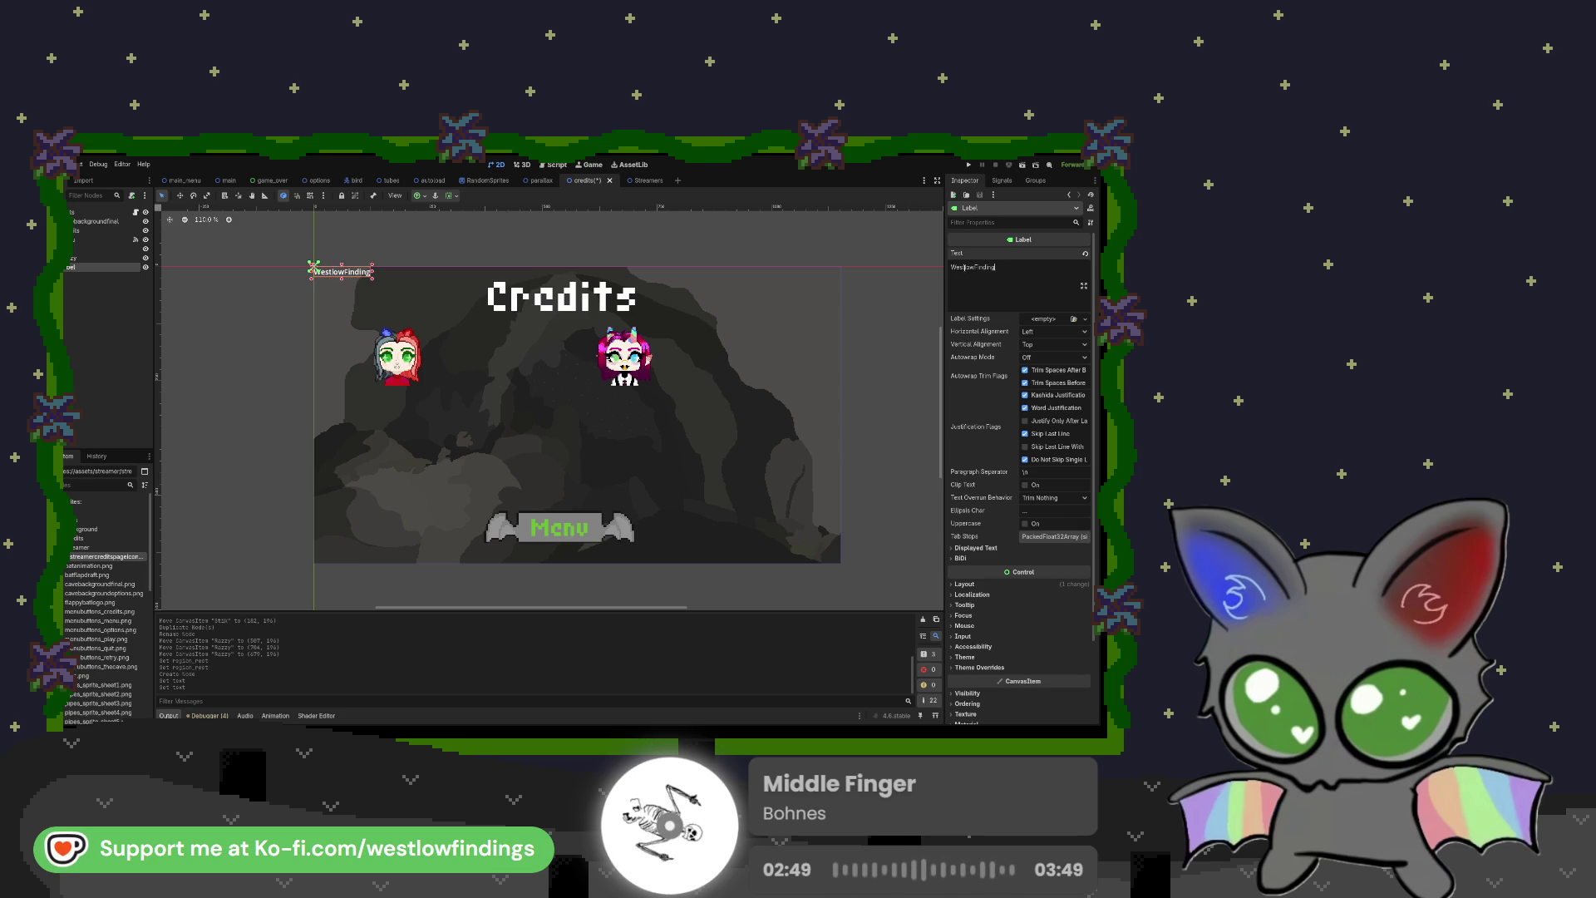
Step: Create a new LabelSettings resource for the label and assign the pixel font file
click(1044, 318)
click(1056, 333)
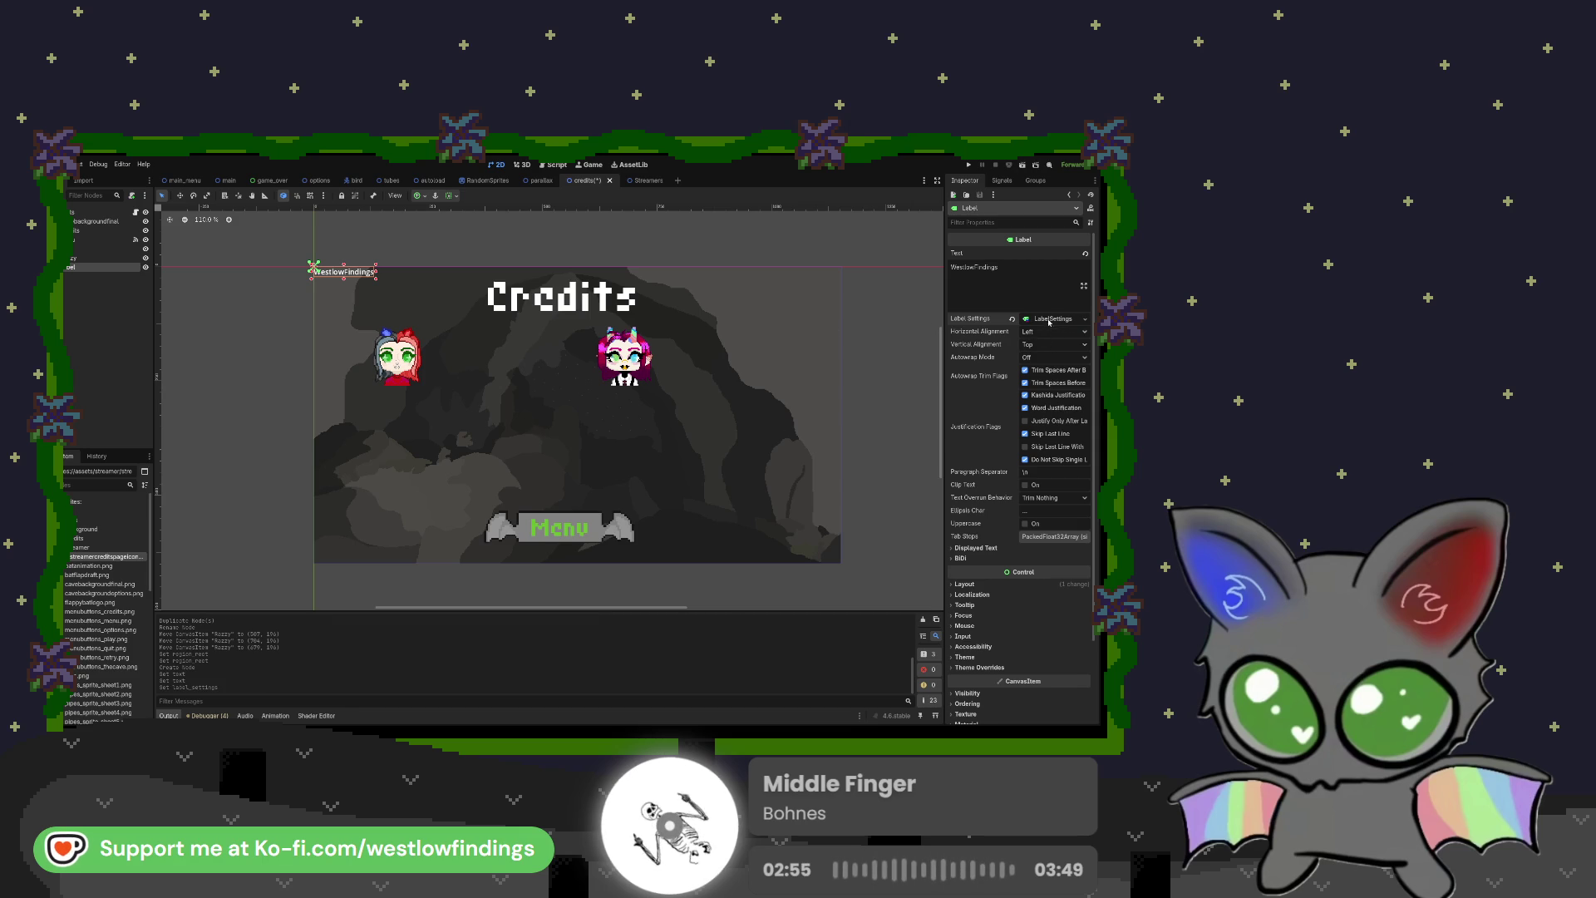
click(1049, 320)
click(962, 356)
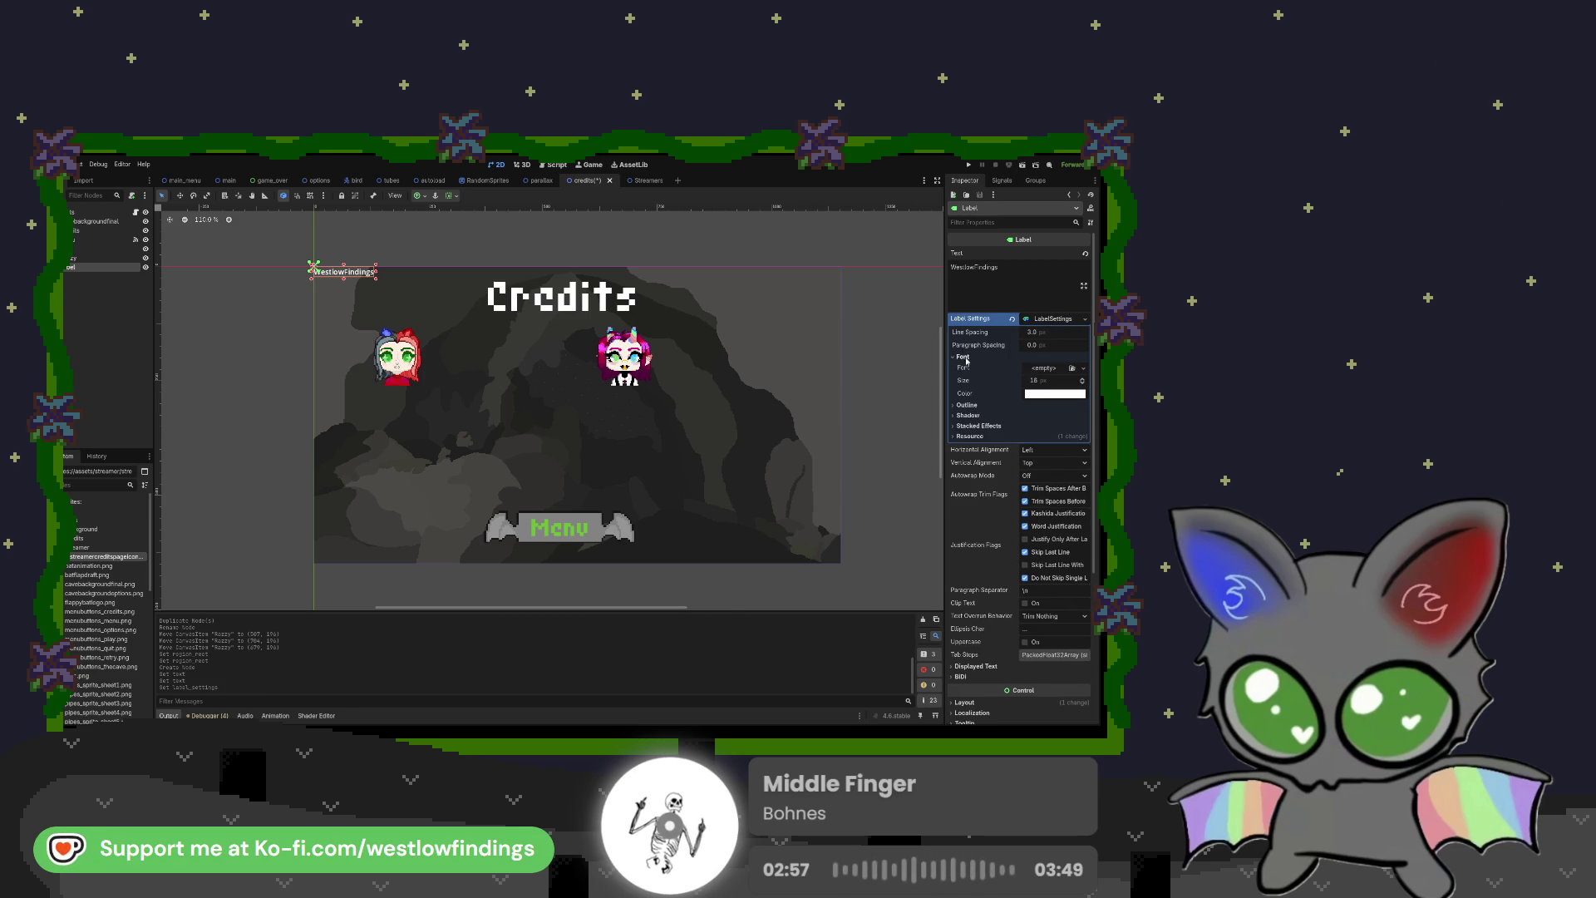
scroll(110, 587, down, 10)
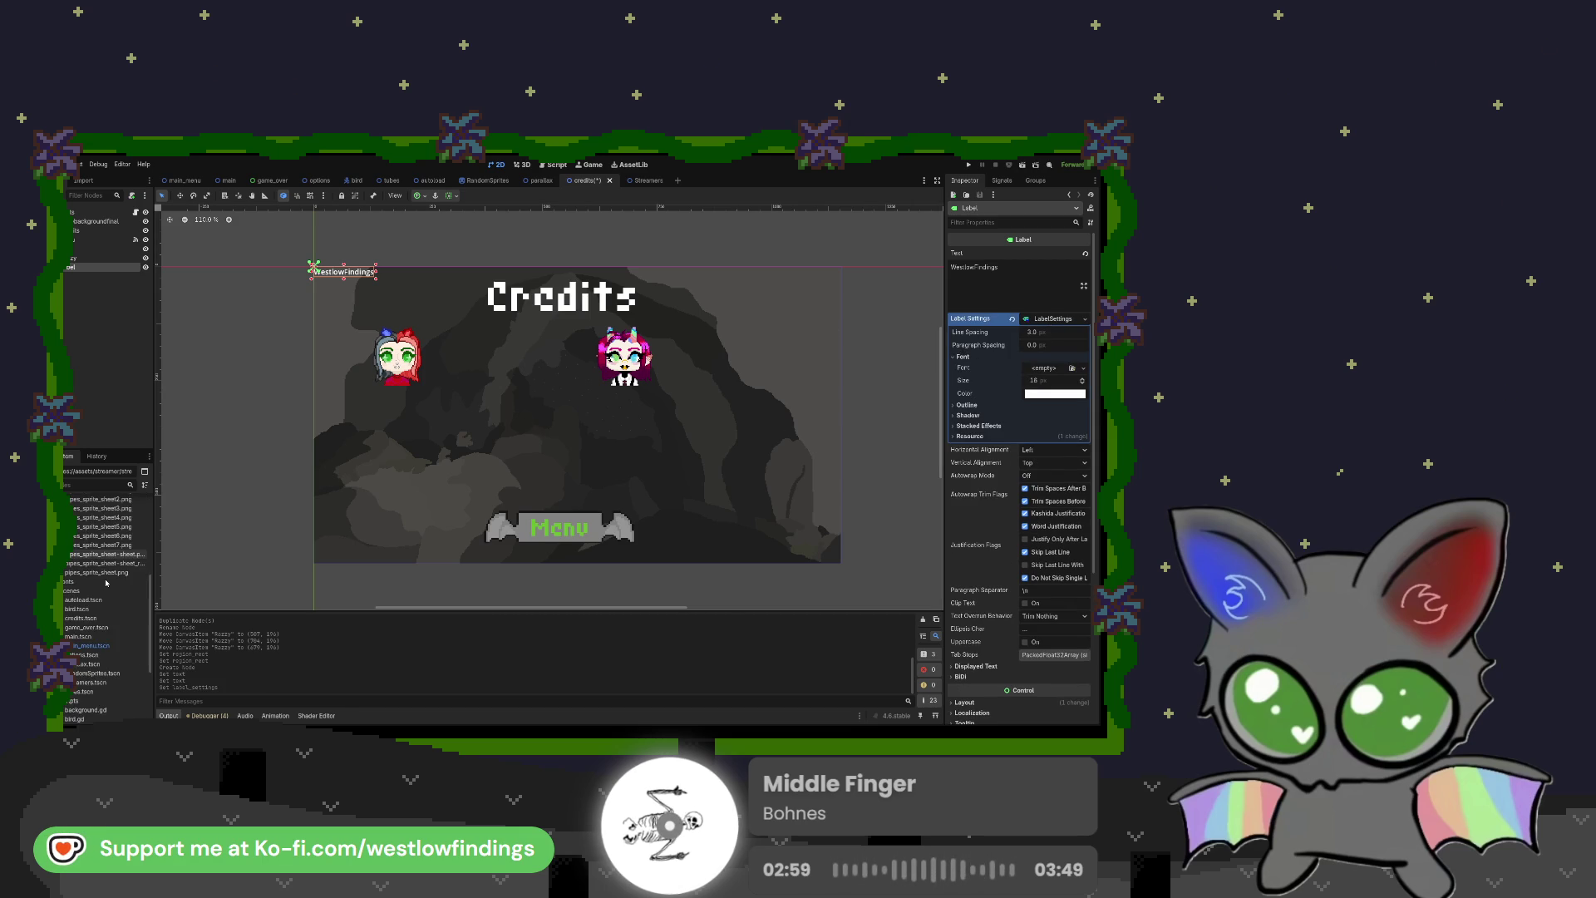
scroll(92, 666, up, 8)
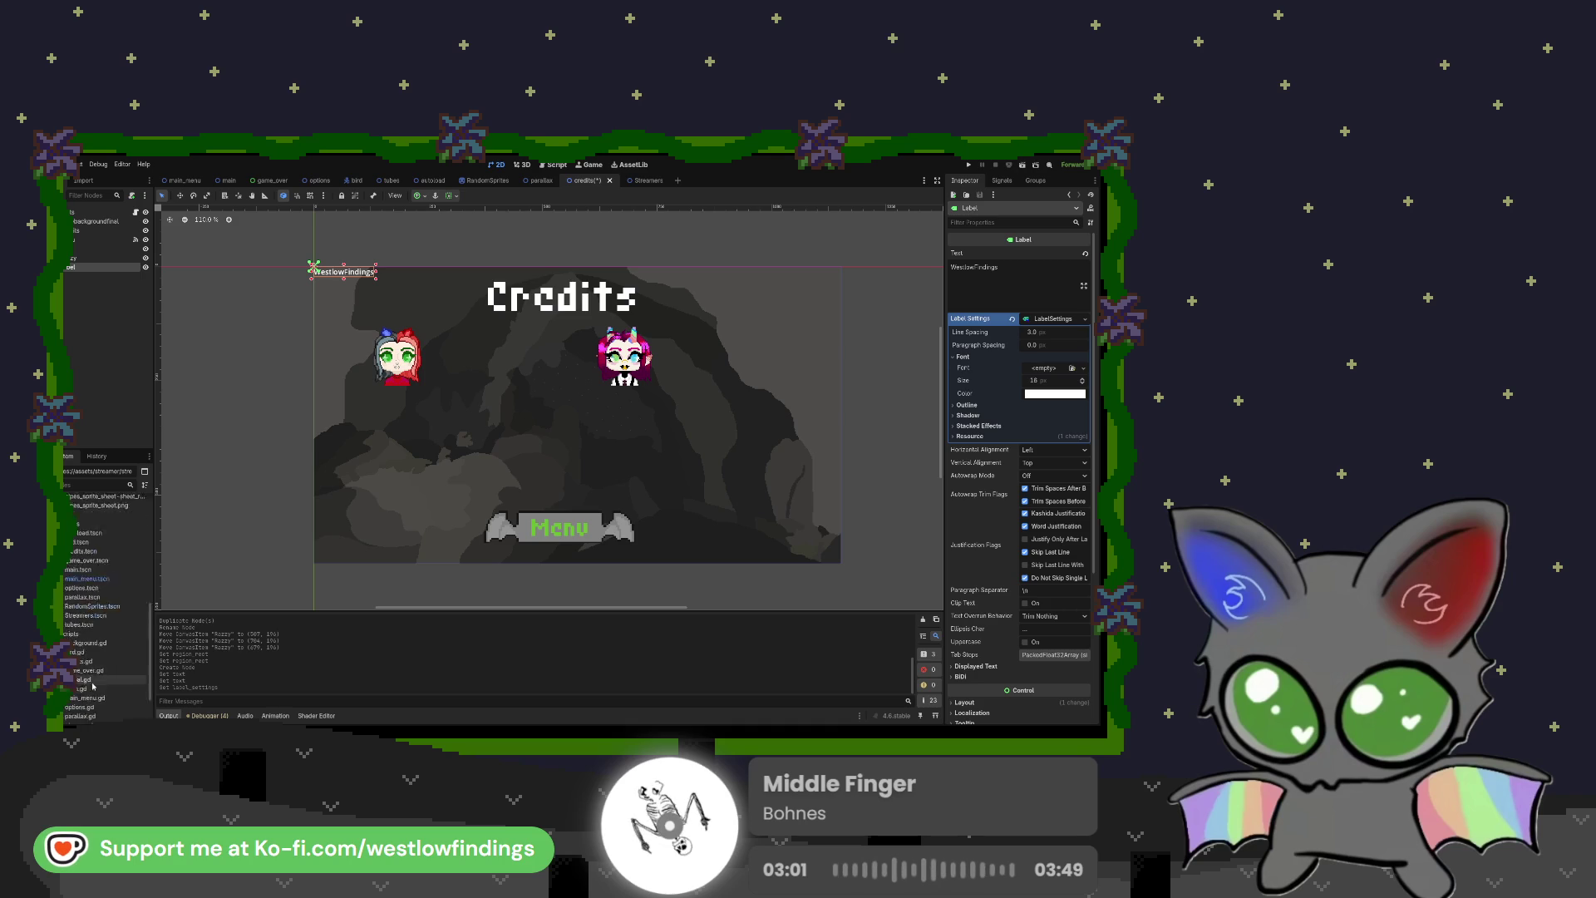
mouse_move(108, 664)
mouse_down()
mouse_move(674, 566)
mouse_move(1024, 320)
mouse_move(1045, 370)
mouse_up()
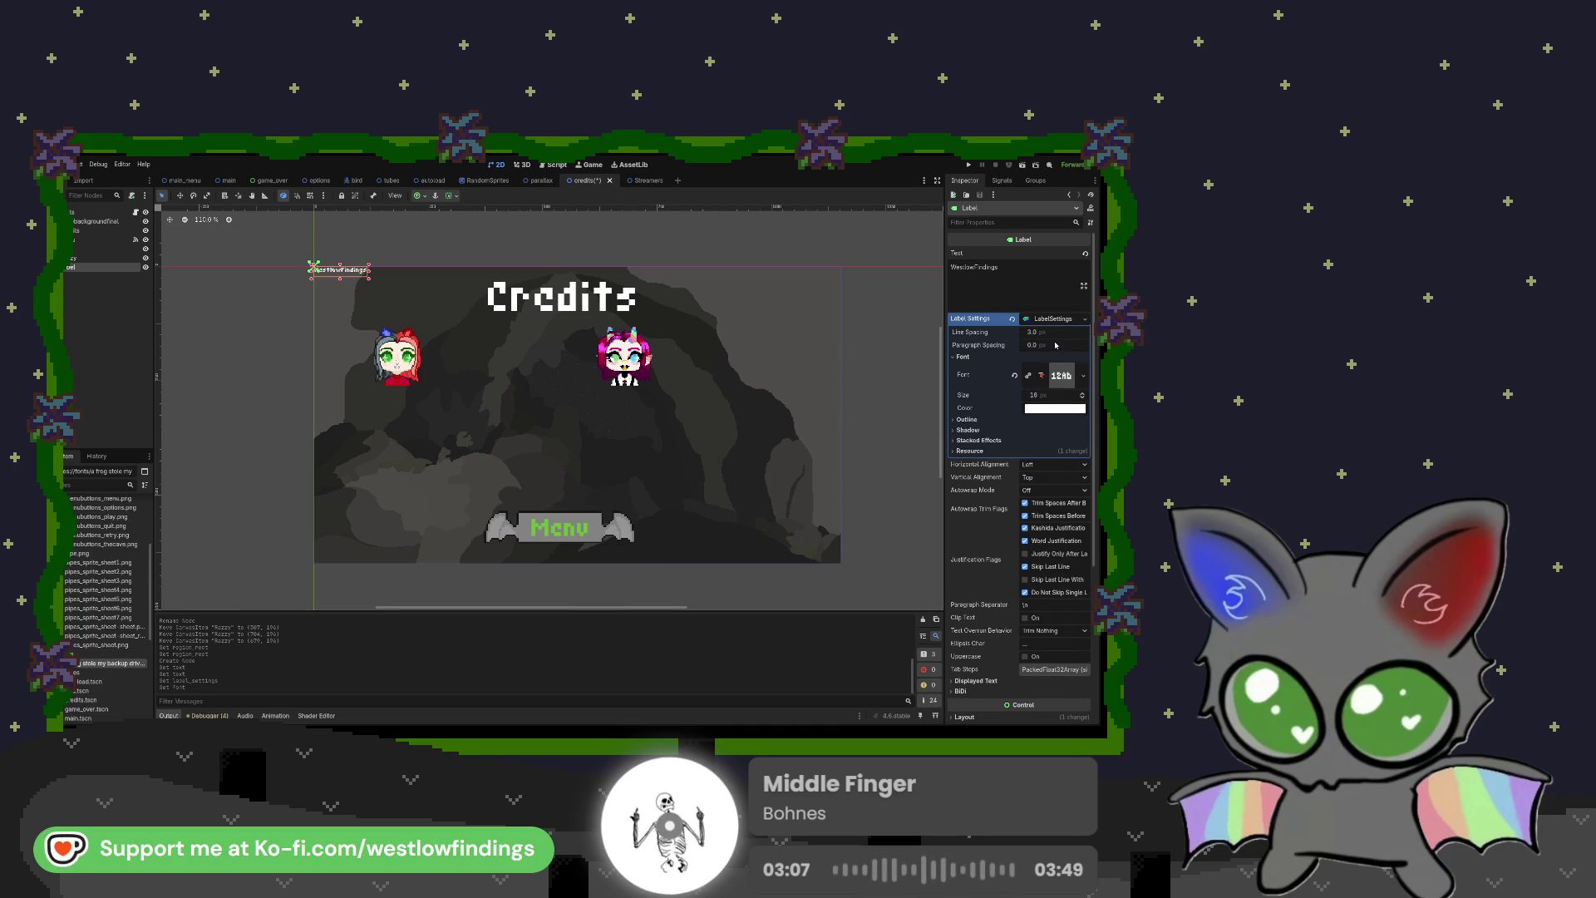
Step: Set the font size to 31 and place the label beside the left portrait
drag(1036, 395, 1077, 395)
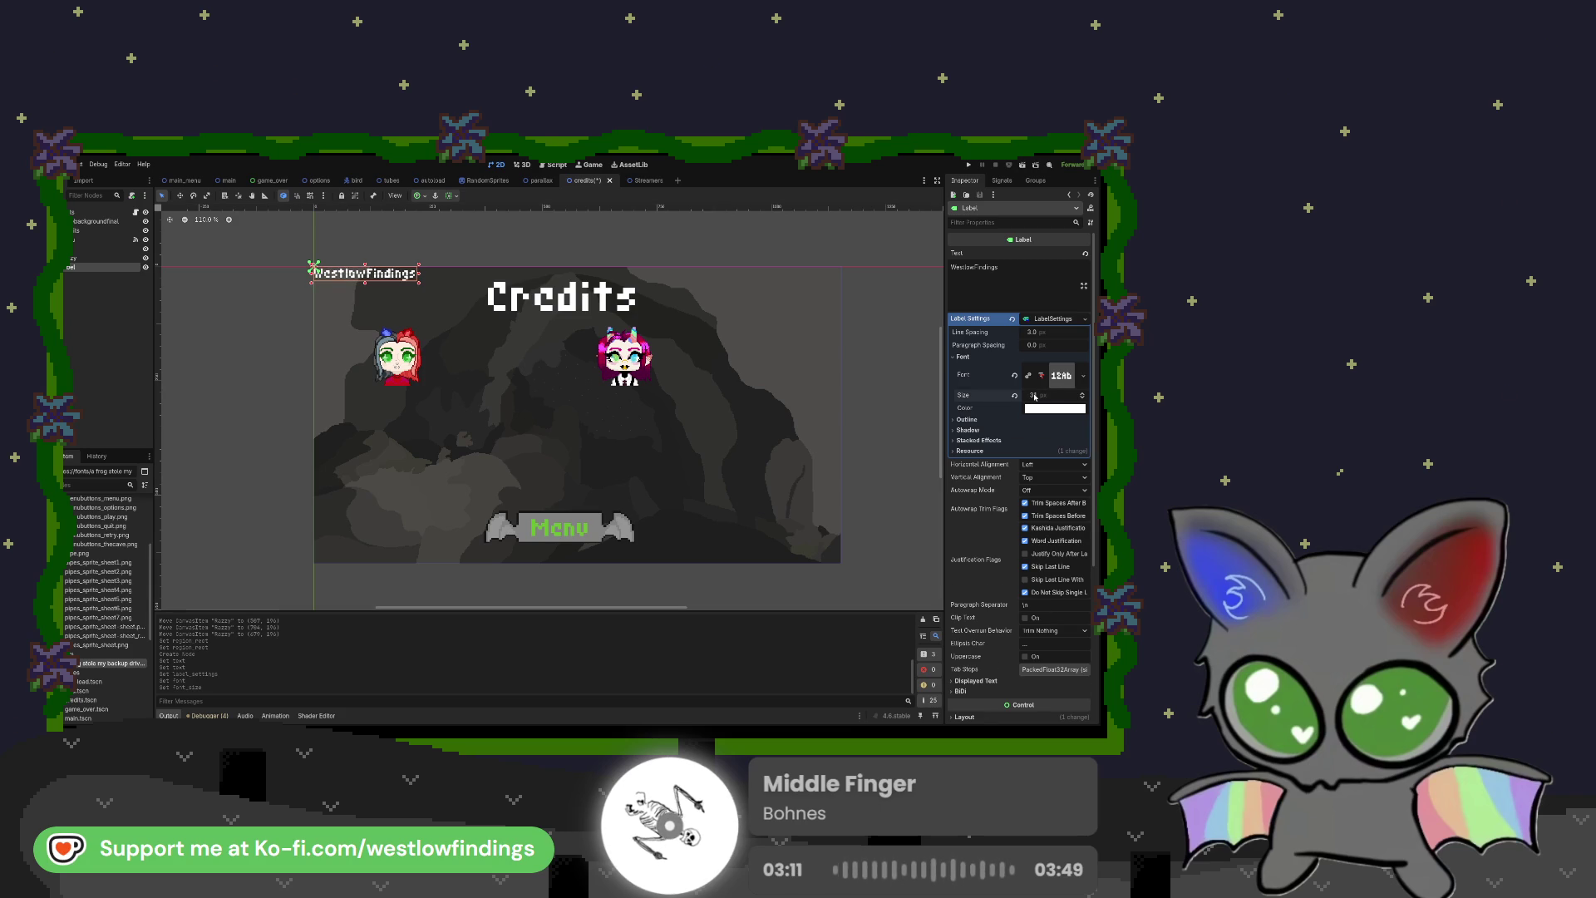
drag(365, 275, 484, 361)
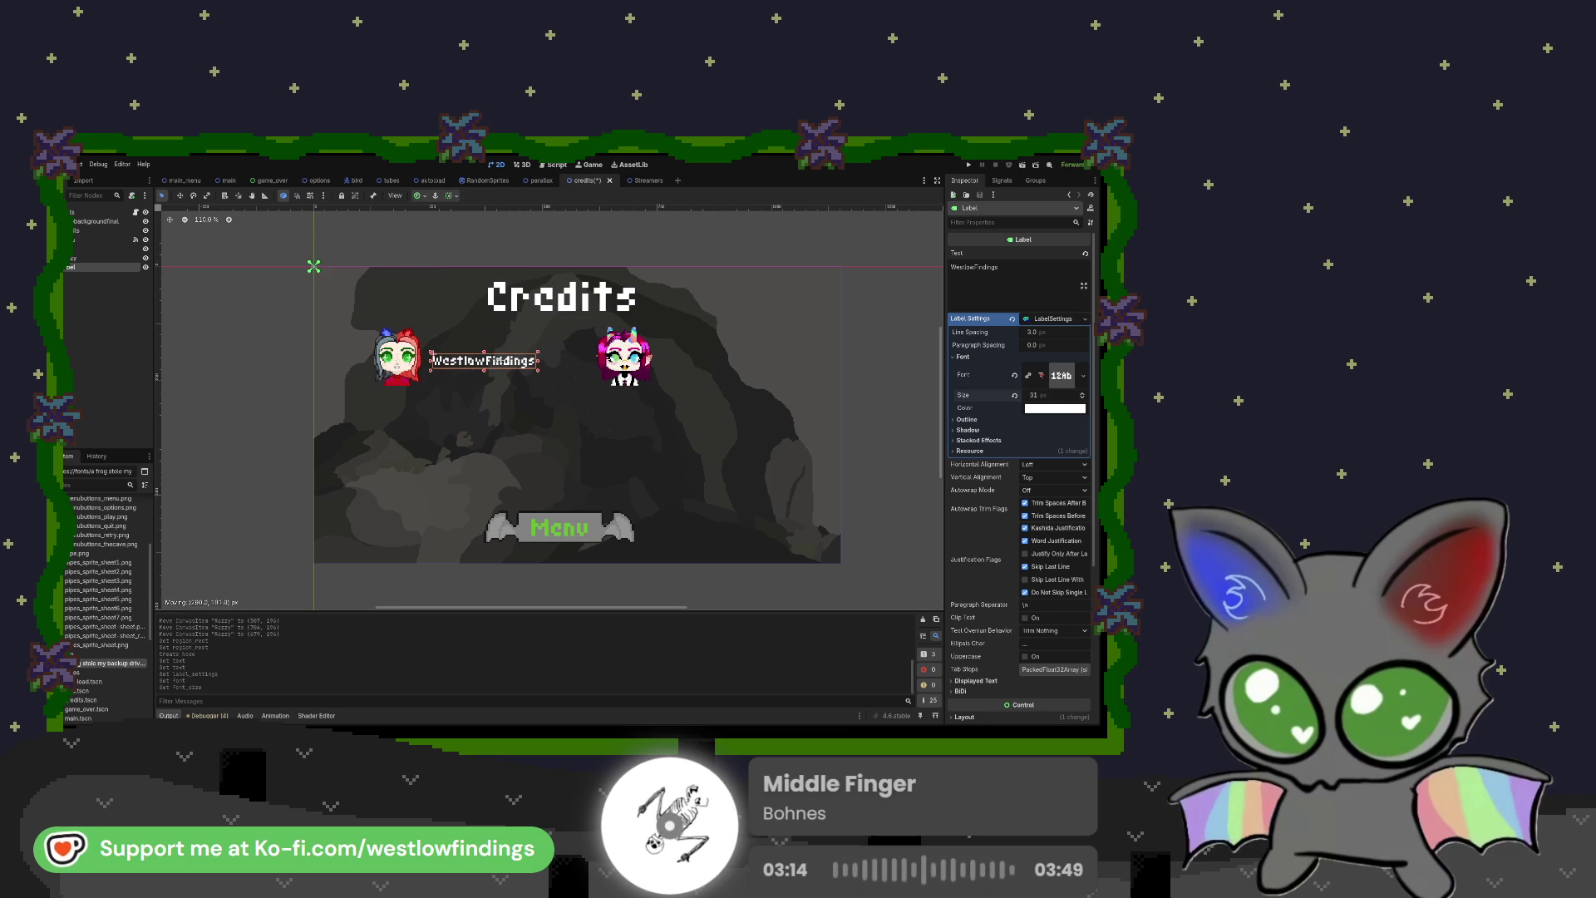
double_click(73, 267)
Step: Name the label node West, duplicate it as Raz, and move the copy beside the right portrait
text(West)
key(Return)
key(ctrl+d)
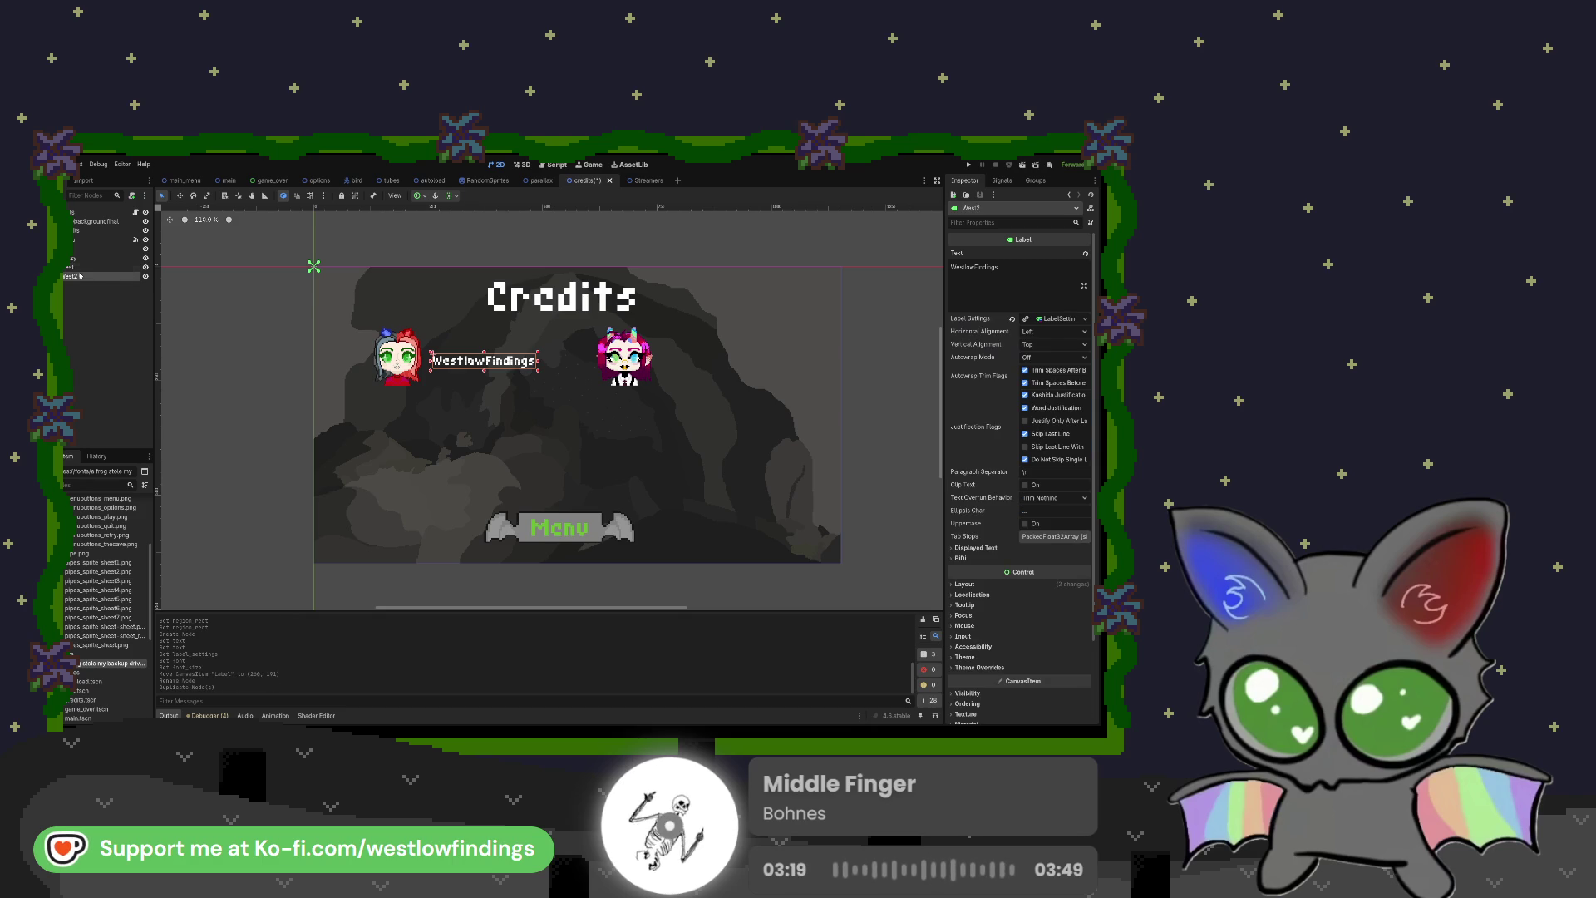
double_click(76, 276)
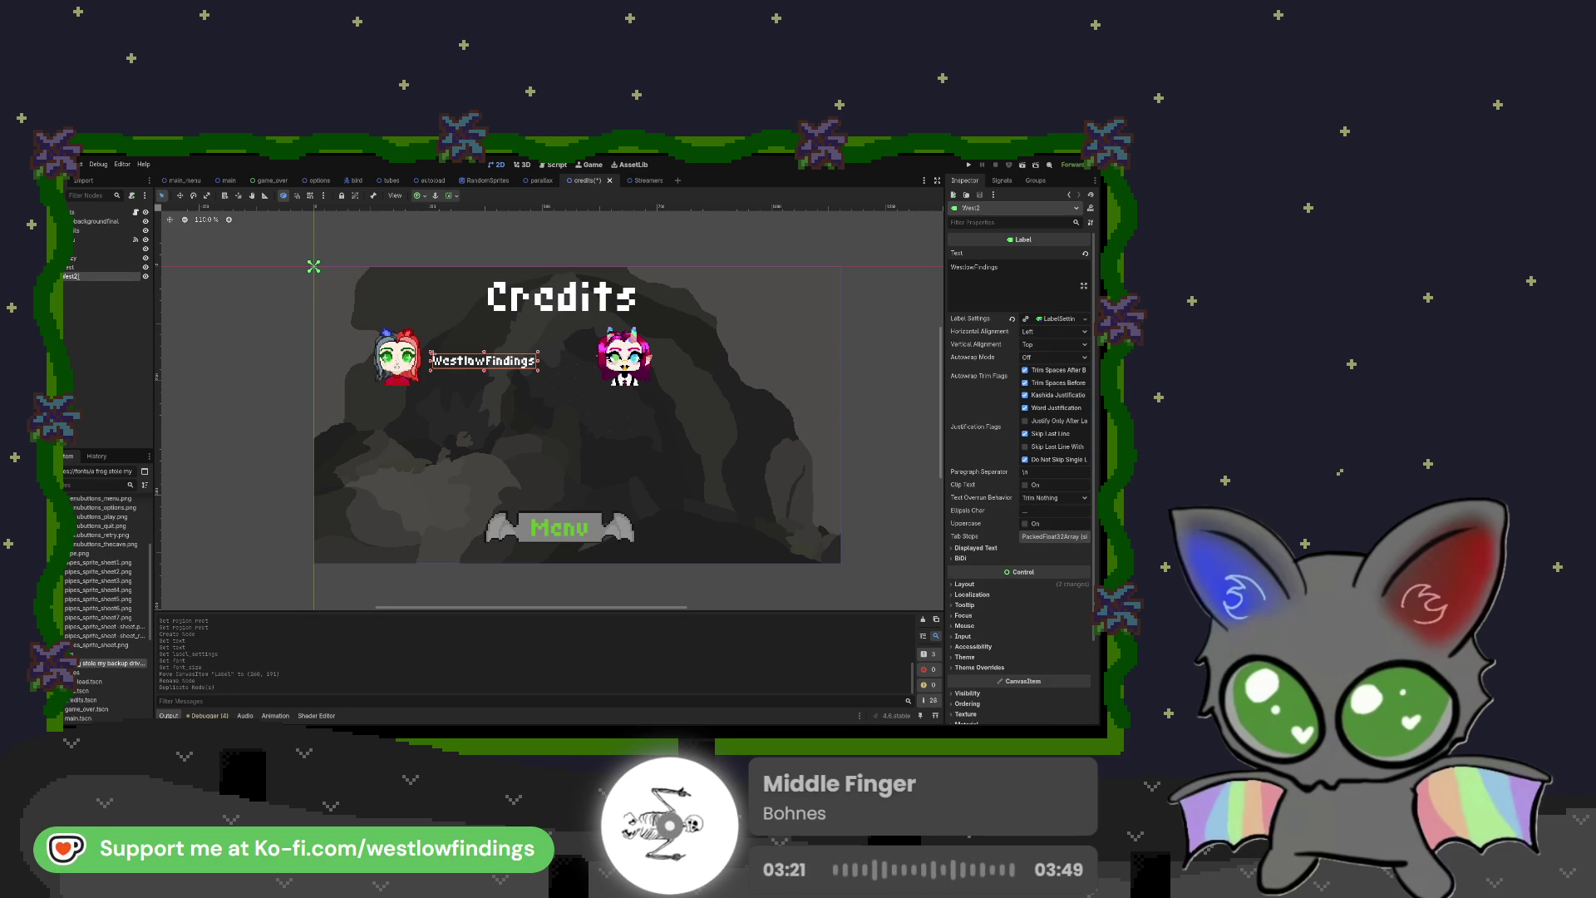
text(Raz)
key(Return)
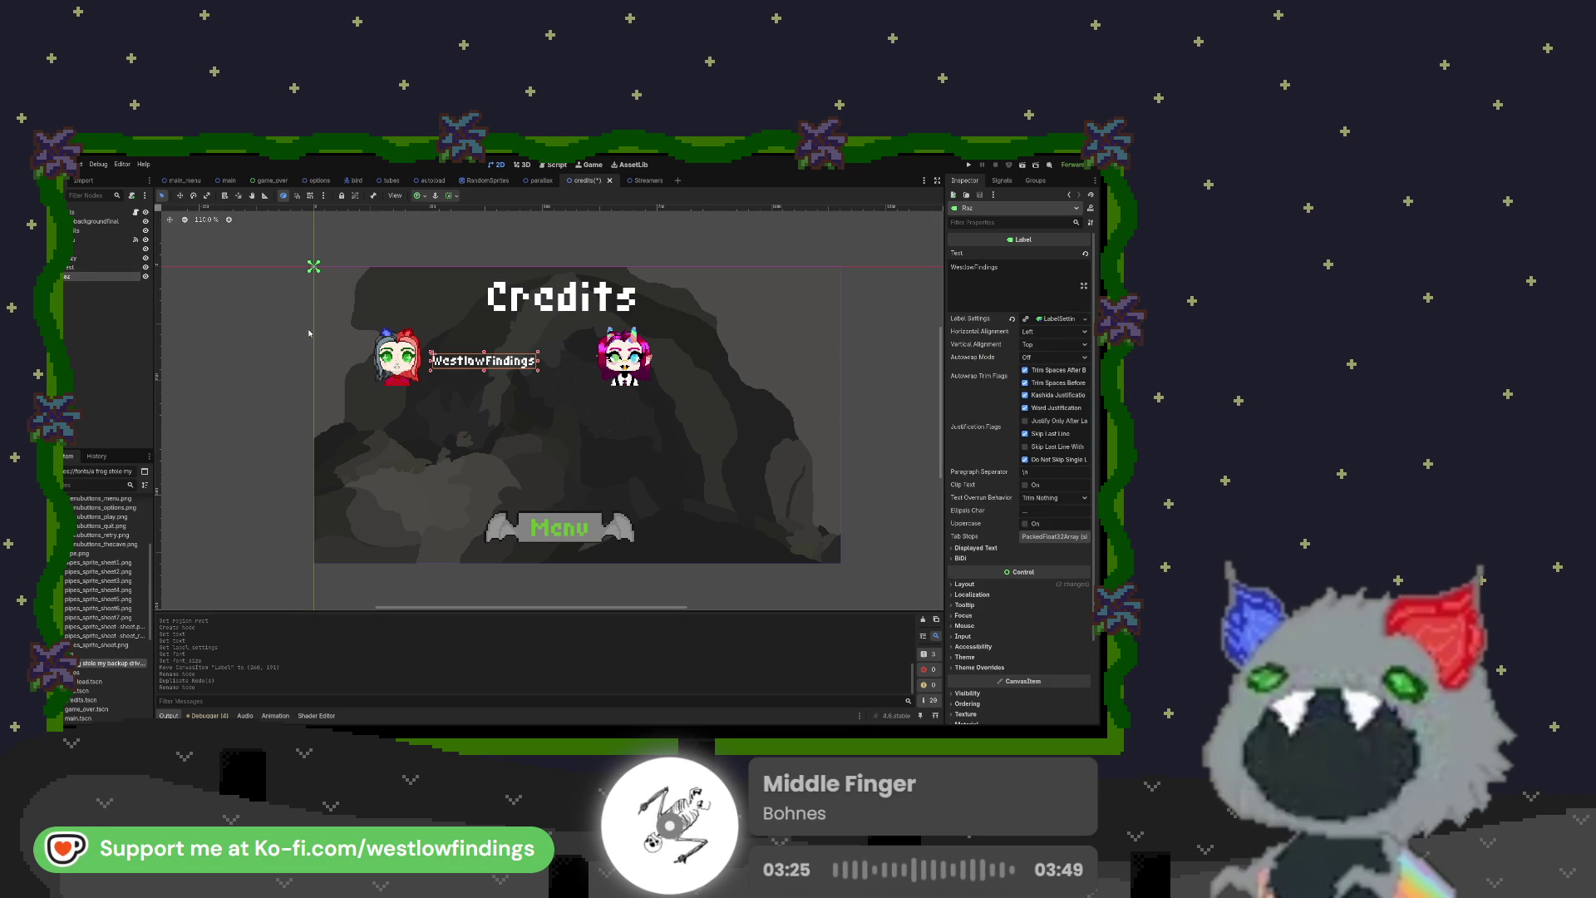
key(w)
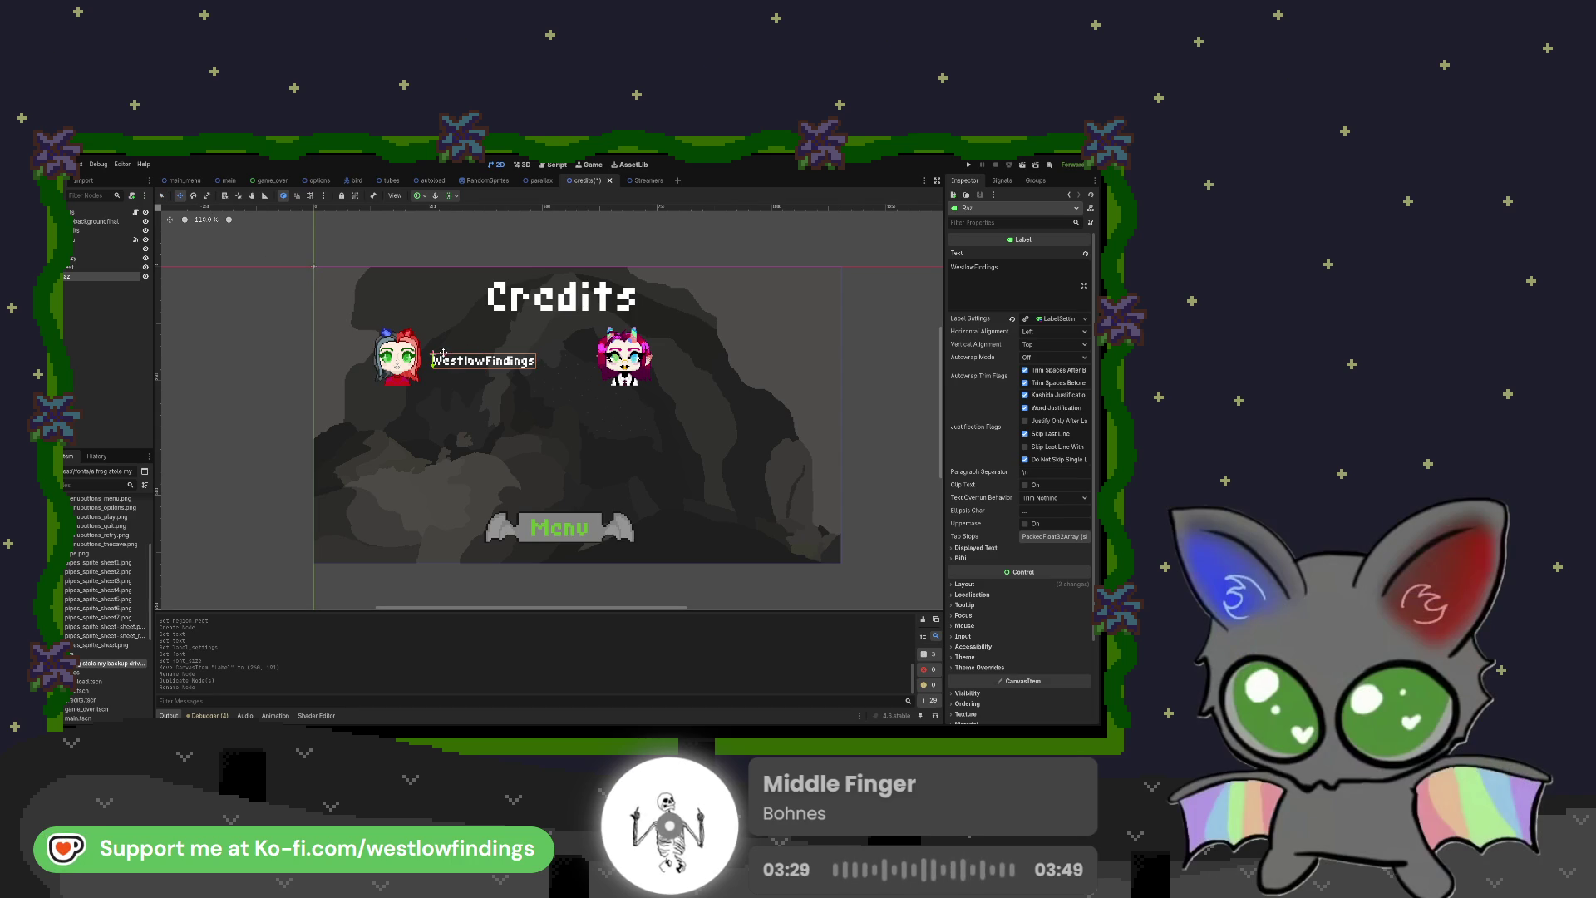
drag(445, 355, 677, 352)
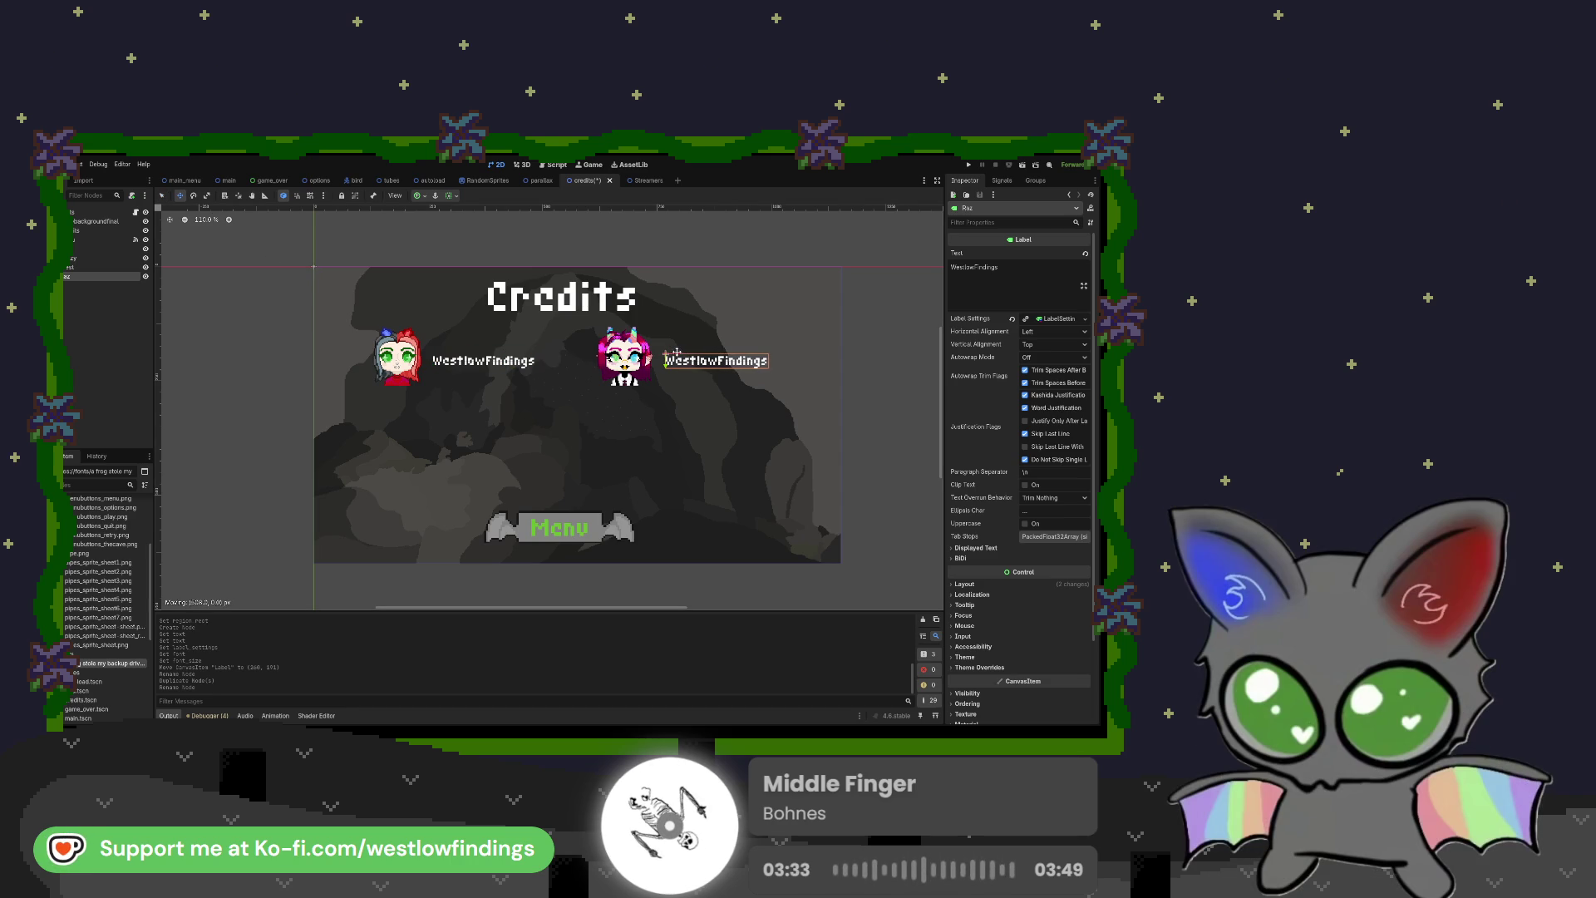
Step: Change the Raz label's text to 'Raziel Vespers'
click(965, 267)
key(ctrl+a)
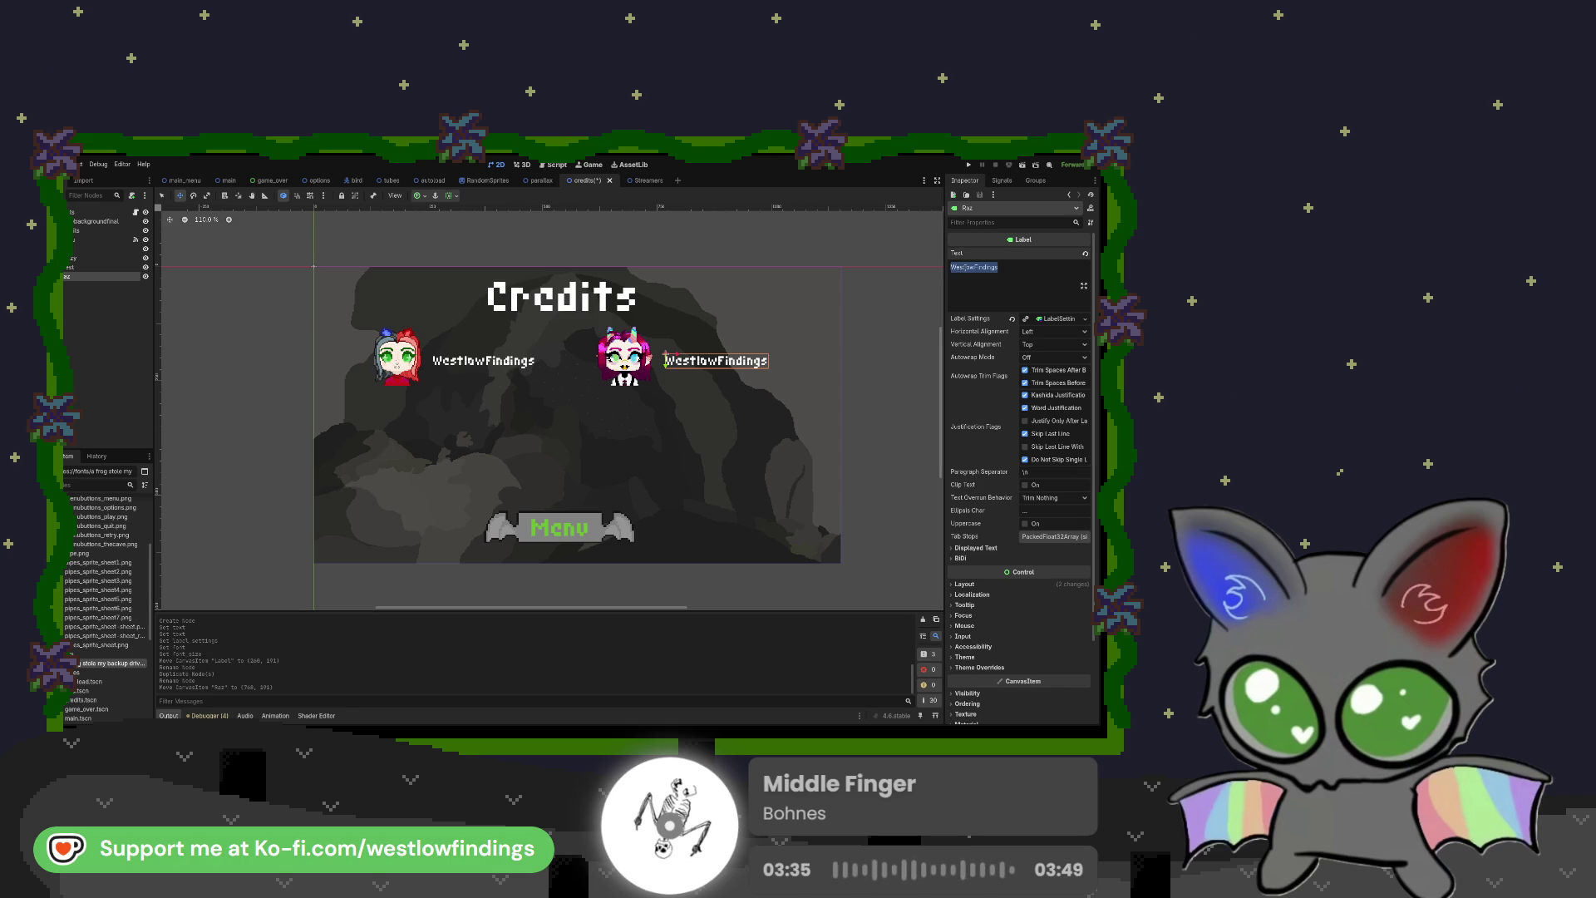
text(raziel)
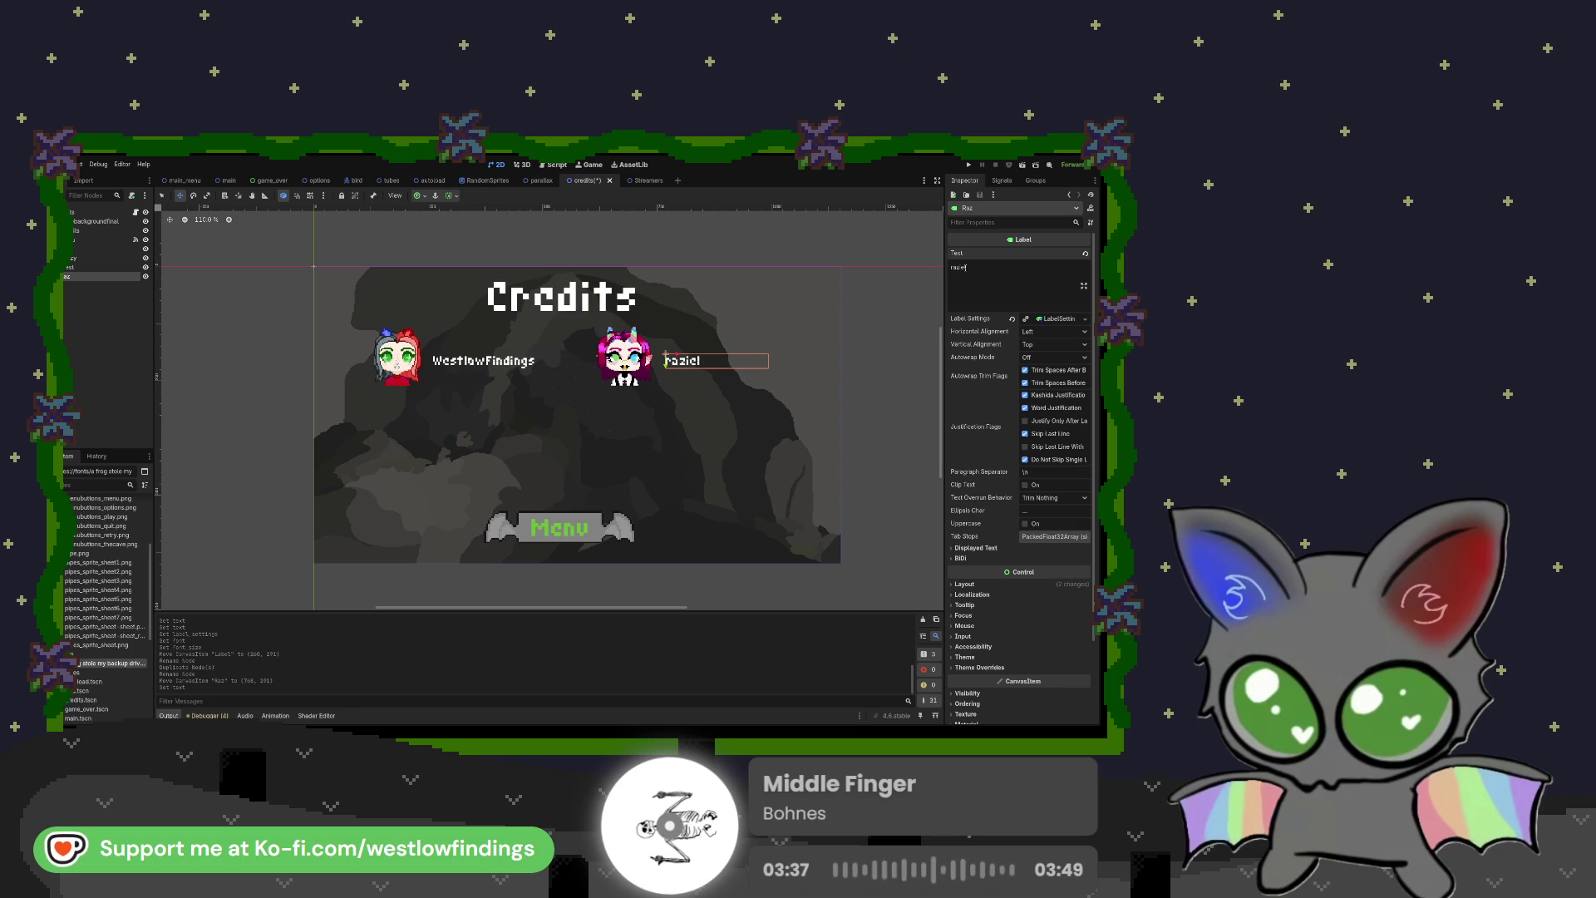
key(BackSpace)
key(BackSpace)
key(BackSpace)
text(Rav)
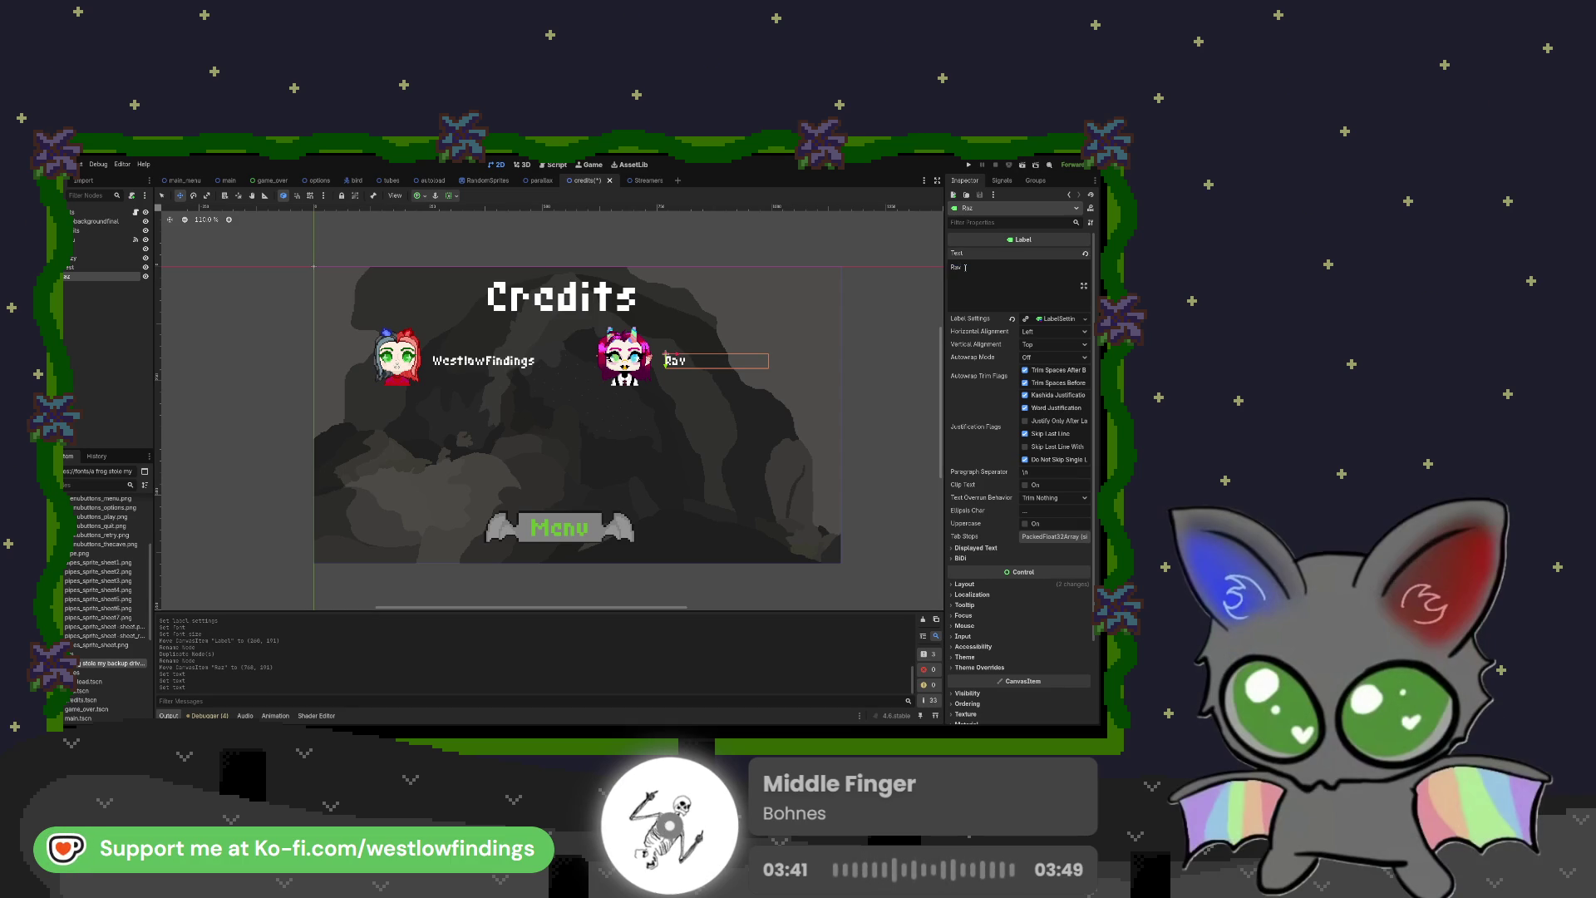
key(BackSpace)
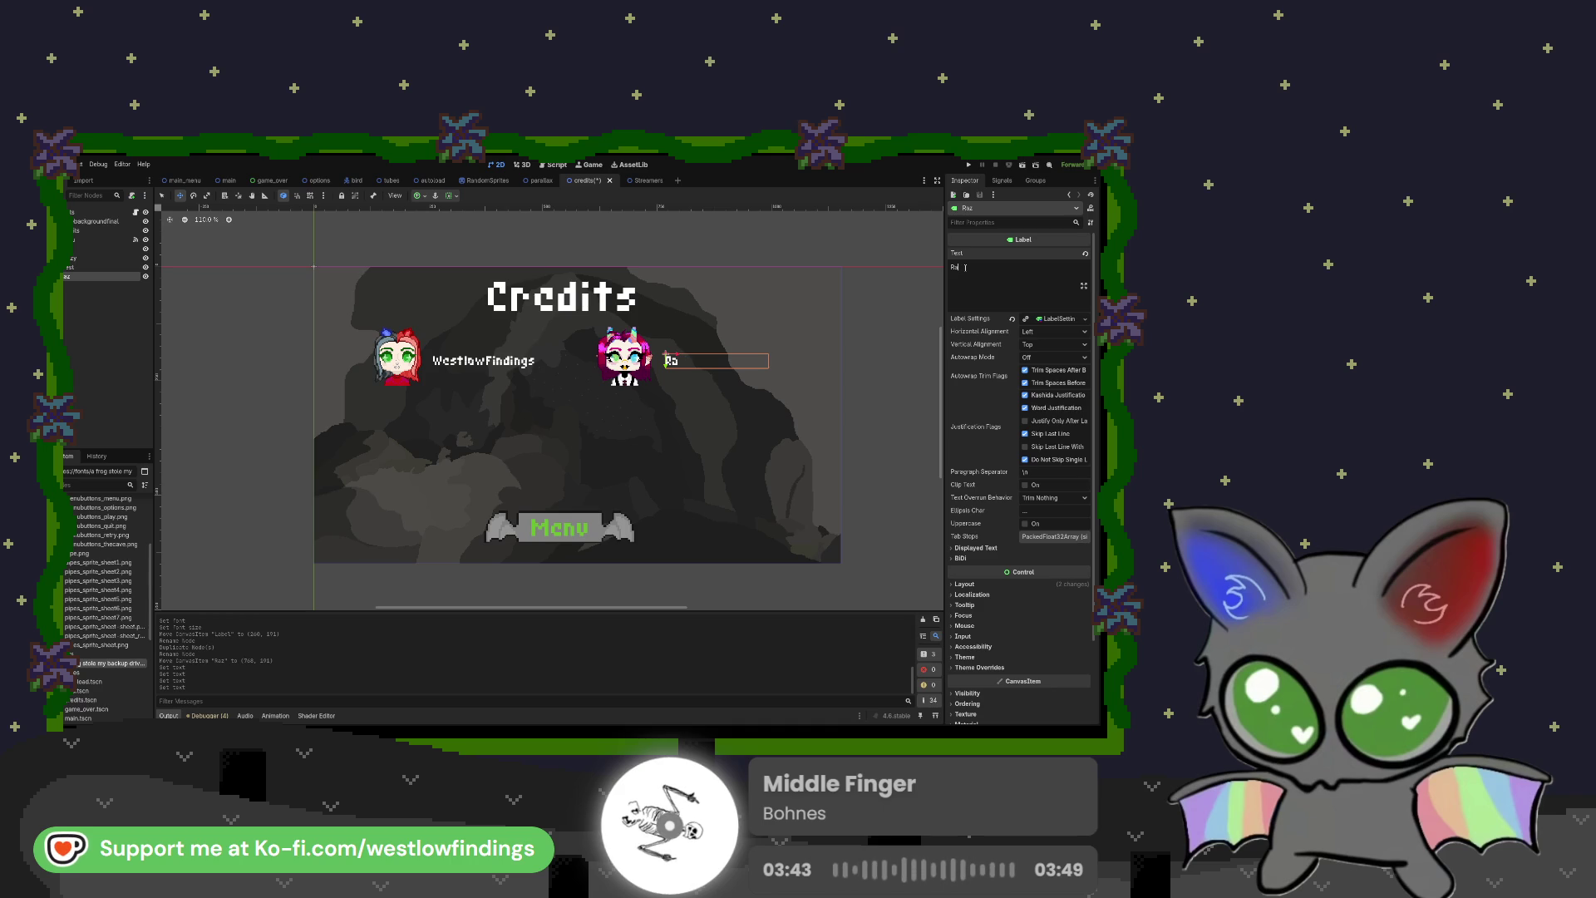
text(ziel)
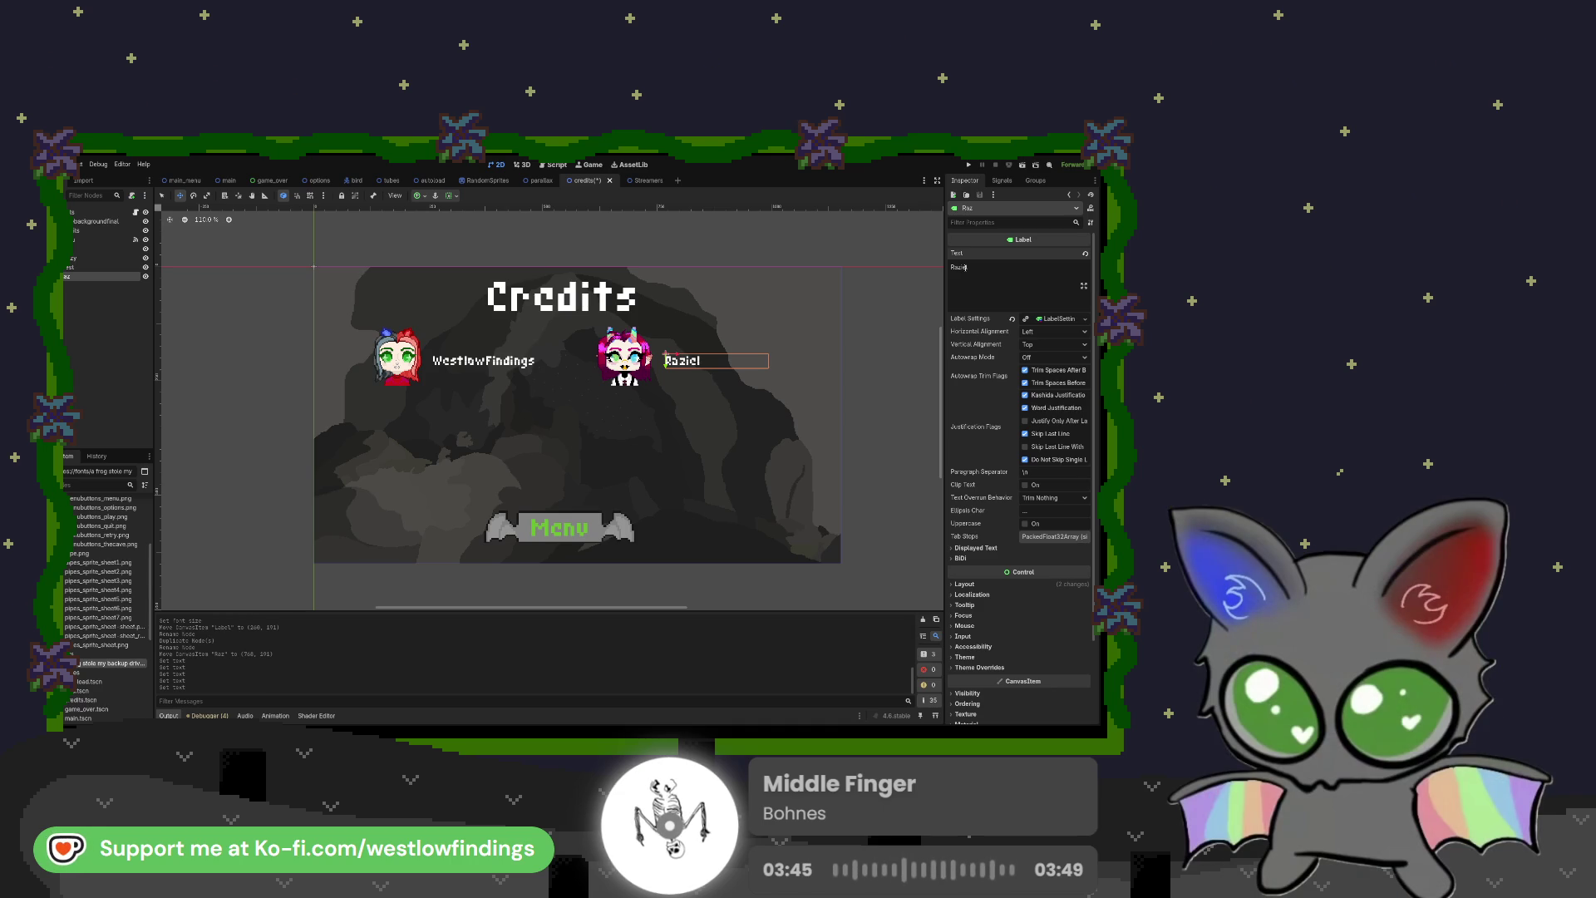
text( Vespers)
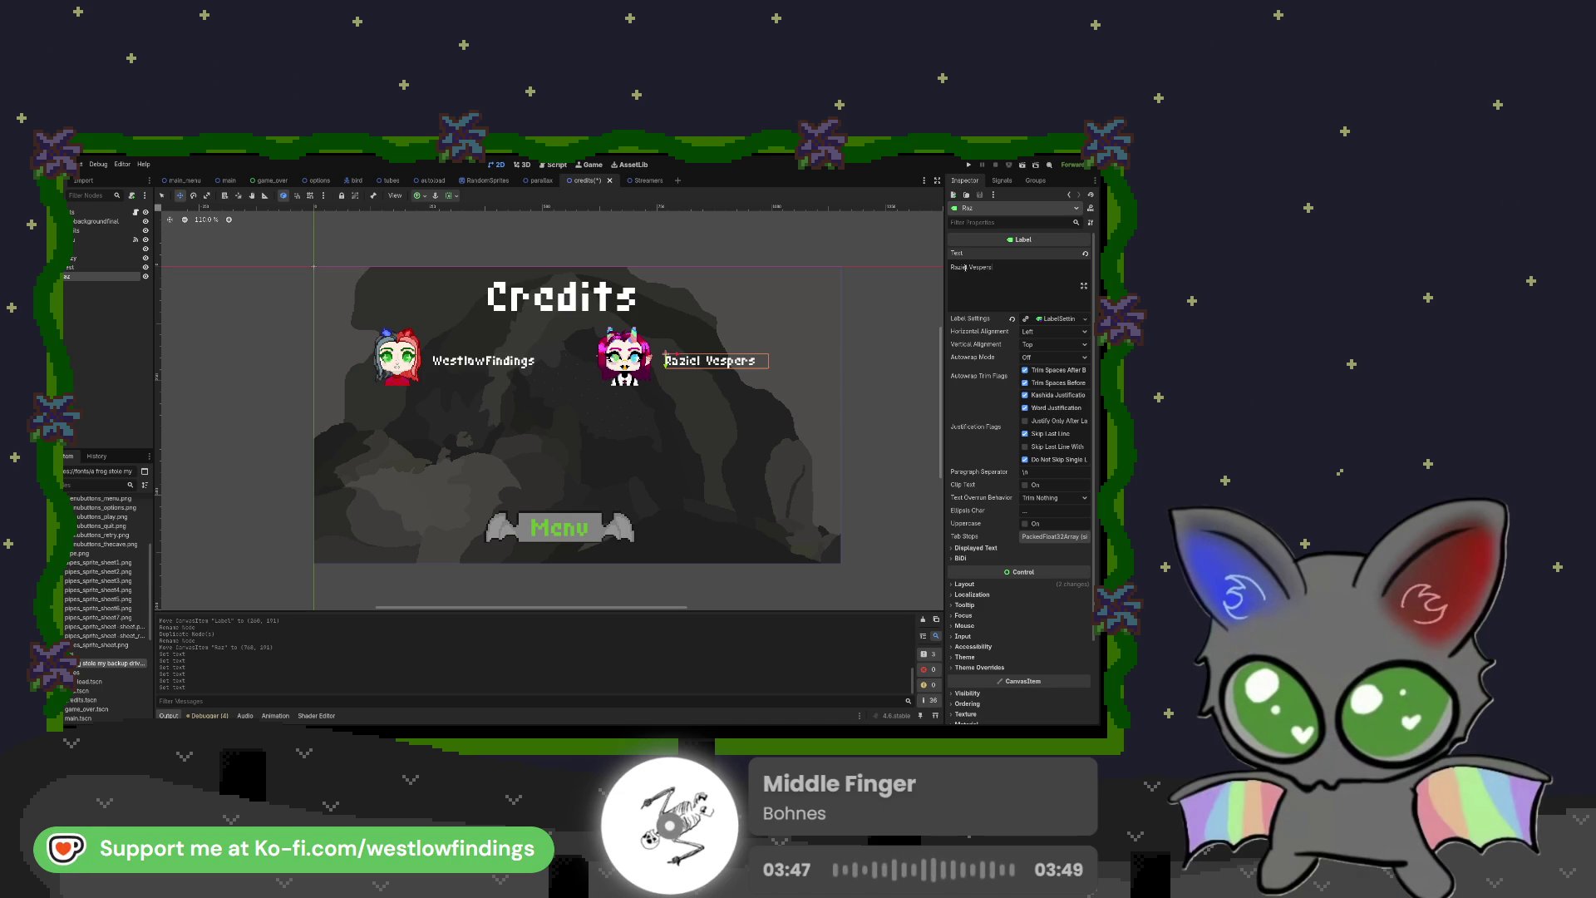
key(Delete)
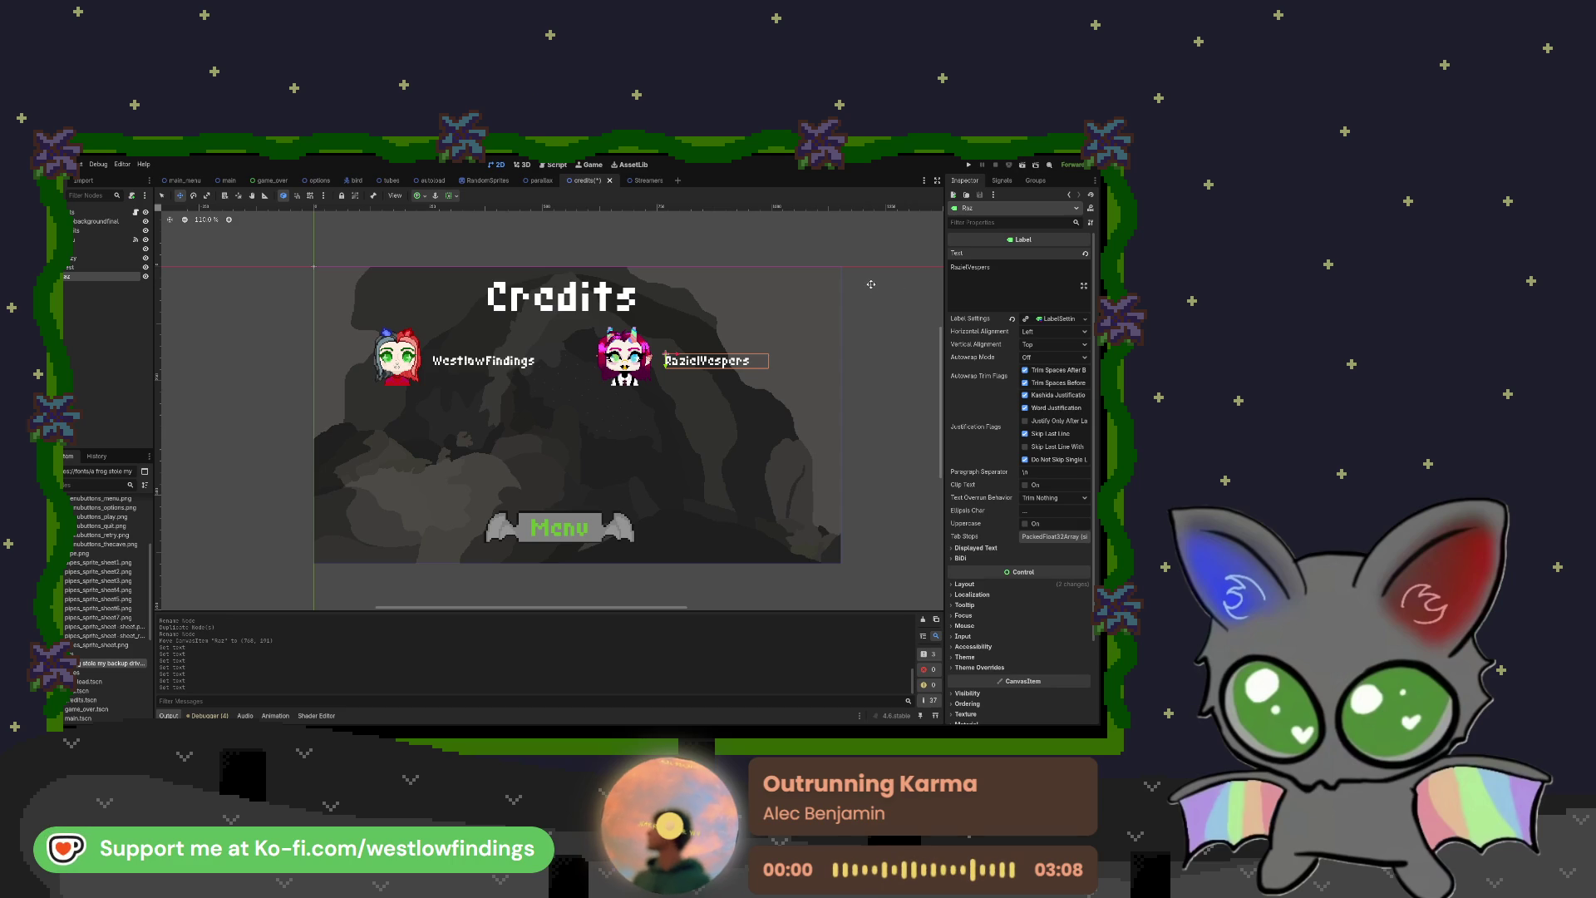
key(ctrl+z)
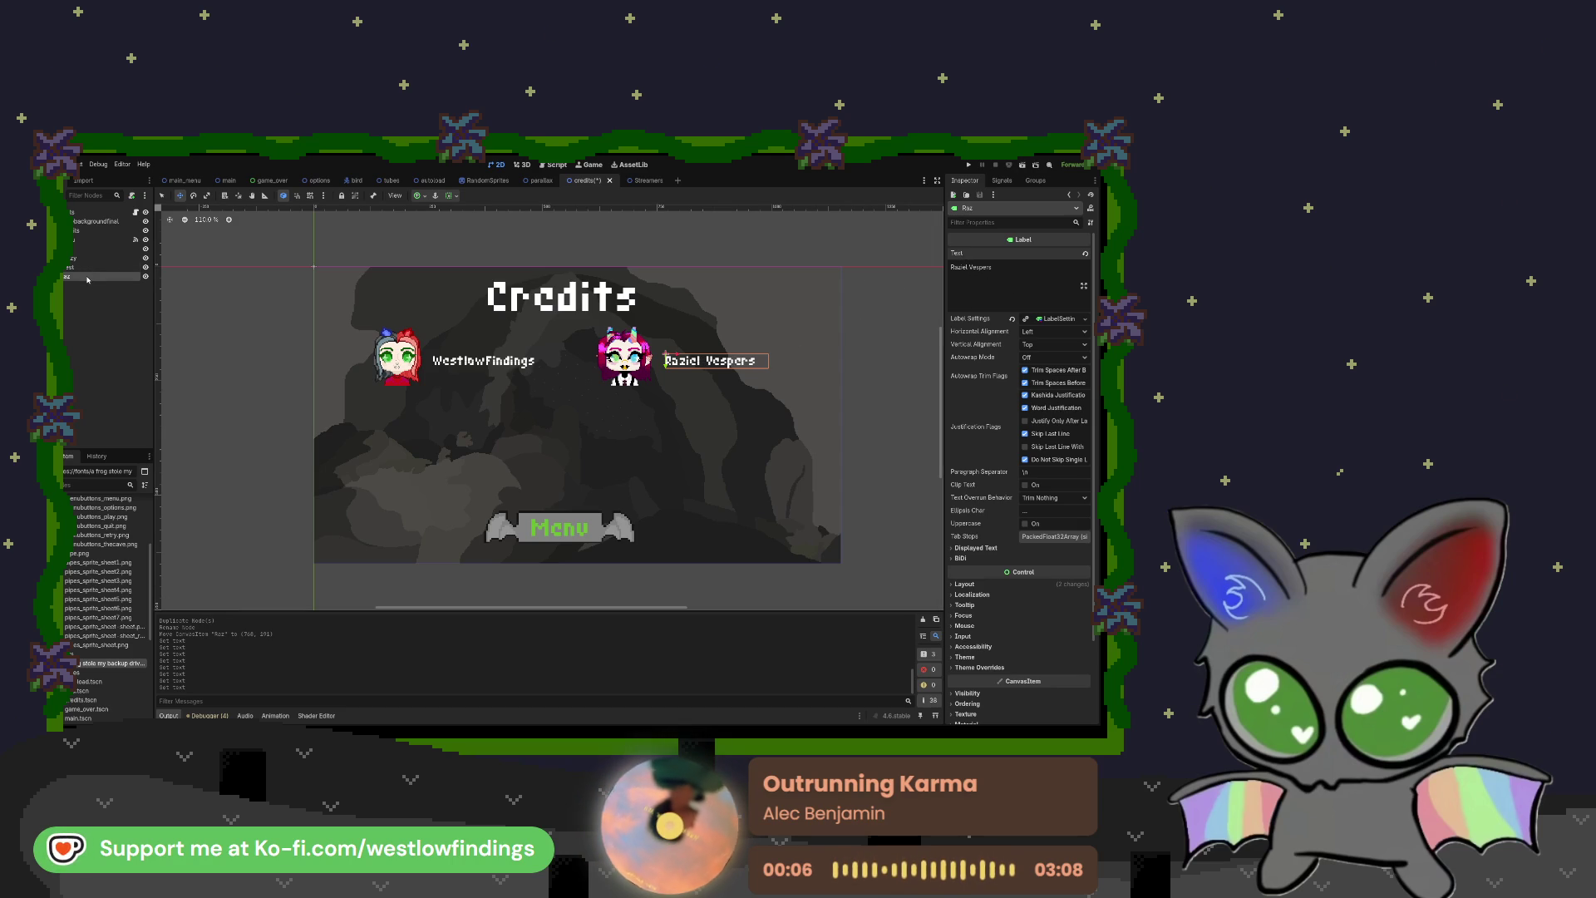
drag(87, 280, 83, 263)
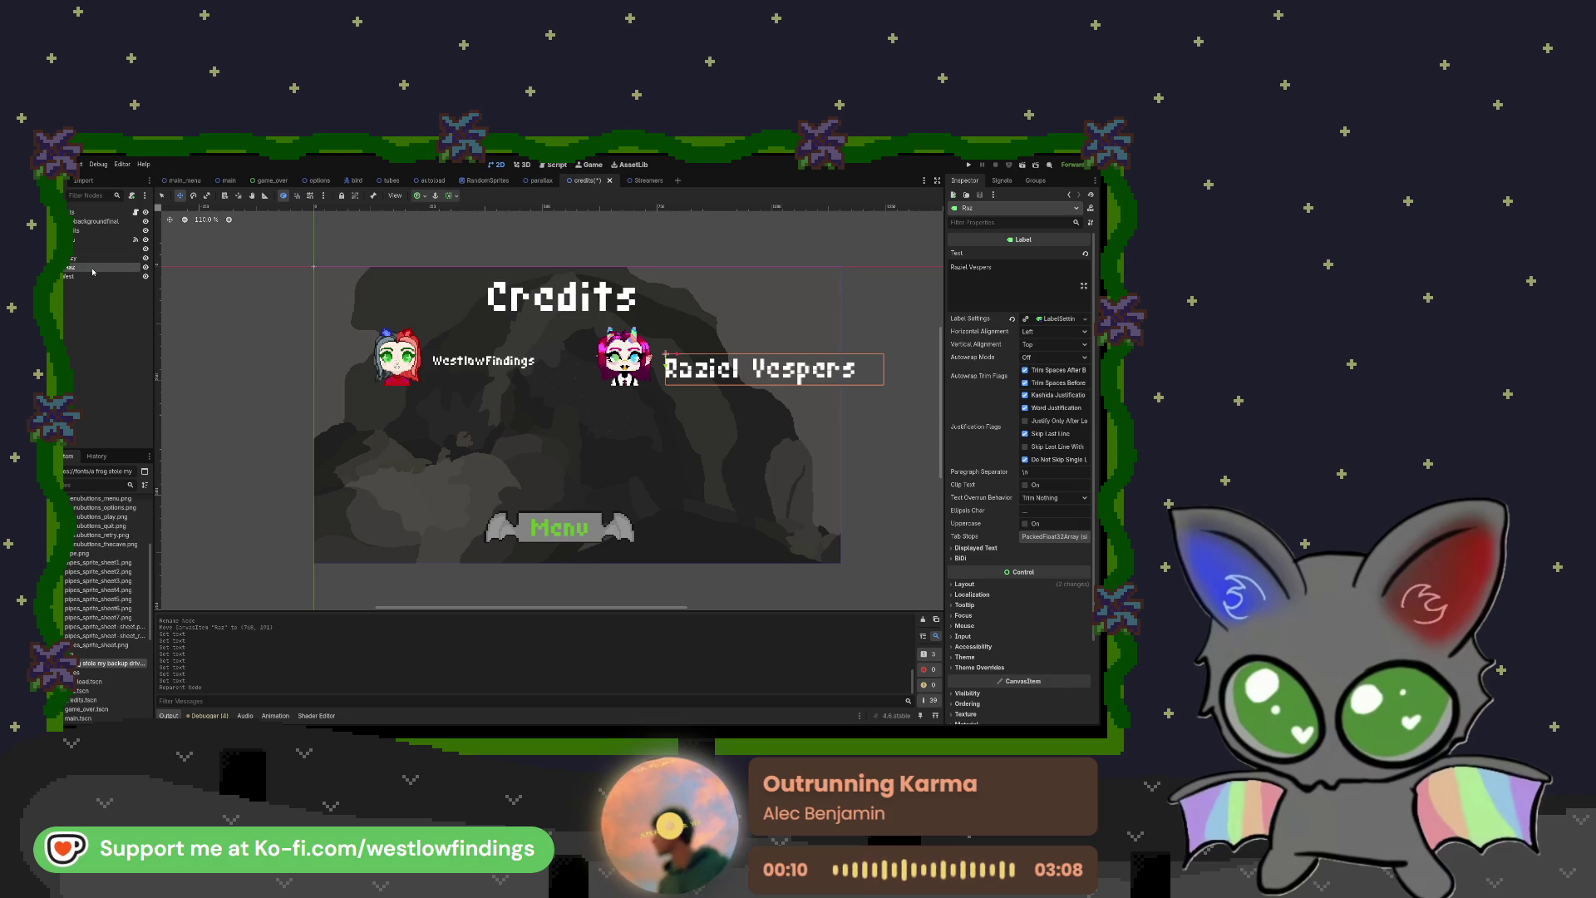
key(ctrl+z)
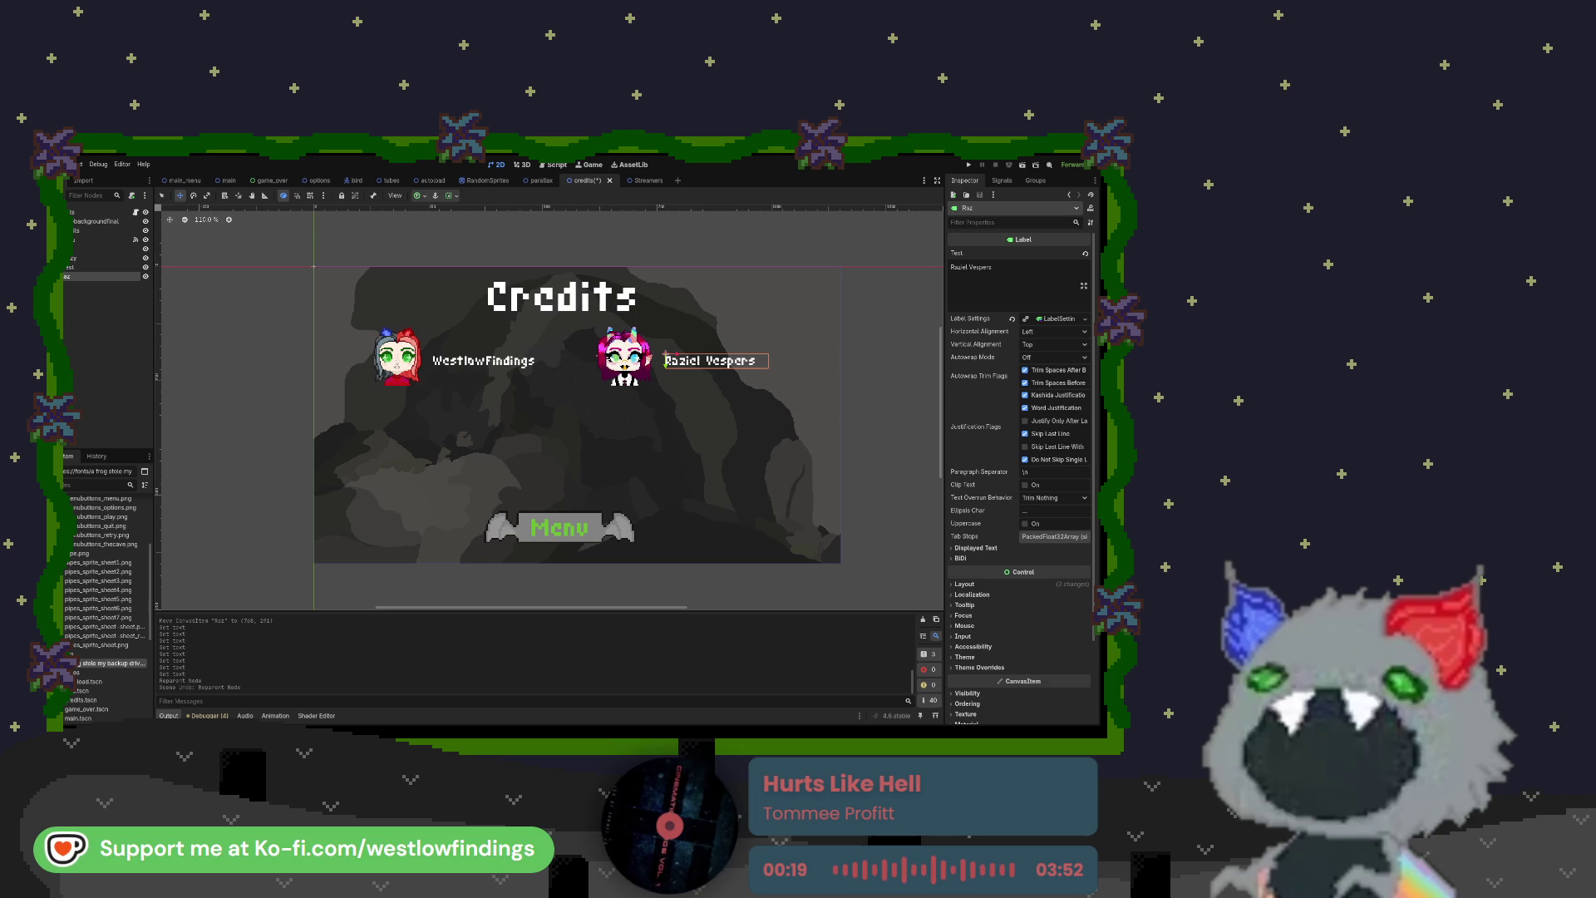
Step: Switch to Aseprite and reopen the character reference sheet from the recent files
key(alt+Tab)
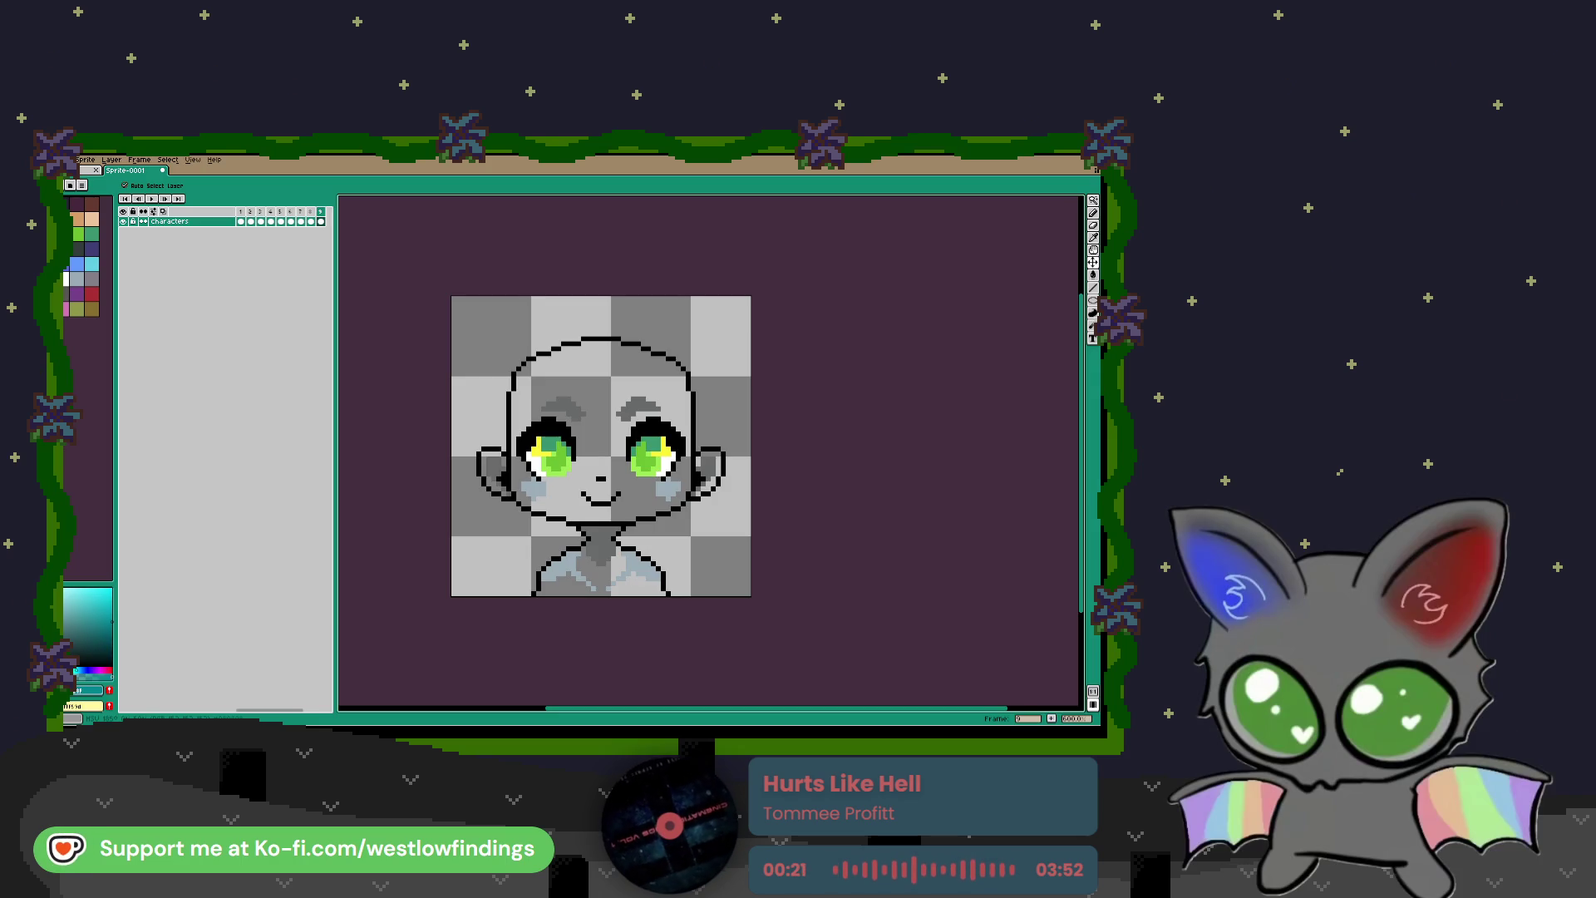
drag(480, 374, 500, 376)
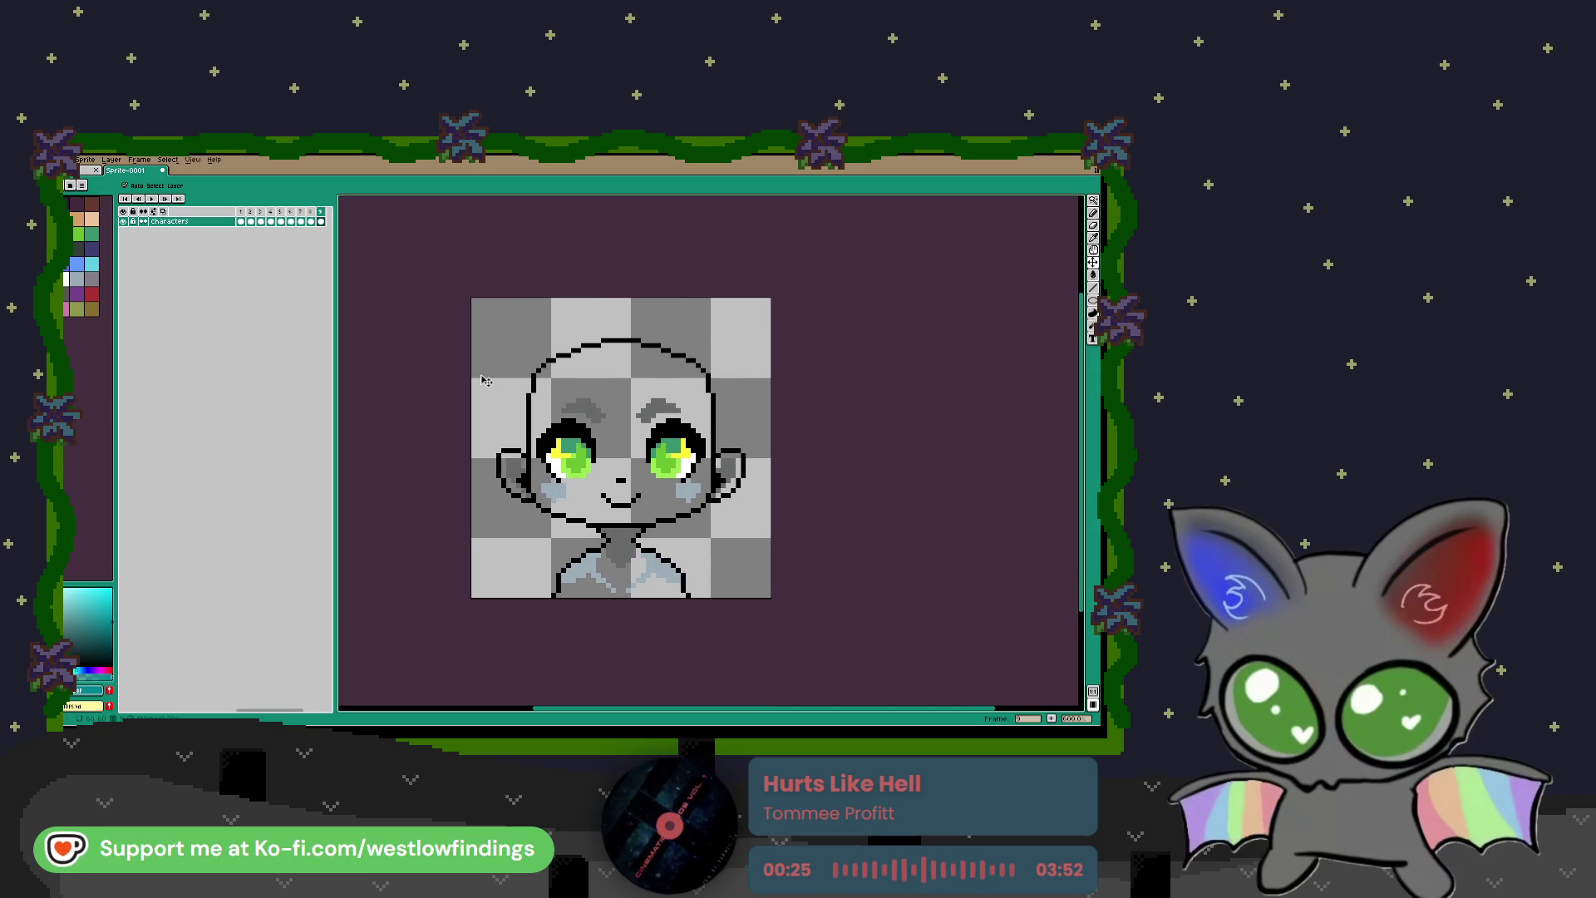
click(69, 158)
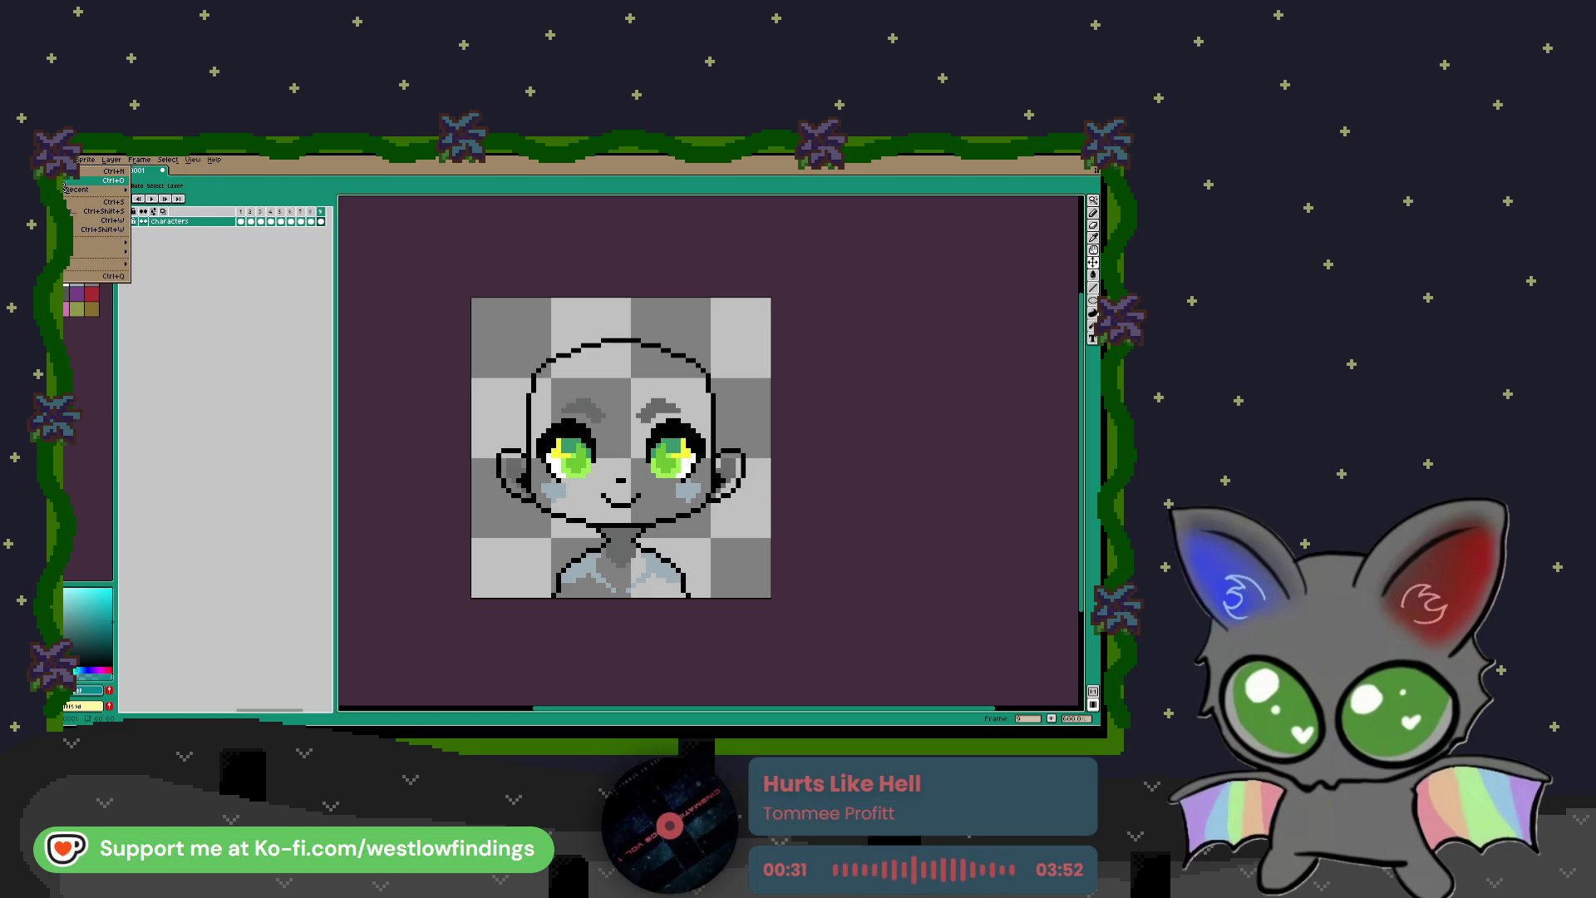
scroll(584, 427, down, 3)
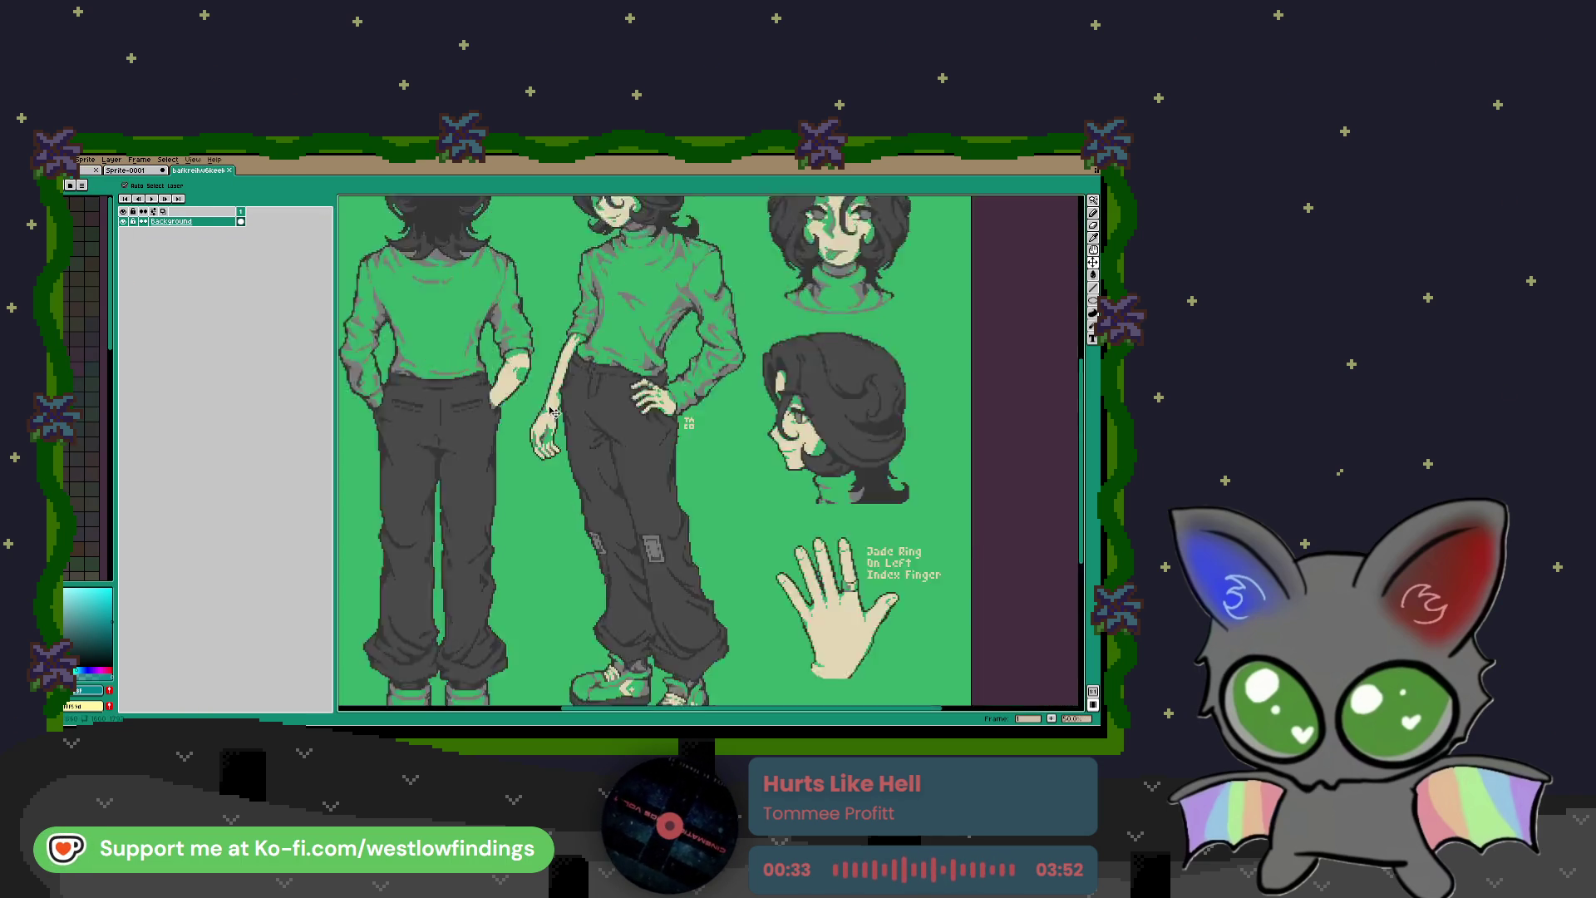
Step: Dock the reference sheet's tab on the right, beside the chibi head sprite
scroll(585, 428, up, 3)
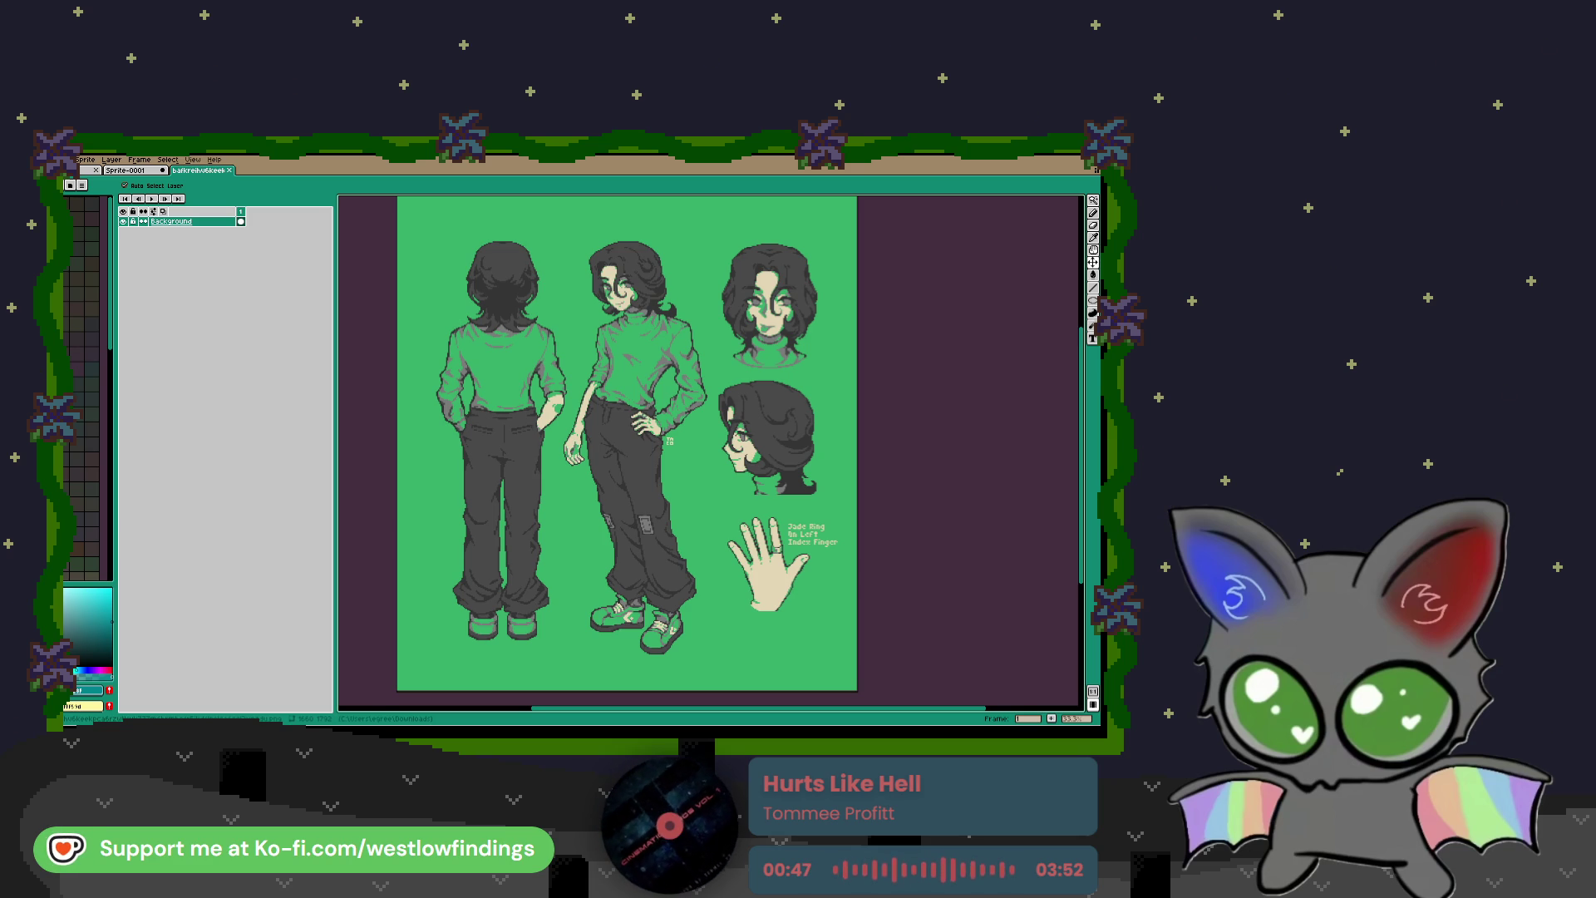
scroll(699, 447, up, 1)
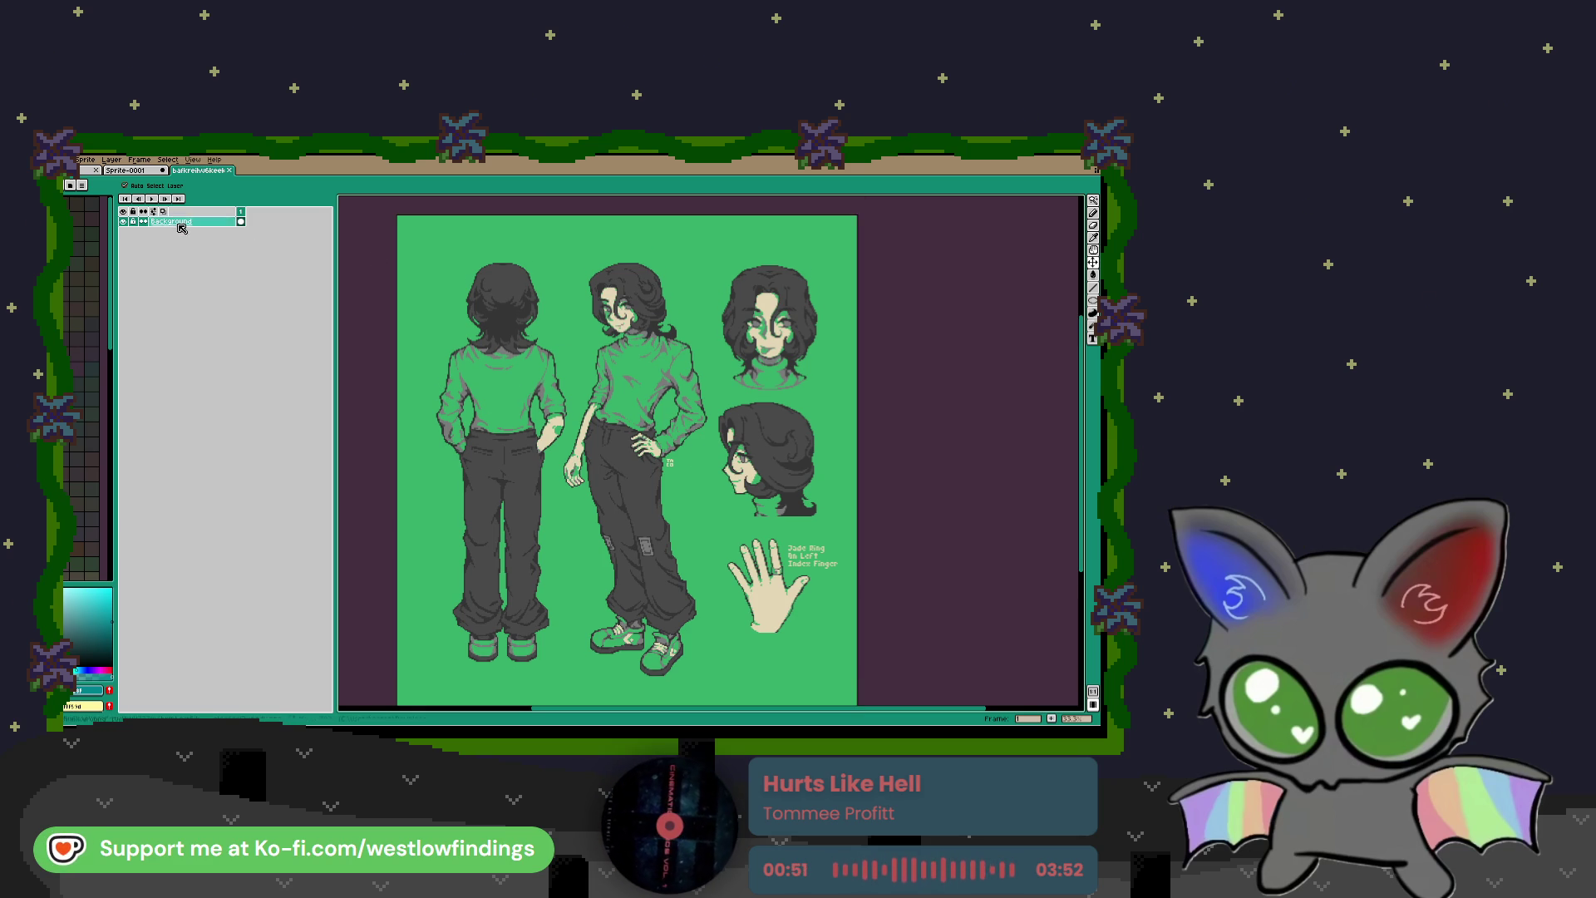
mouse_move(190, 171)
mouse_down()
mouse_move(359, 273)
mouse_move(718, 370)
mouse_move(1072, 387)
mouse_move(1002, 386)
mouse_move(1015, 345)
mouse_up()
scroll(1014, 346, up, 2)
Step: Sample the hair colour from the reference sheet and return to the chibi sprite
scroll(1014, 346, down, 1)
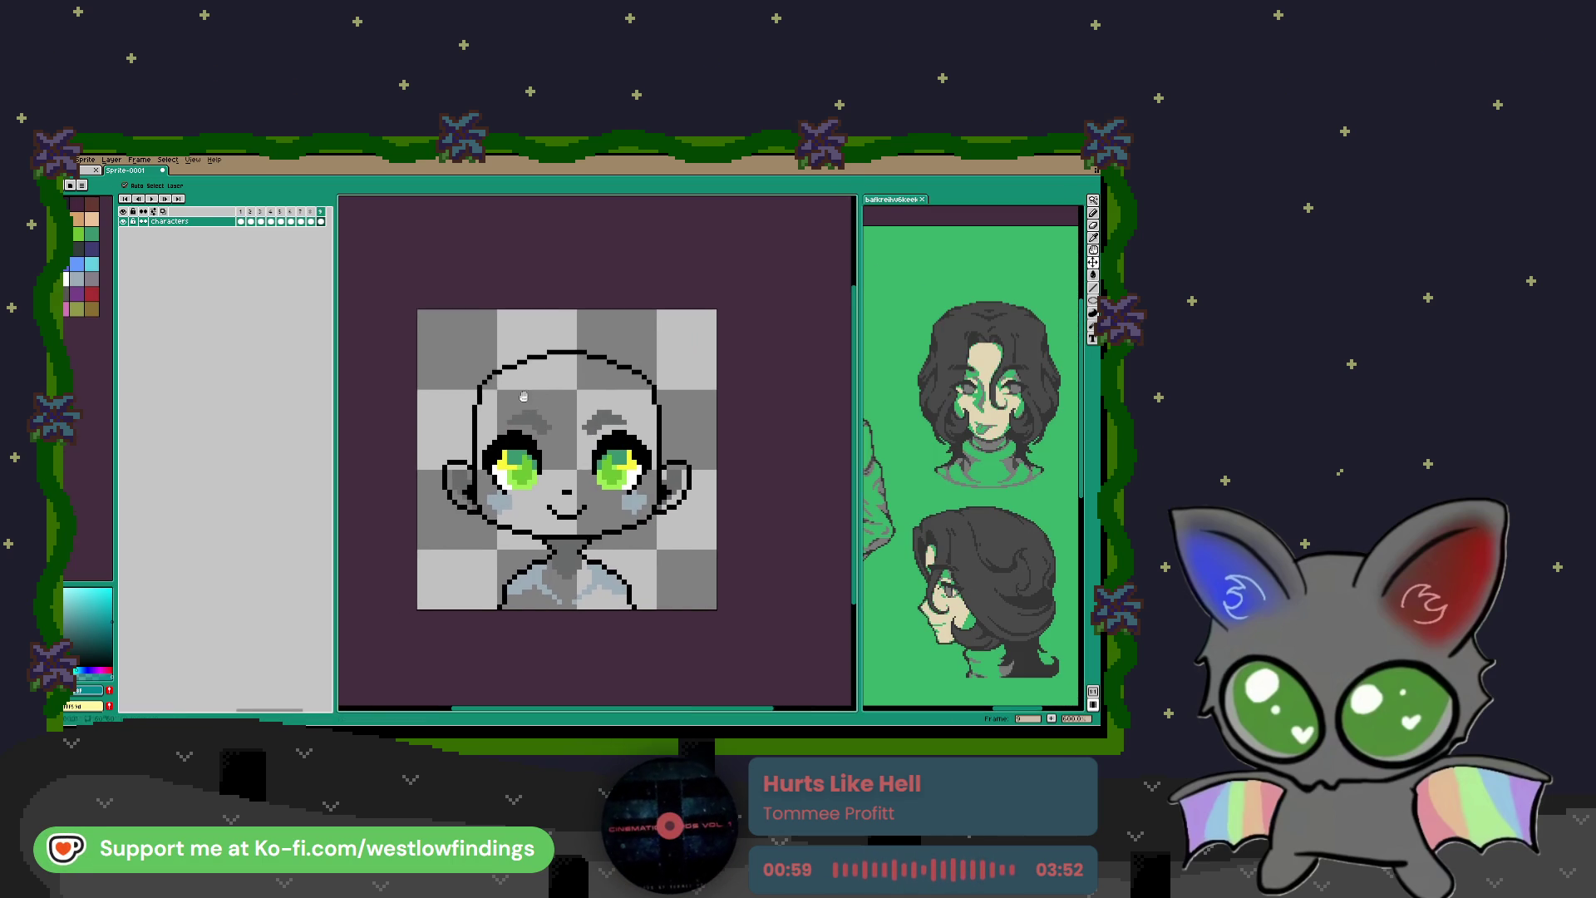
scroll(532, 405, up, 1)
key(b)
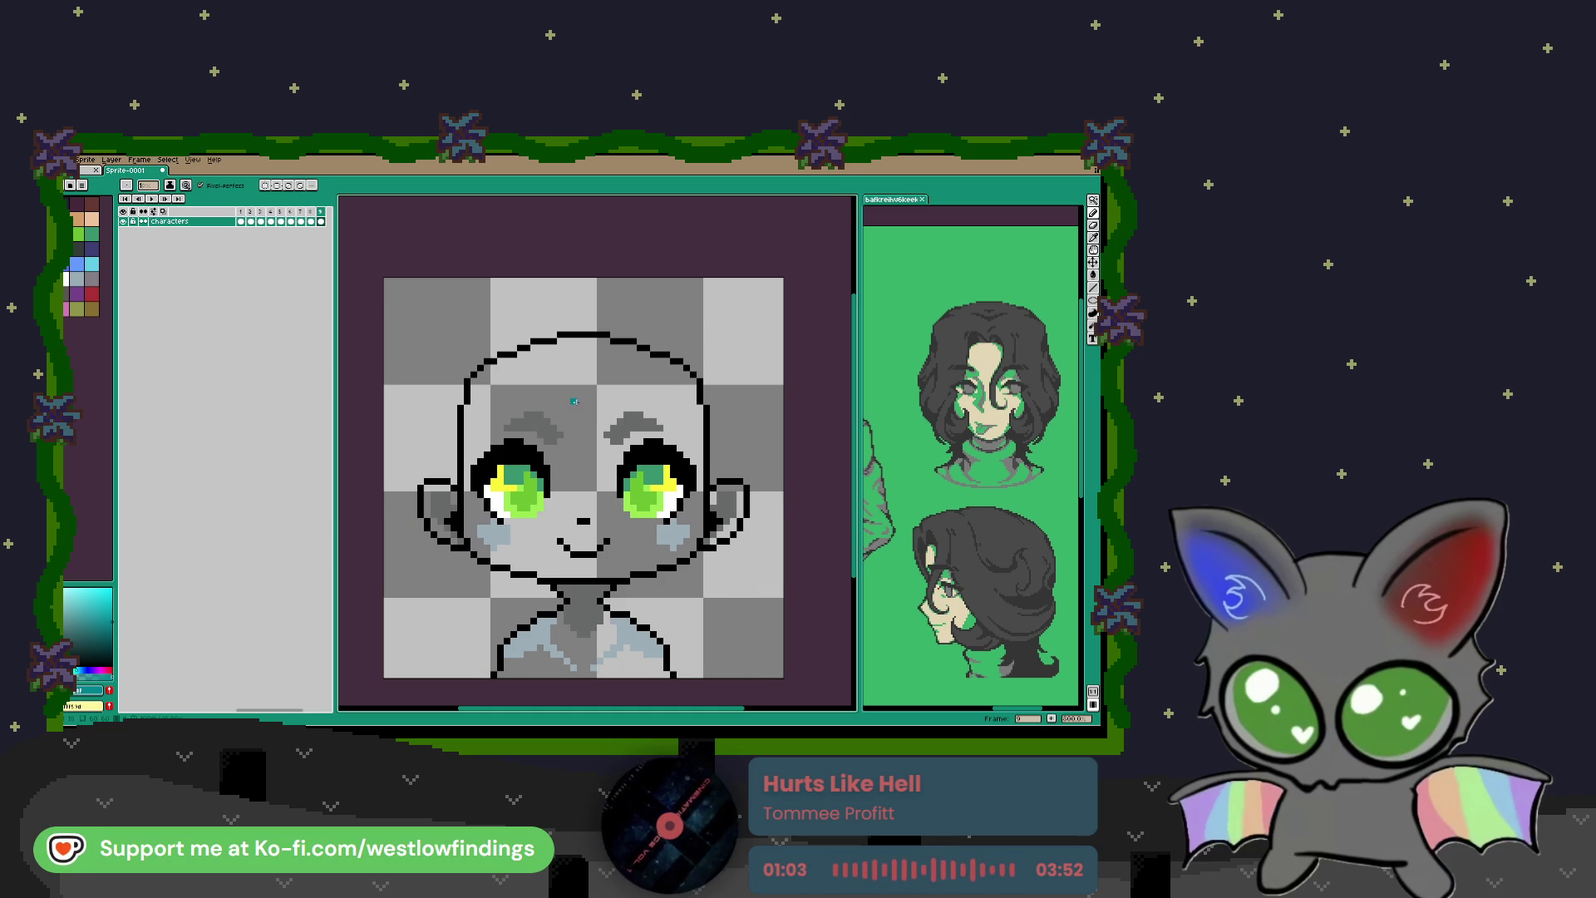
key(i)
click(968, 322)
key(v)
click(592, 405)
Step: Add a new layer above Characters and sketch a hair stroke with the pencil
key(b)
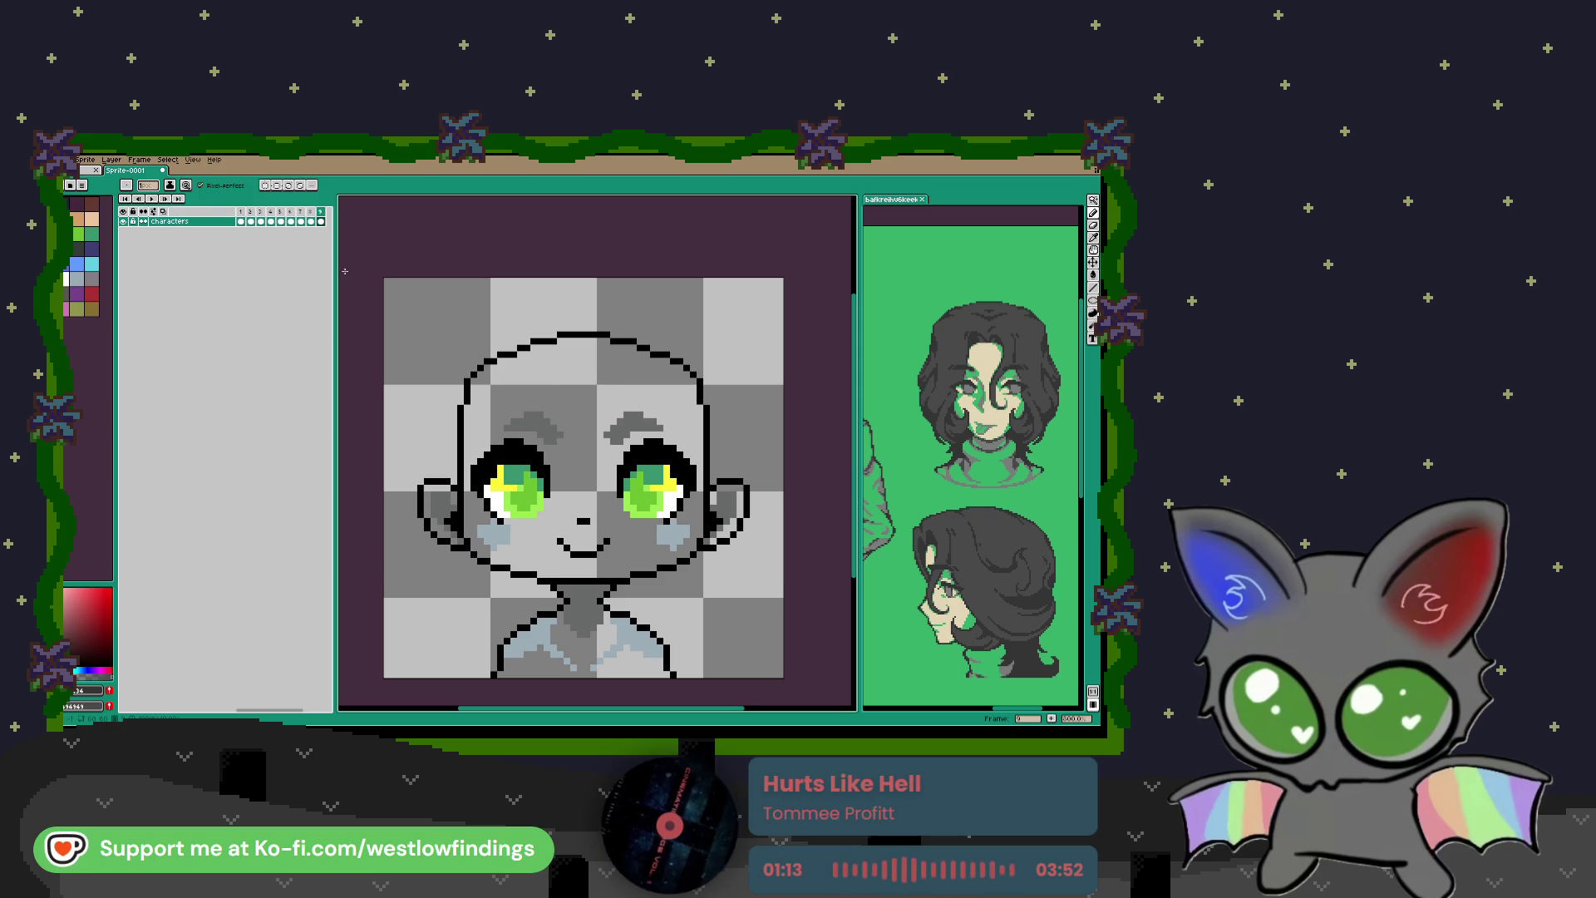
key(shift+n)
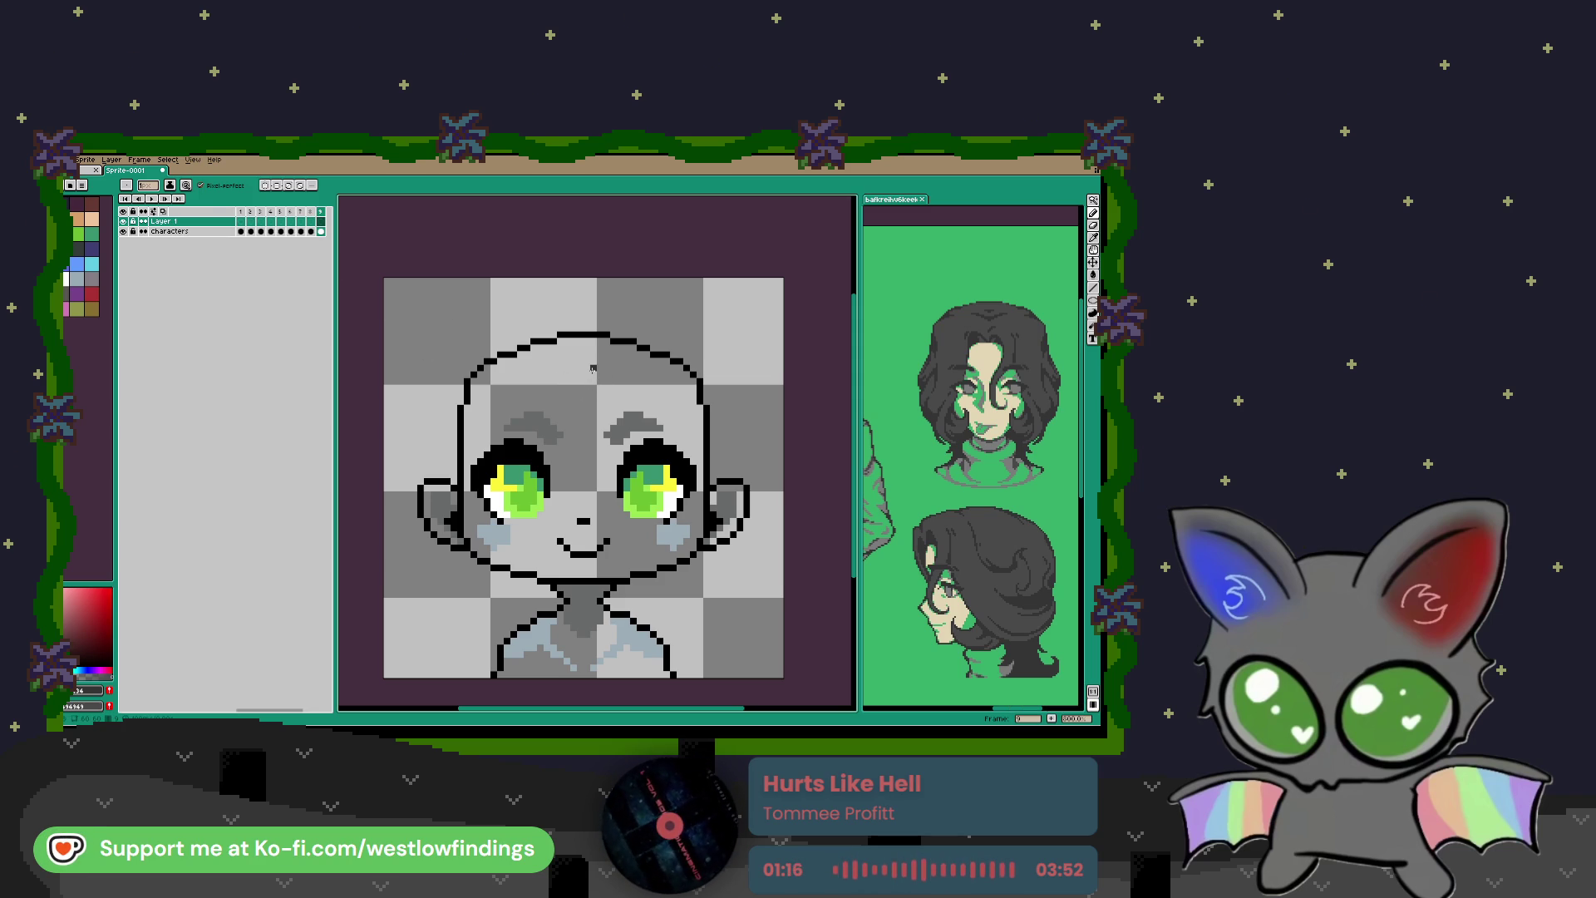
mouse_move(599, 361)
mouse_down()
mouse_move(647, 361)
mouse_move(632, 449)
mouse_move(665, 420)
mouse_move(674, 375)
mouse_move(701, 458)
mouse_move(696, 527)
mouse_move(653, 547)
mouse_move(701, 561)
mouse_move(723, 540)
mouse_up()
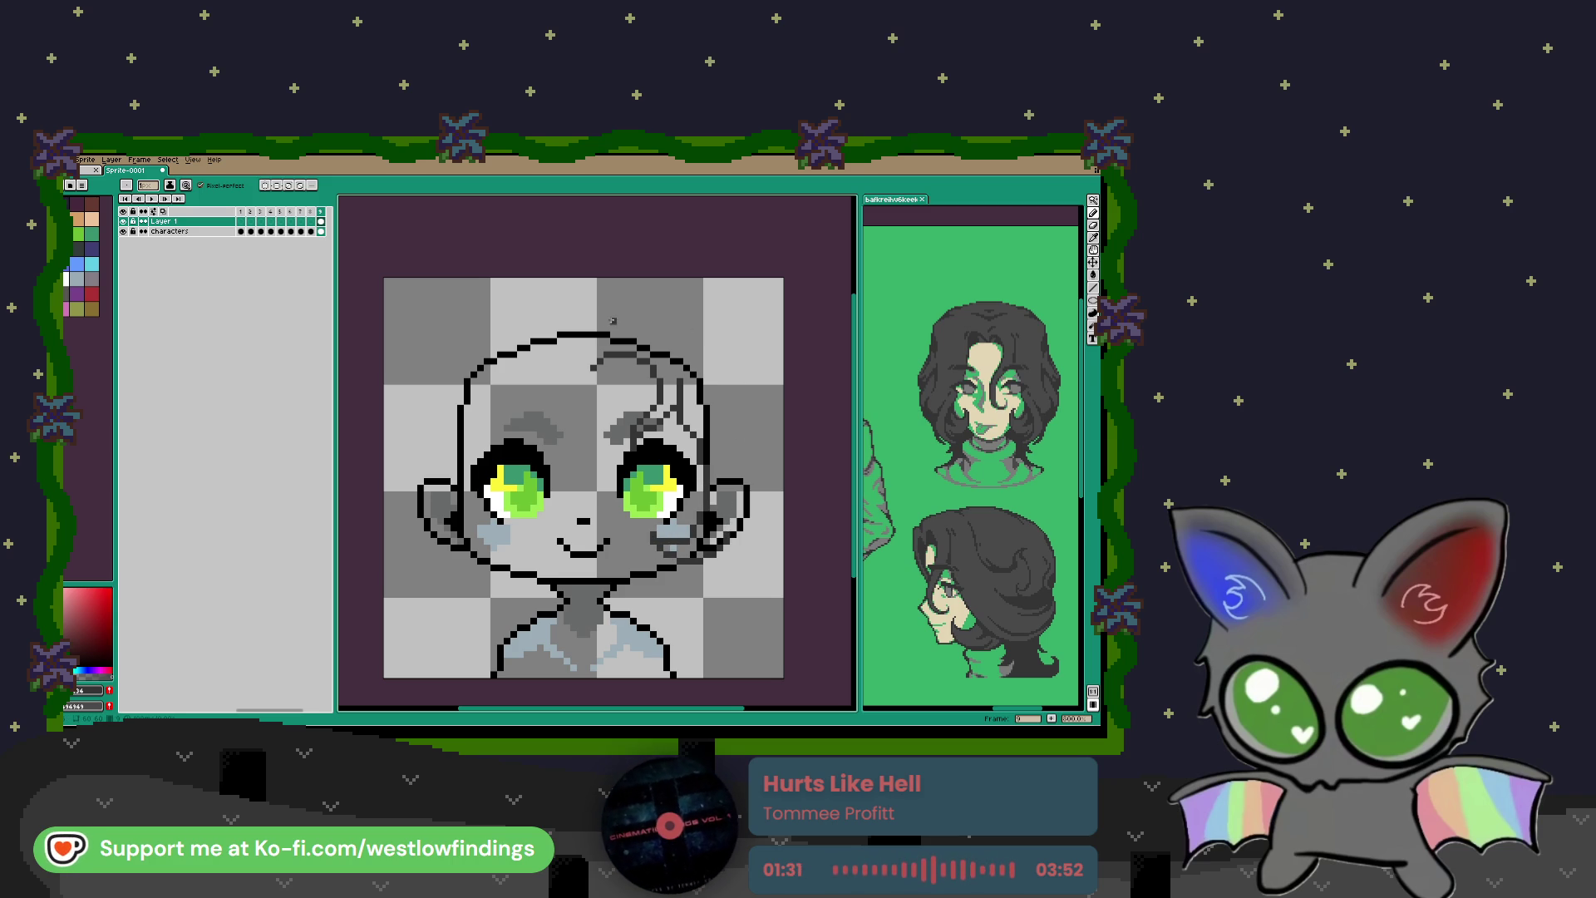
Step: Sketch dark hair strokes above the head and down its right side to a strand near the shoulder
click(554, 328)
click(580, 336)
mouse_move(614, 328)
mouse_down()
mouse_move(593, 326)
mouse_move(611, 316)
mouse_move(683, 341)
mouse_move(726, 381)
mouse_move(756, 489)
mouse_up()
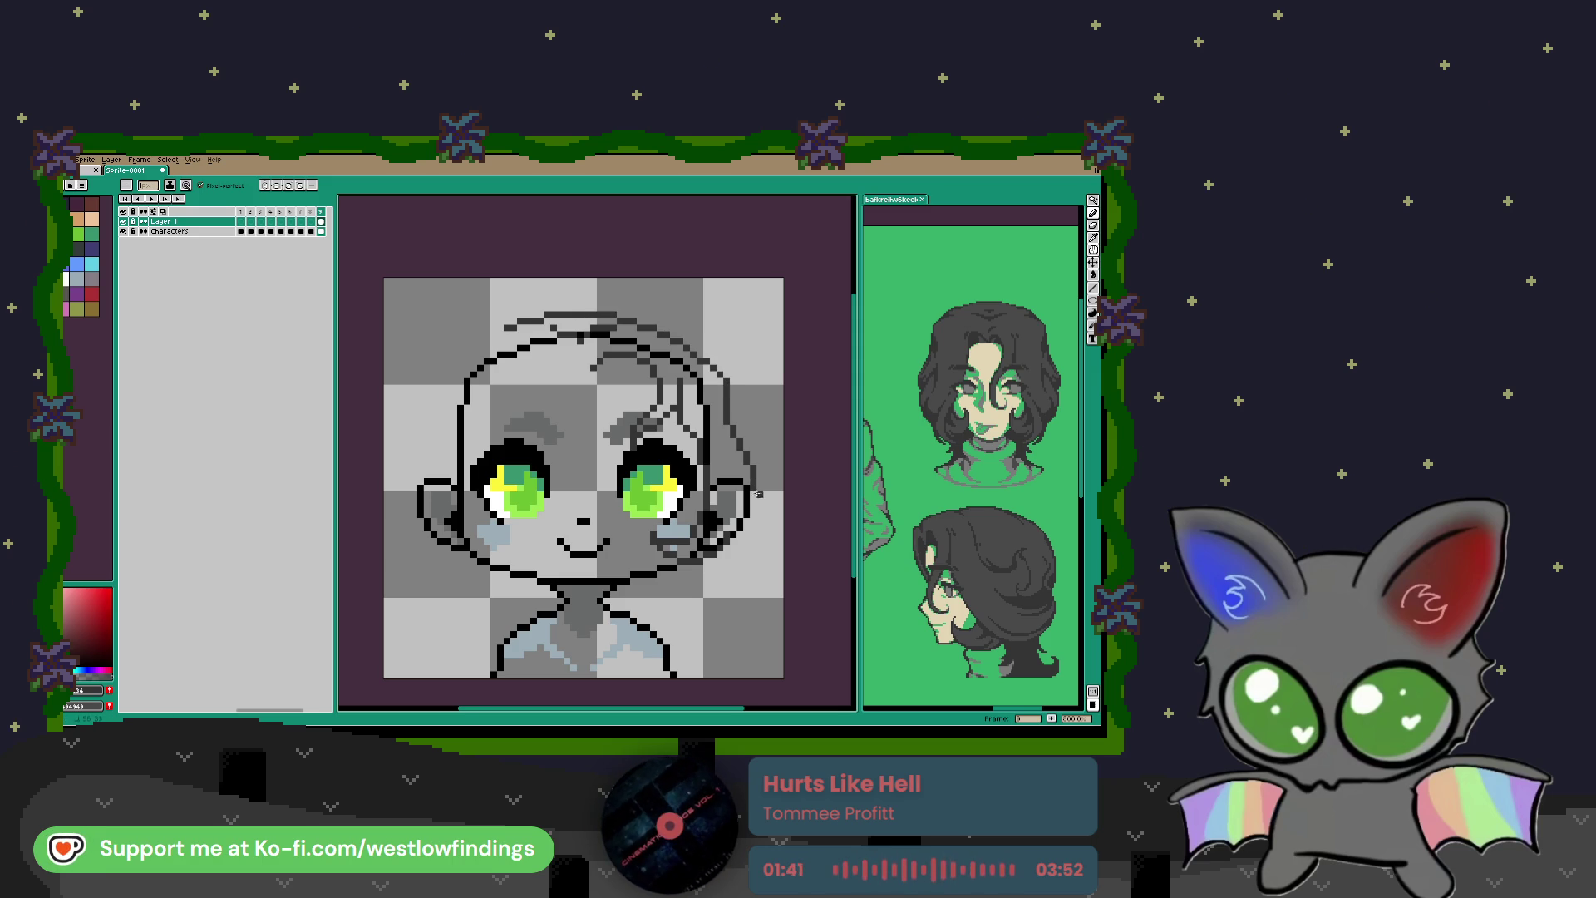
mouse_move(751, 548)
mouse_down()
mouse_move(720, 595)
mouse_move(733, 616)
mouse_up()
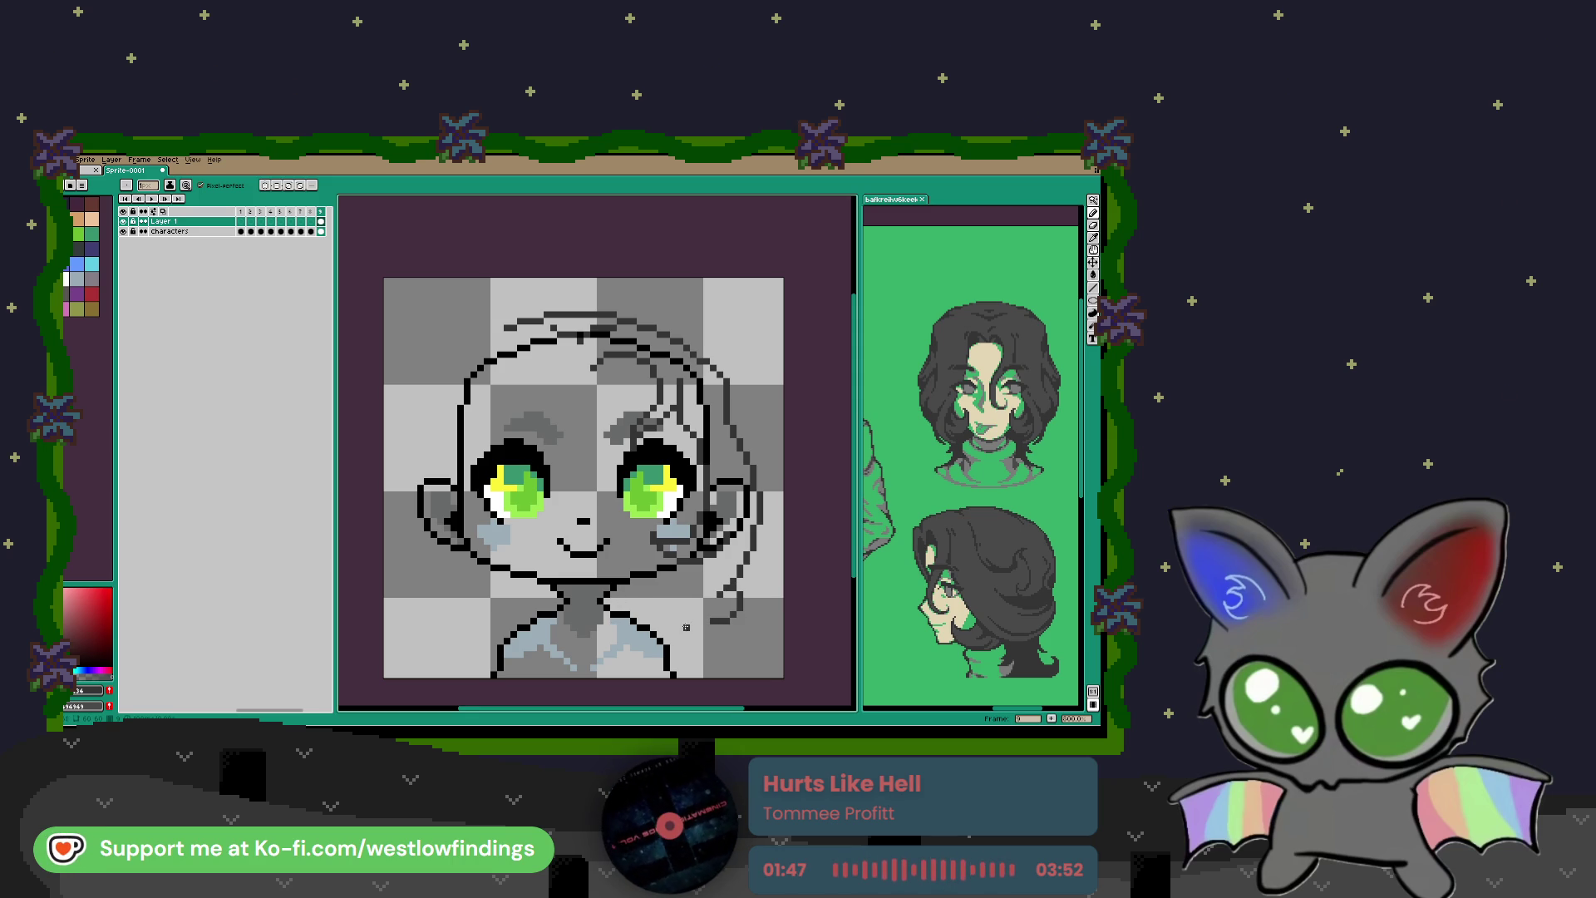
mouse_move(673, 614)
mouse_down()
mouse_move(699, 640)
mouse_move(666, 640)
mouse_move(743, 632)
mouse_up()
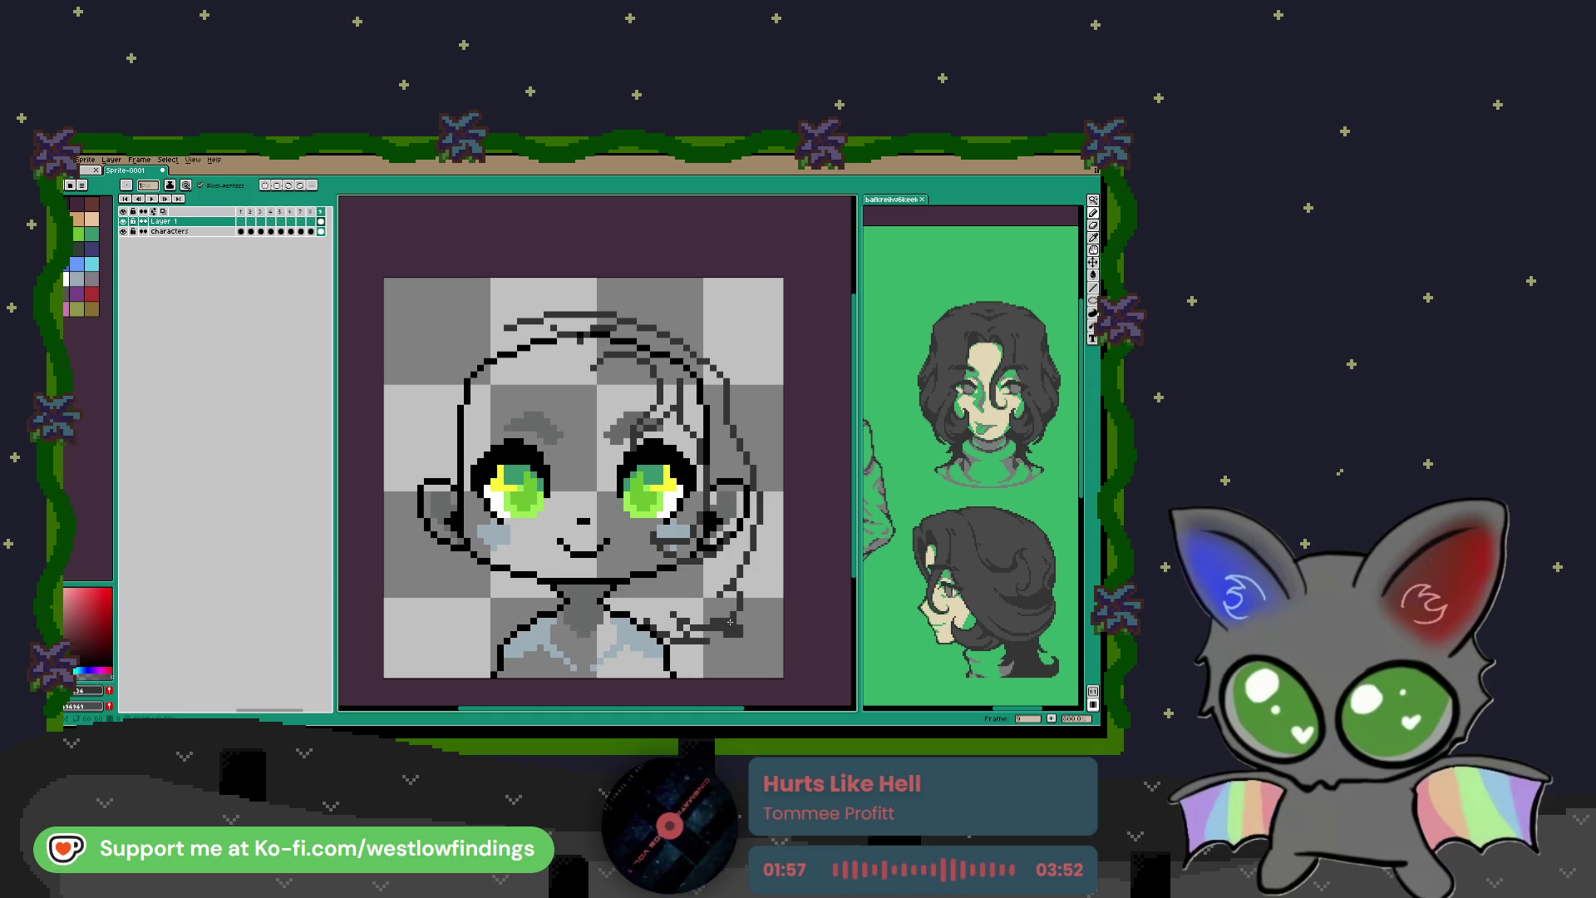
scroll(632, 523, left, 3)
scroll(632, 524, down, 1)
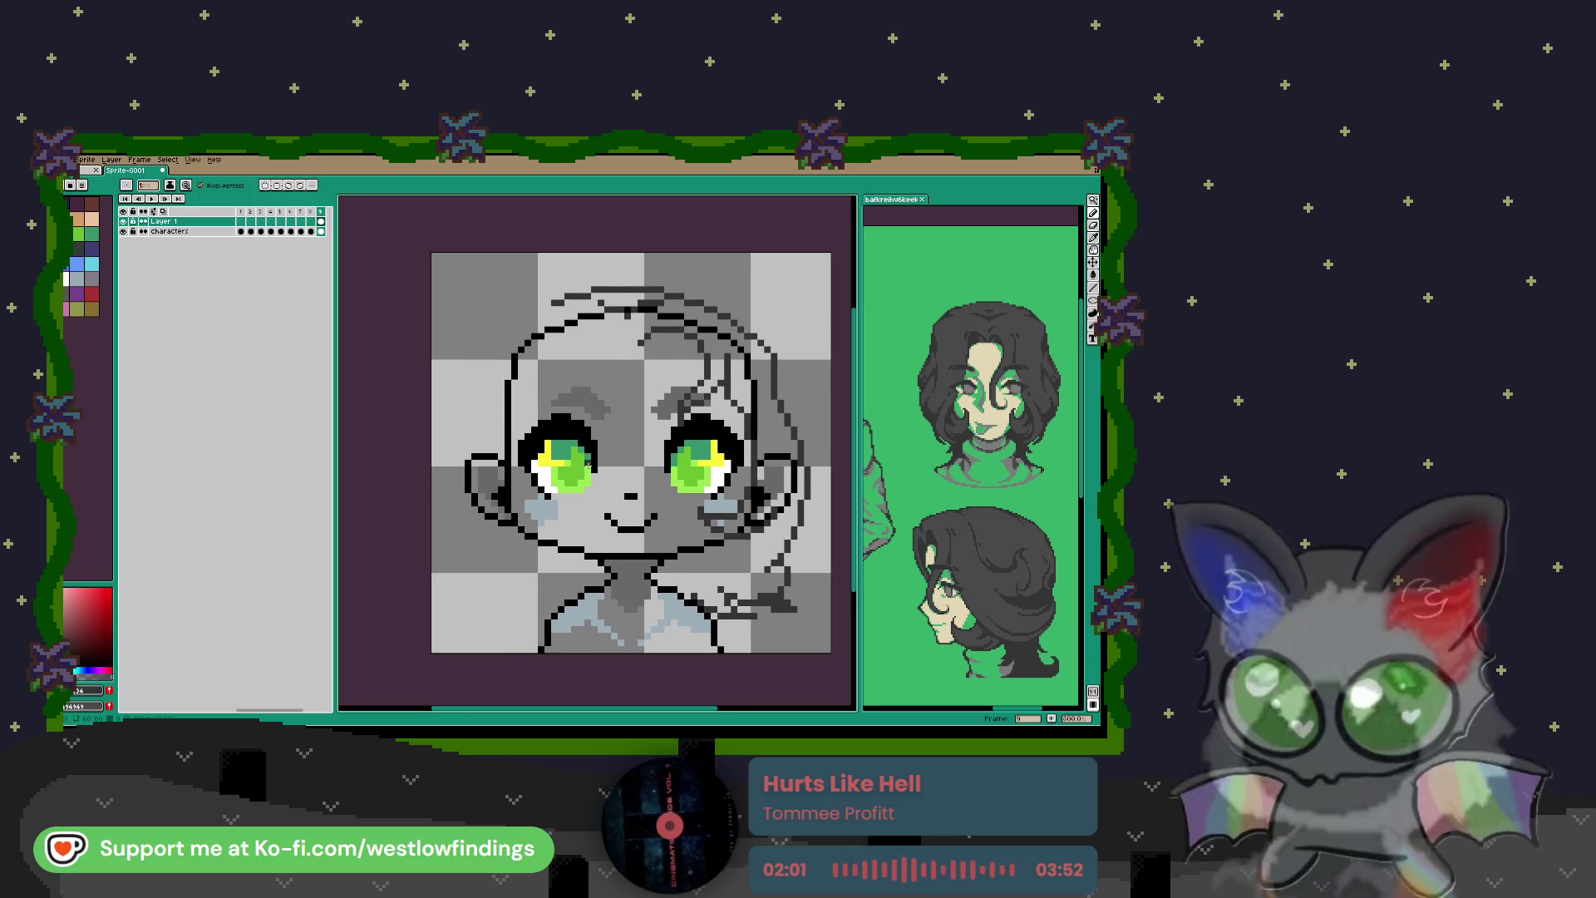
Step: Hide the Characters layer, enable vertical symmetry, fill the top hairline gap and erase stray pixels
click(124, 232)
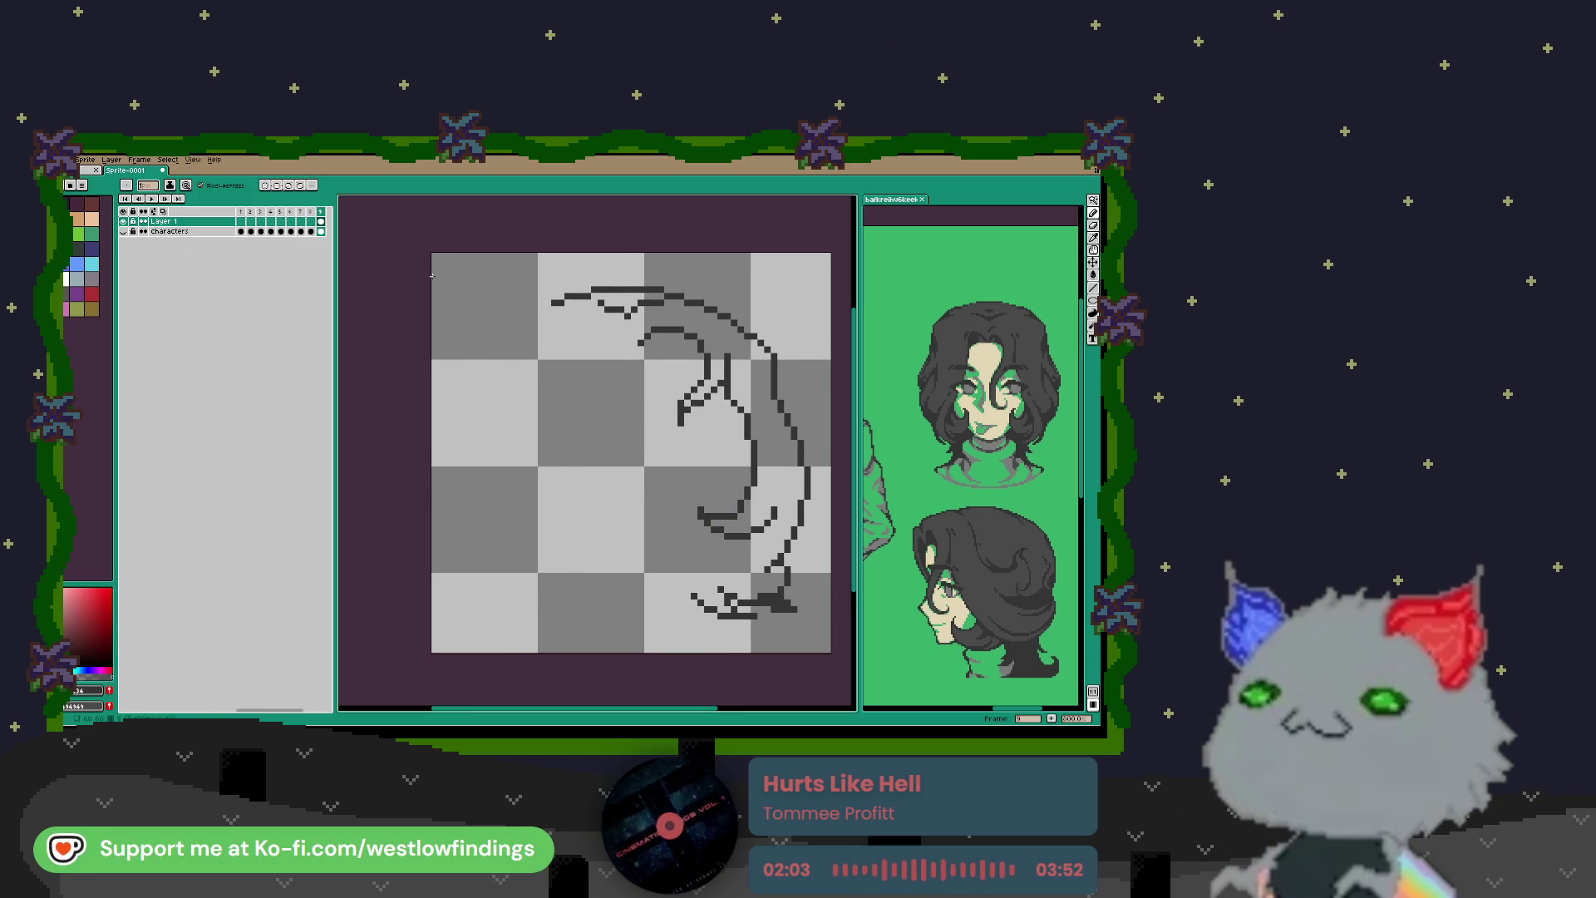
click(271, 188)
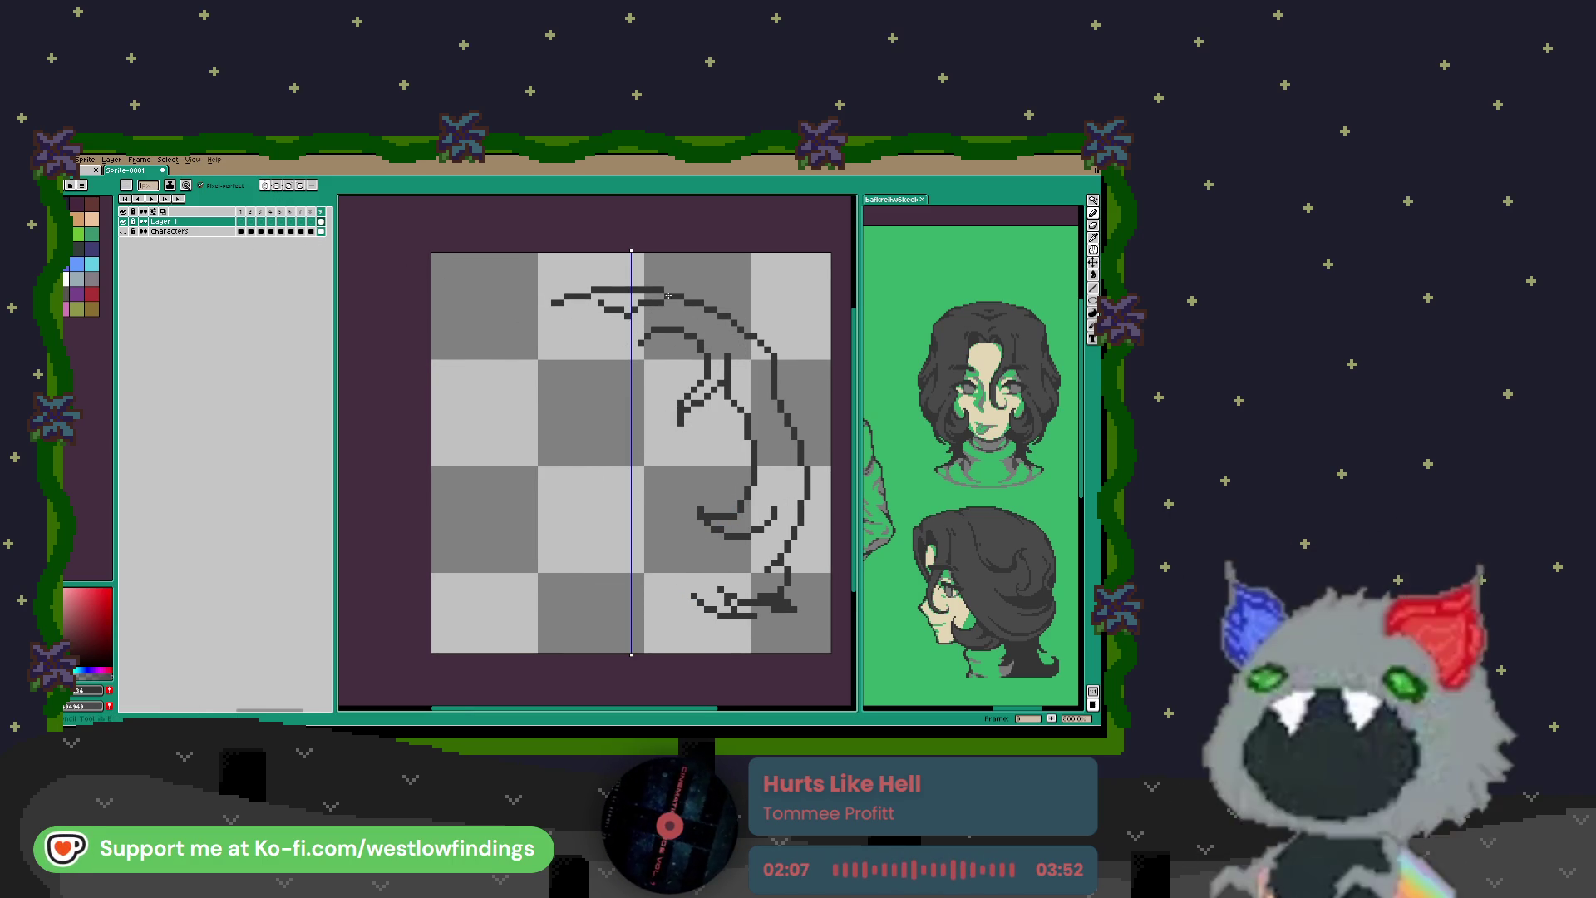
scroll(639, 304, up, 2)
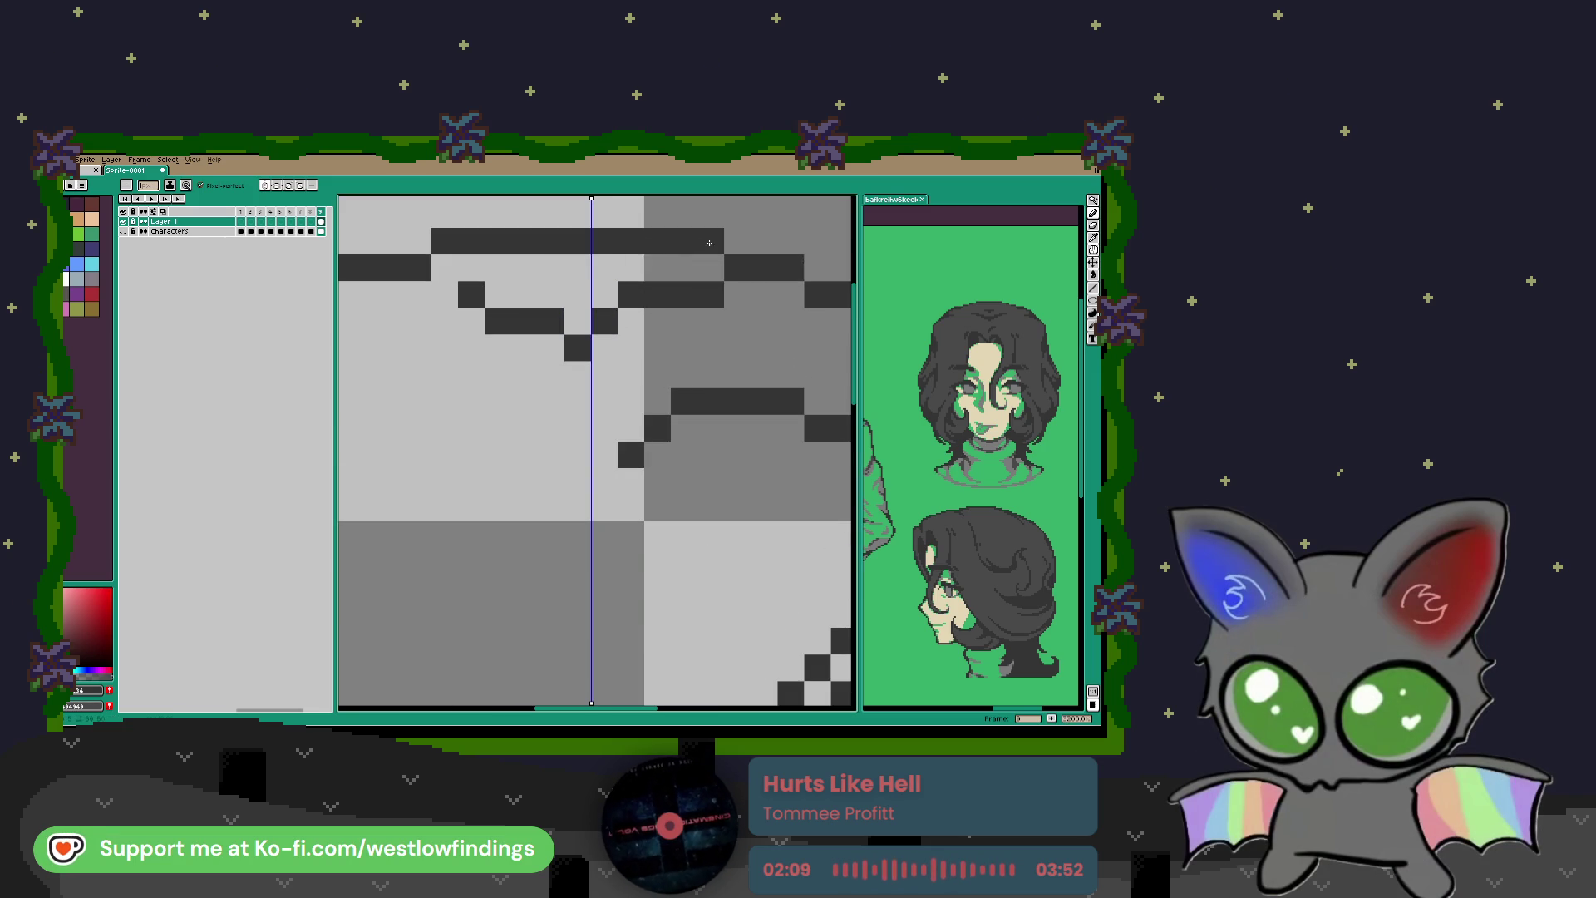
drag(636, 296, 715, 299)
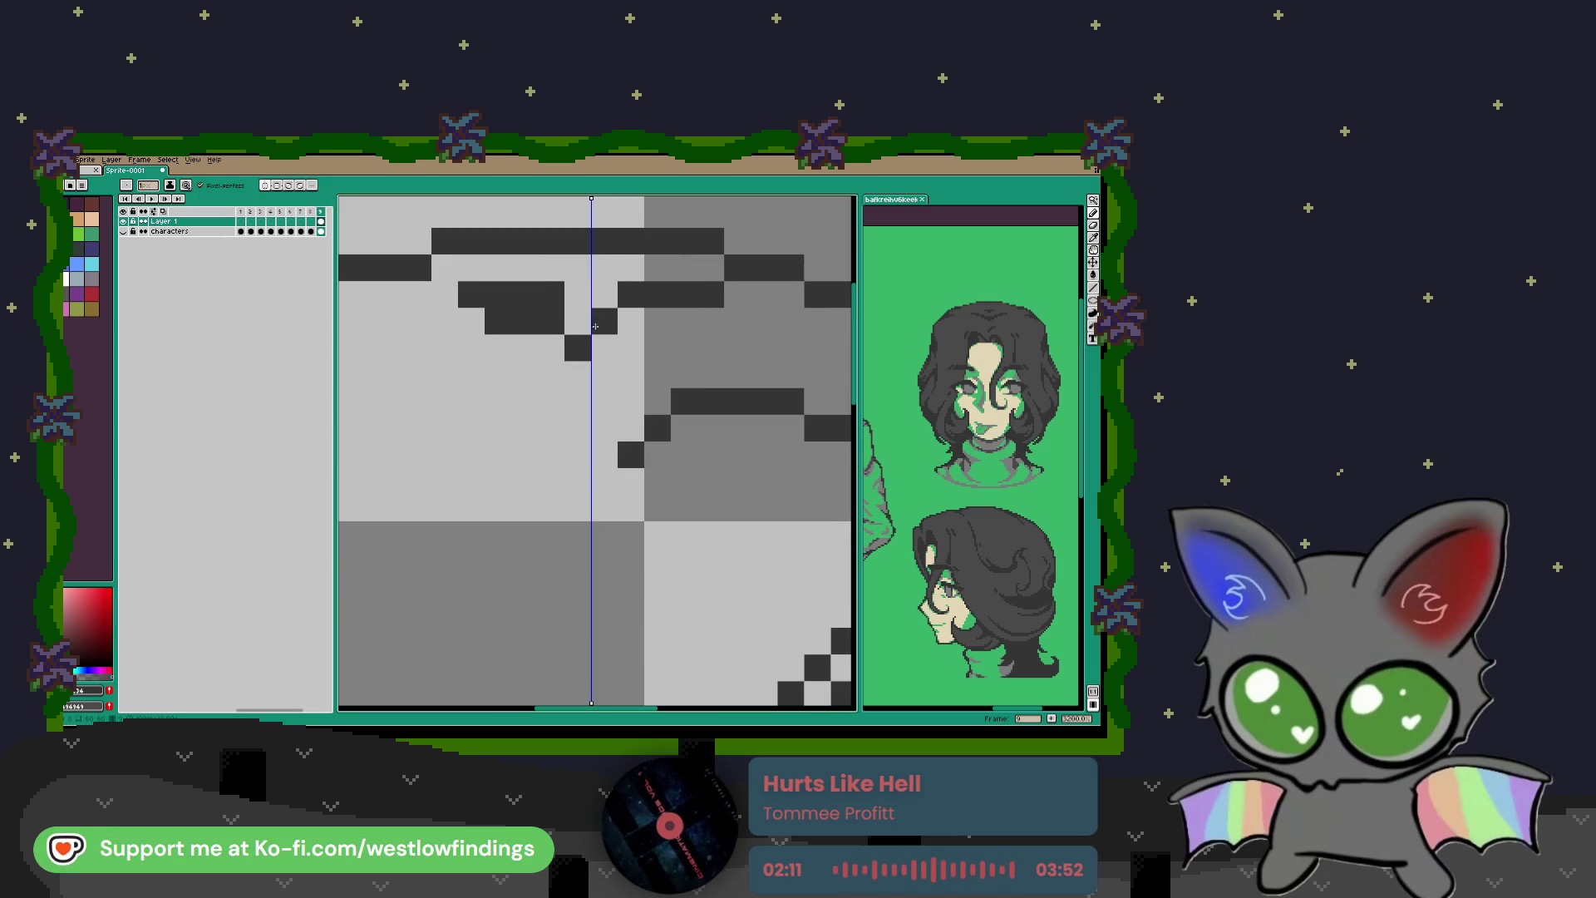
click(580, 347)
key(e)
click(604, 348)
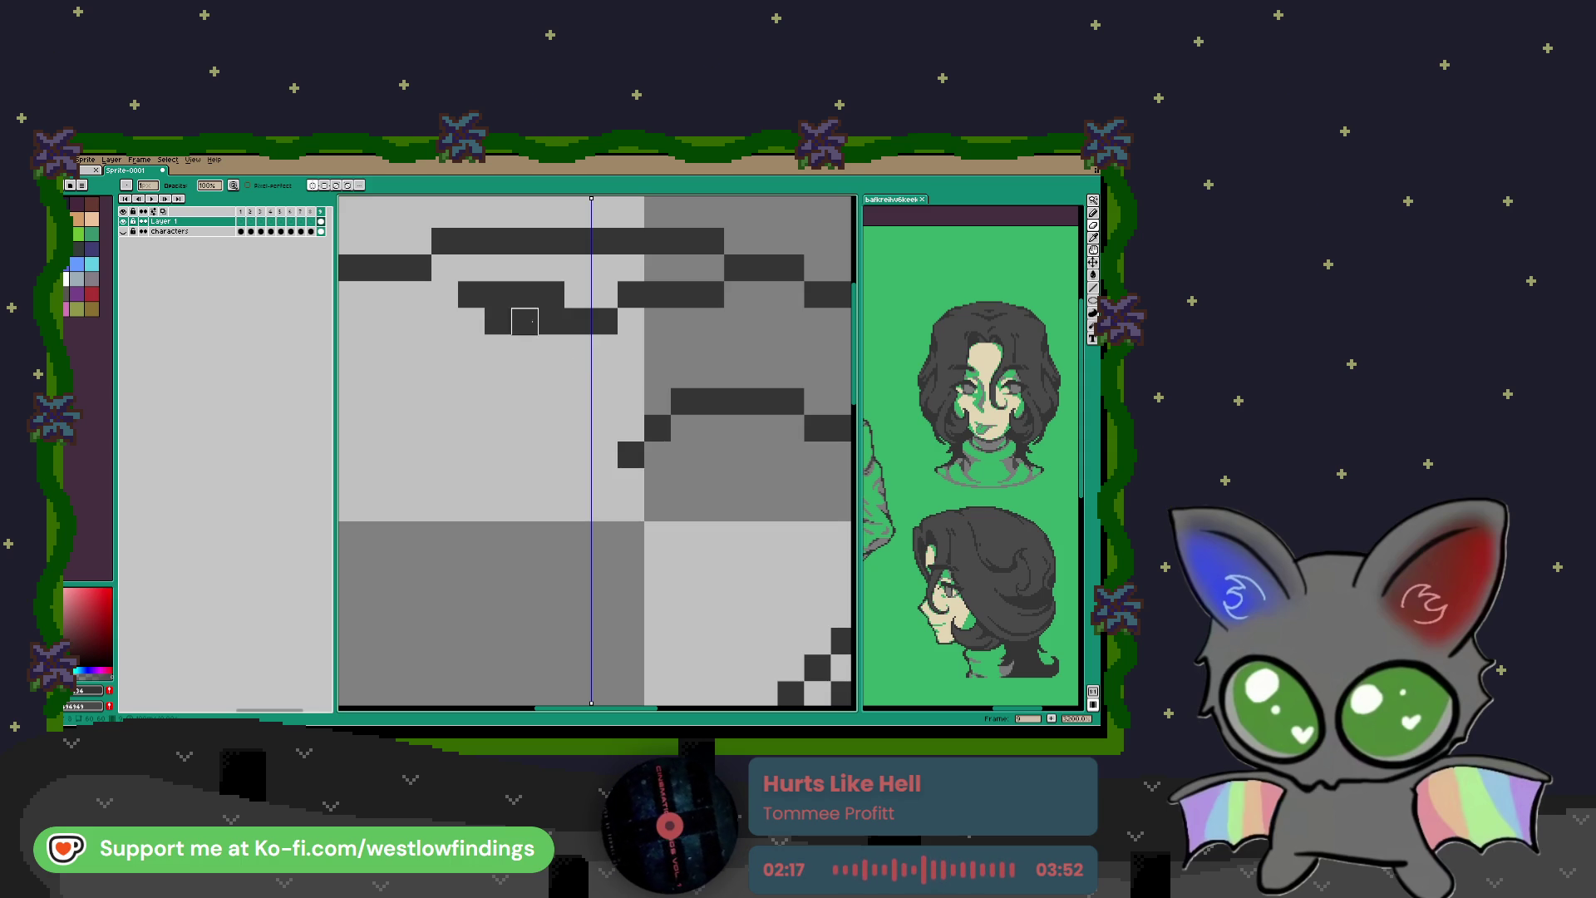
drag(551, 321, 498, 321)
scroll(552, 349, down, 3)
scroll(634, 374, up, 2)
Step: Add mirrored hair pixels, smooth the top hair corner and retrace the diagonal hair strand
key(b)
scroll(543, 358, up, 3)
click(403, 351)
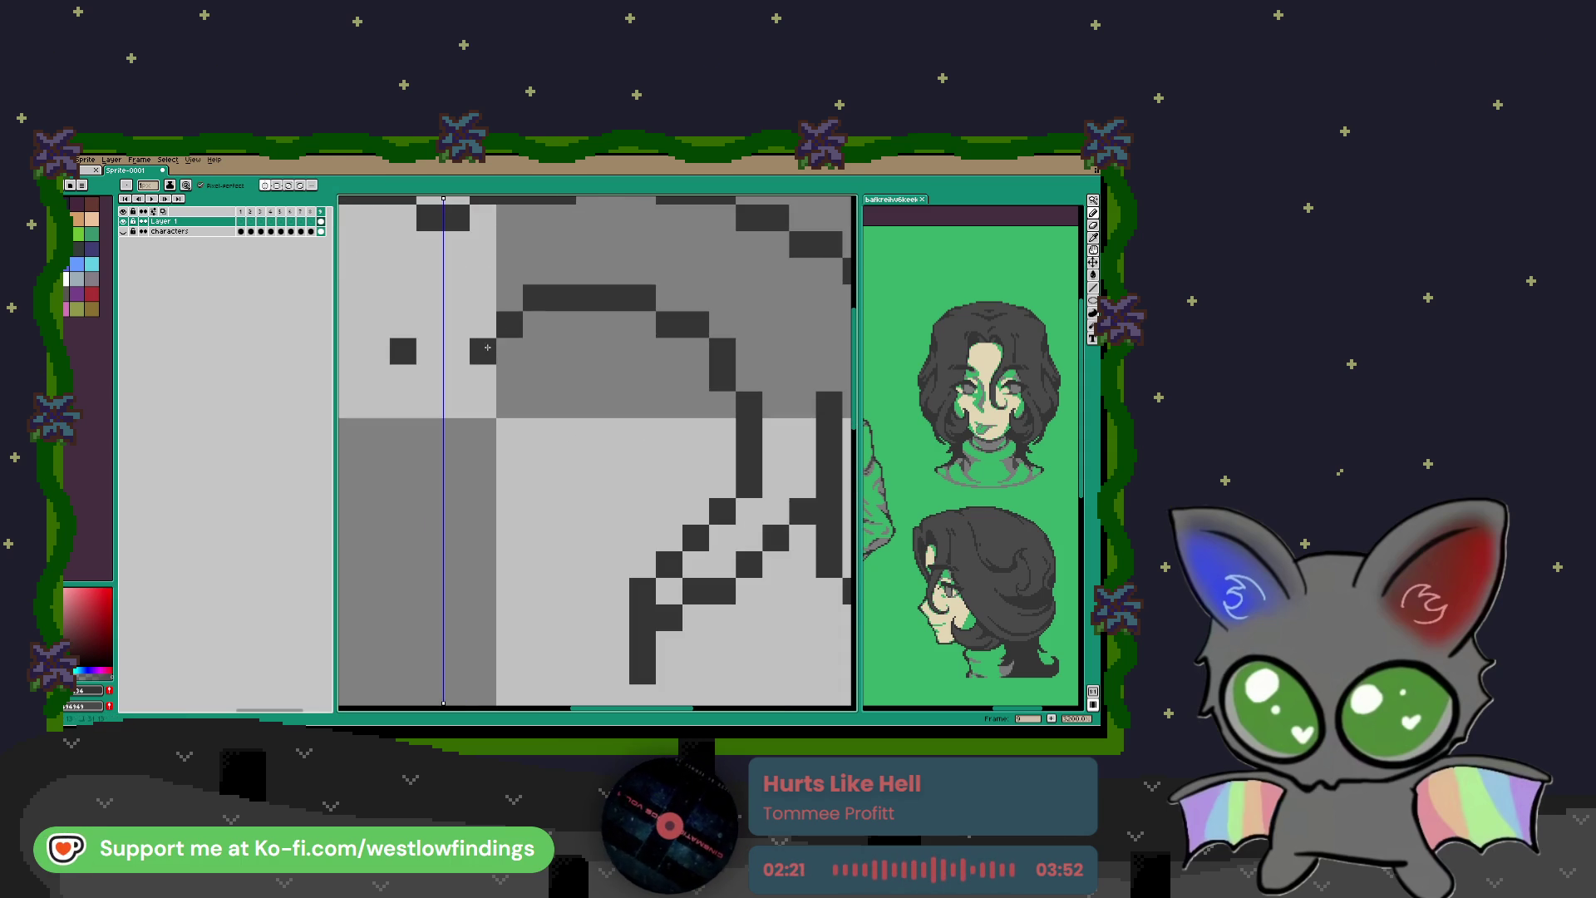
click(525, 315)
drag(524, 315, 612, 301)
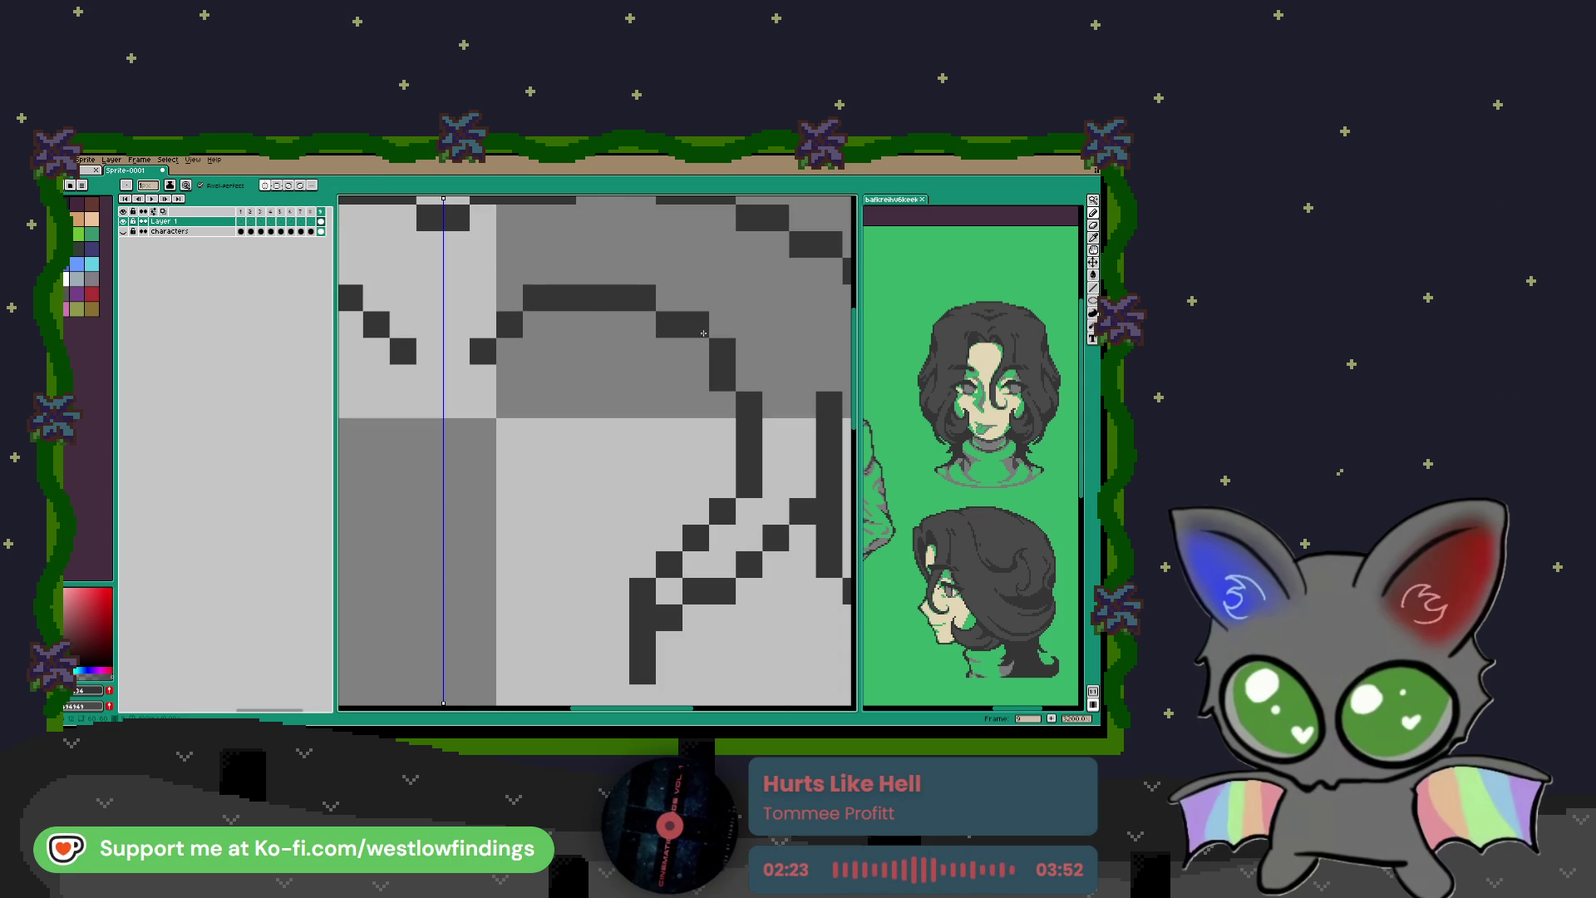
mouse_move(752, 463)
mouse_down()
mouse_move(736, 511)
mouse_move(698, 536)
mouse_up()
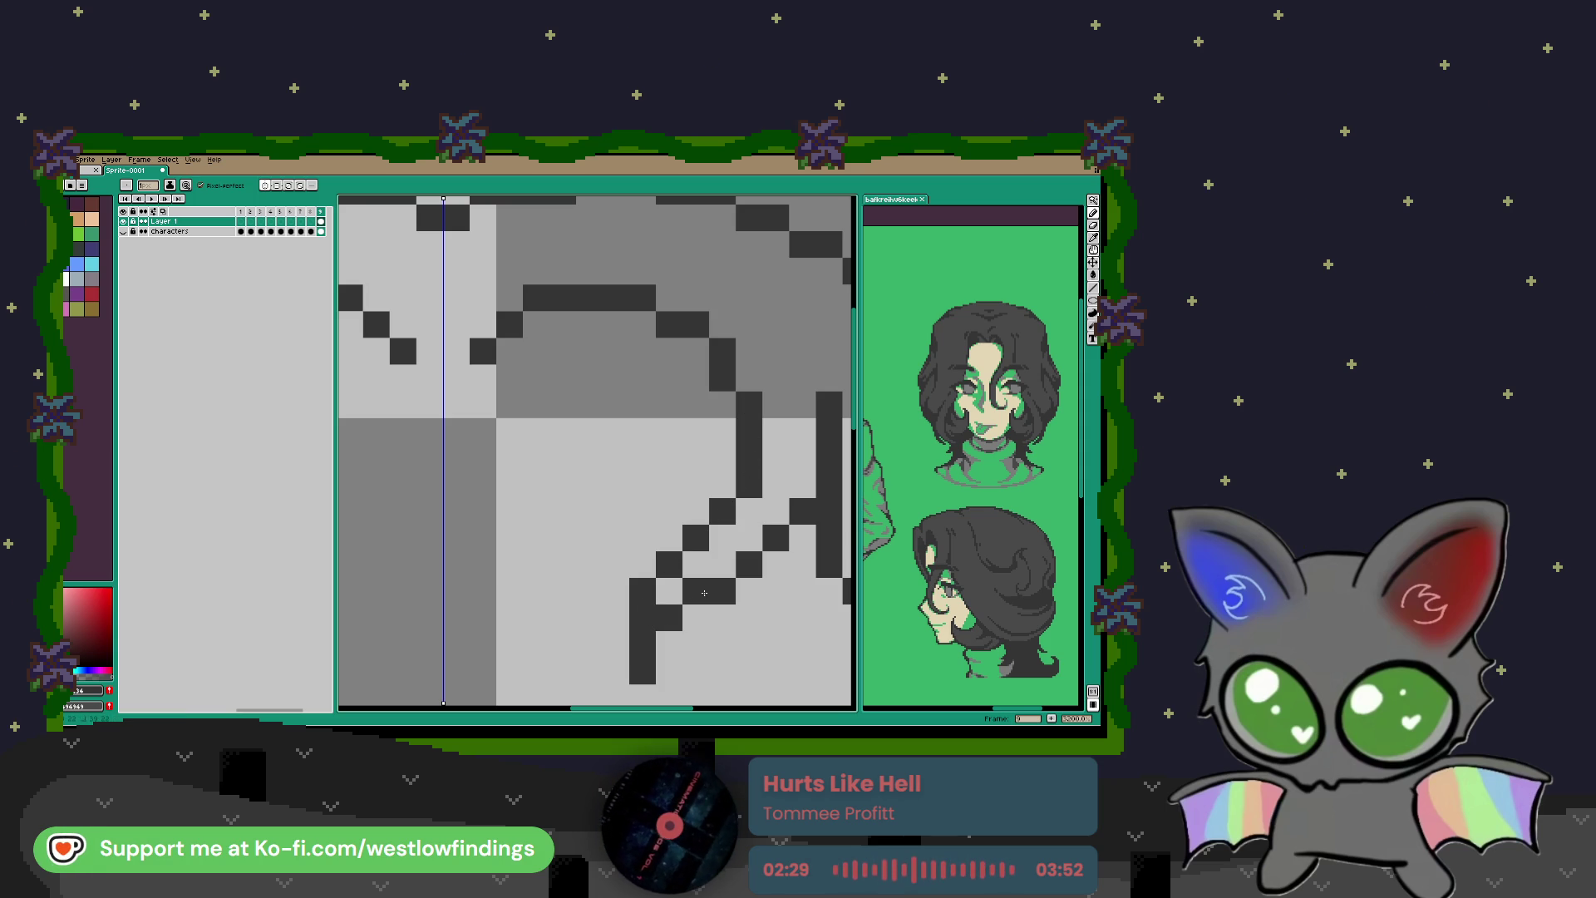
mouse_move(777, 521)
mouse_down()
mouse_move(827, 543)
mouse_move(600, 462)
mouse_move(647, 532)
mouse_move(646, 587)
mouse_up()
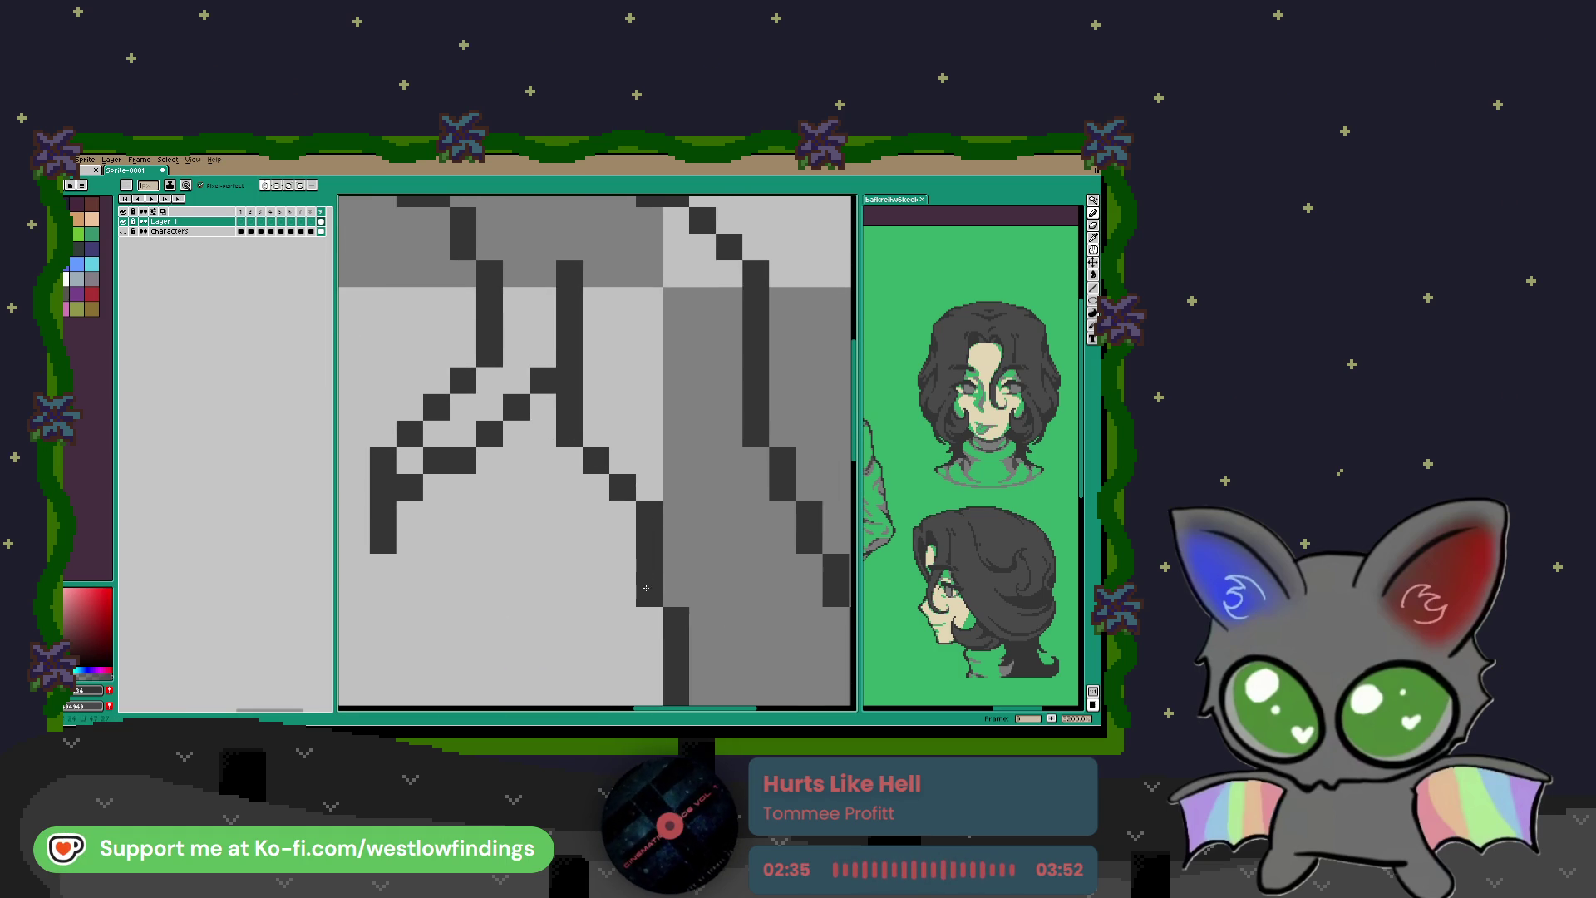
drag(738, 602, 641, 405)
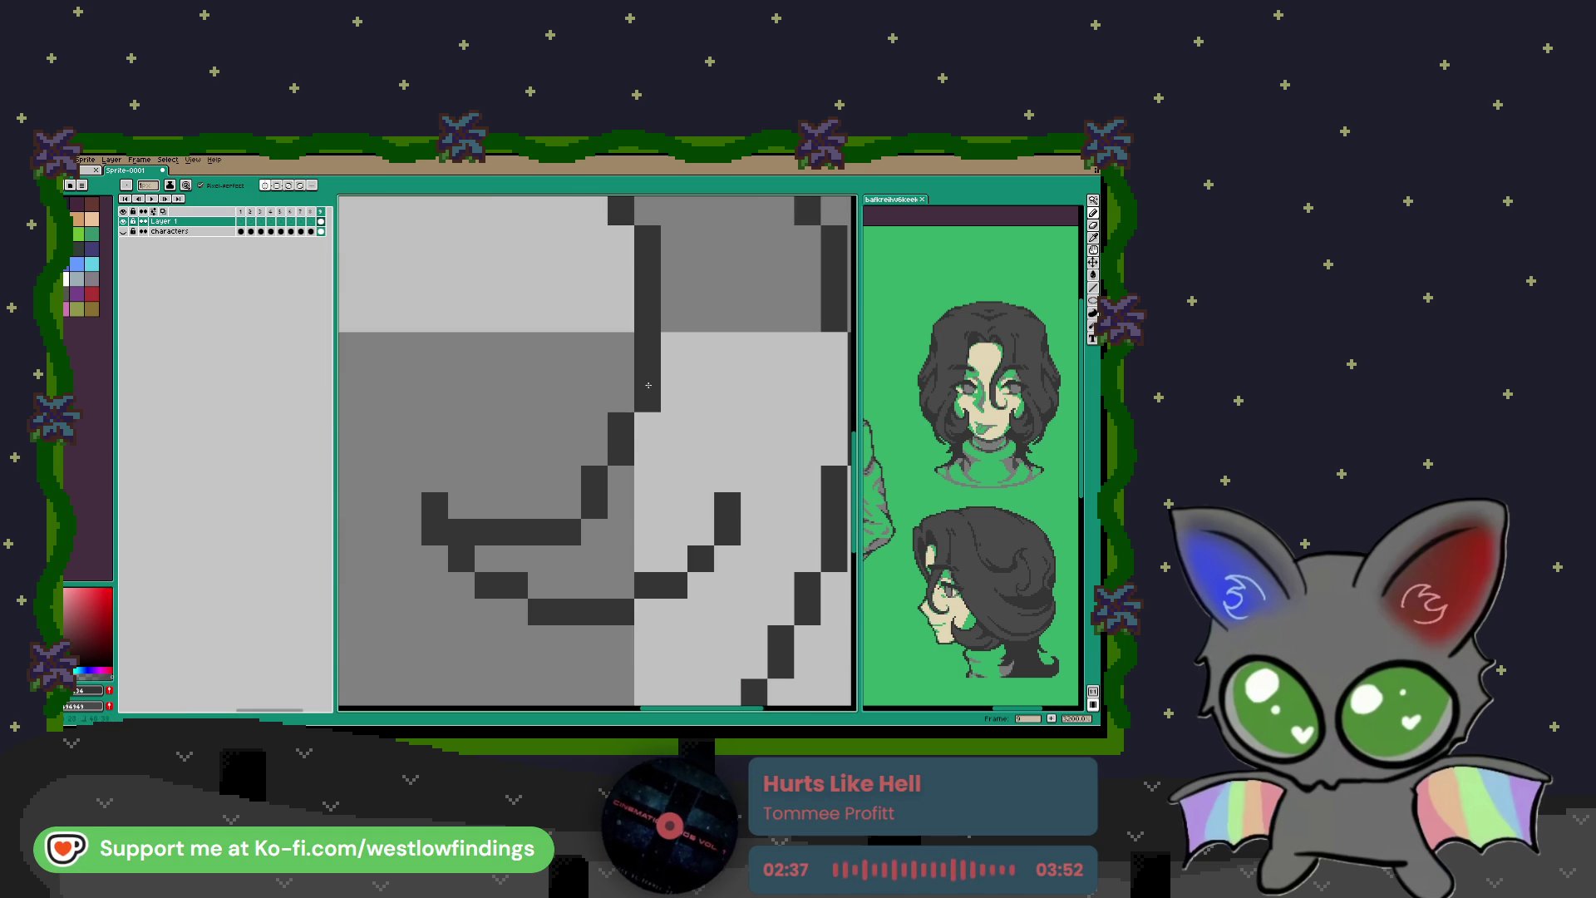
drag(609, 470, 595, 505)
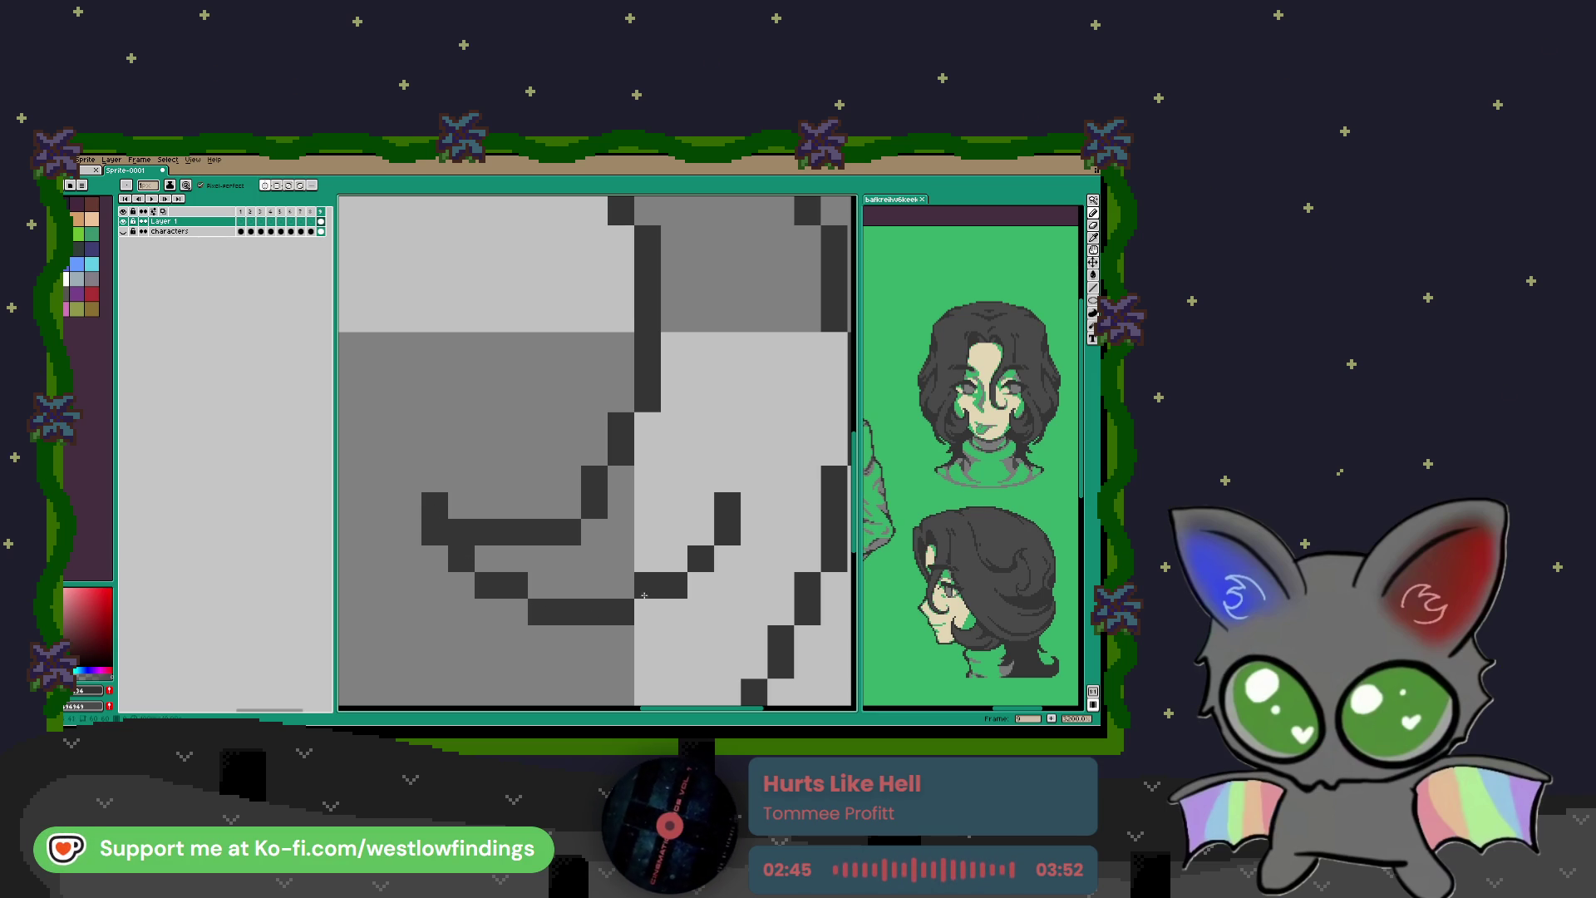
scroll(711, 546, down, 5)
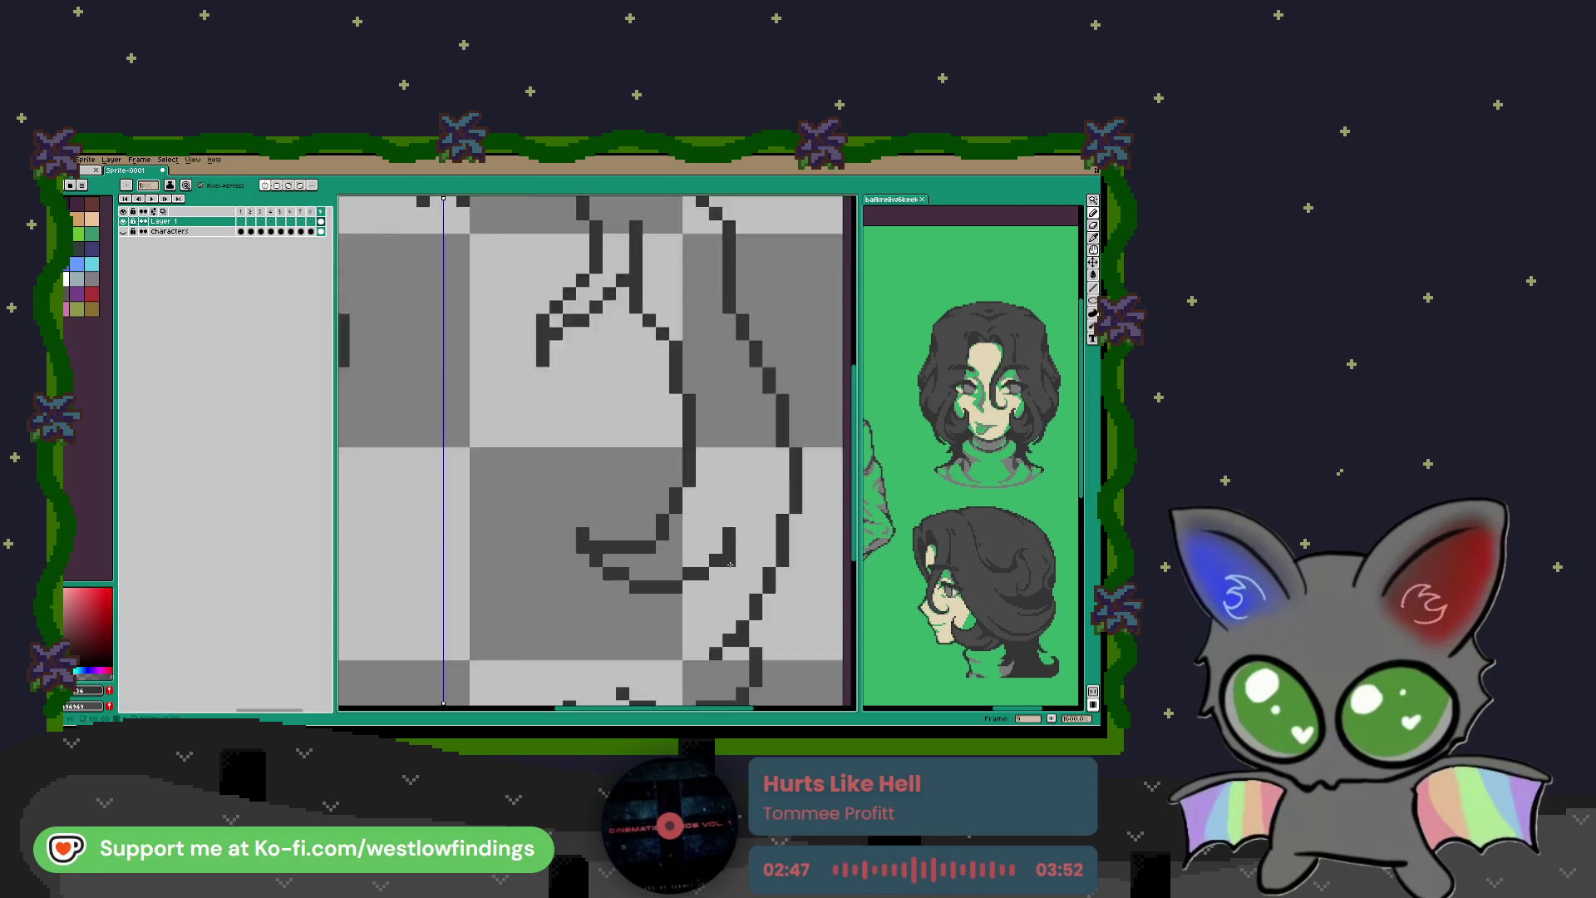
Step: Draw mirrored strokes along the hair's bottom and lengthen the right-hand diagonal hair line upward
scroll(699, 637, up, 1)
click(626, 625)
mouse_move(652, 645)
mouse_down()
mouse_move(723, 654)
mouse_move(683, 644)
mouse_move(675, 622)
mouse_move(725, 635)
mouse_up()
click(675, 631)
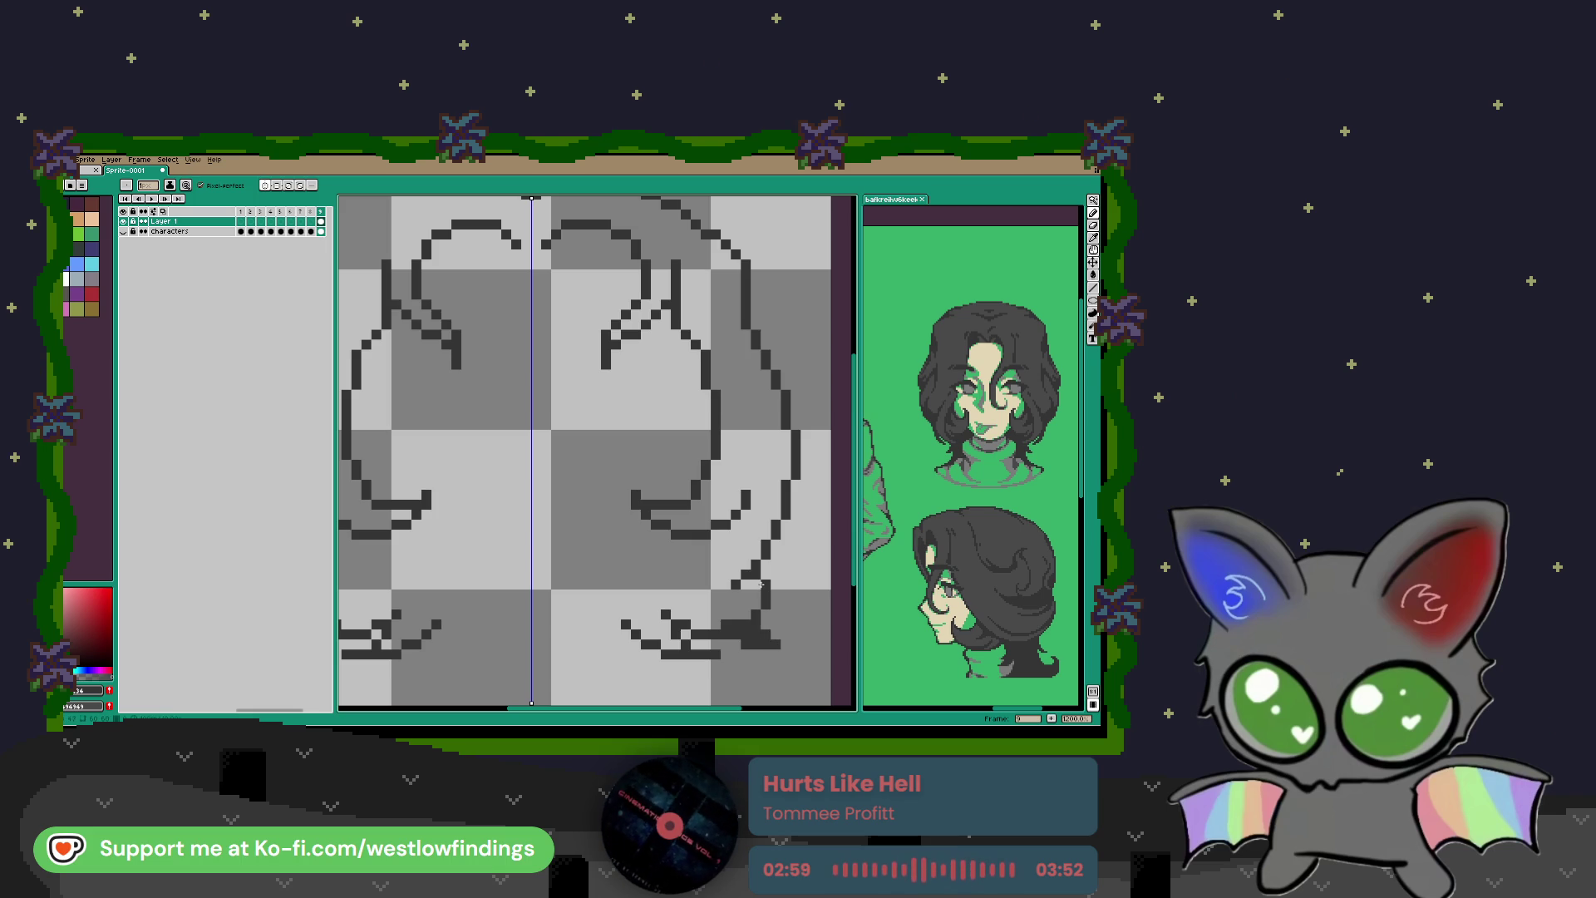
click(736, 583)
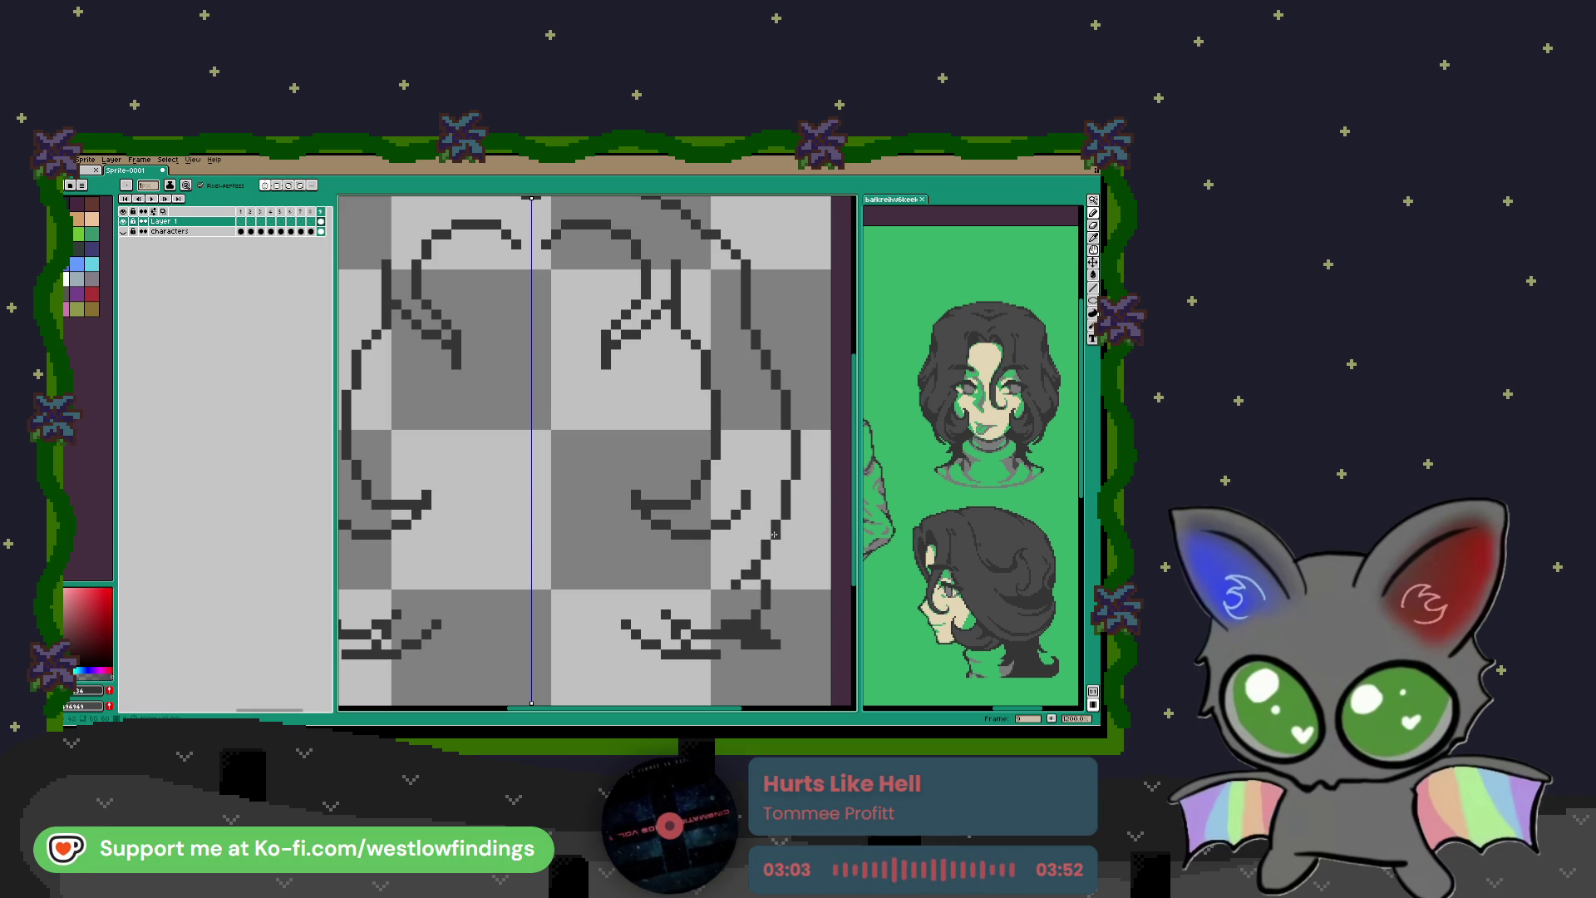
drag(779, 532, 789, 482)
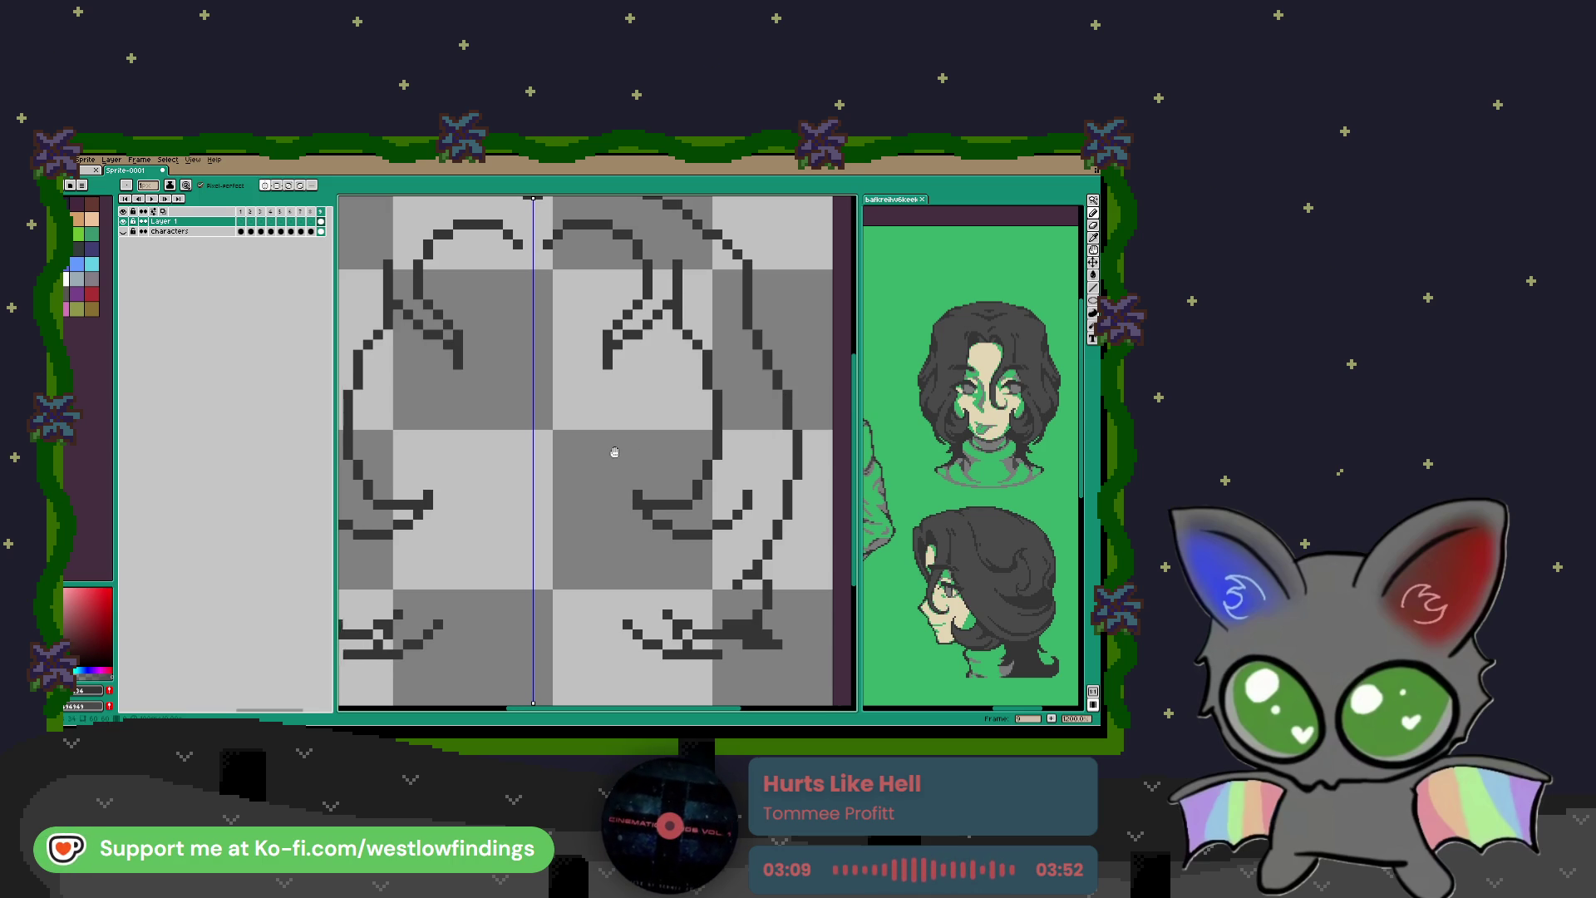
scroll(613, 452, up, 5)
Step: Extend the top hair line on both sides and right-click away stray pixels on the hair outline
key(l)
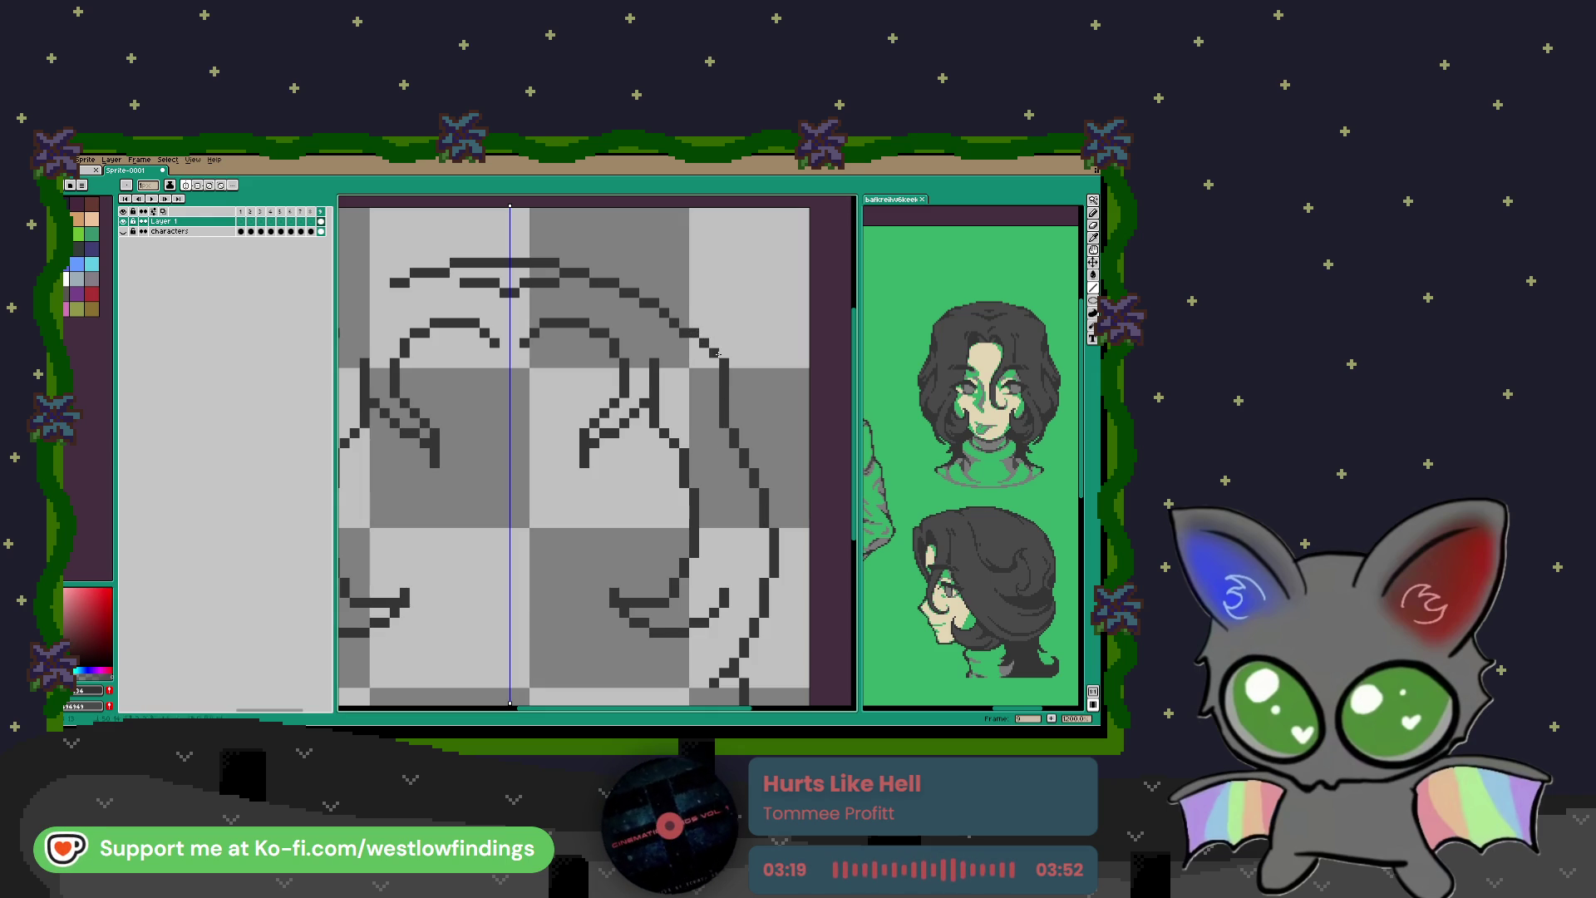
drag(662, 318, 758, 431)
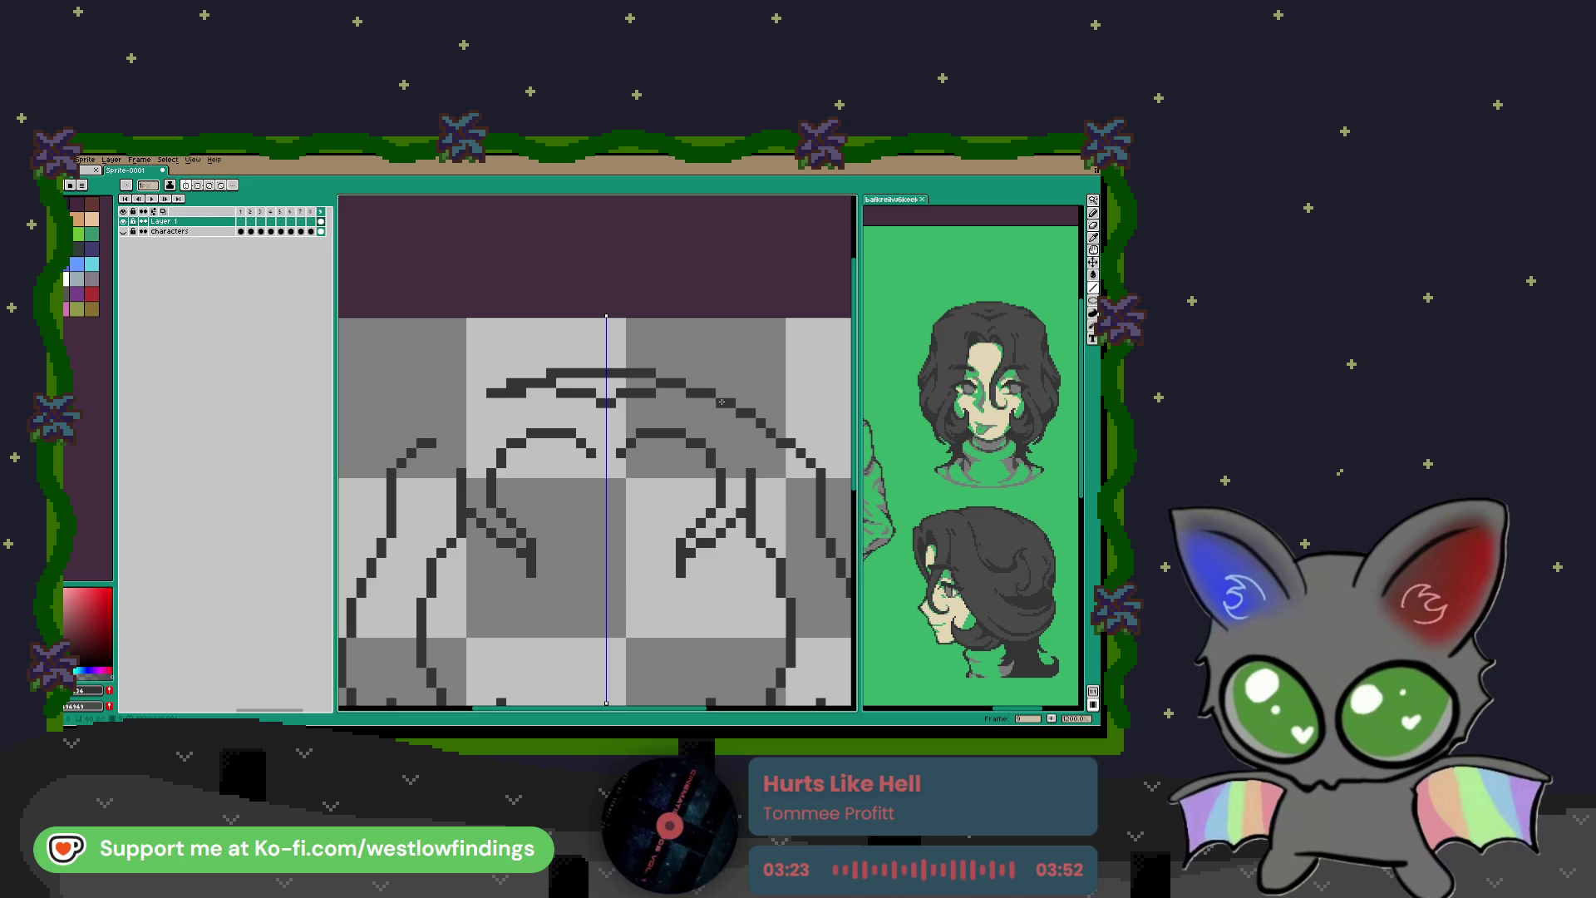
click(745, 413)
drag(760, 424, 773, 433)
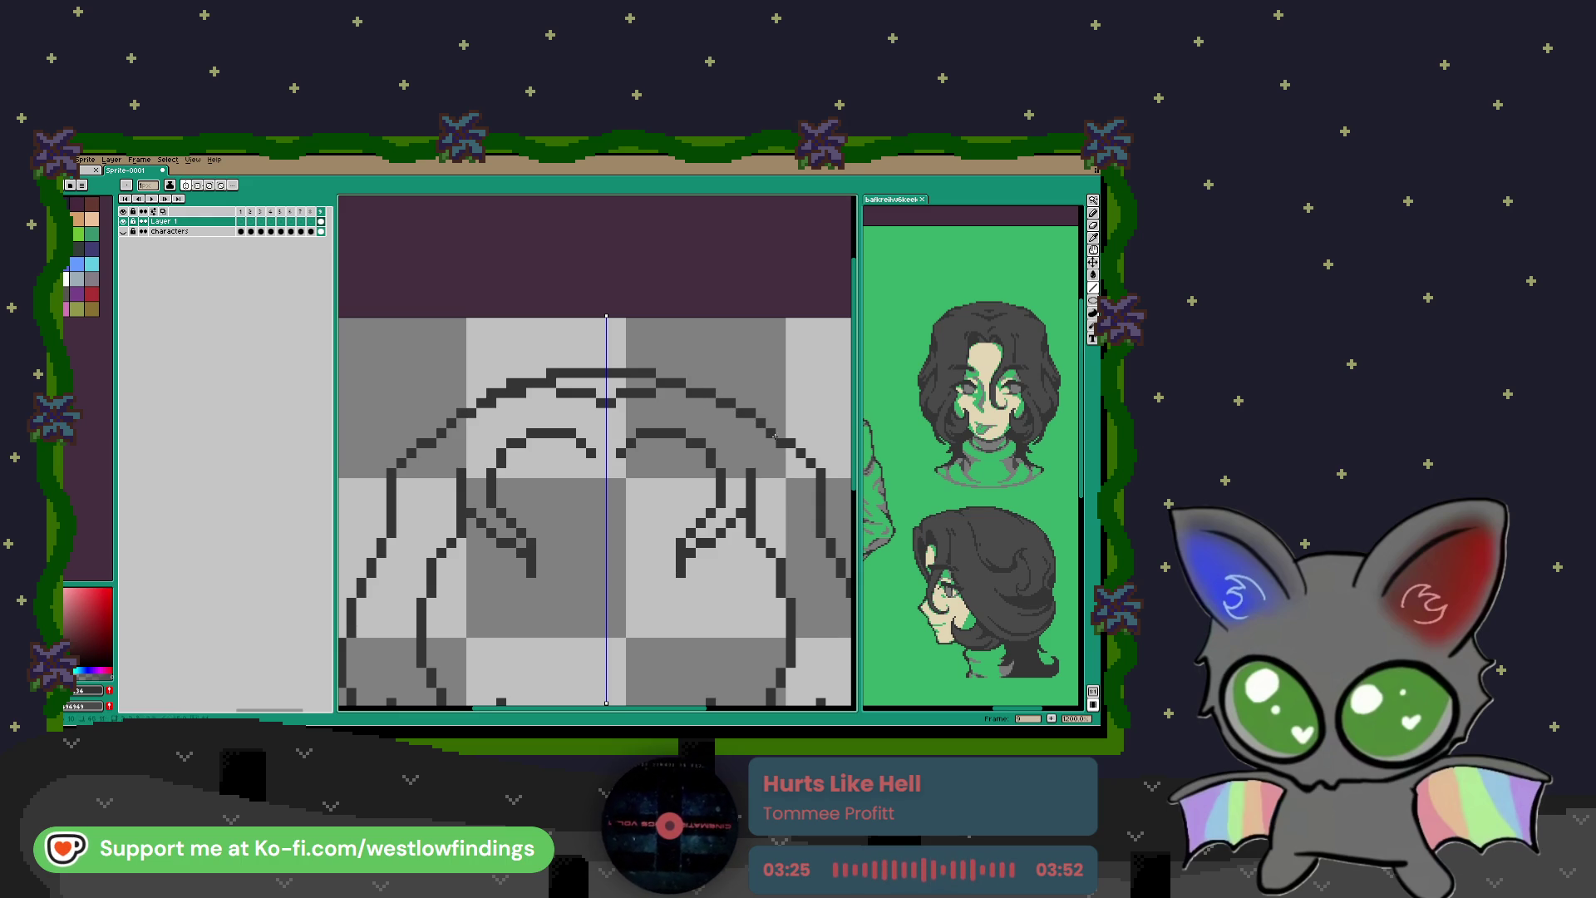
key(b)
right_click(512, 393)
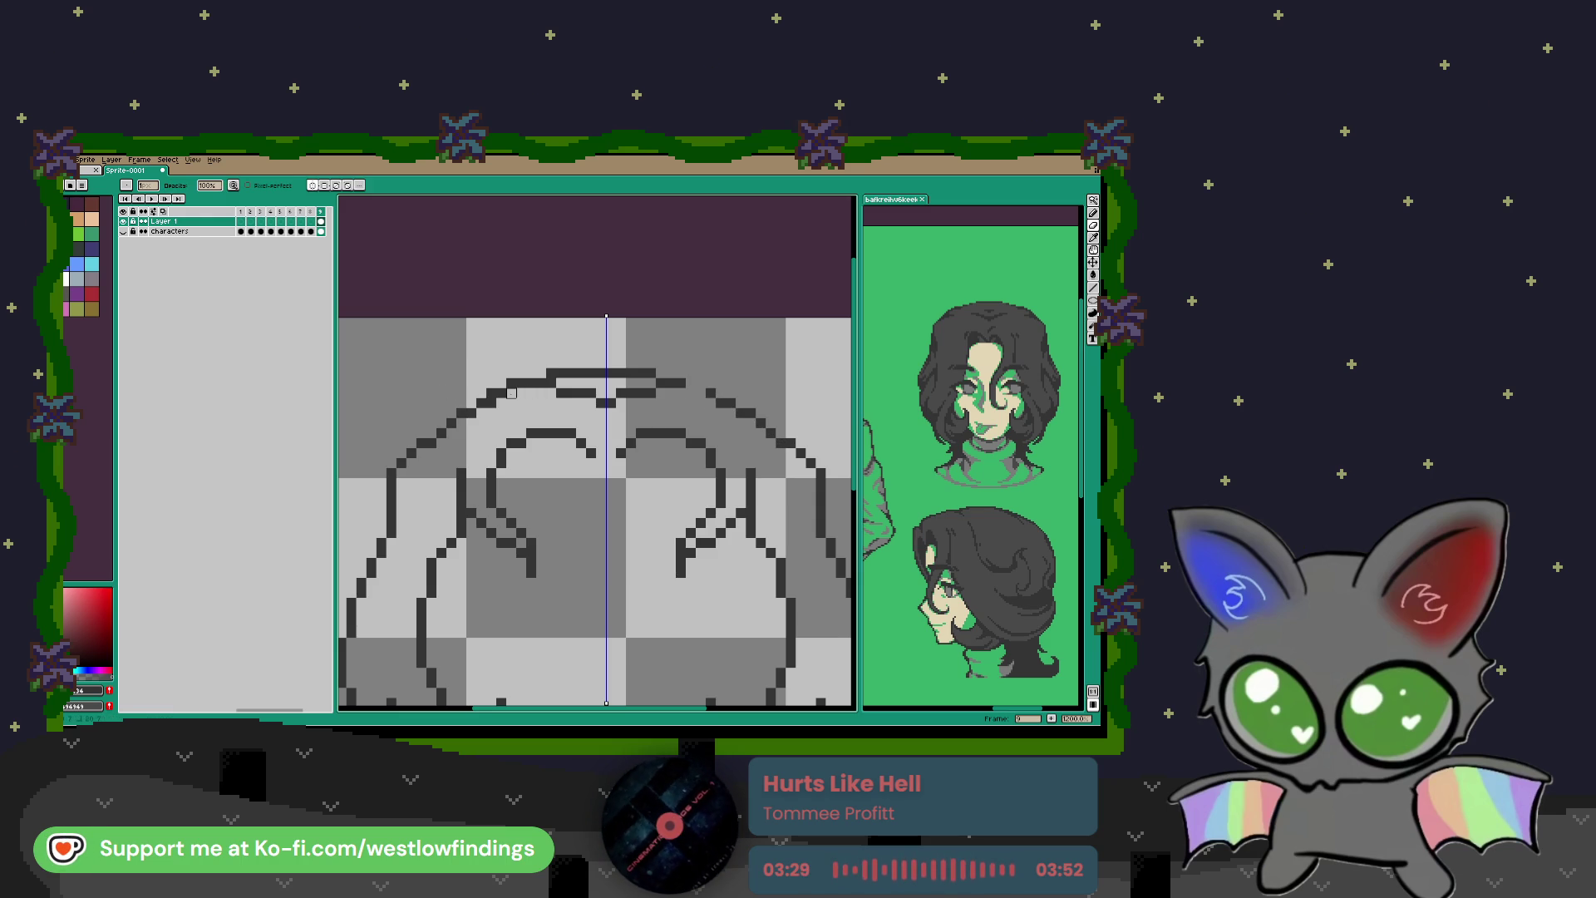
right_click(551, 384)
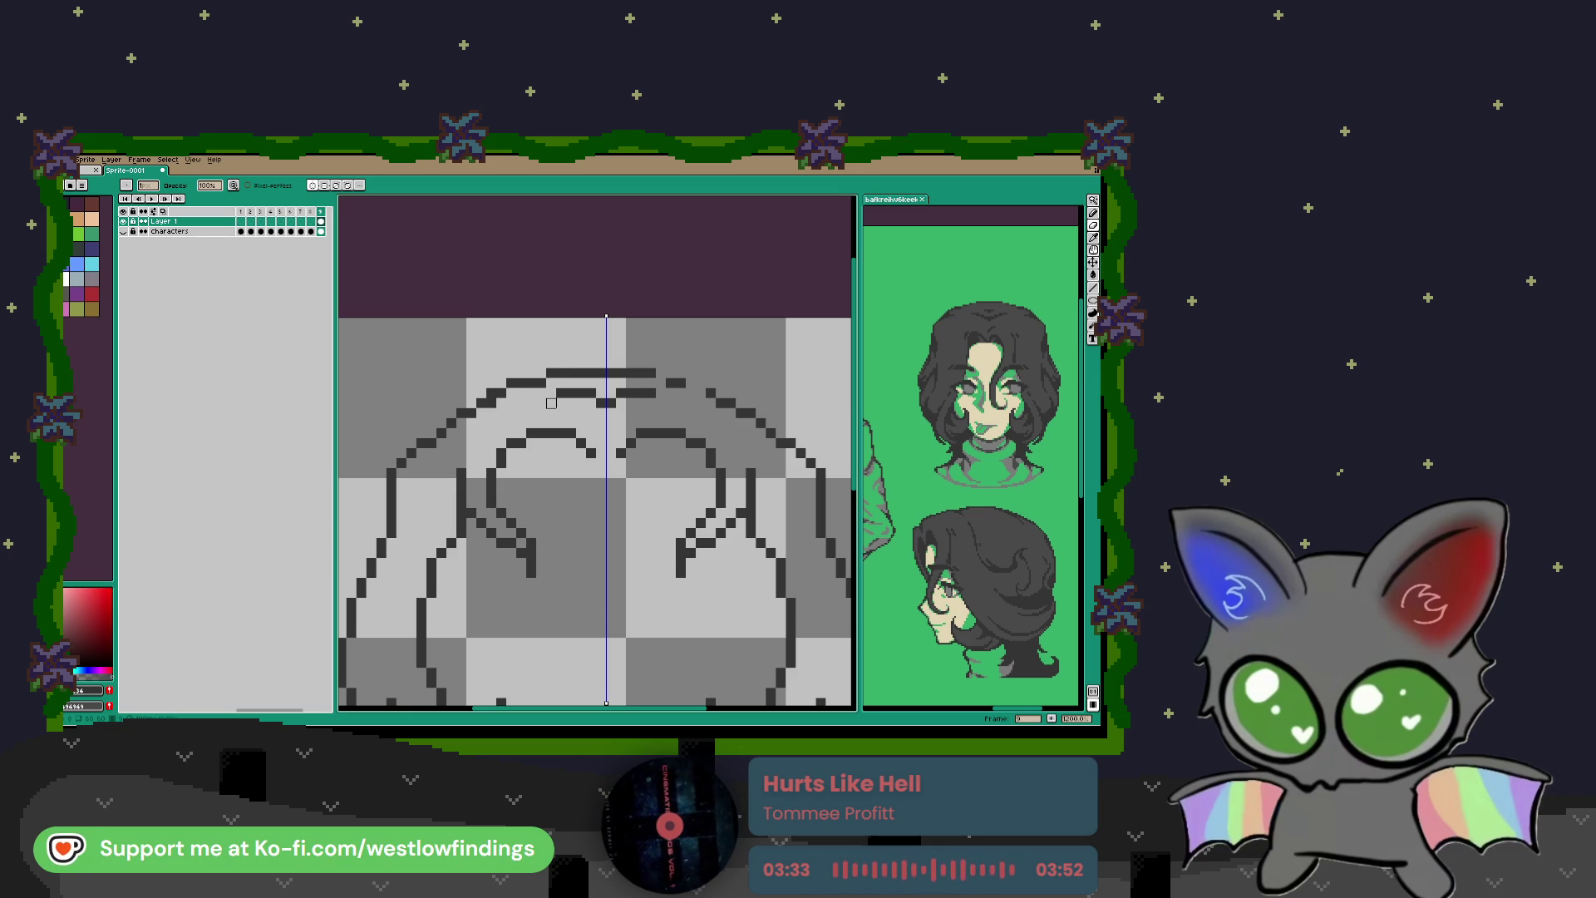
key(e)
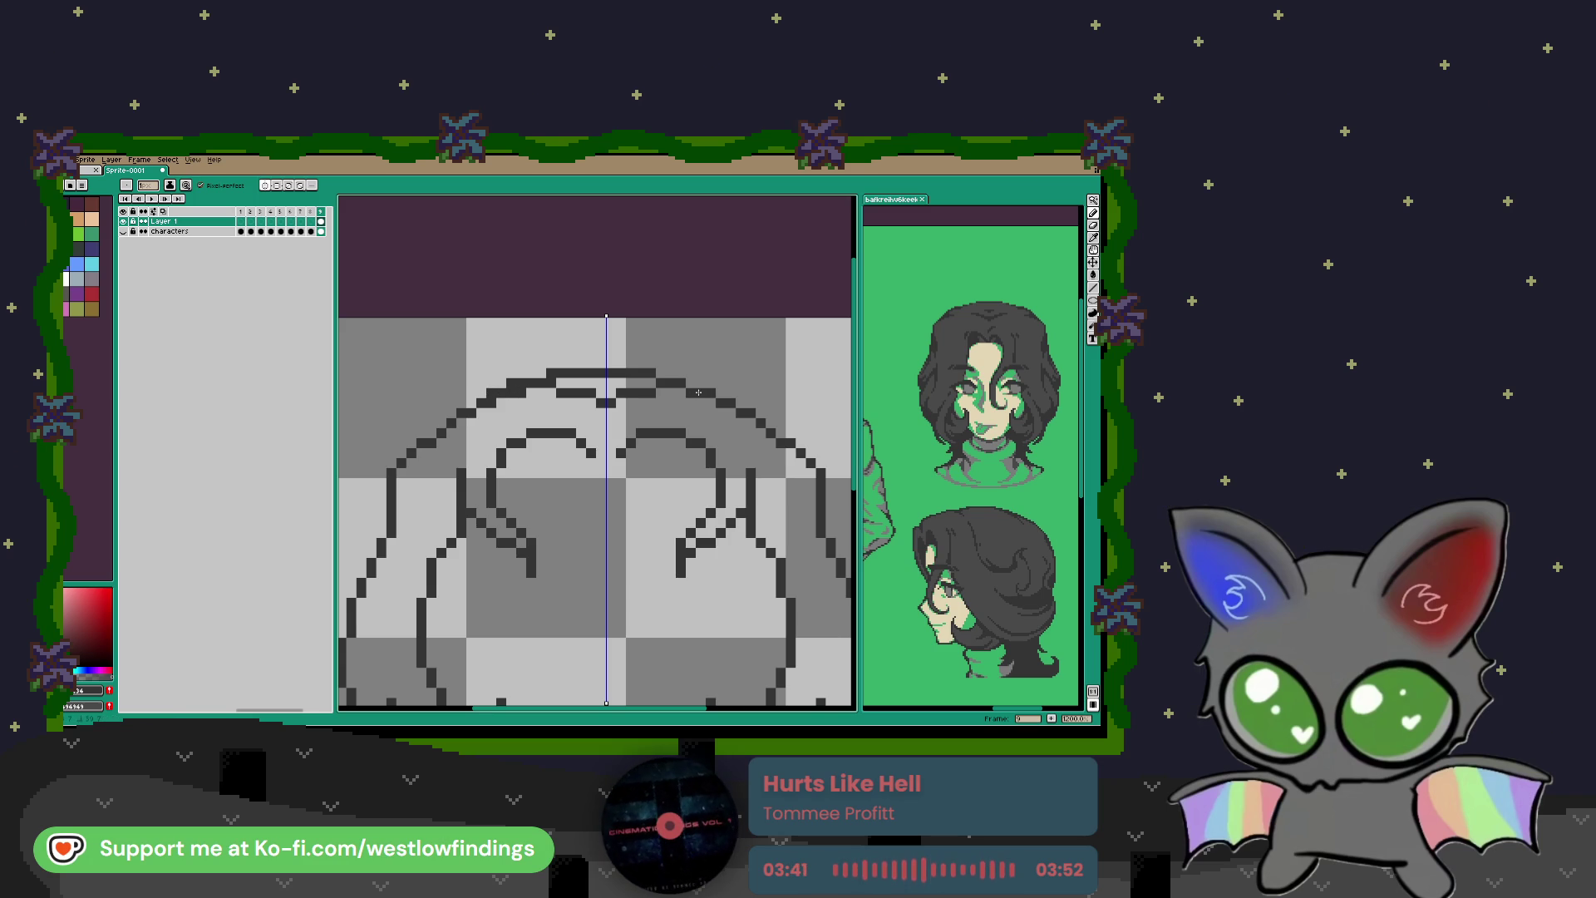
key(b)
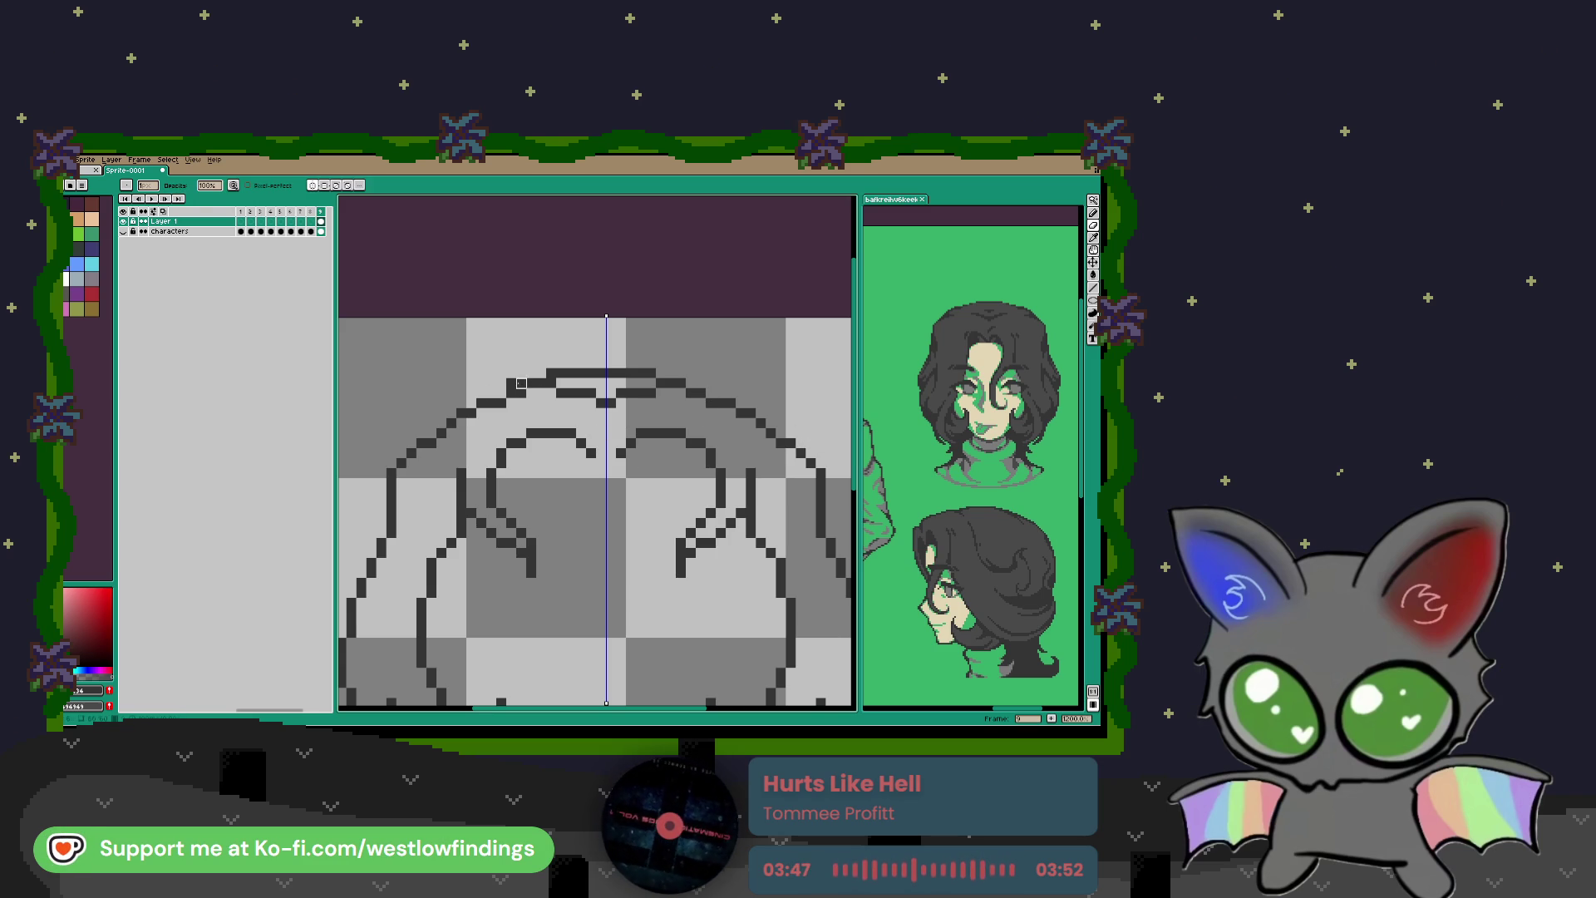
key(b)
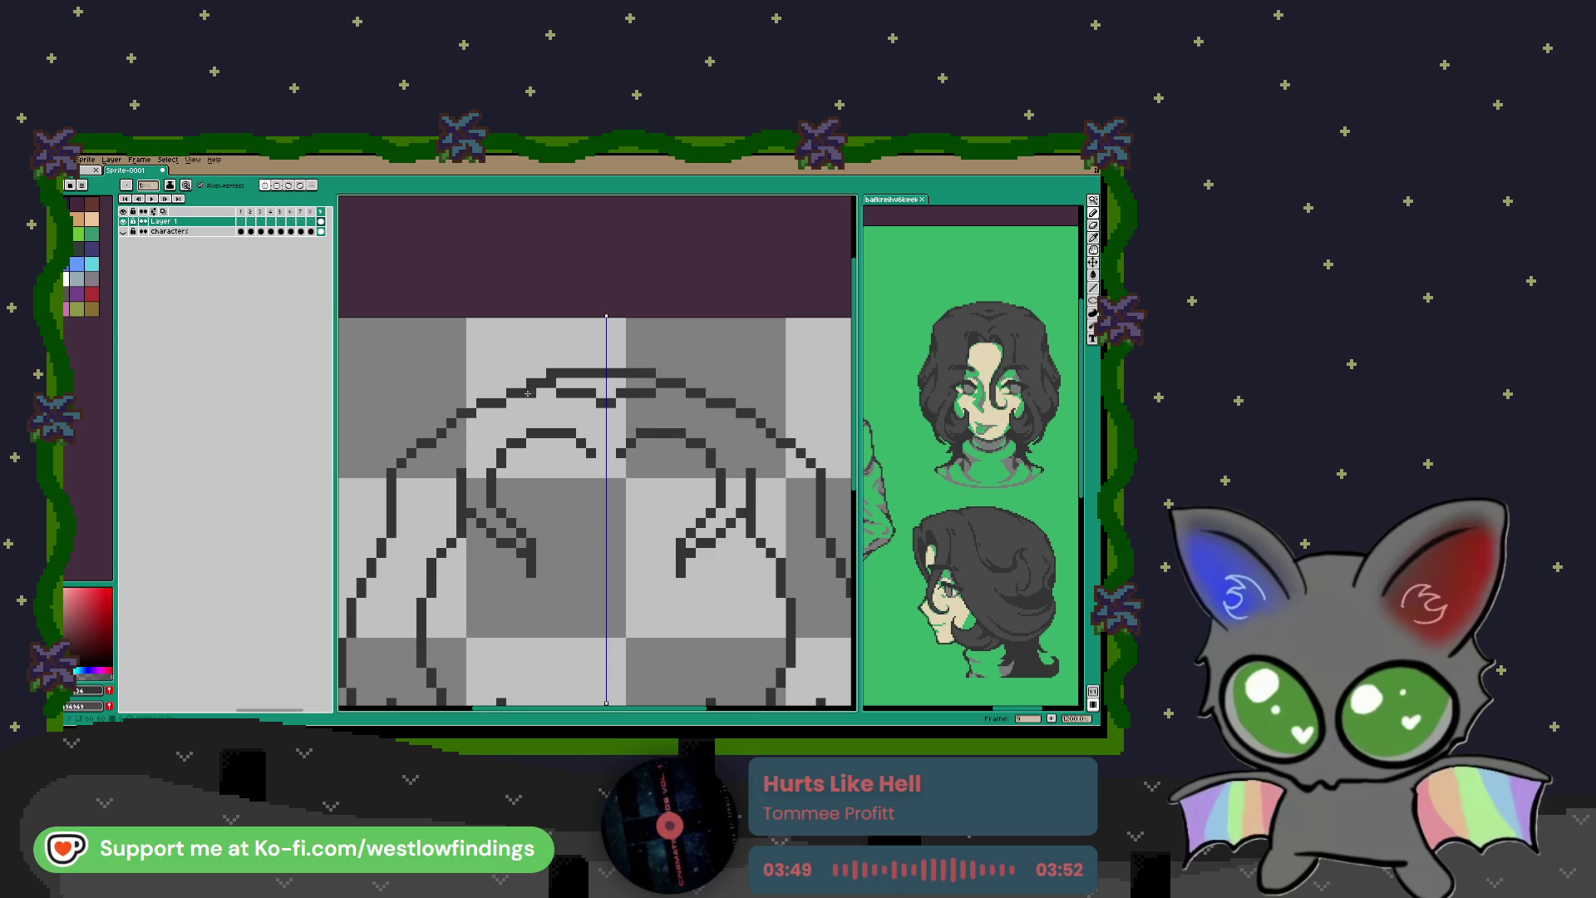
scroll(672, 422, down, 3)
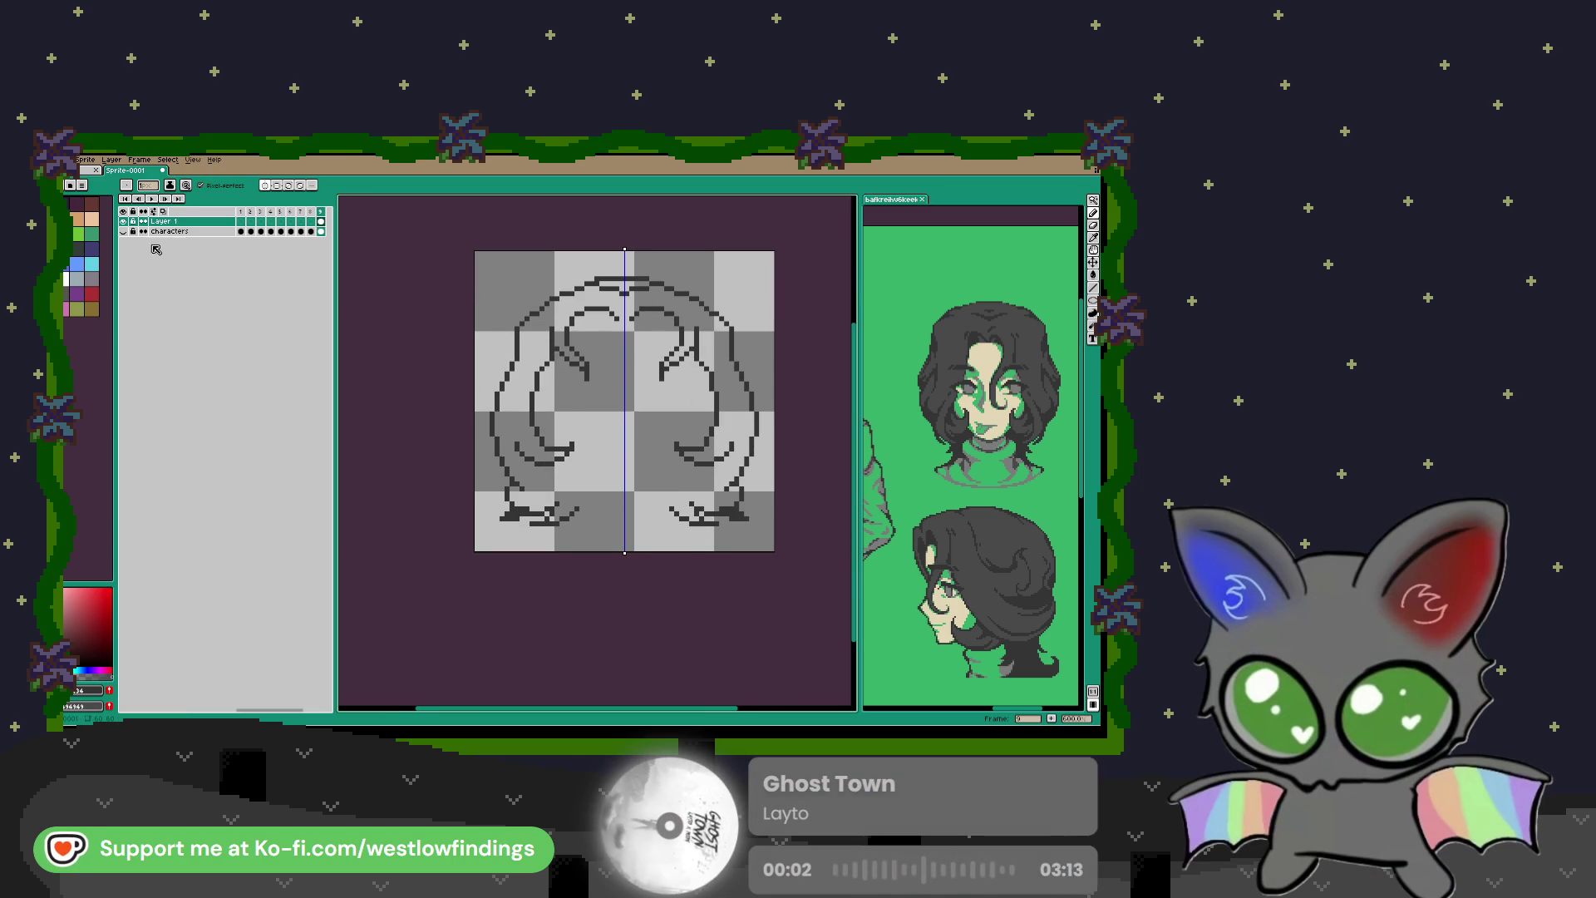
Step: Show the Characters layer again, sample beige from the reference portrait, and switch to the paint bucket
click(123, 232)
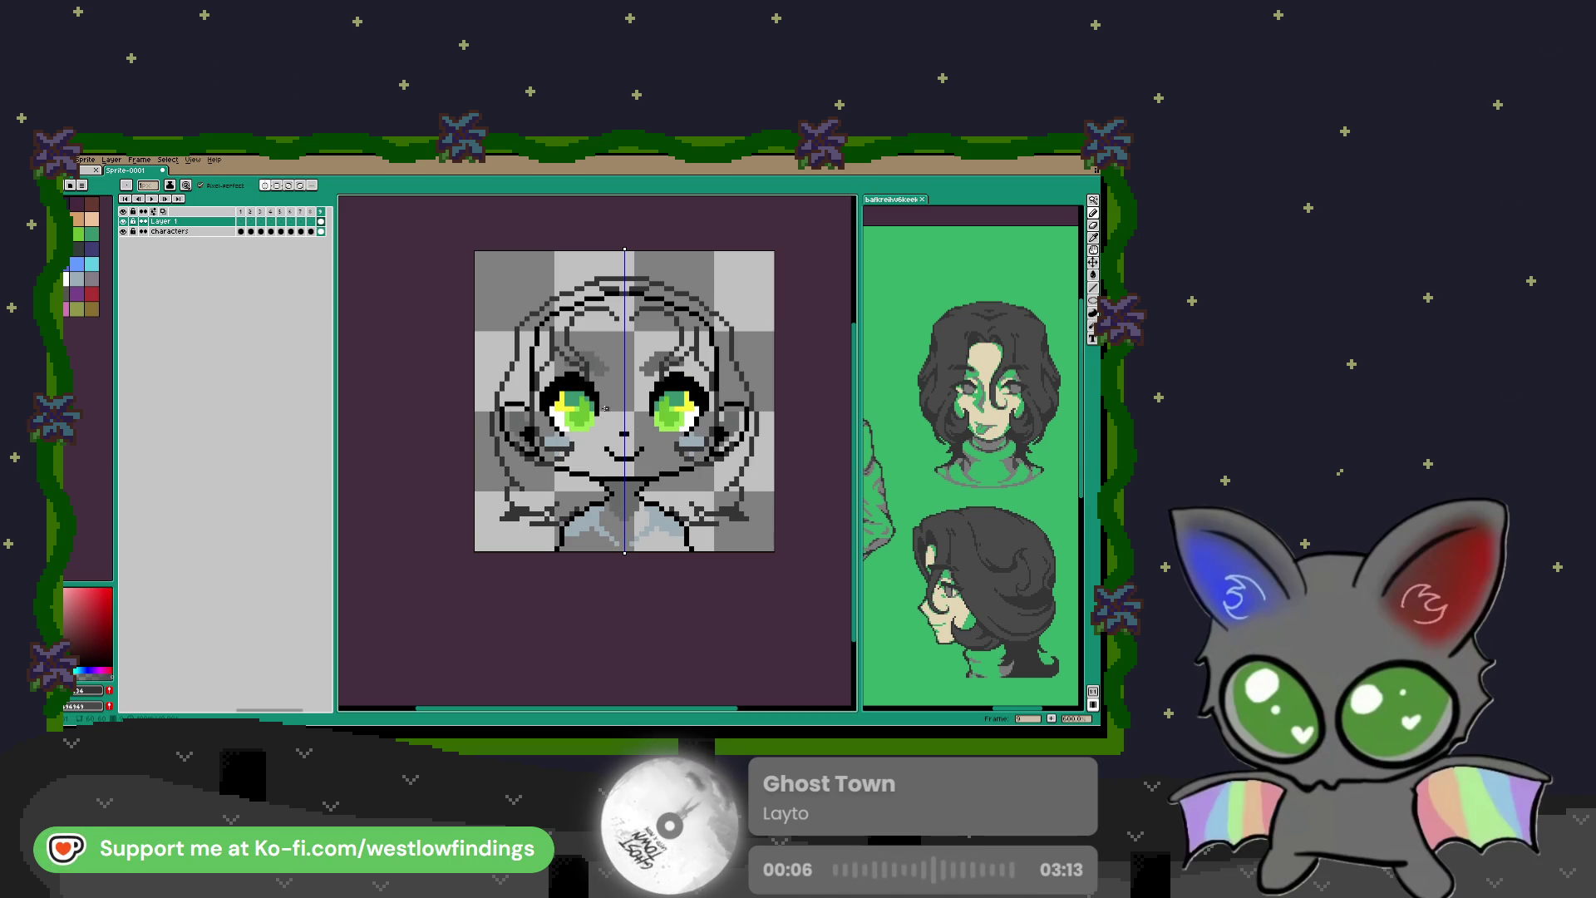
scroll(591, 500, up, 2)
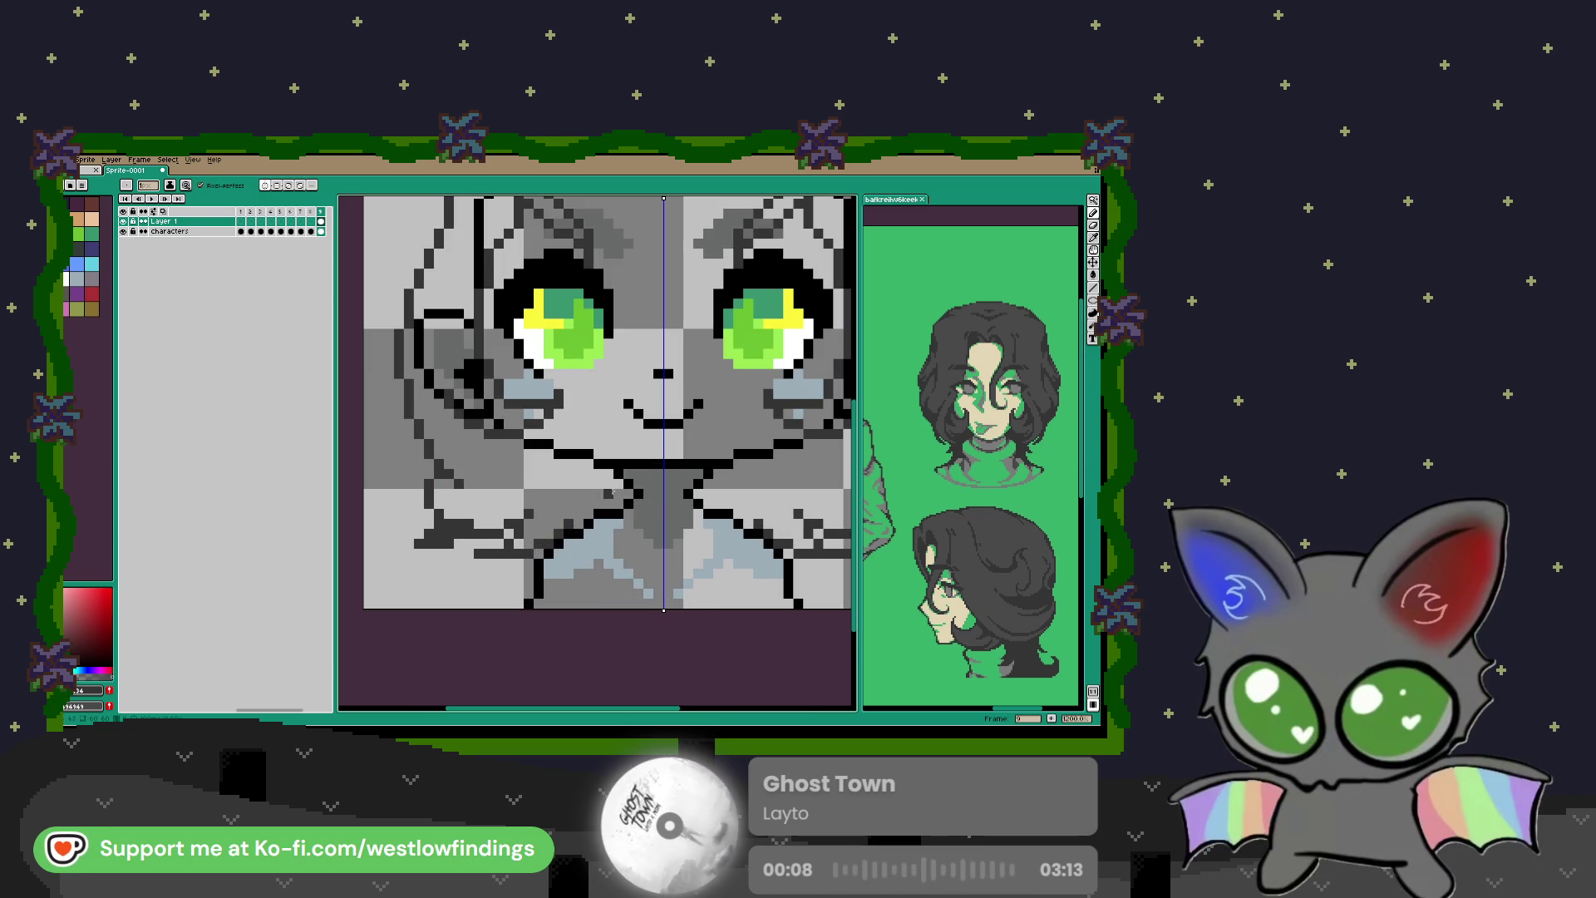
key(i)
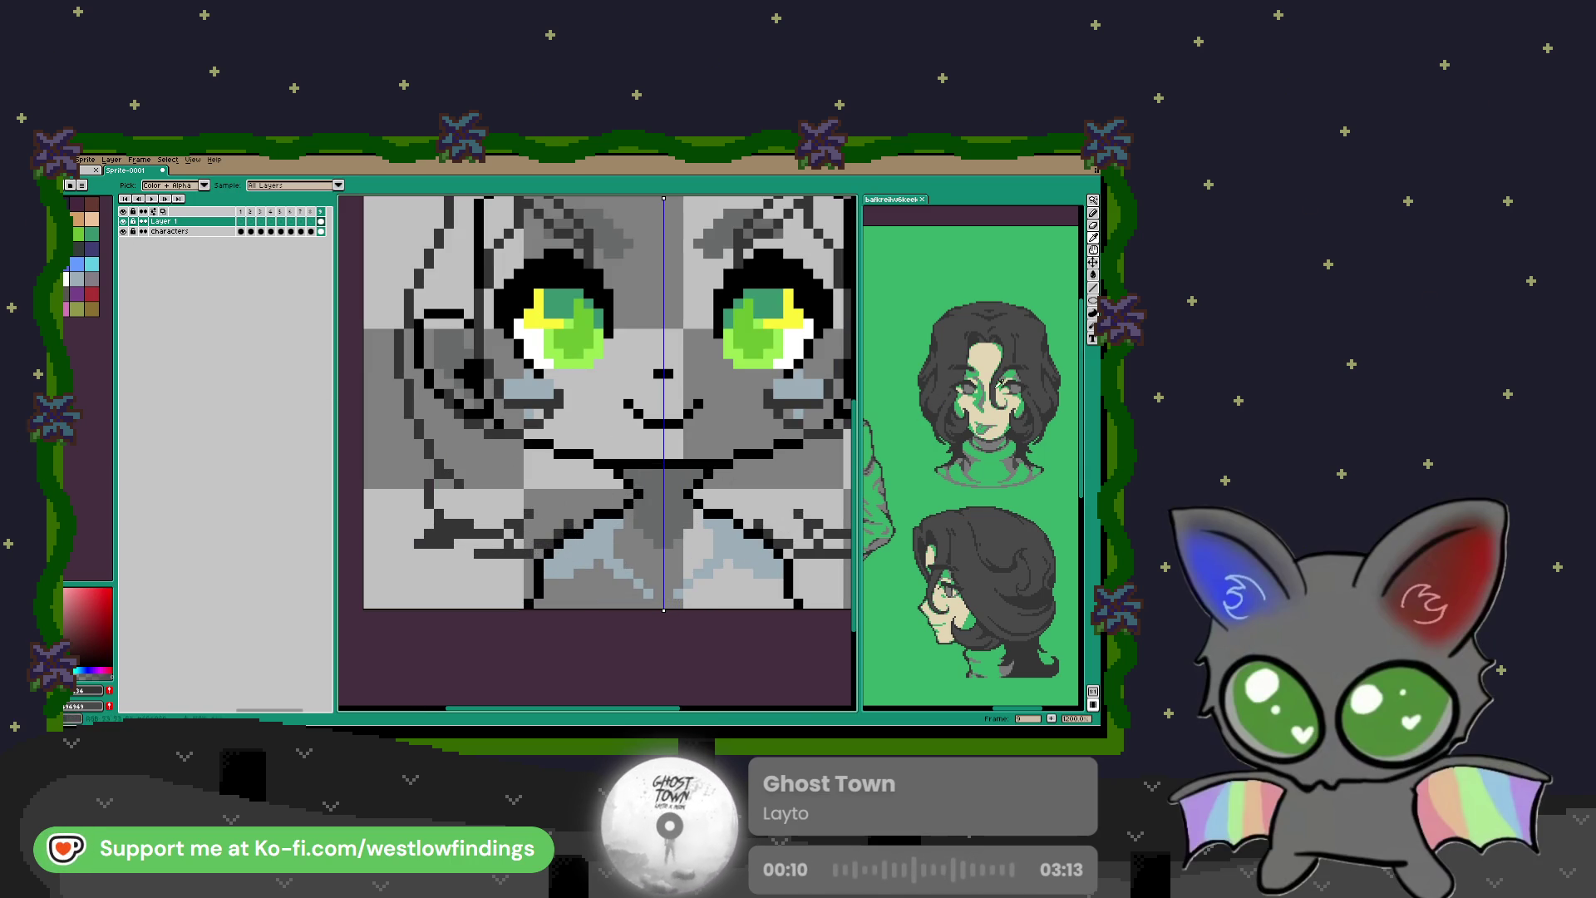
click(924, 449)
key(g)
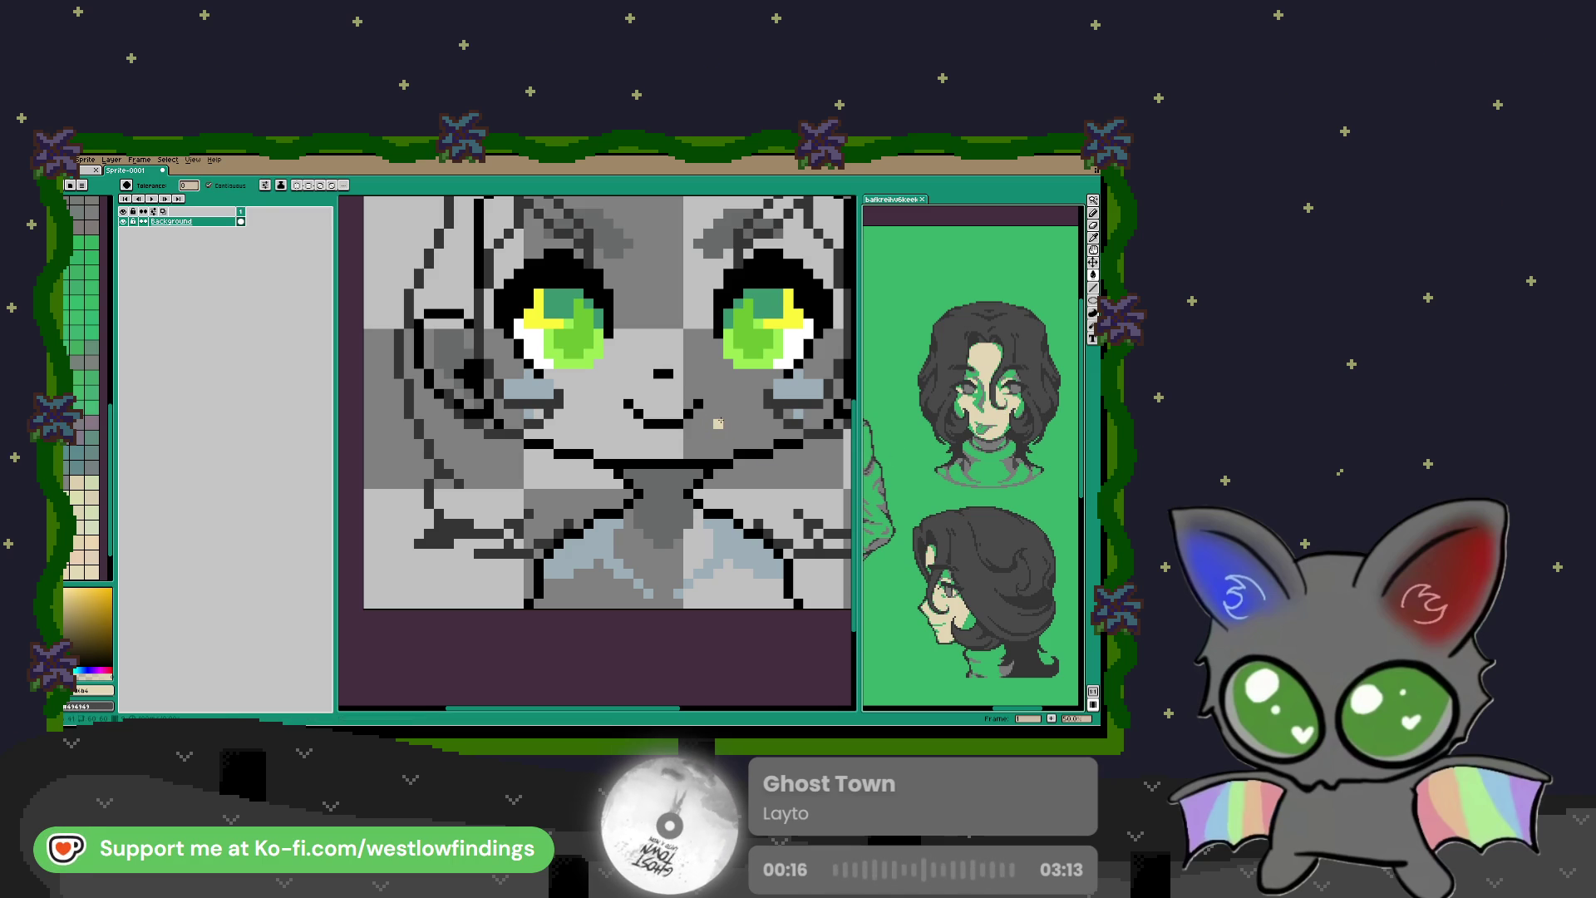
scroll(718, 423, down, 2)
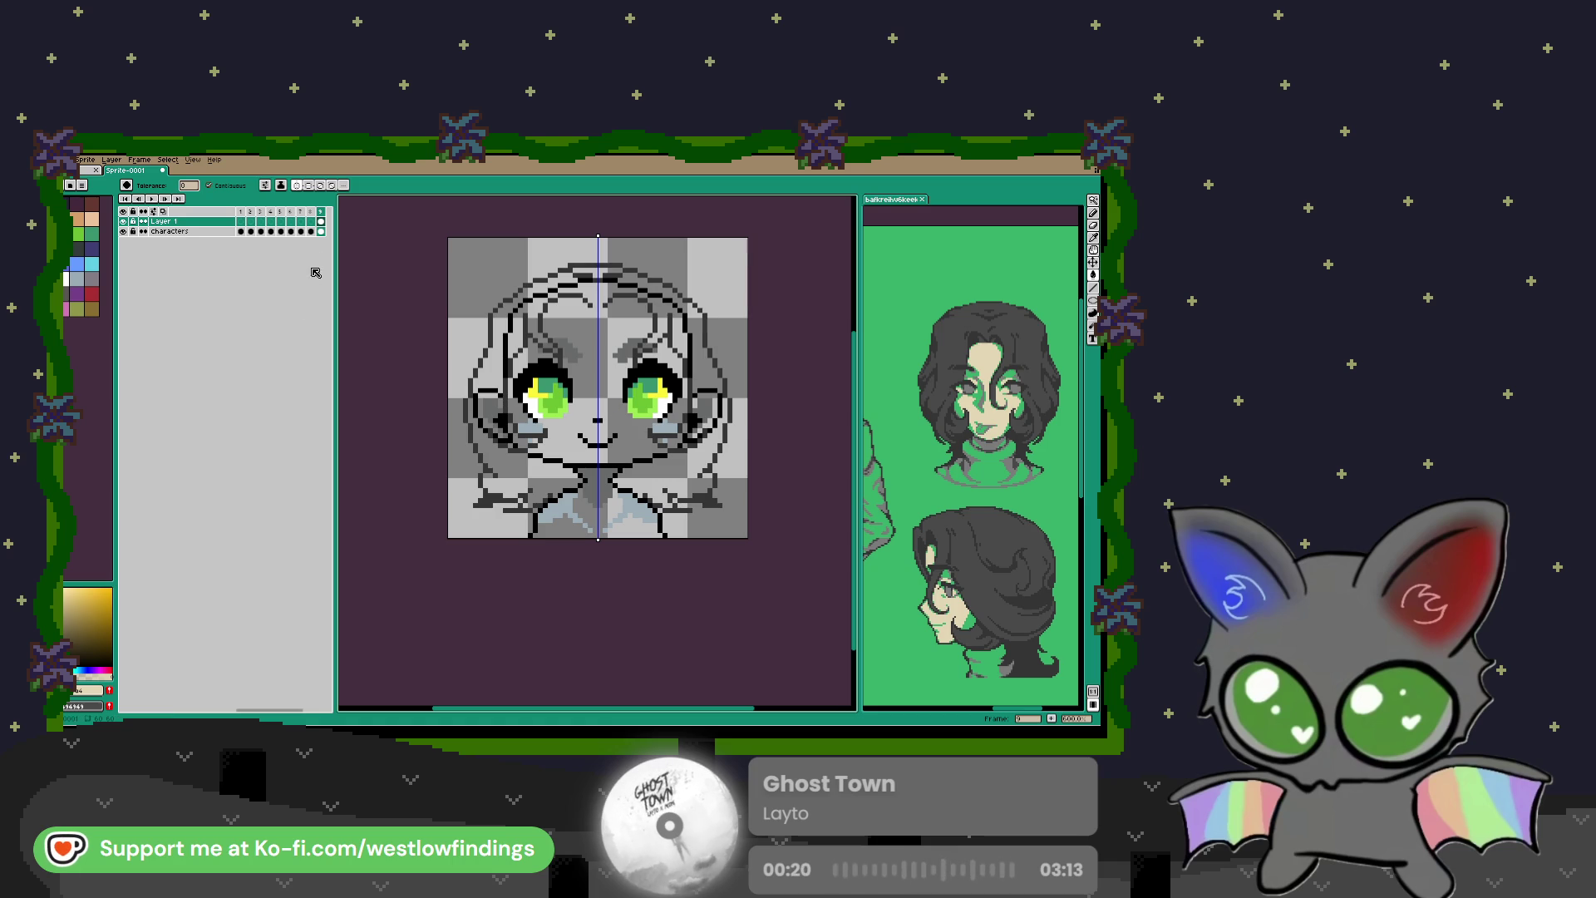
click(320, 232)
Step: Fill the chibi's face beige, then sample green from the reference and fill the shirt
click(634, 429)
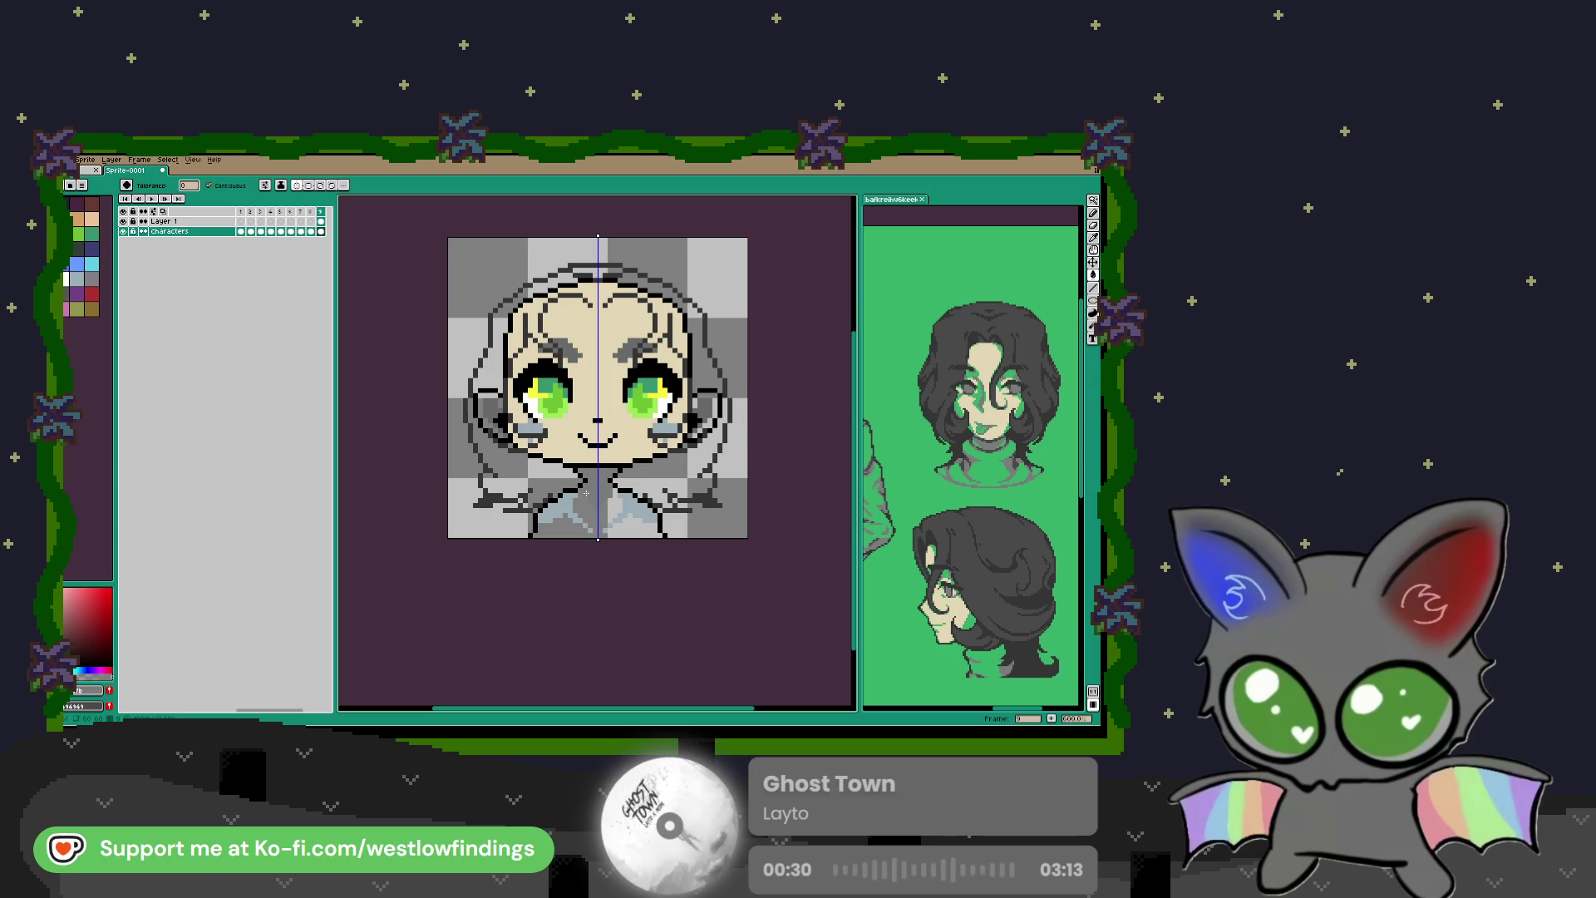
key(i)
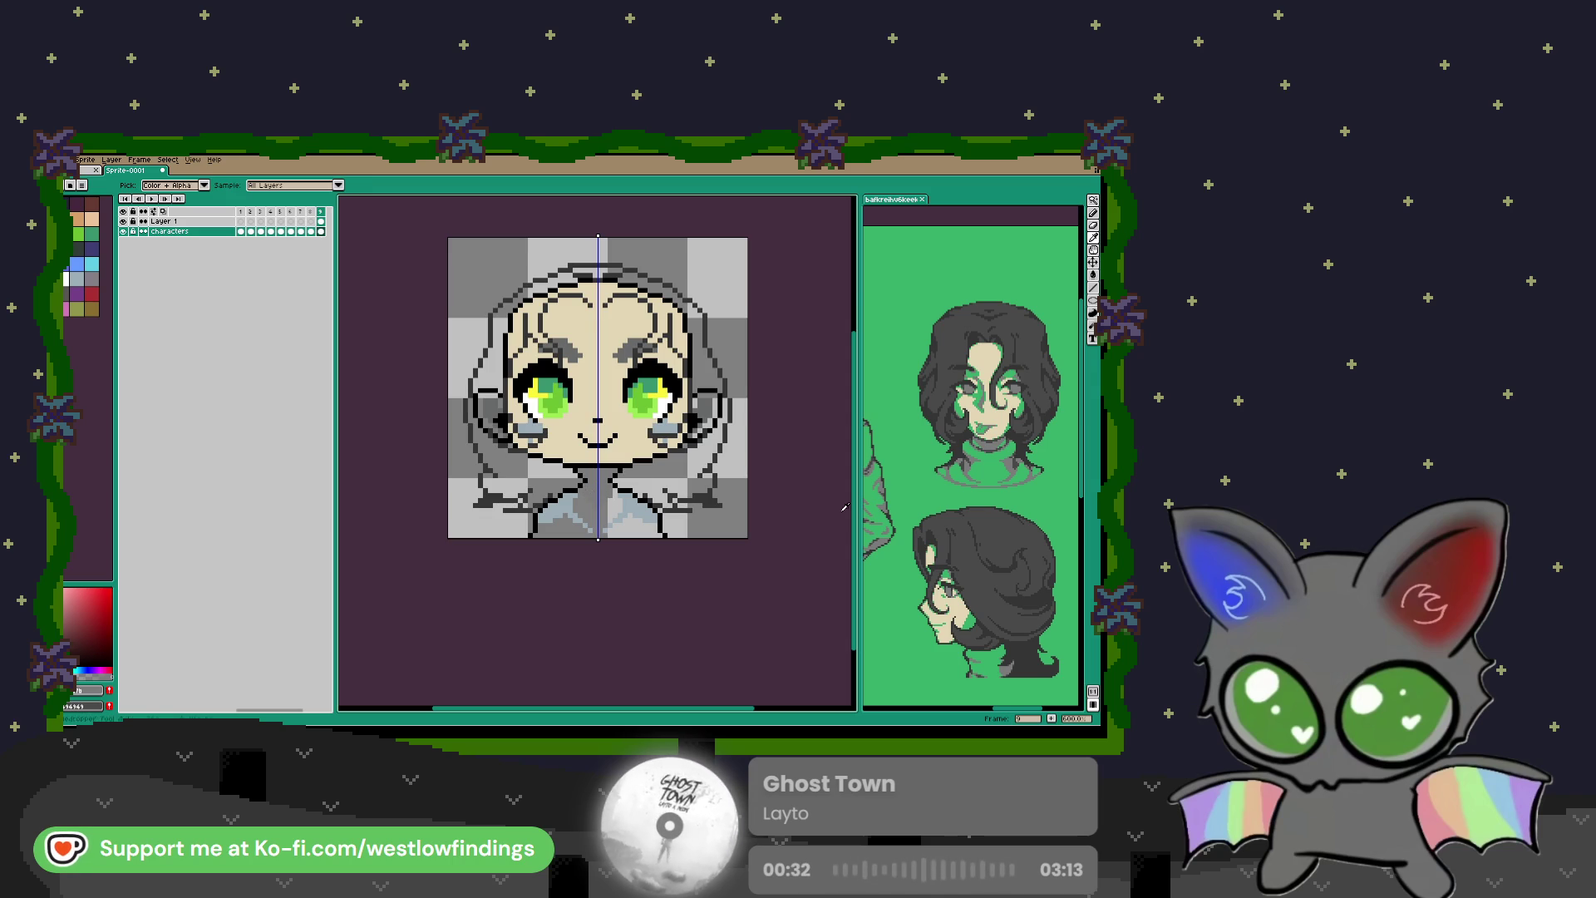
click(991, 472)
key(g)
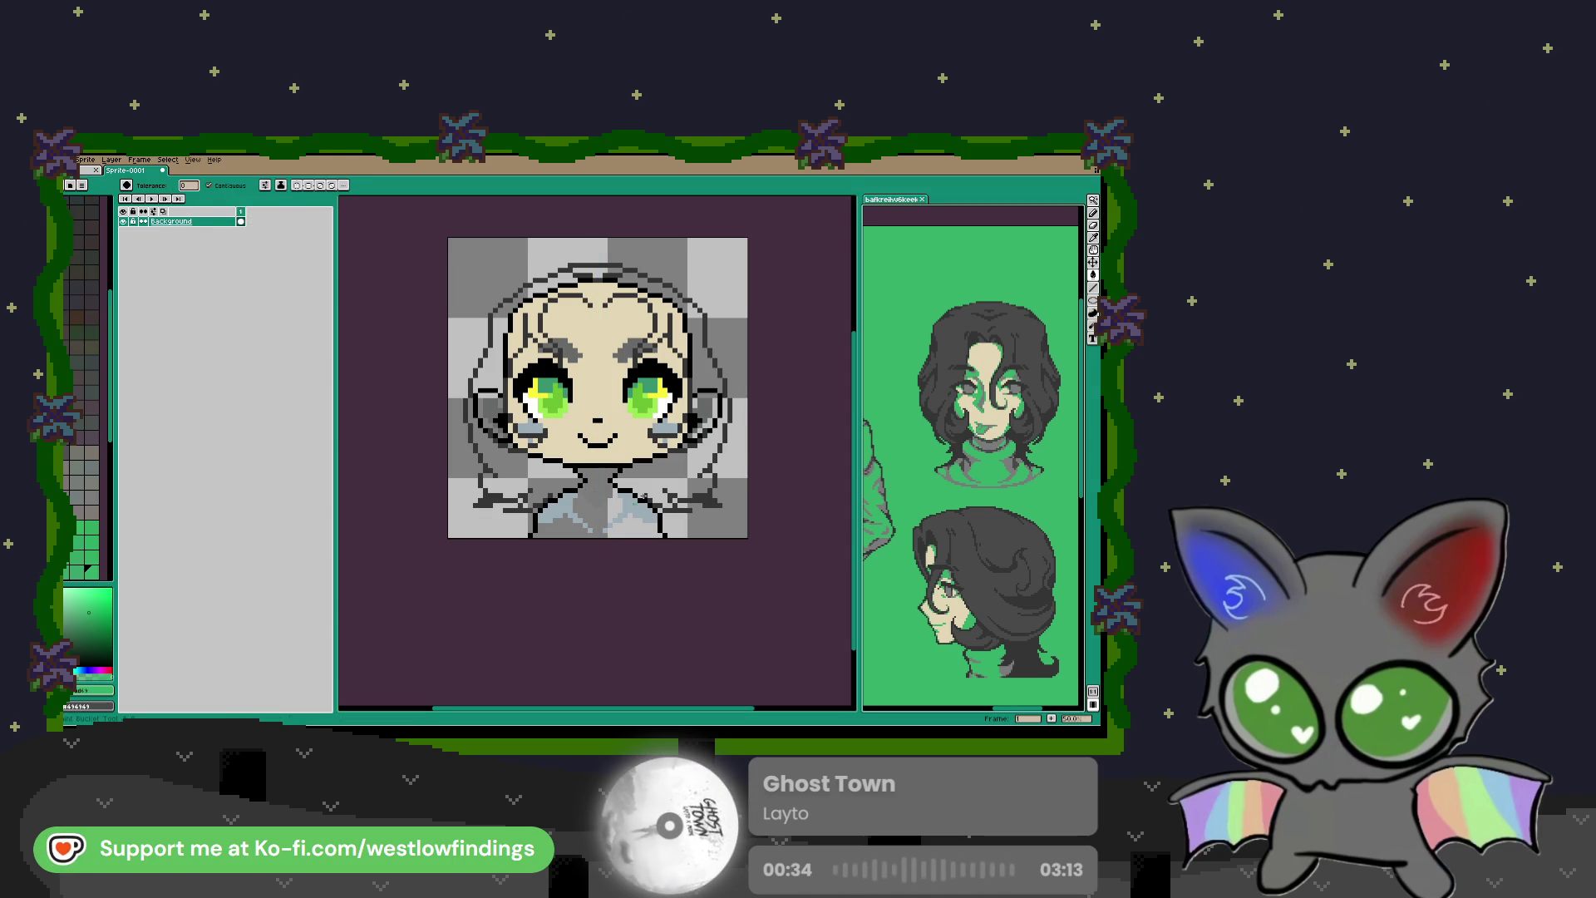
click(599, 515)
Step: Sample further colours from the reference portrait and apply them to the chibi sprite
key(i)
click(979, 454)
key(g)
click(584, 525)
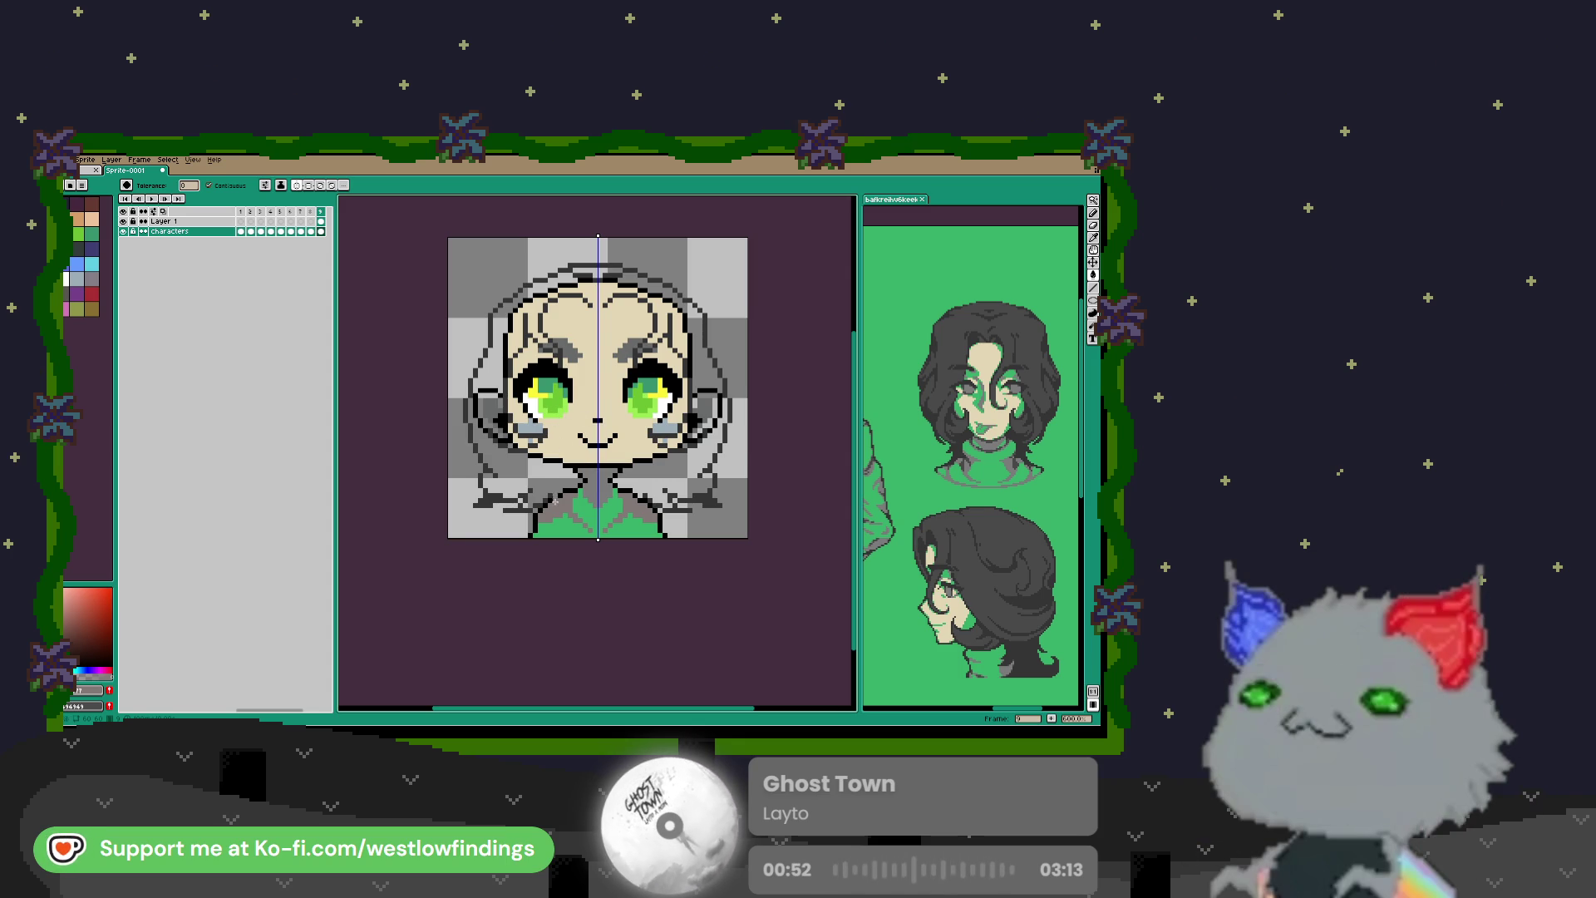
key(i)
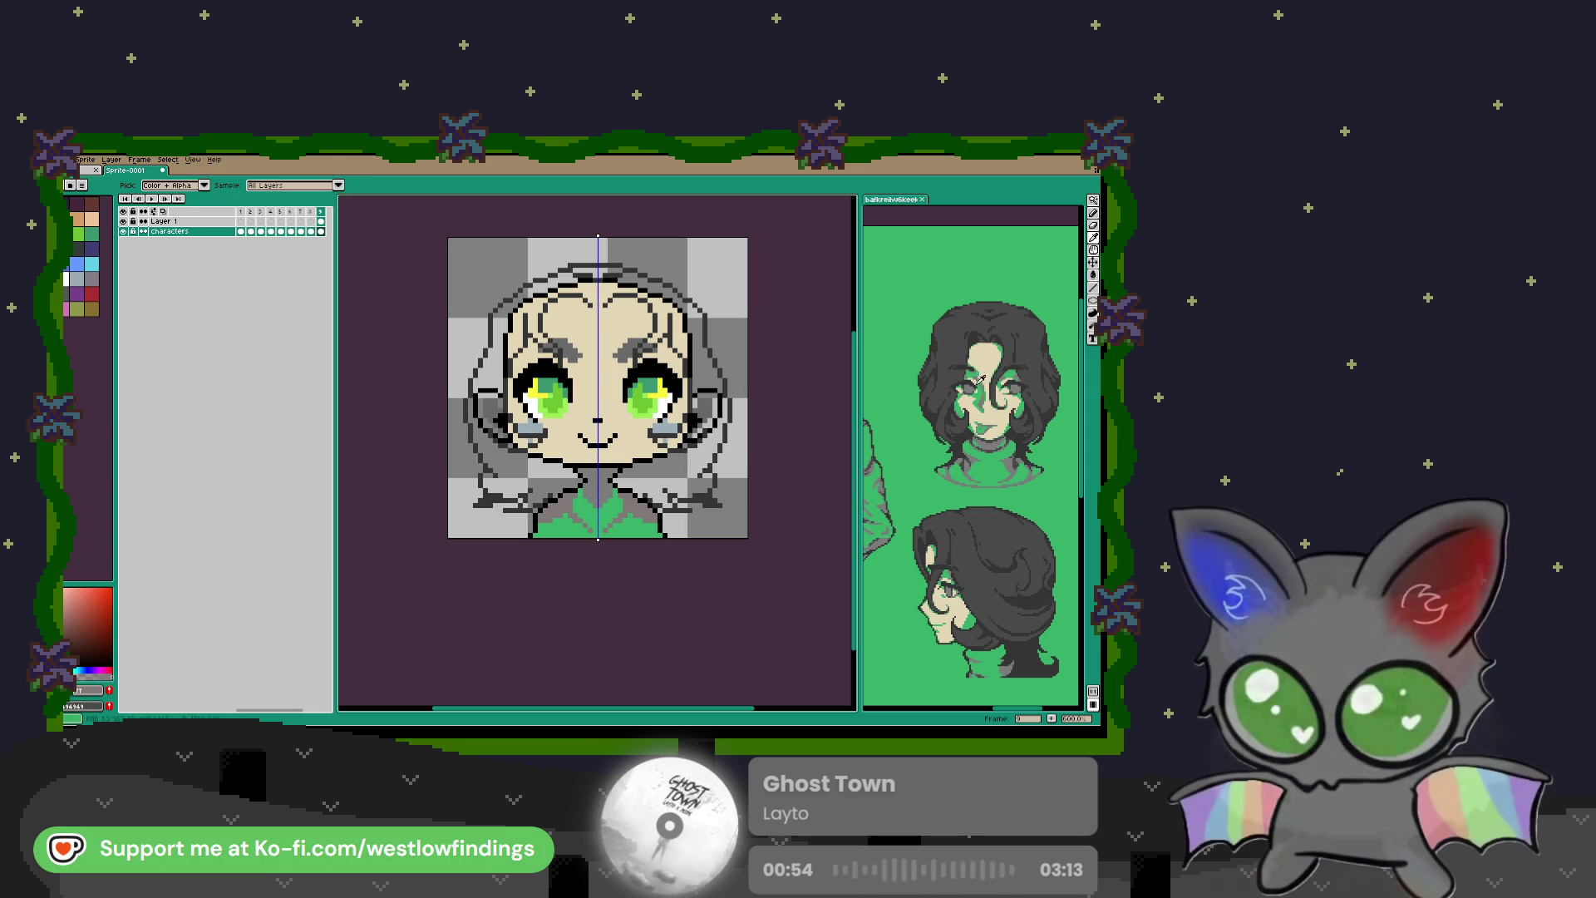
scroll(975, 395, up, 5)
scroll(976, 399, down, 5)
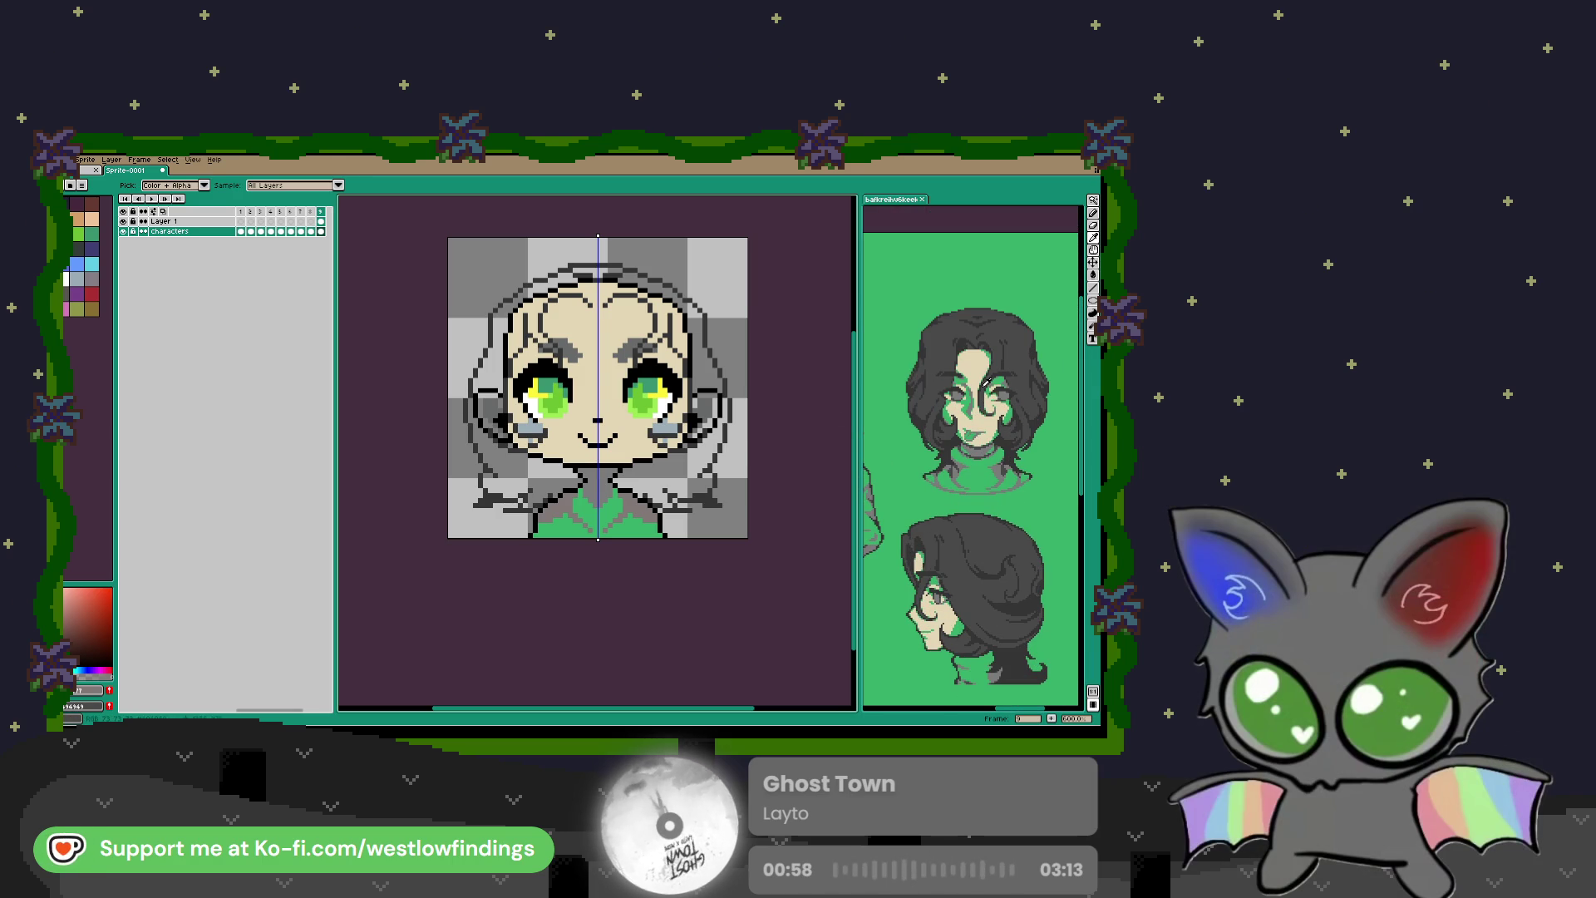
click(1006, 346)
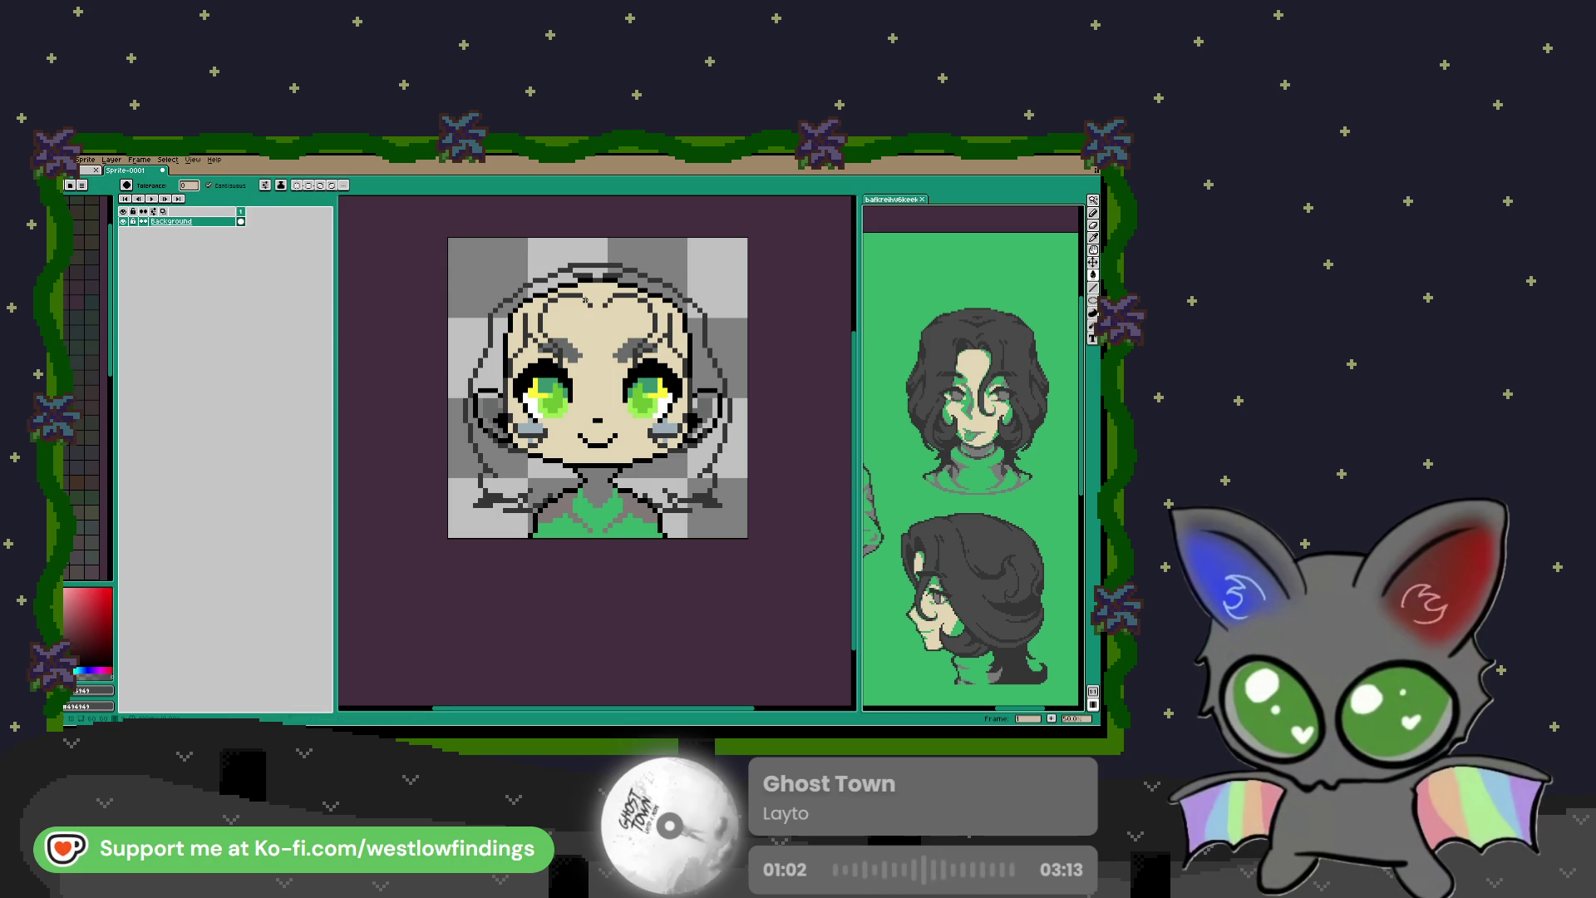
click(592, 303)
scroll(590, 305, up, 4)
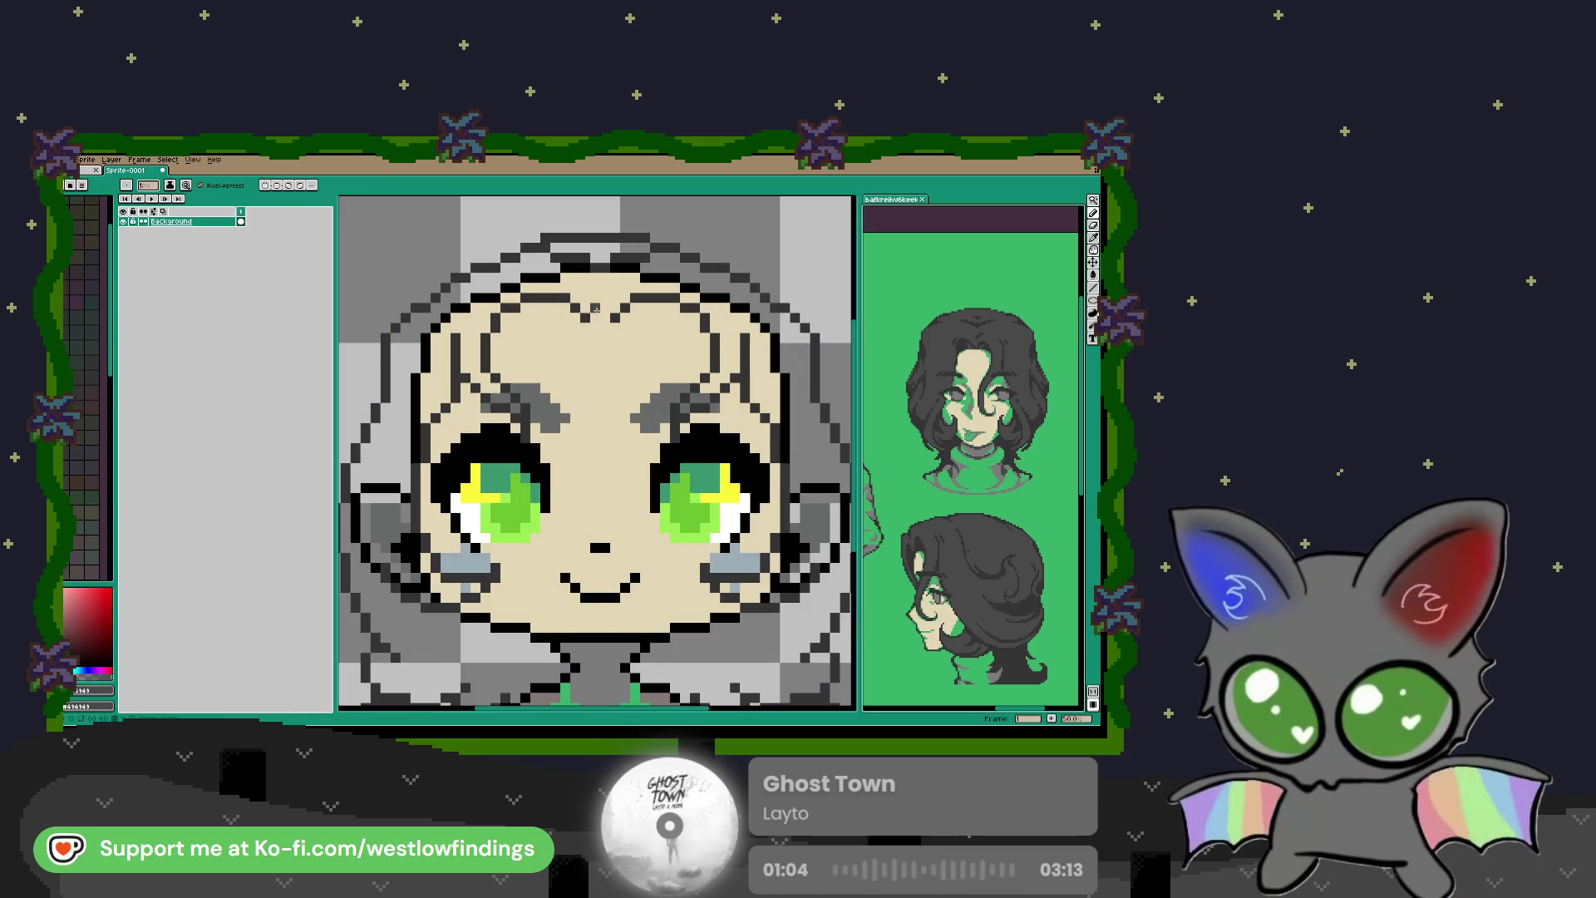
scroll(596, 308, down, 2)
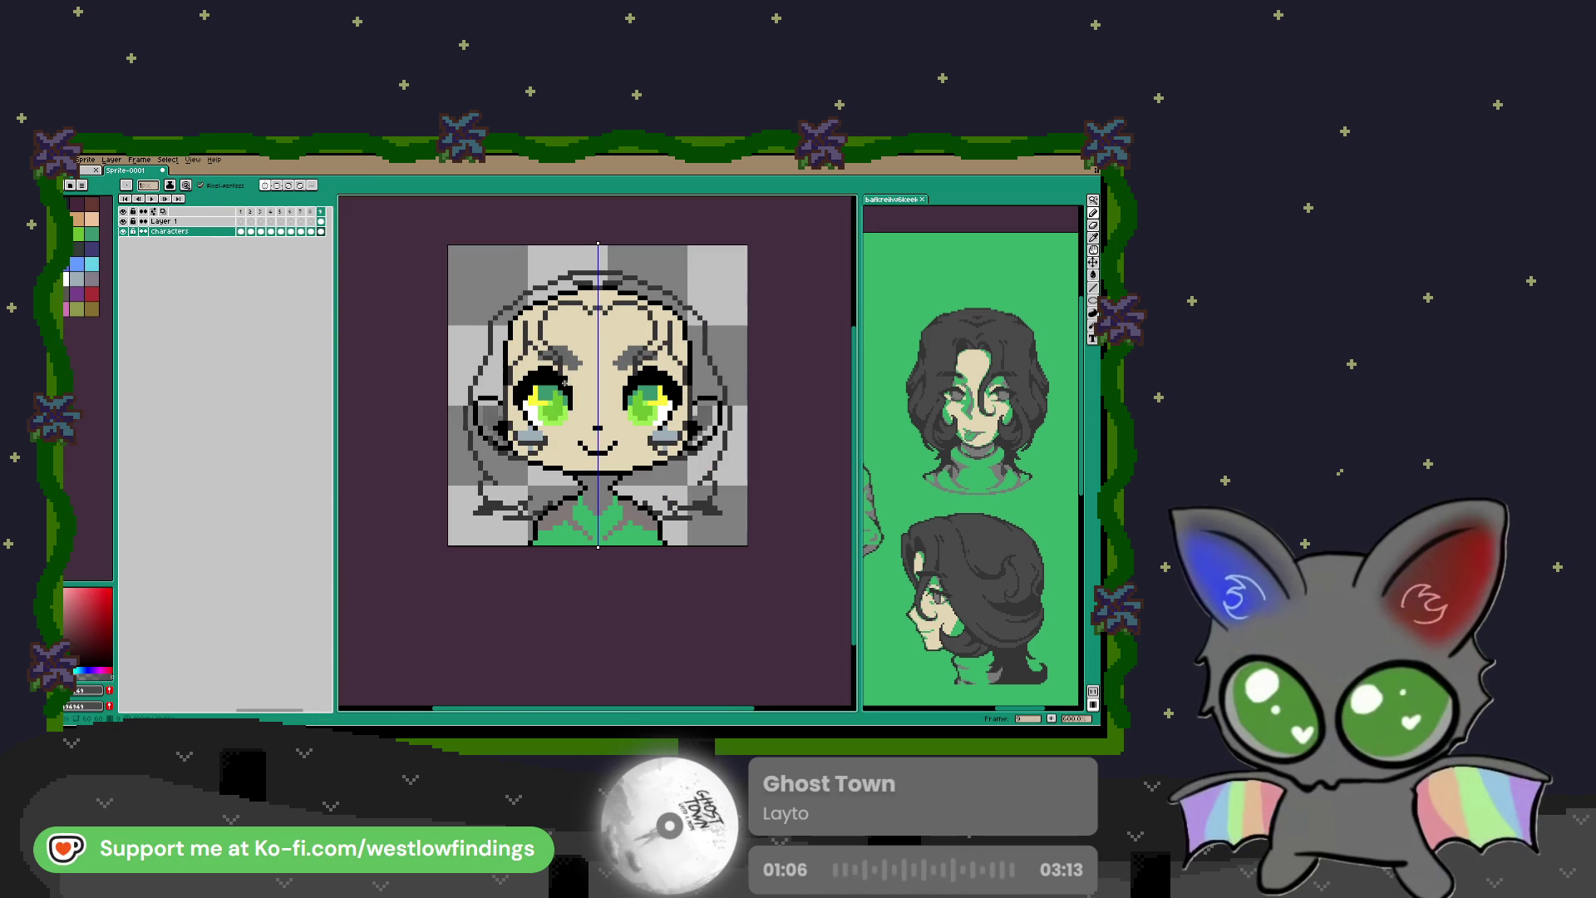
right_click(321, 221)
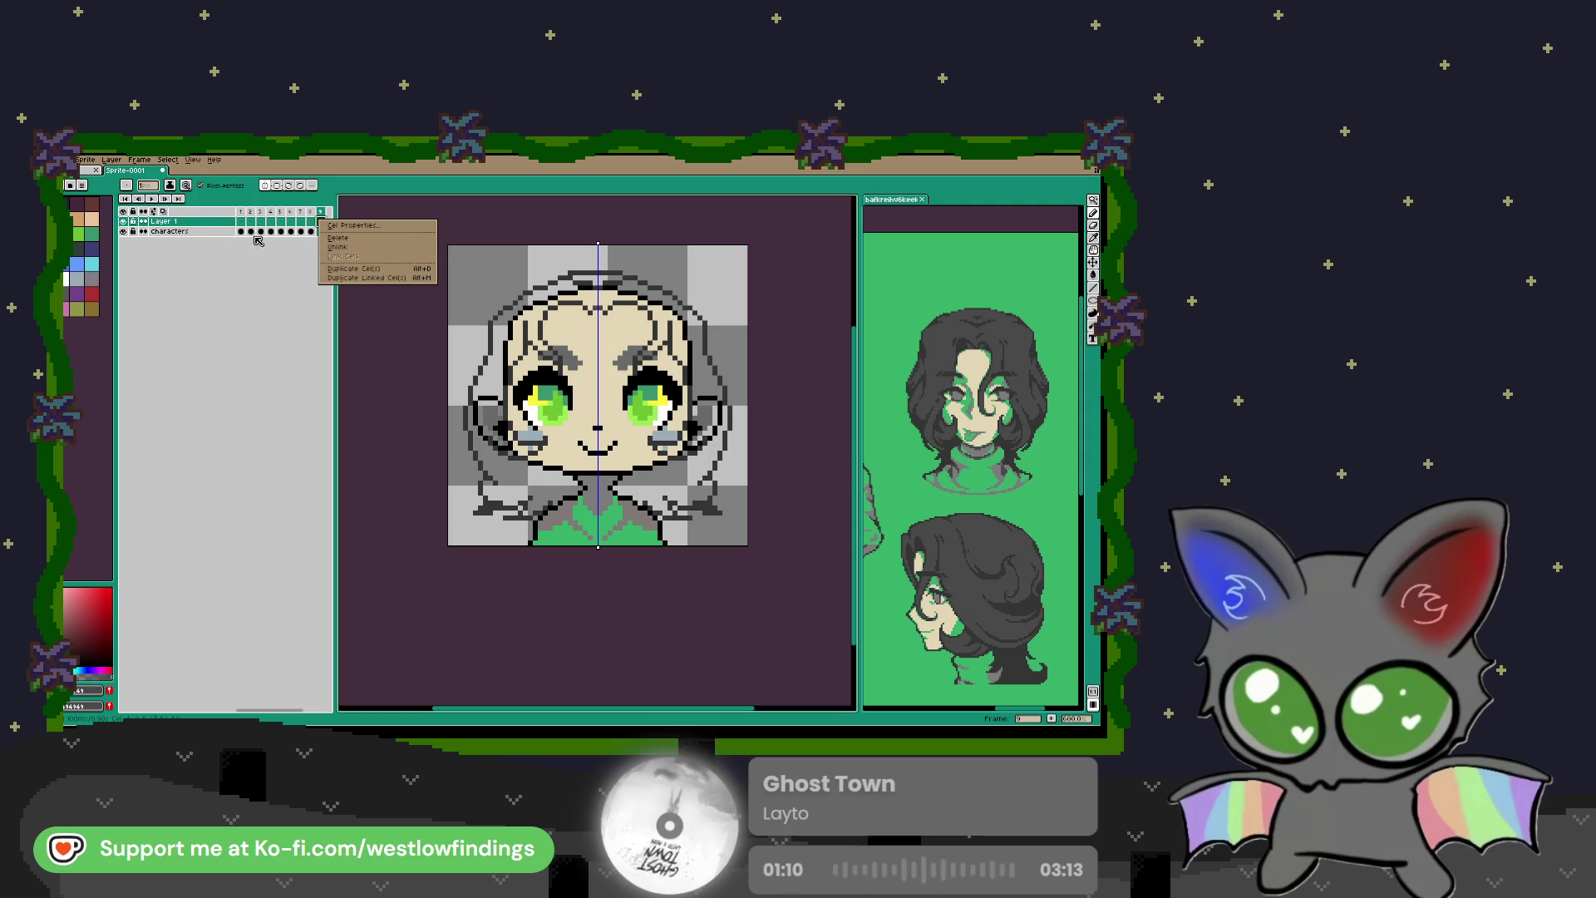
Step: Merge Layer 1 down into Characters and fill the hair top and band around the head dark grey
click(202, 225)
right_click(201, 223)
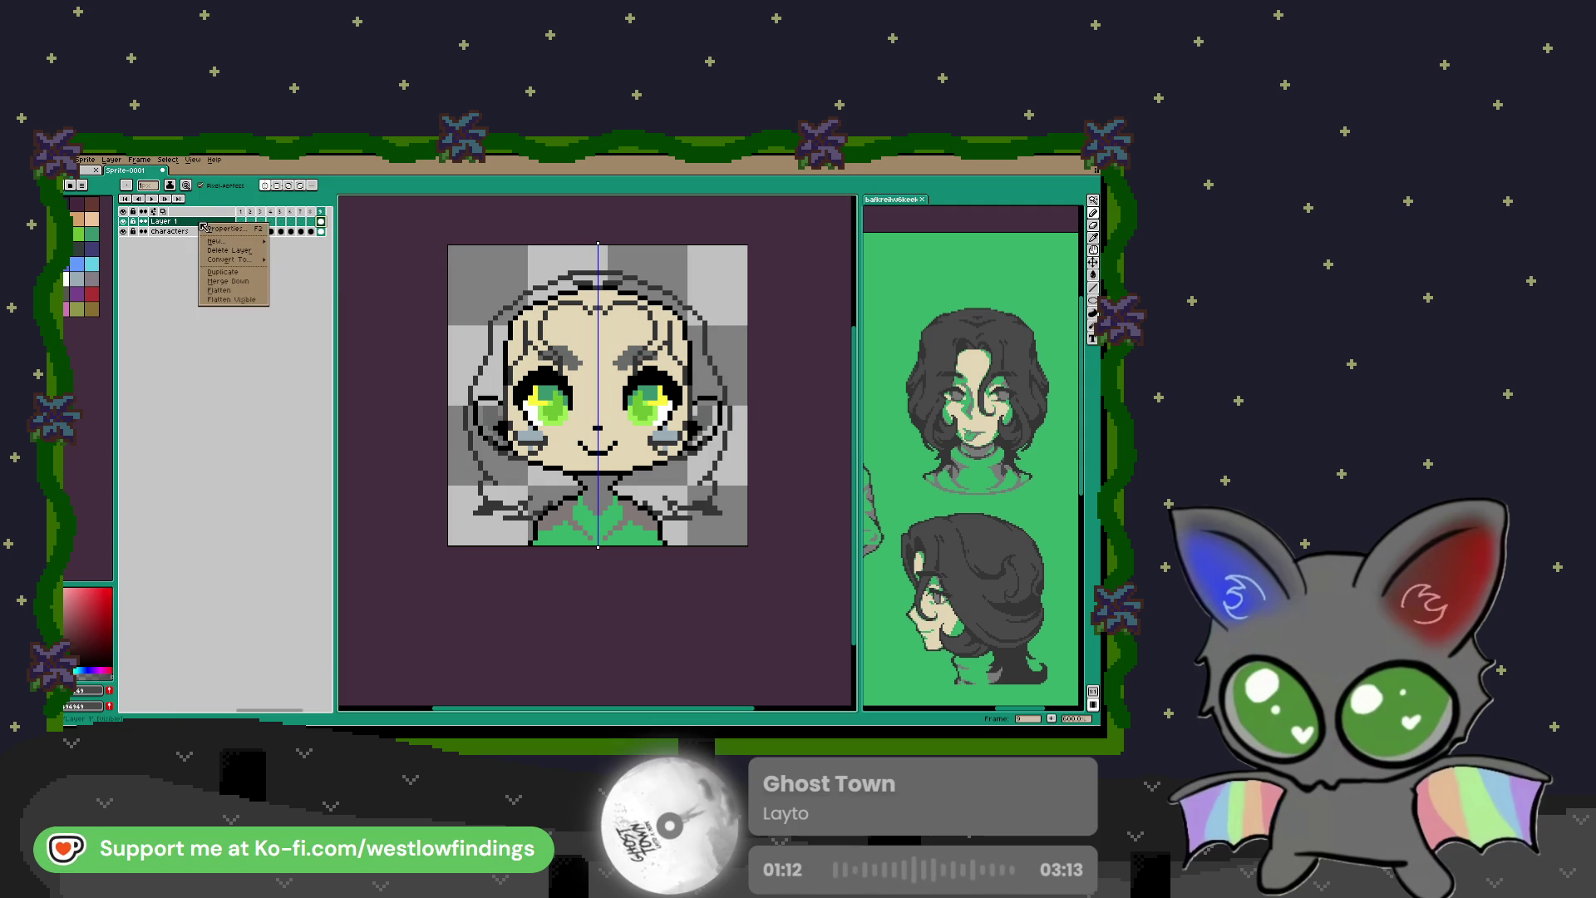
click(255, 283)
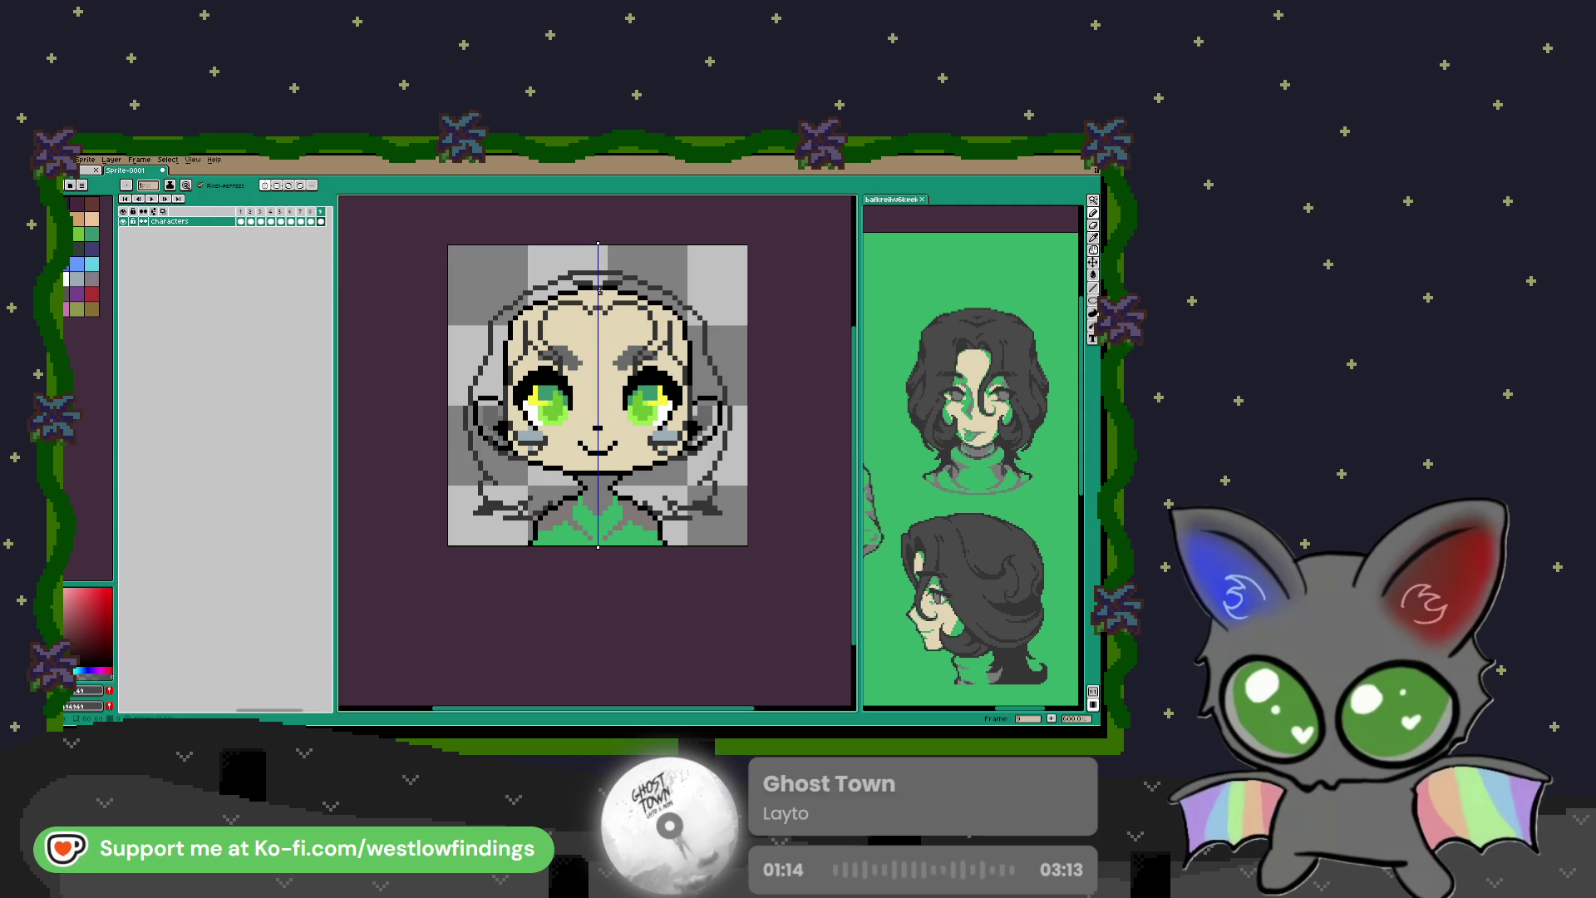
key(g)
click(591, 282)
click(562, 288)
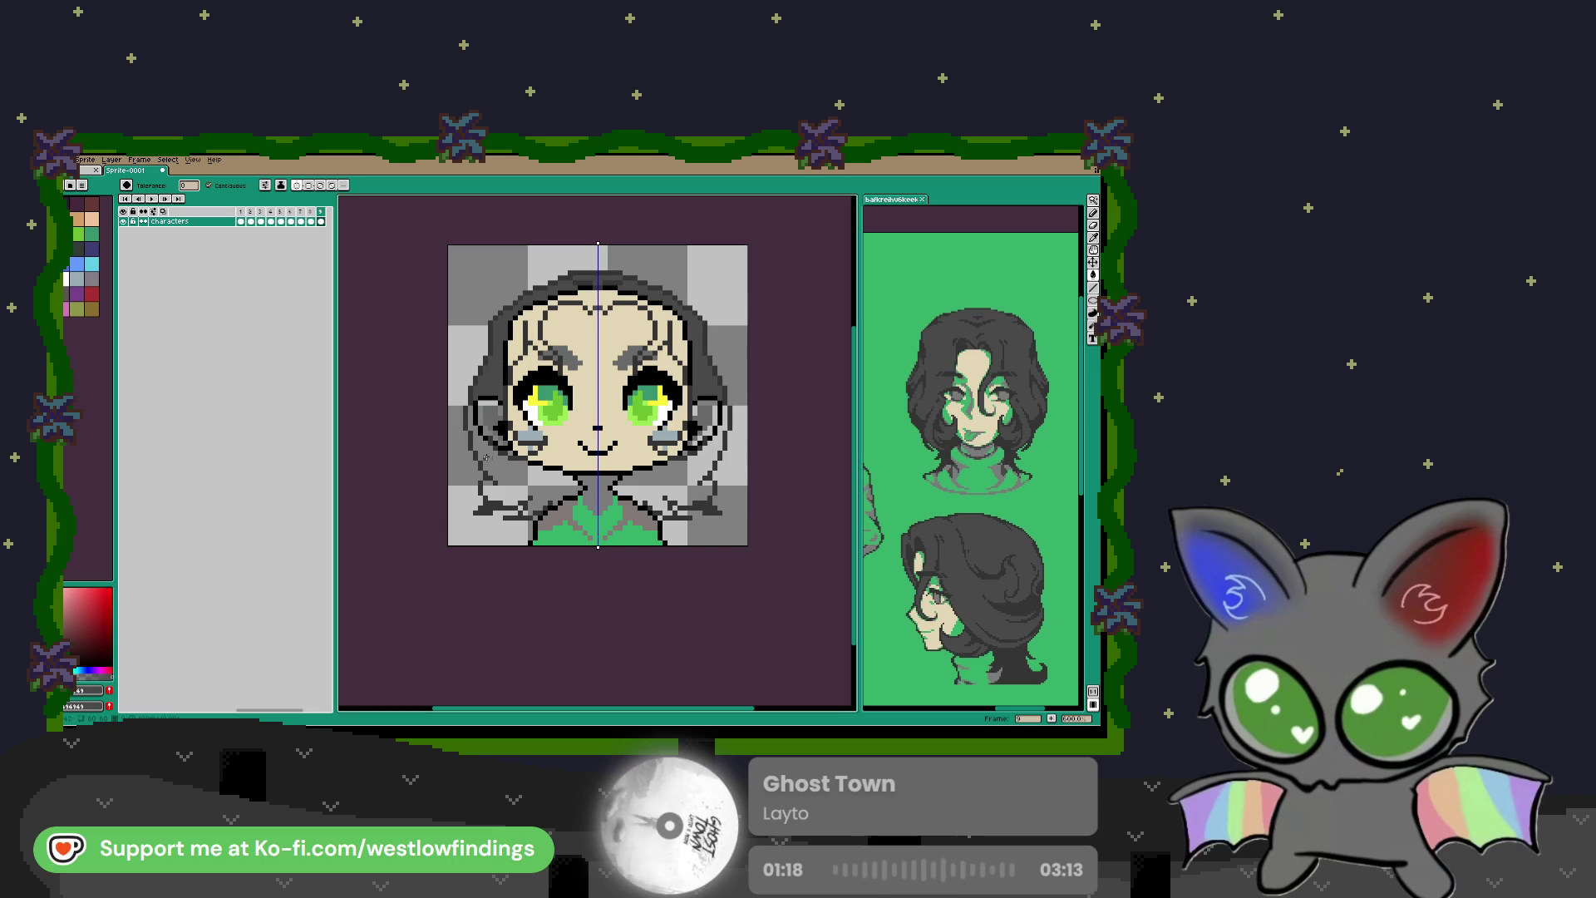
Step: Fill the lower hair, the gap beside the cheek and the ears dark grey
click(512, 452)
click(519, 447)
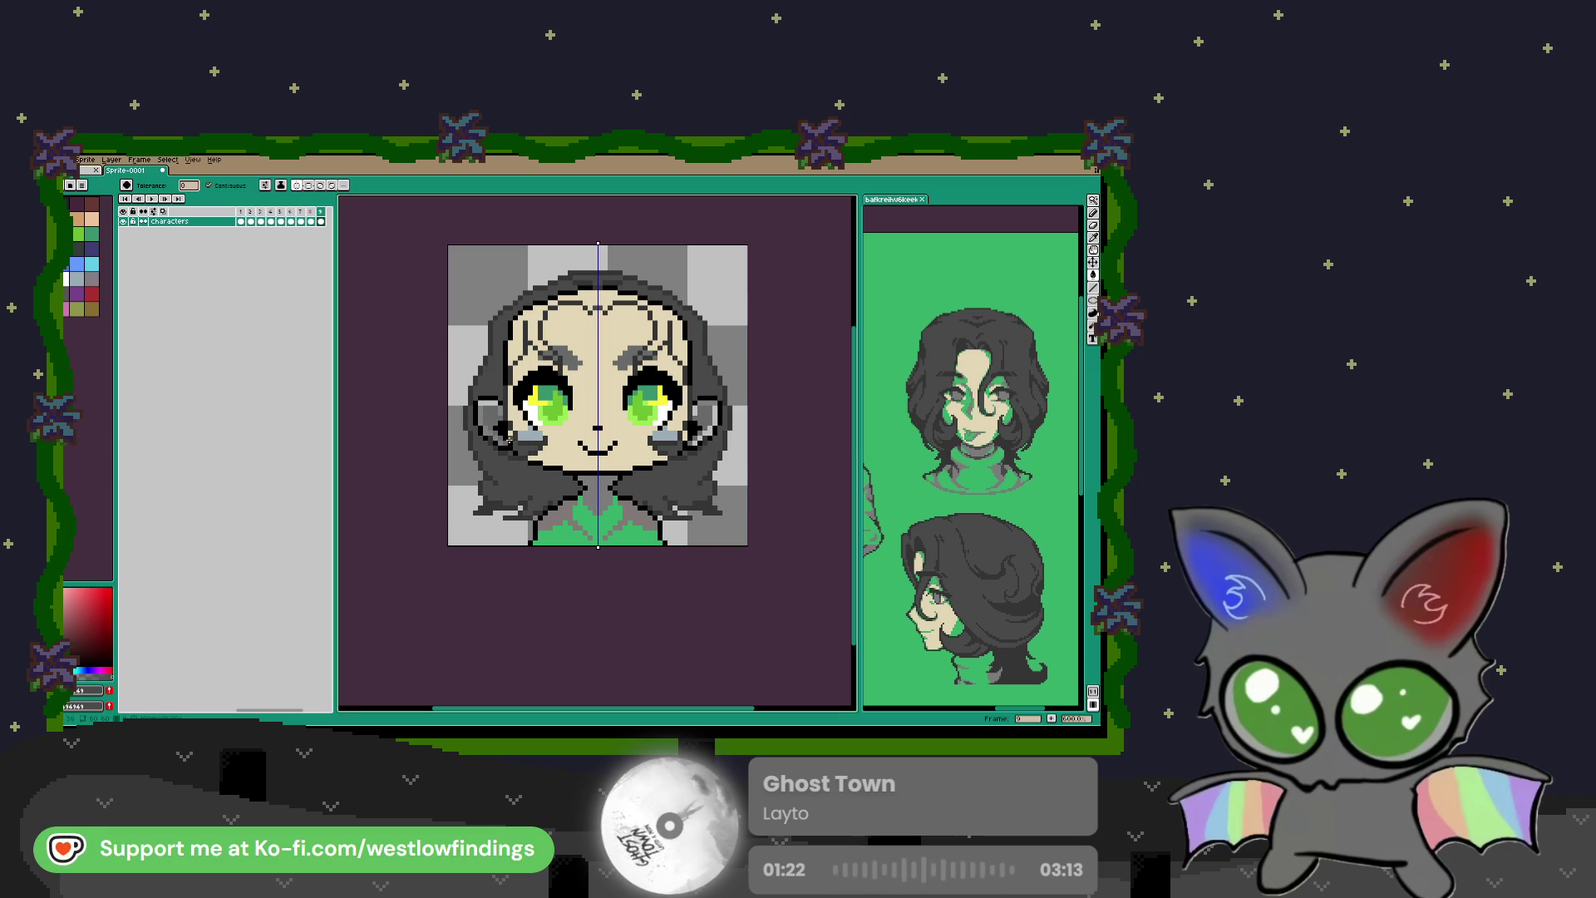
click(487, 425)
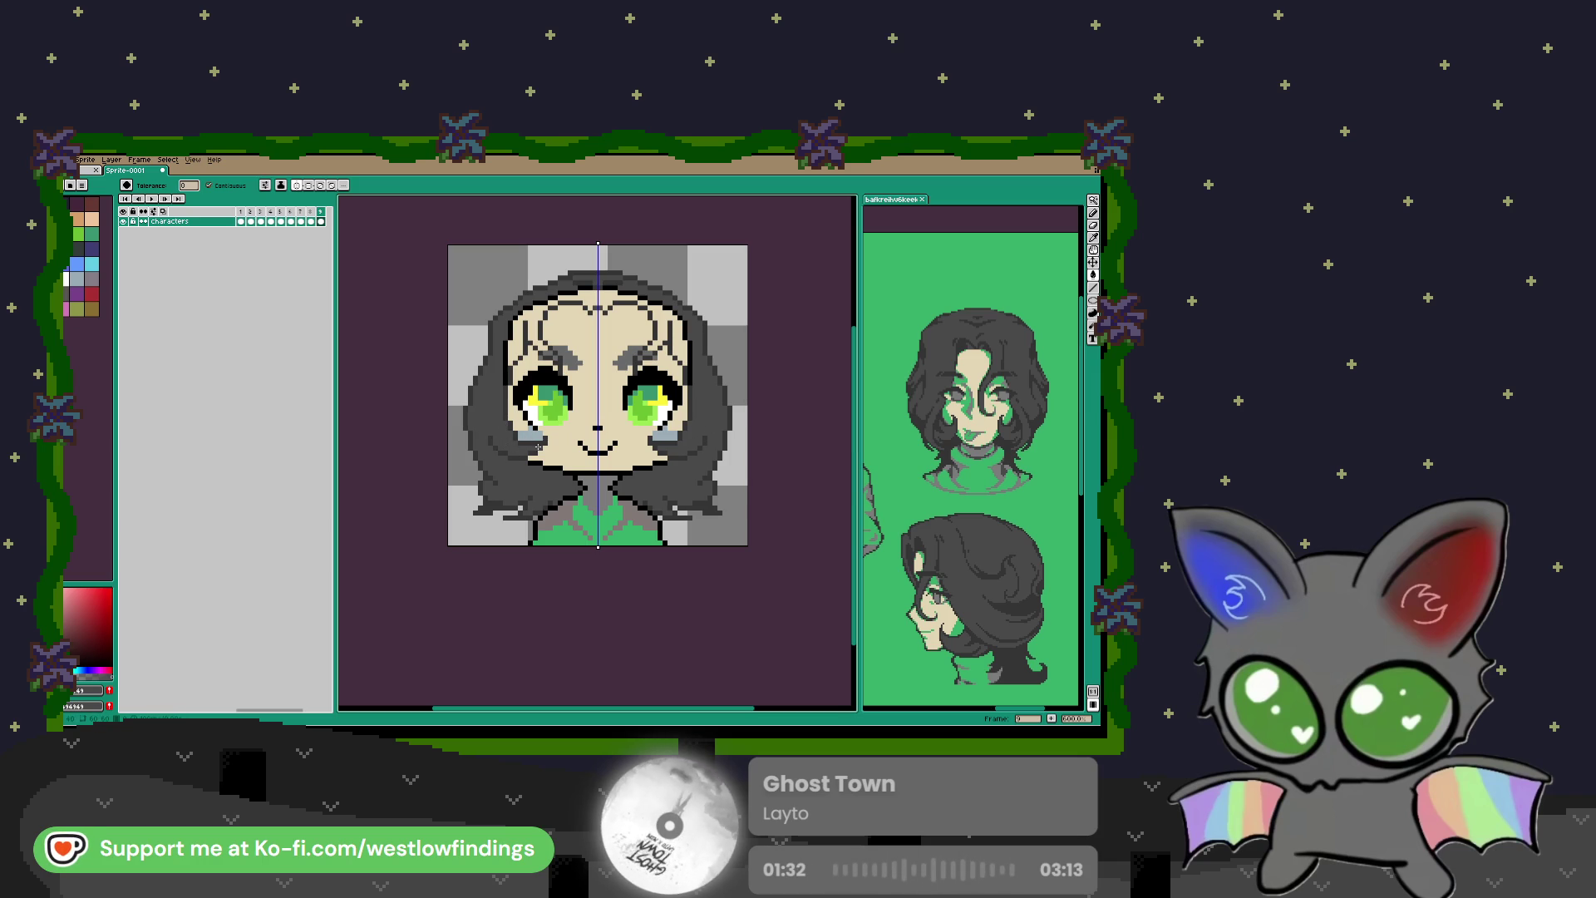
Step: Touch up the forehead hair edge and shape a widow's-peak hairline over the forehead
mouse_move(545, 365)
mouse_down()
mouse_move(514, 309)
mouse_move(511, 340)
mouse_up()
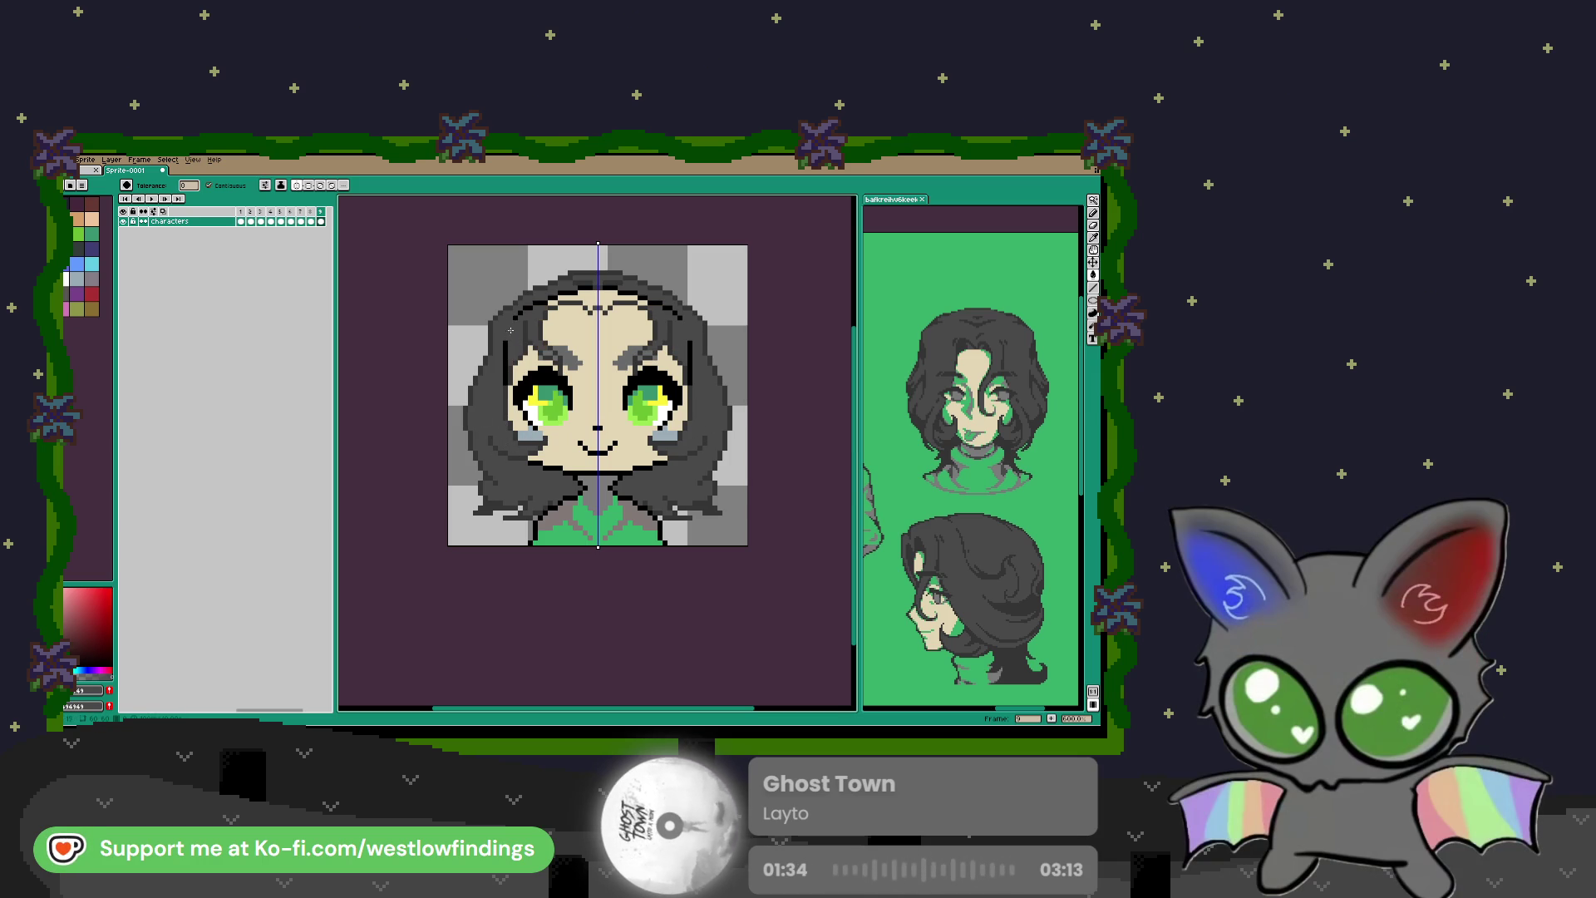
click(544, 302)
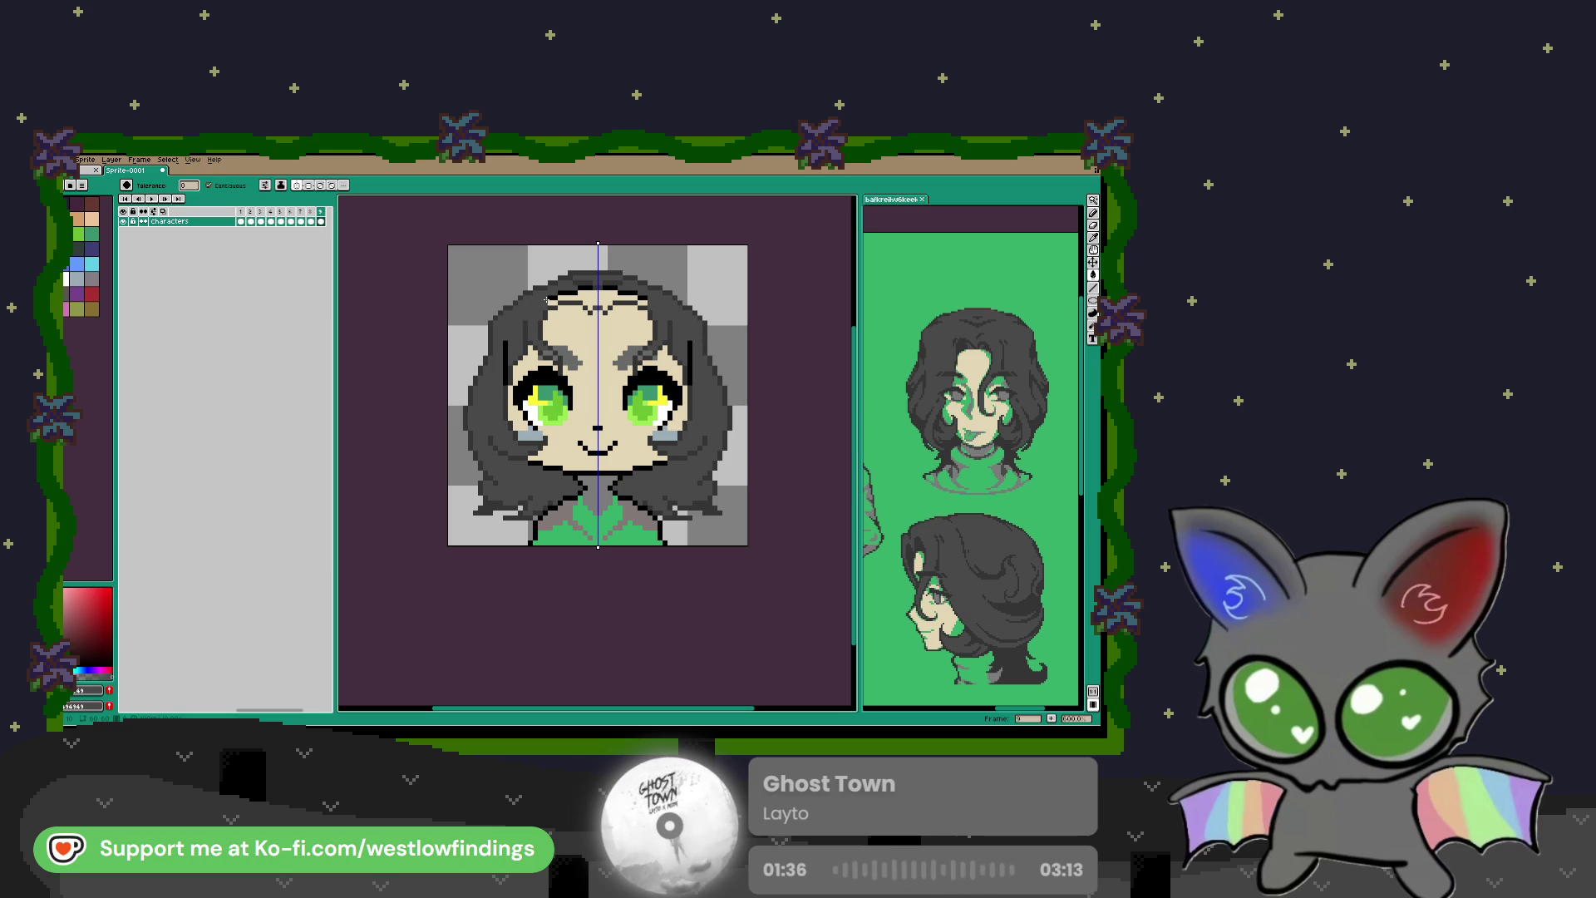
drag(558, 293, 593, 287)
drag(505, 385, 504, 350)
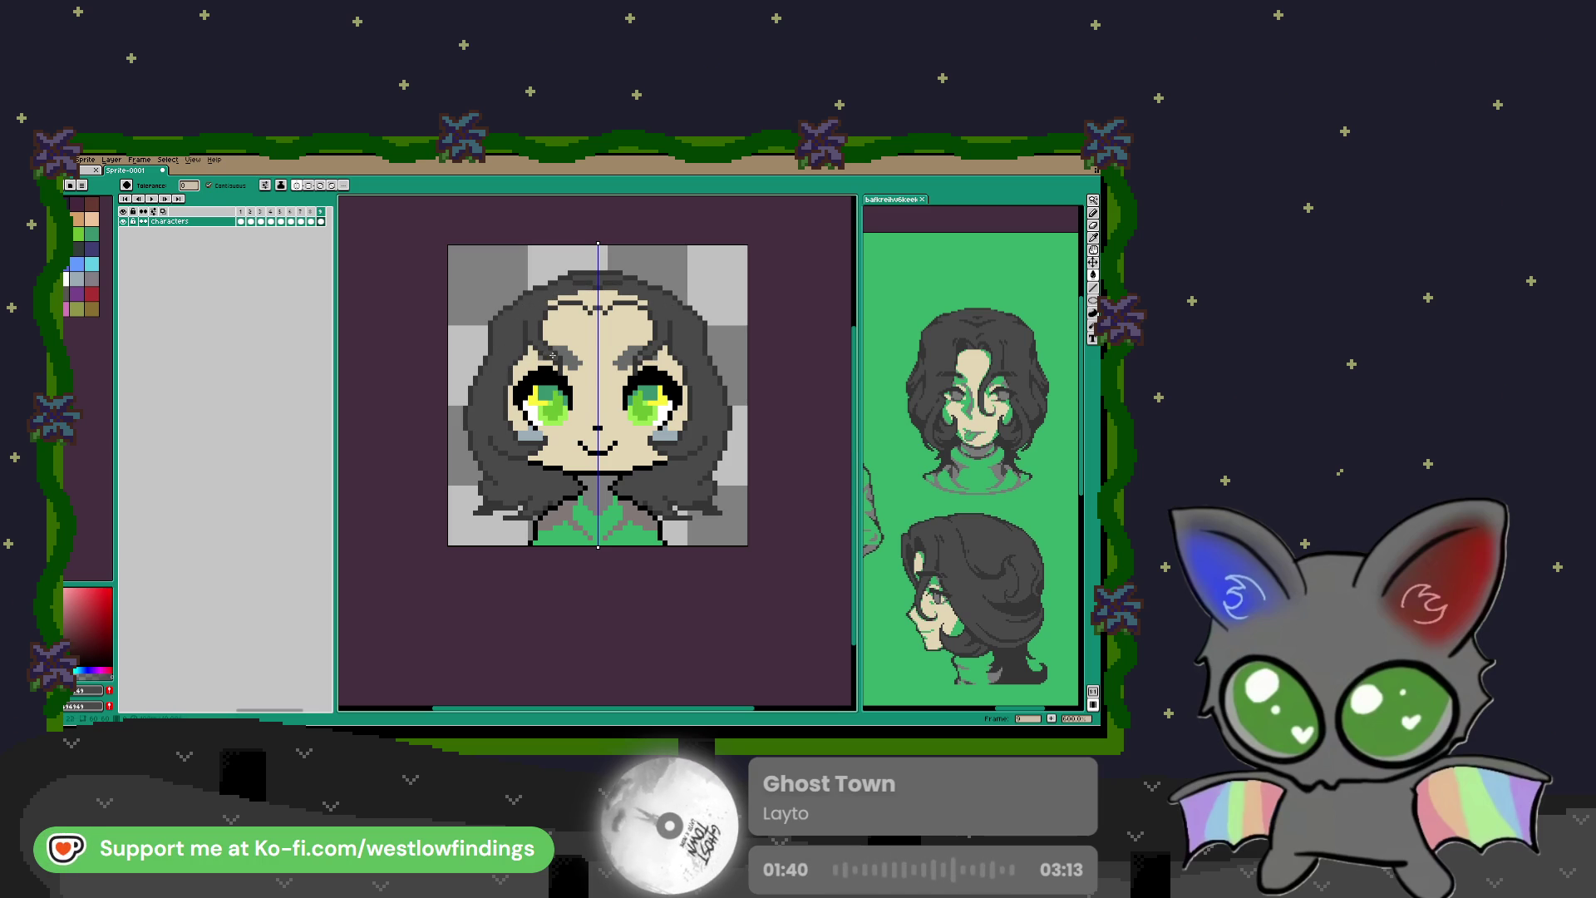
drag(579, 289, 555, 299)
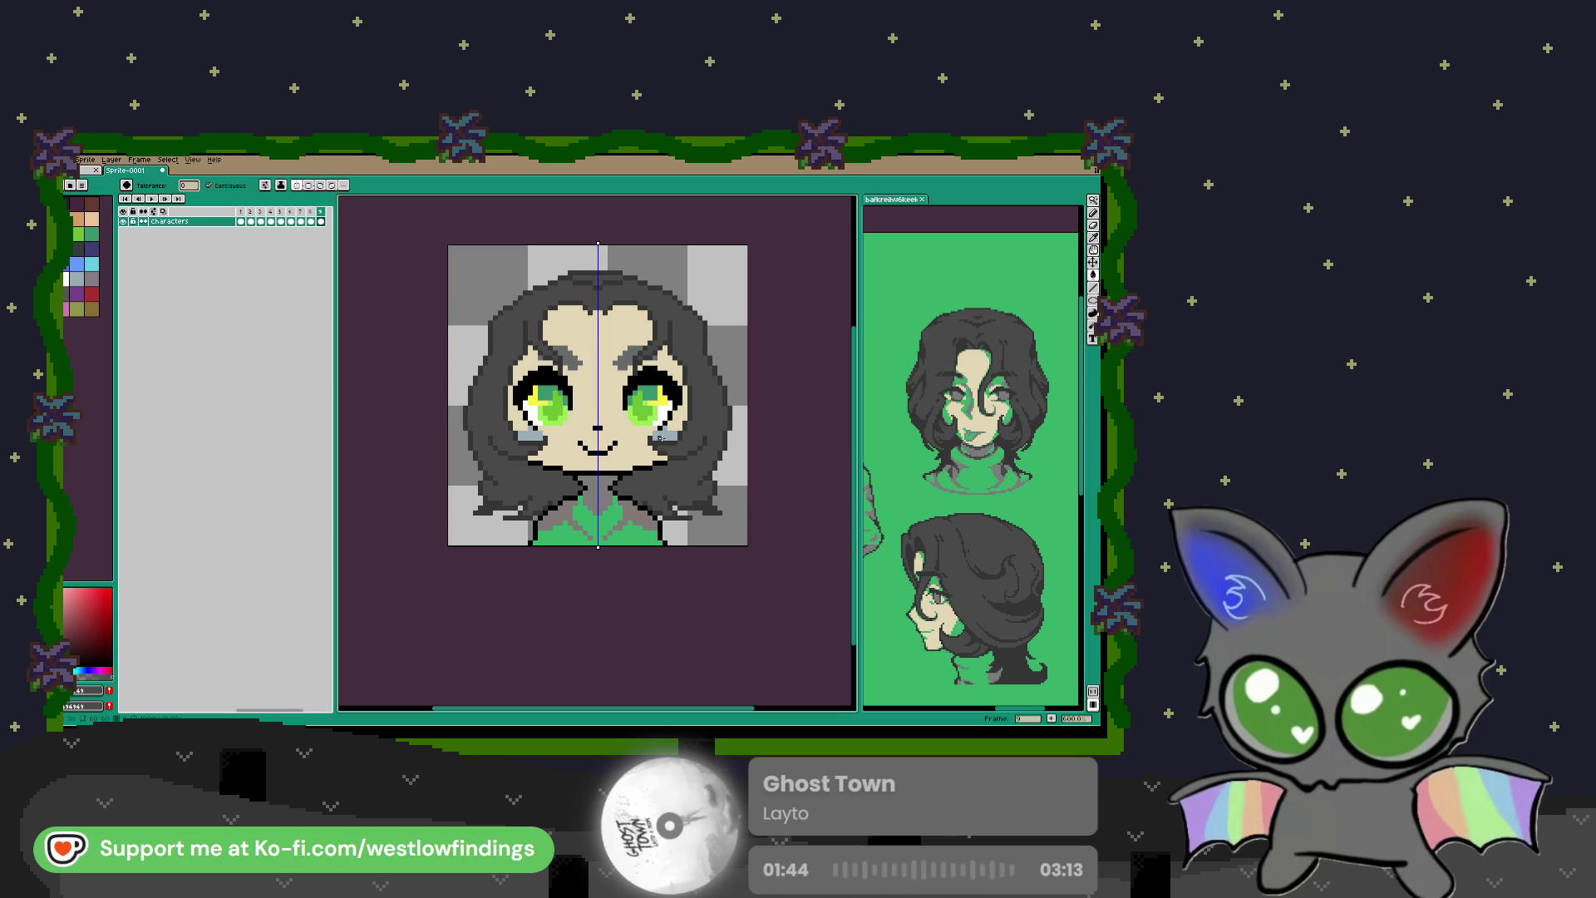
scroll(598, 399, up, 1)
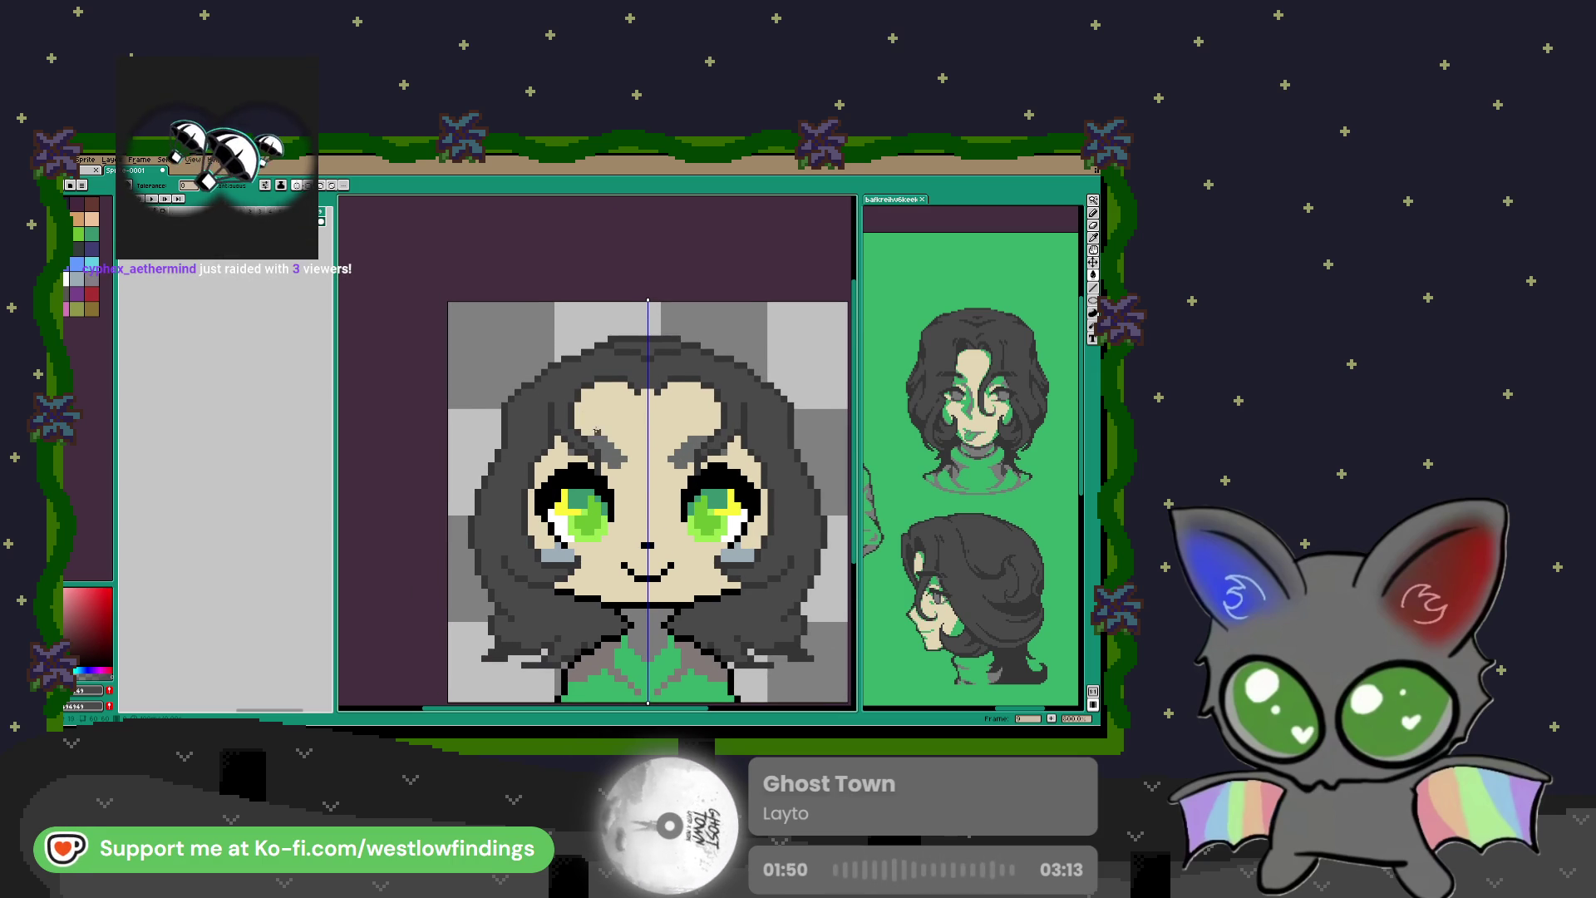
Step: Sample the eyebrow grey, then undo the stray pencil stroke on the hair and clear the selection
key(i)
click(609, 437)
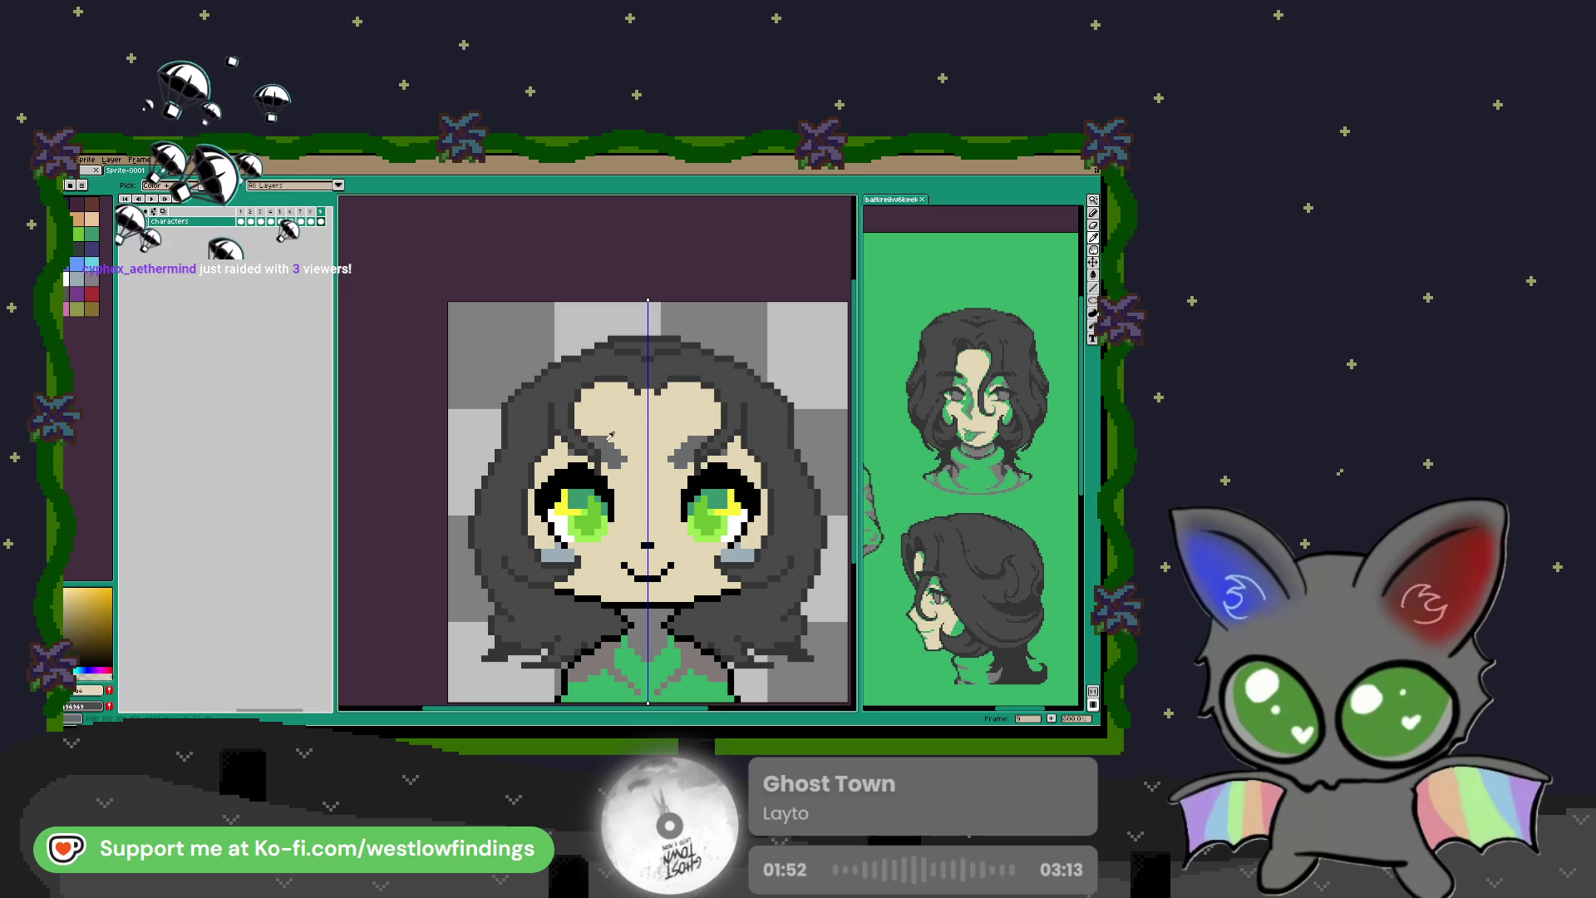
key(b)
scroll(611, 449, up, 1)
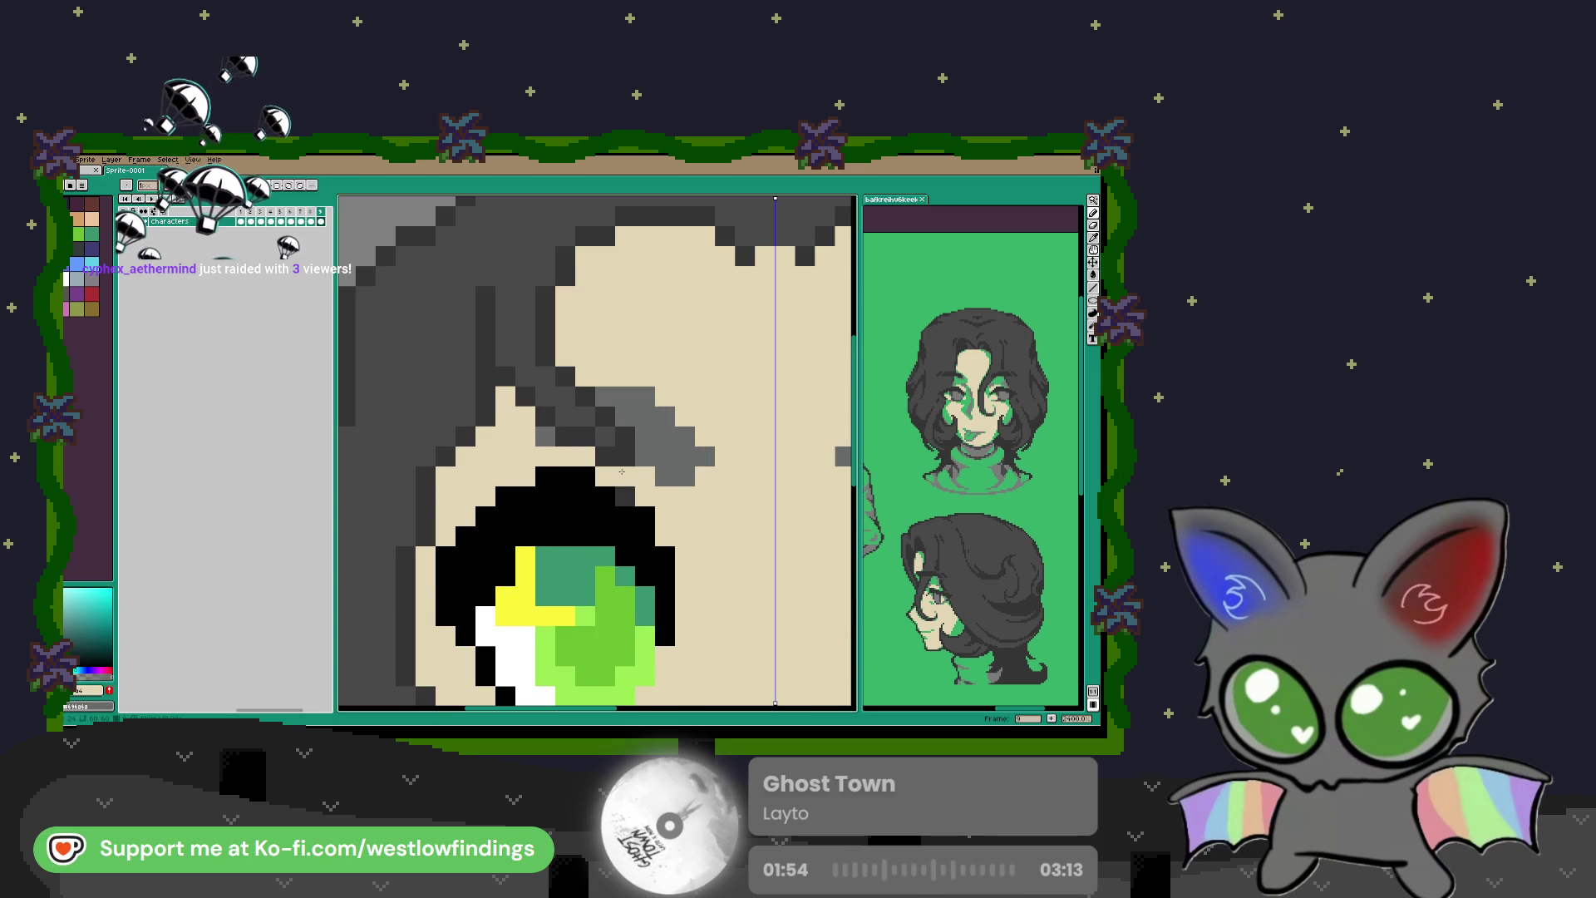
scroll(625, 489, down, 3)
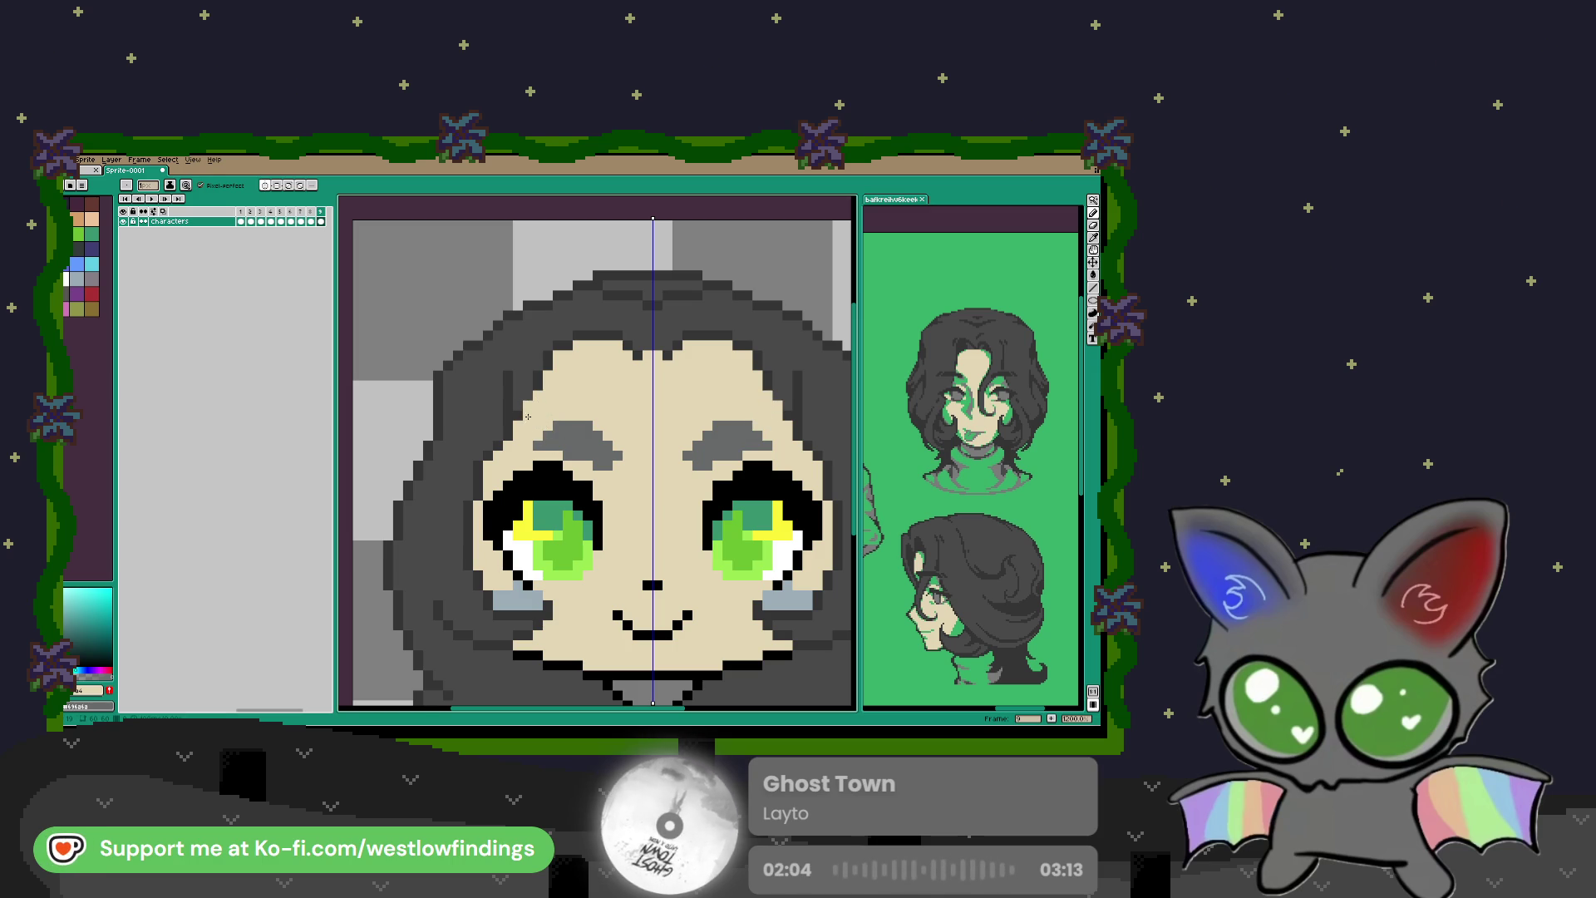
key(i)
click(526, 360)
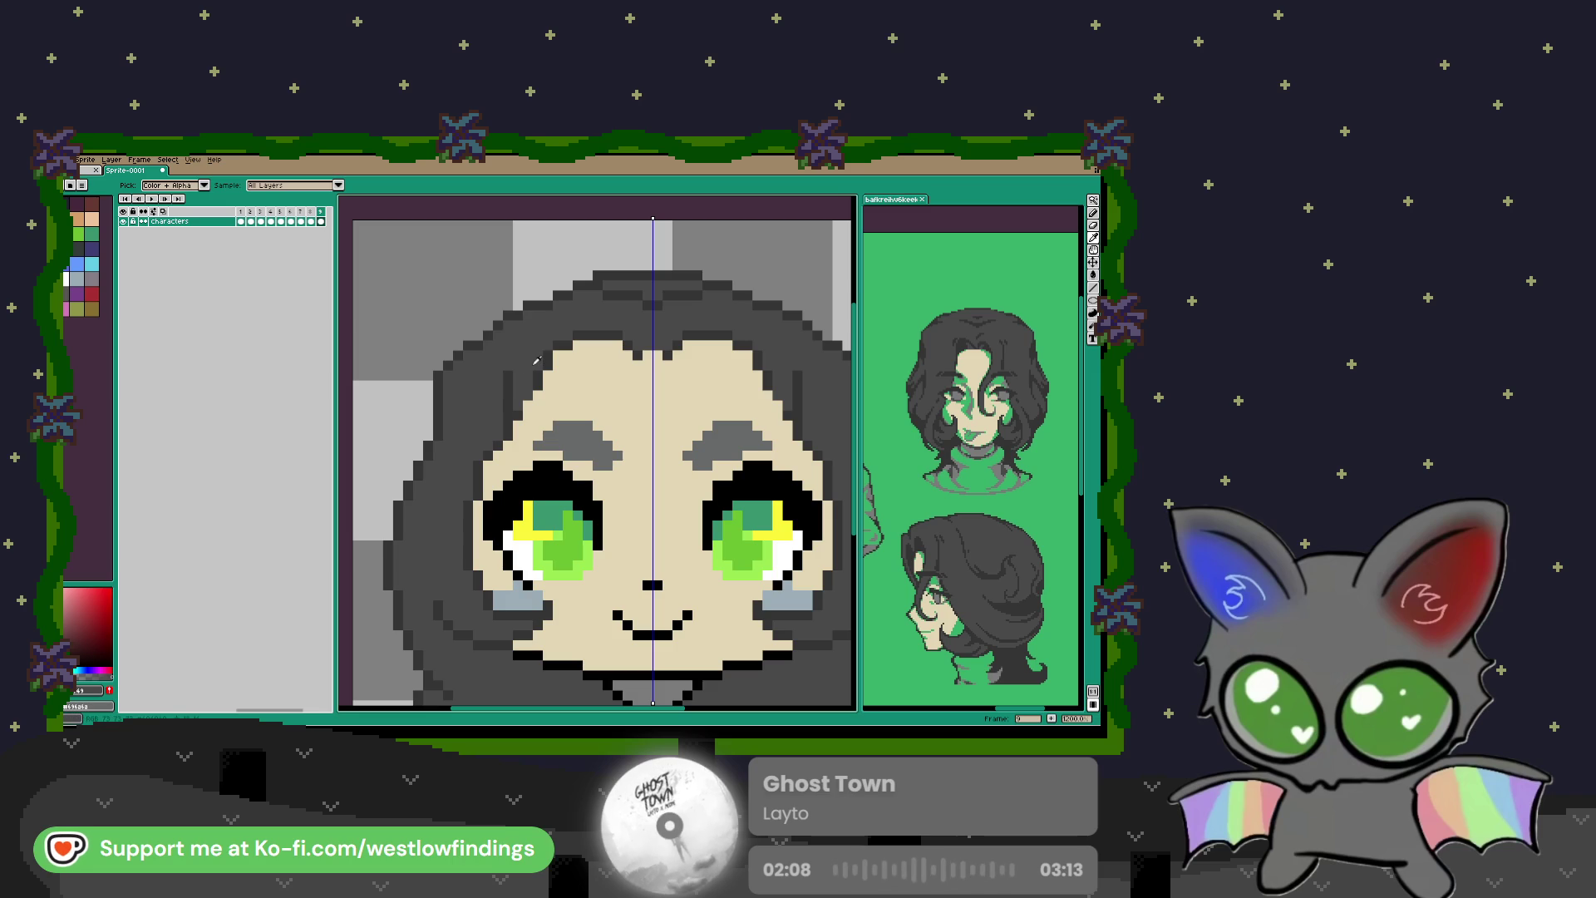
key(ctrl+z)
key(ctrl+z)
key(ctrl+z)
key(ctrl+z)
key(ctrl+z)
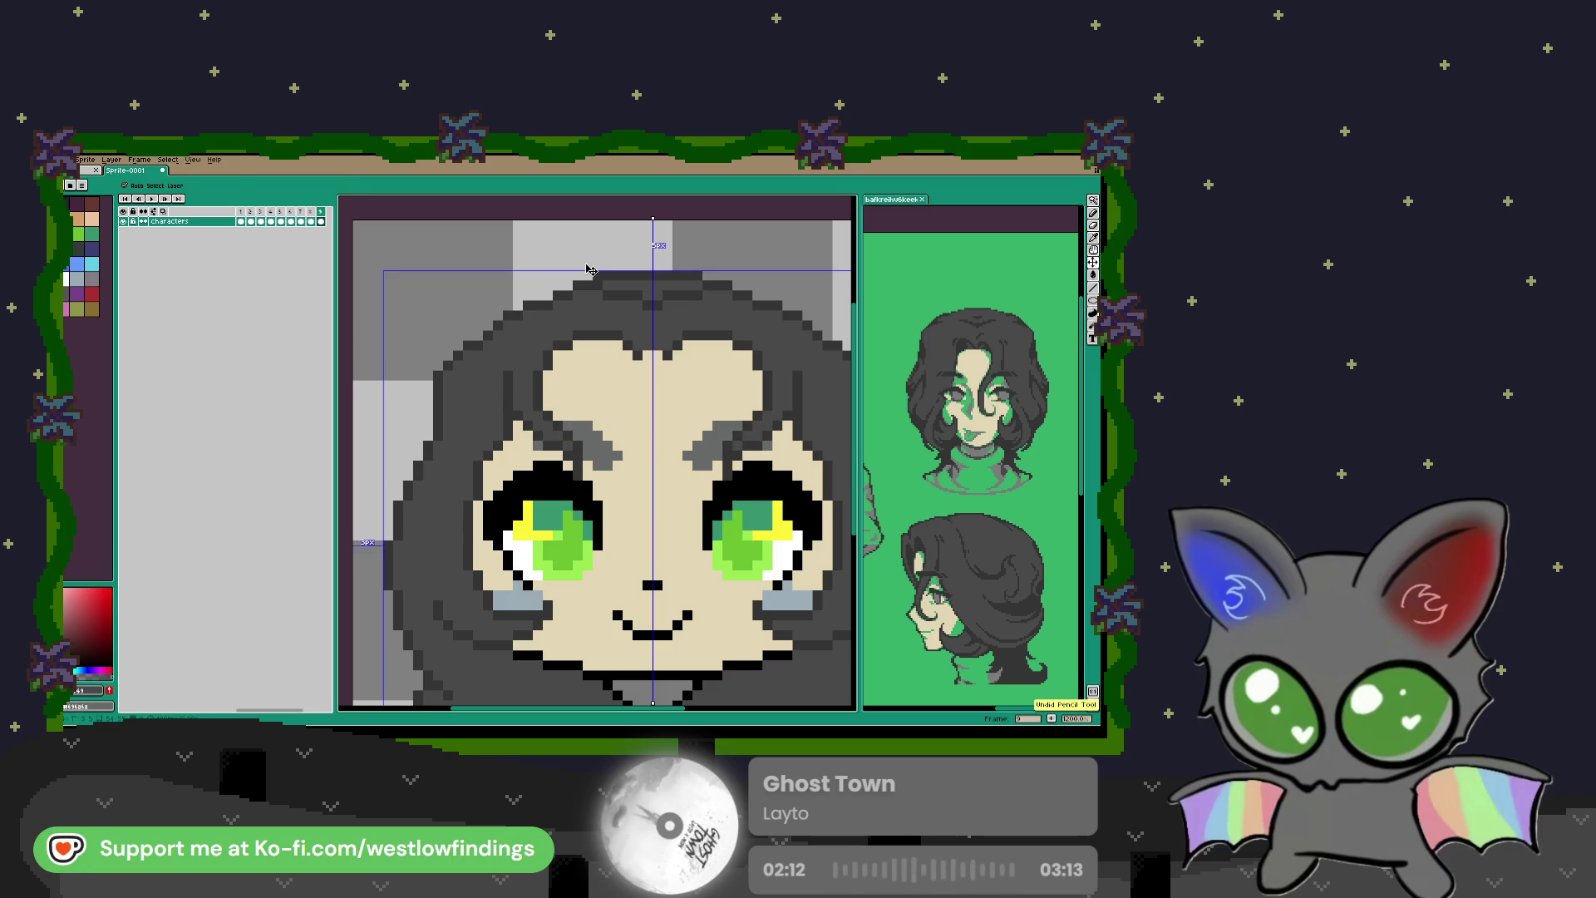
key(ctrl+d)
key(i)
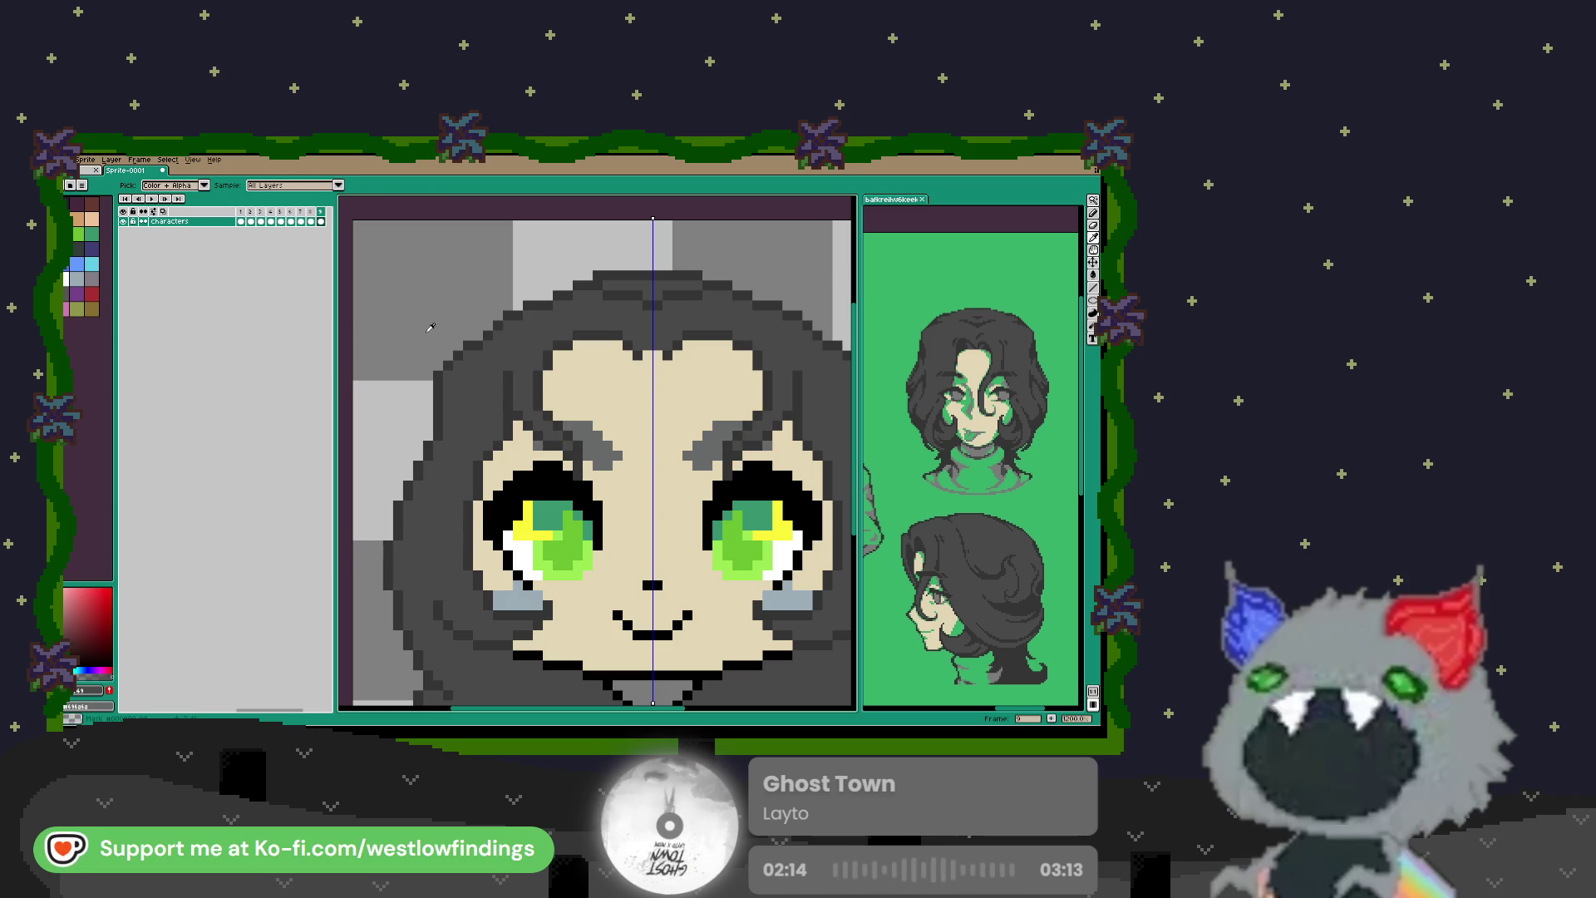
Step: Turn off symmetry and paint tan skin over part of the left eyebrow and adjacent hair
key(b)
click(266, 186)
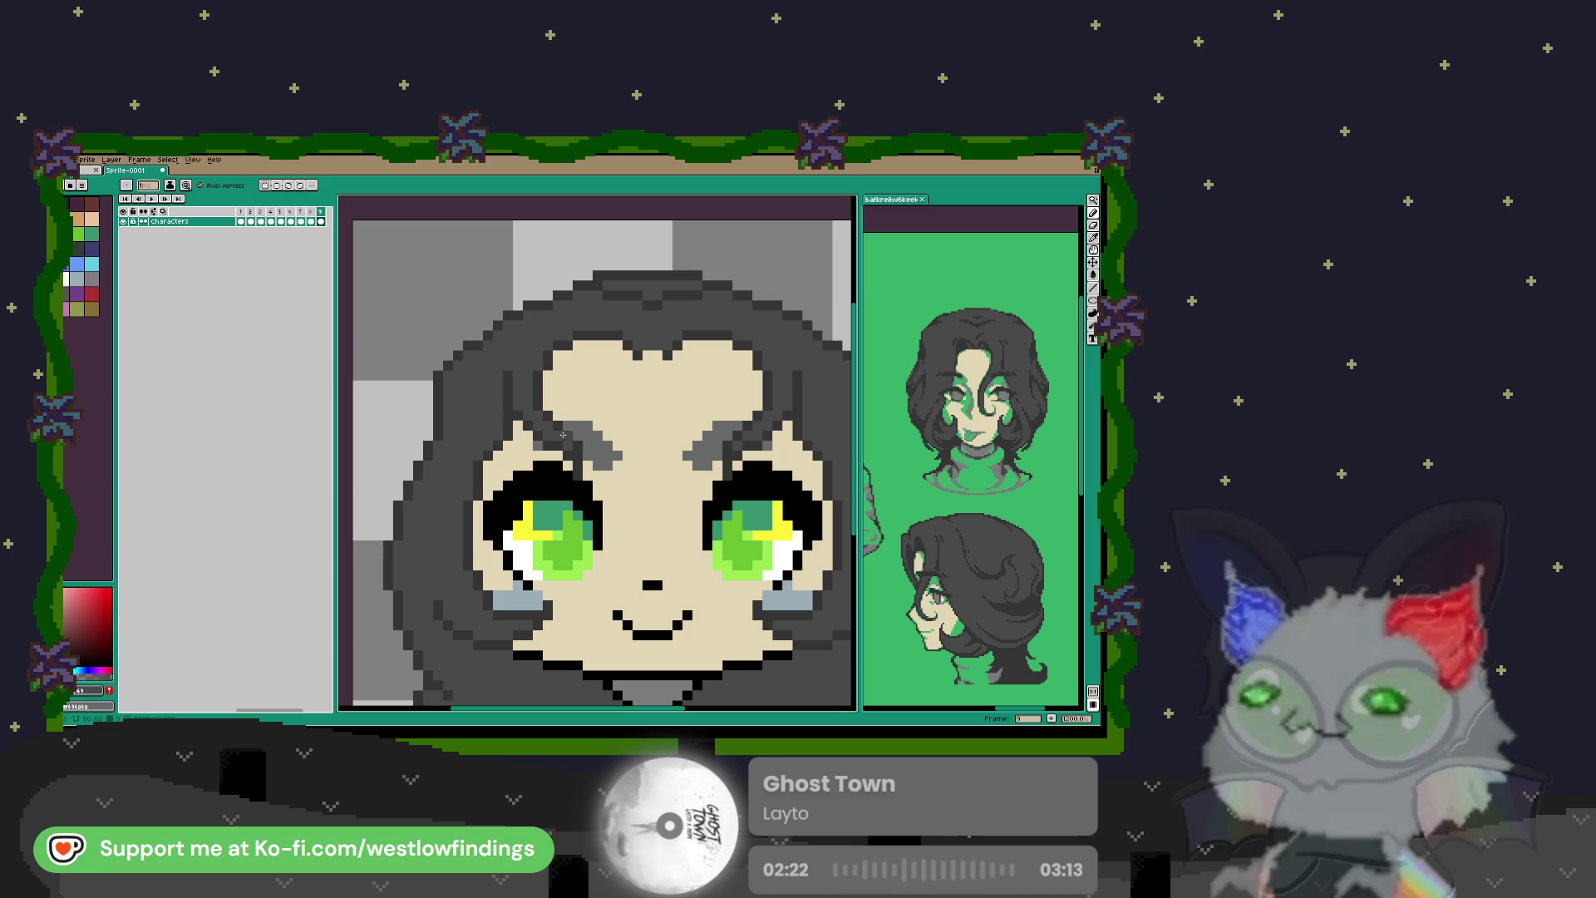
key(i)
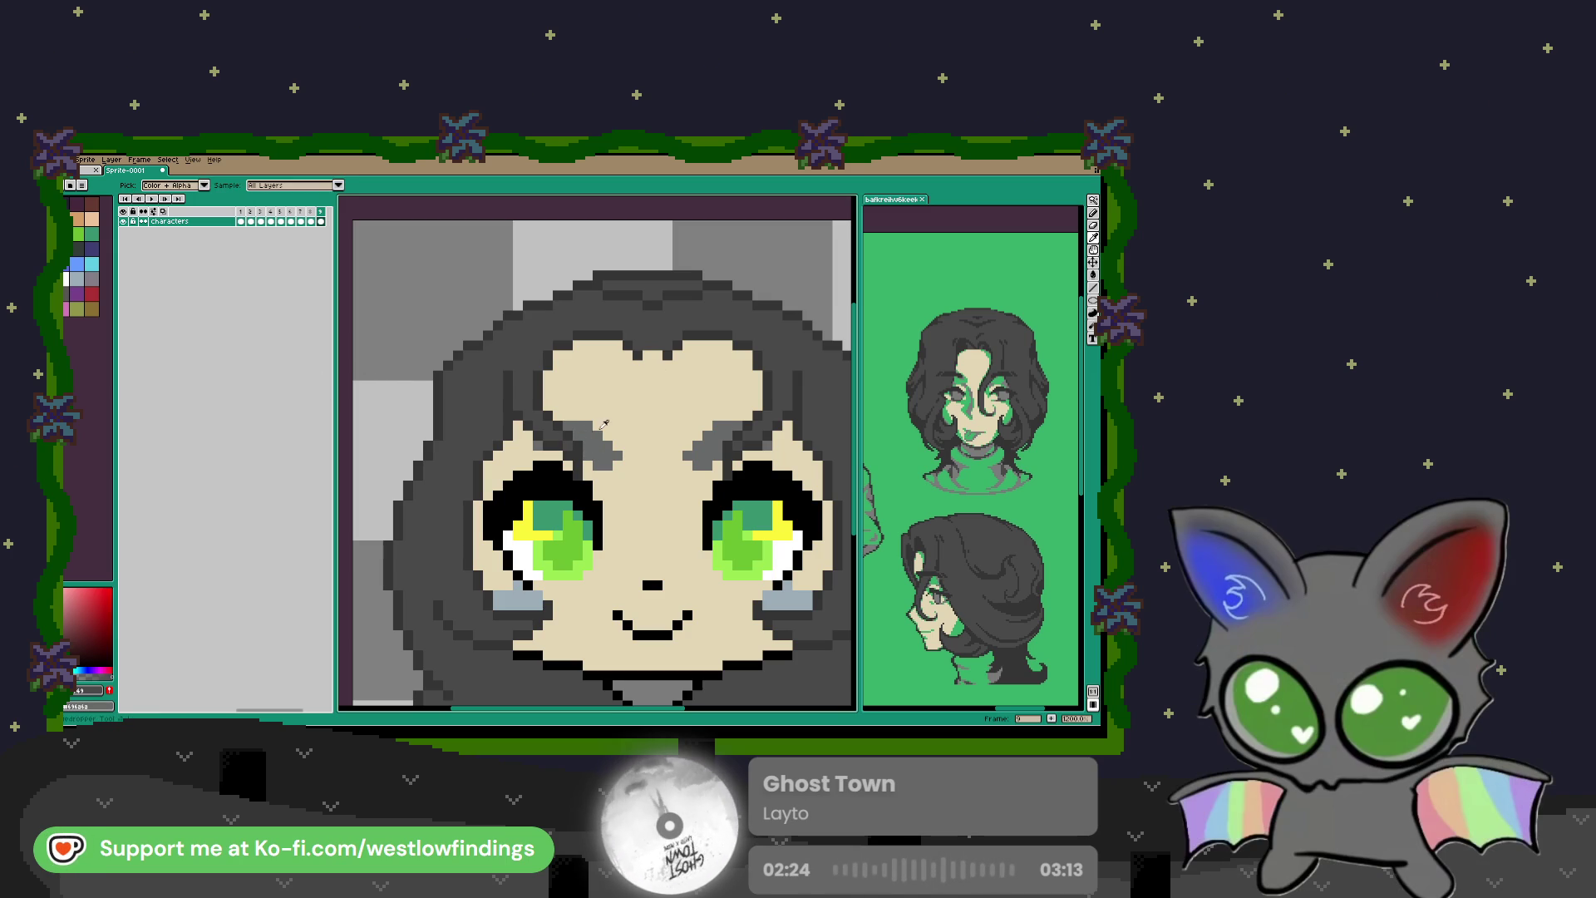
click(600, 468)
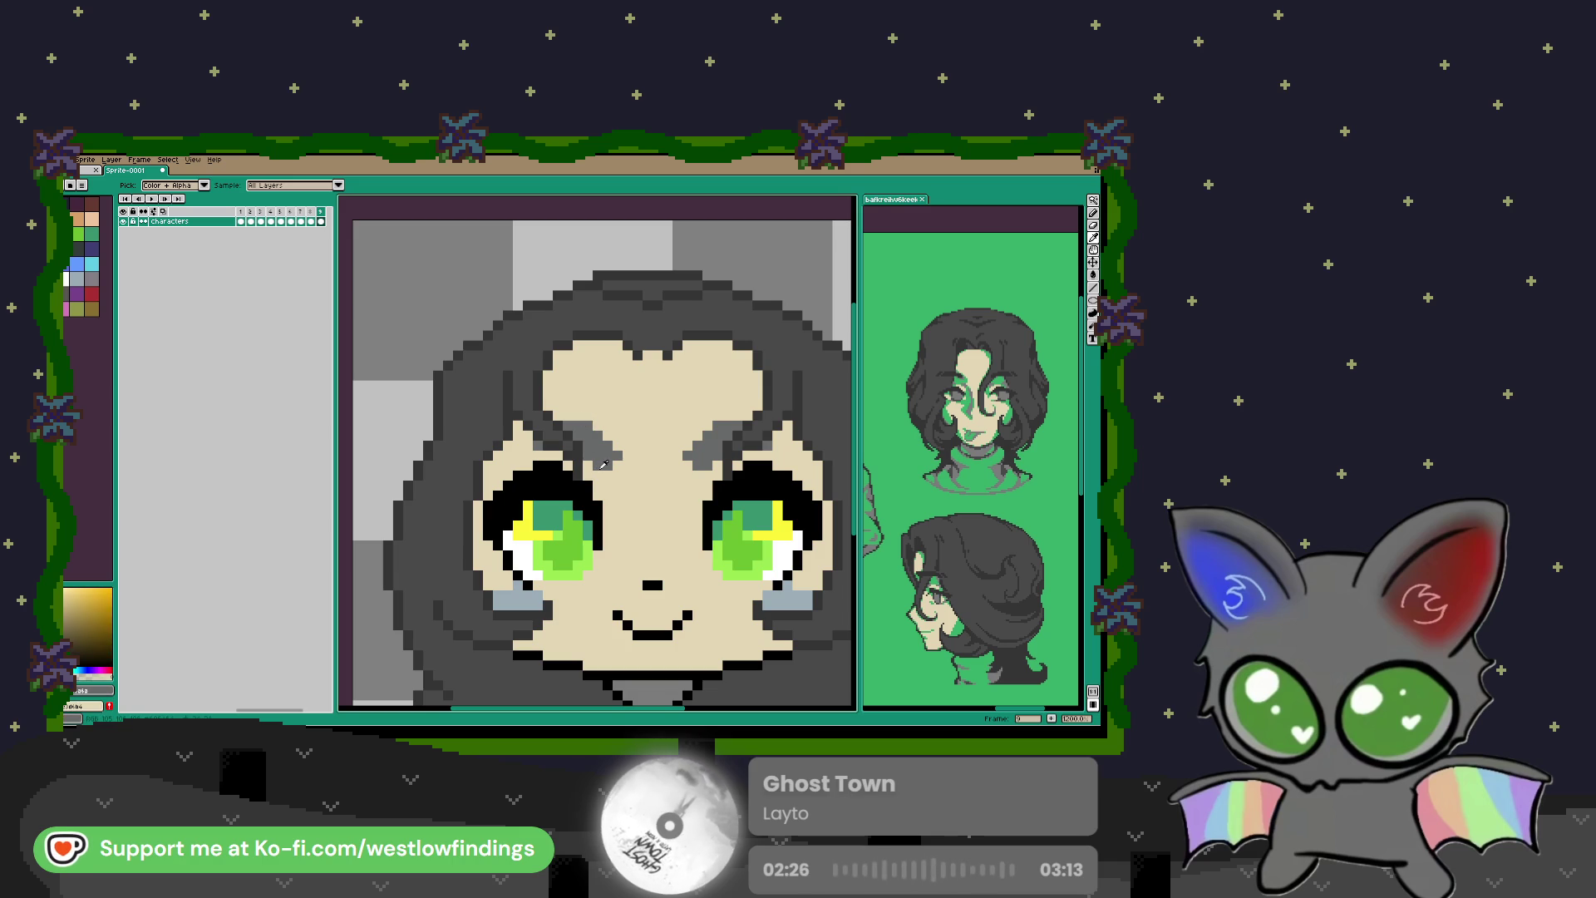
key(b)
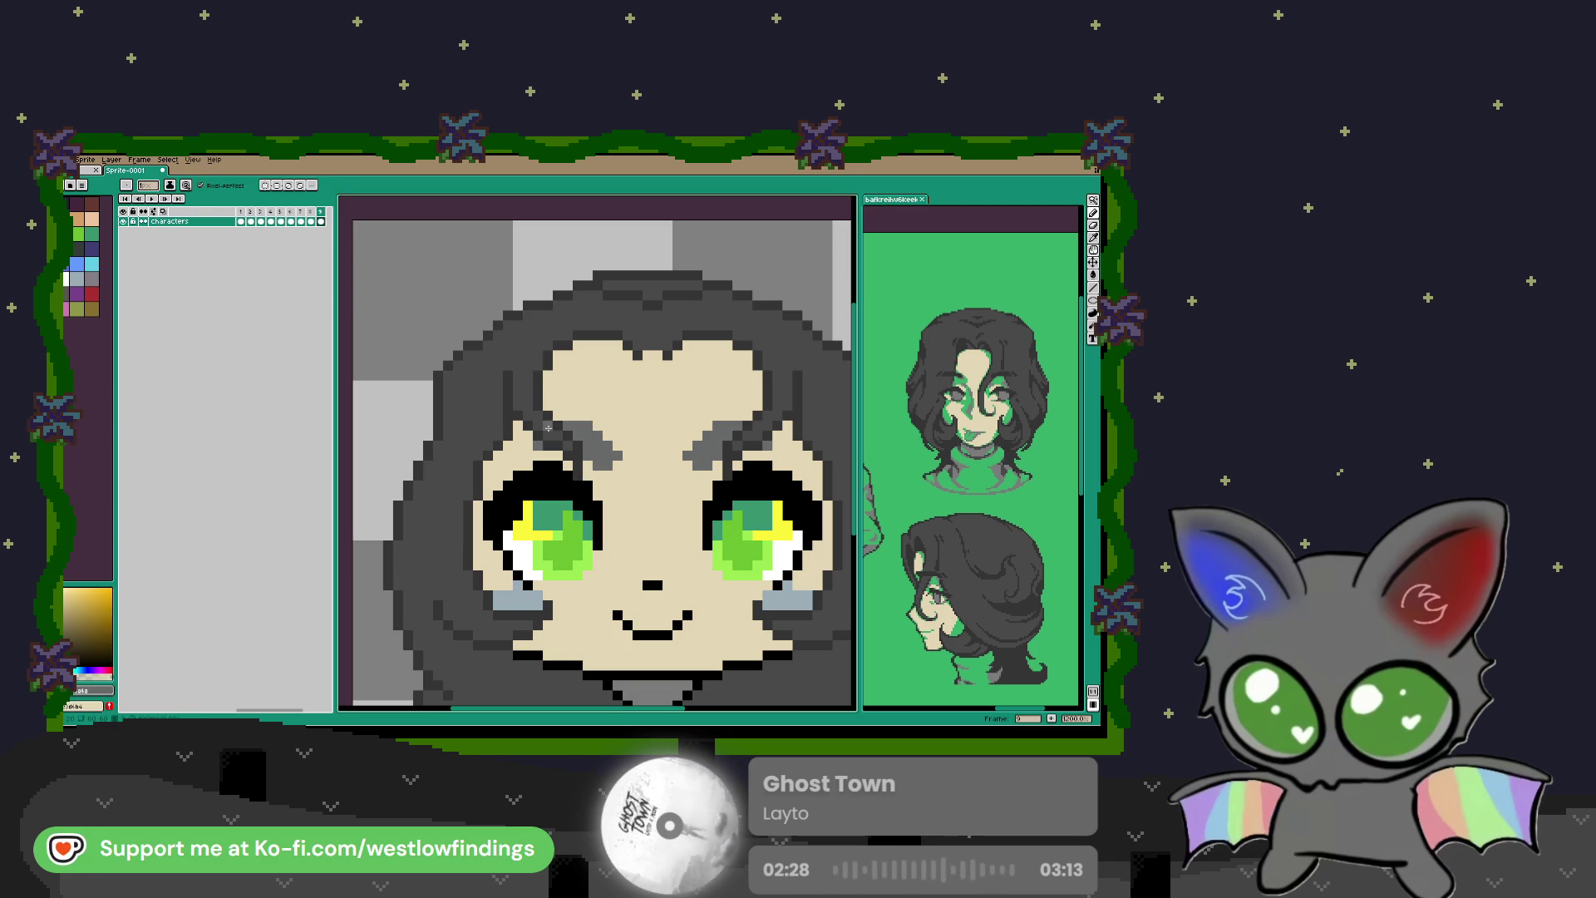
drag(548, 445, 575, 444)
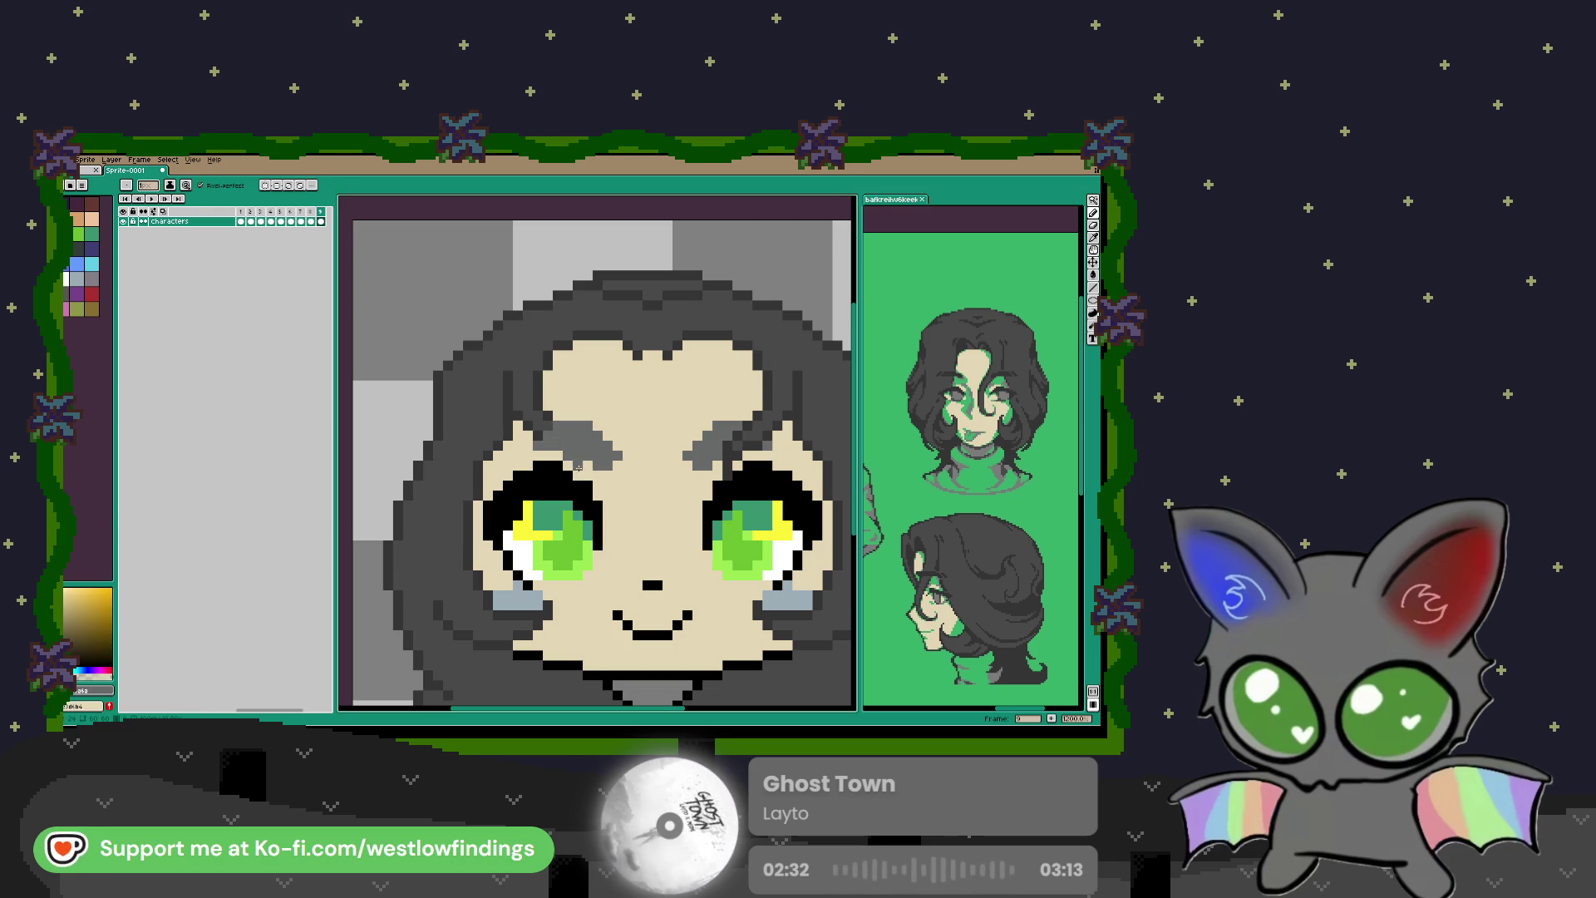
drag(533, 431, 538, 385)
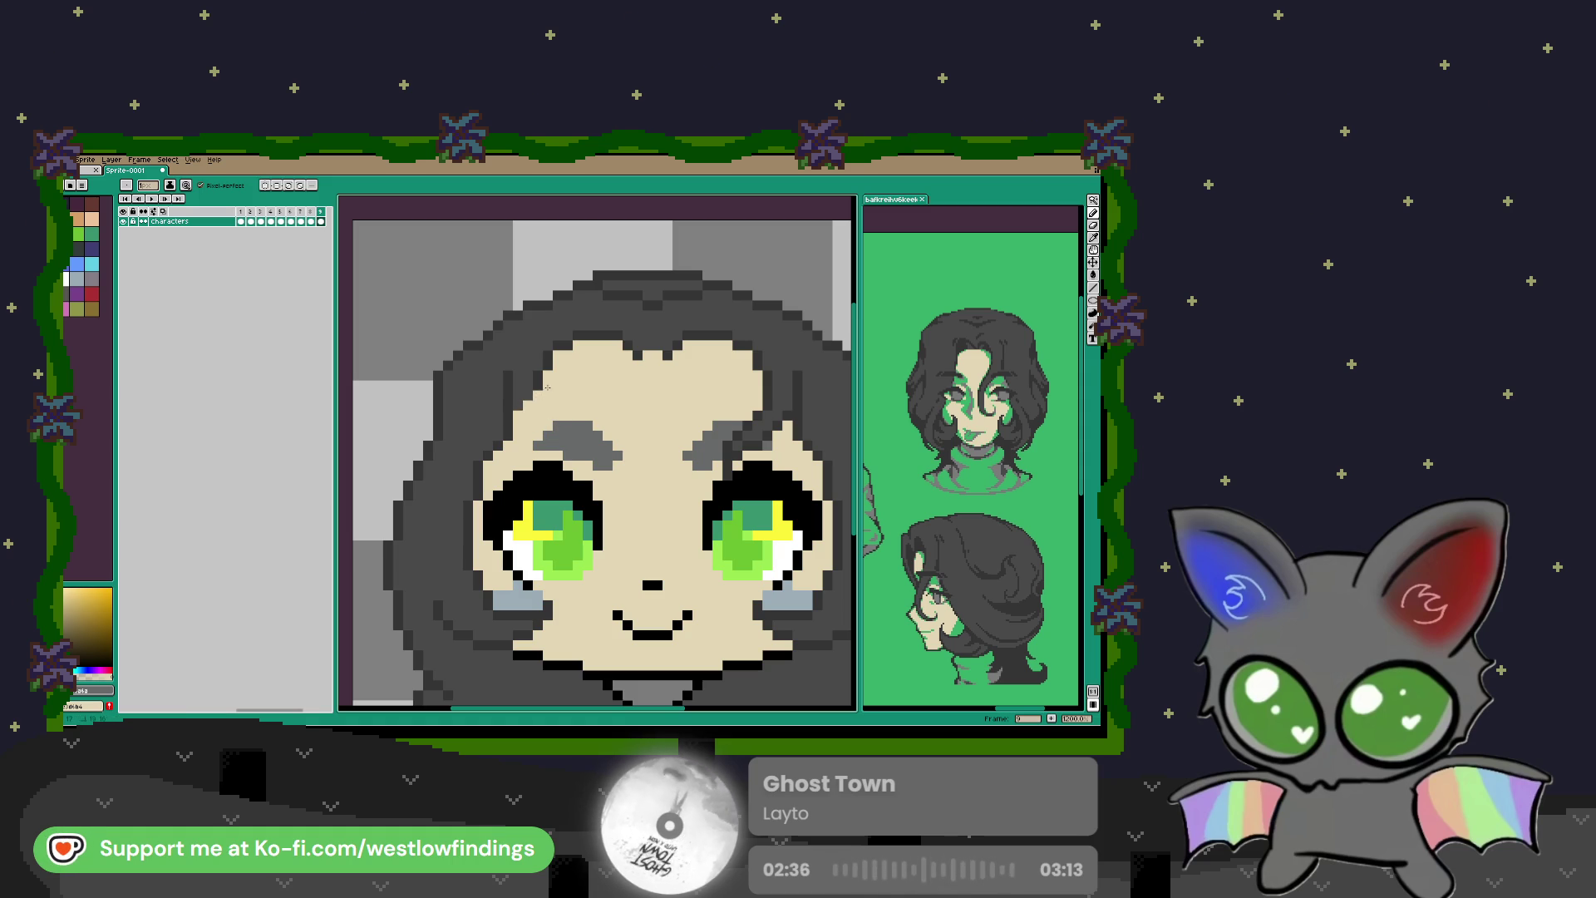
Step: Repaint the tan strip beside the hair with the sampled dark grey hair colour
key(i)
click(521, 375)
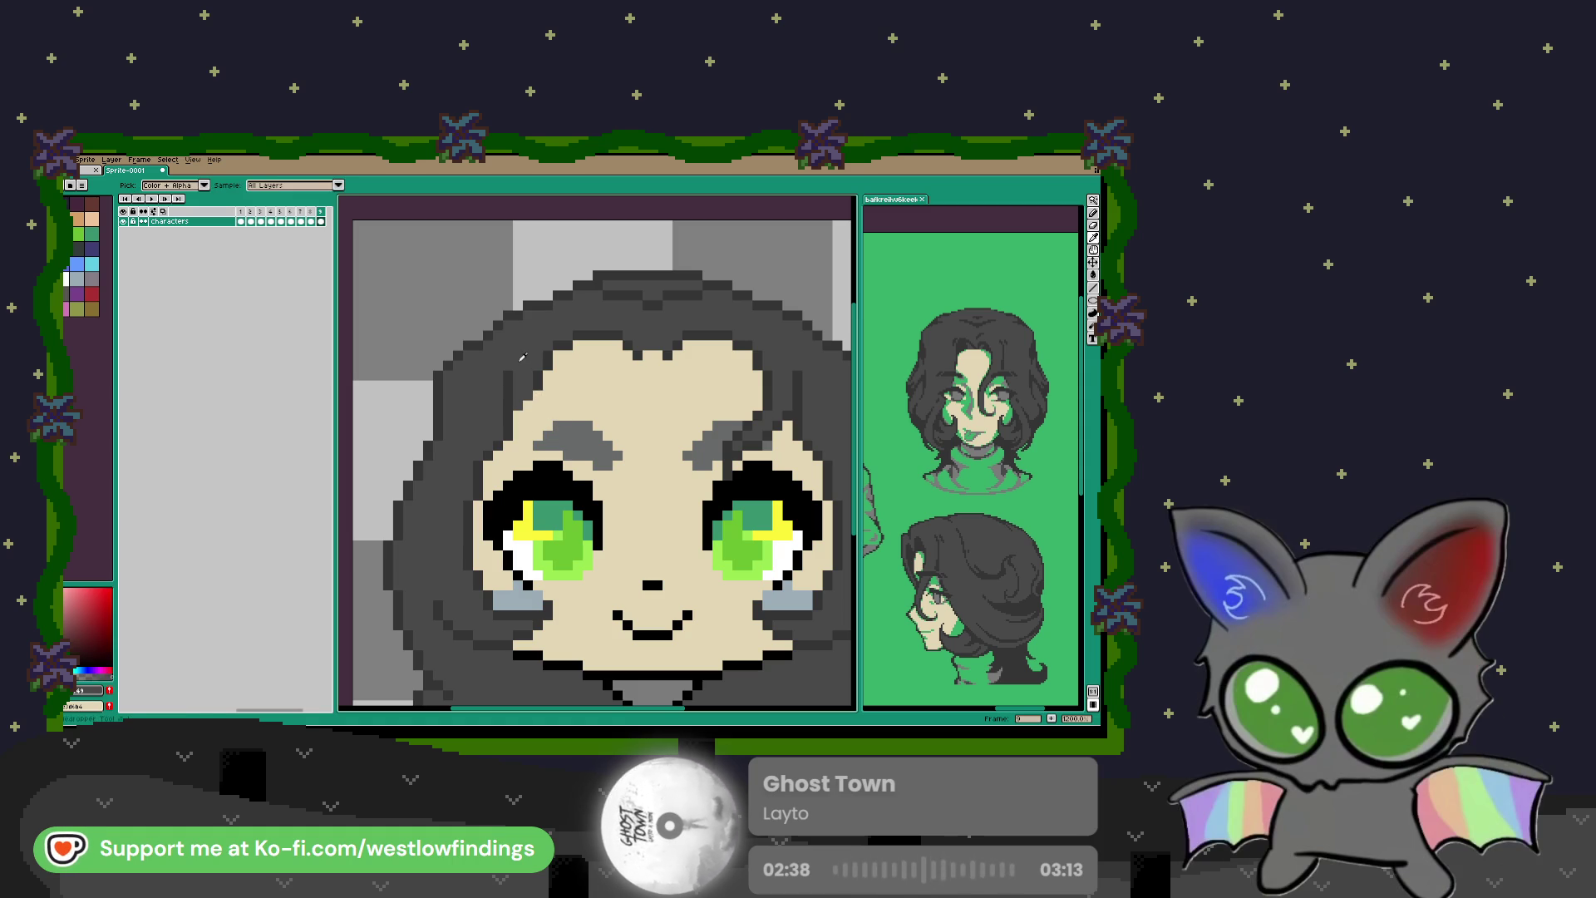
key(b)
drag(510, 394, 508, 366)
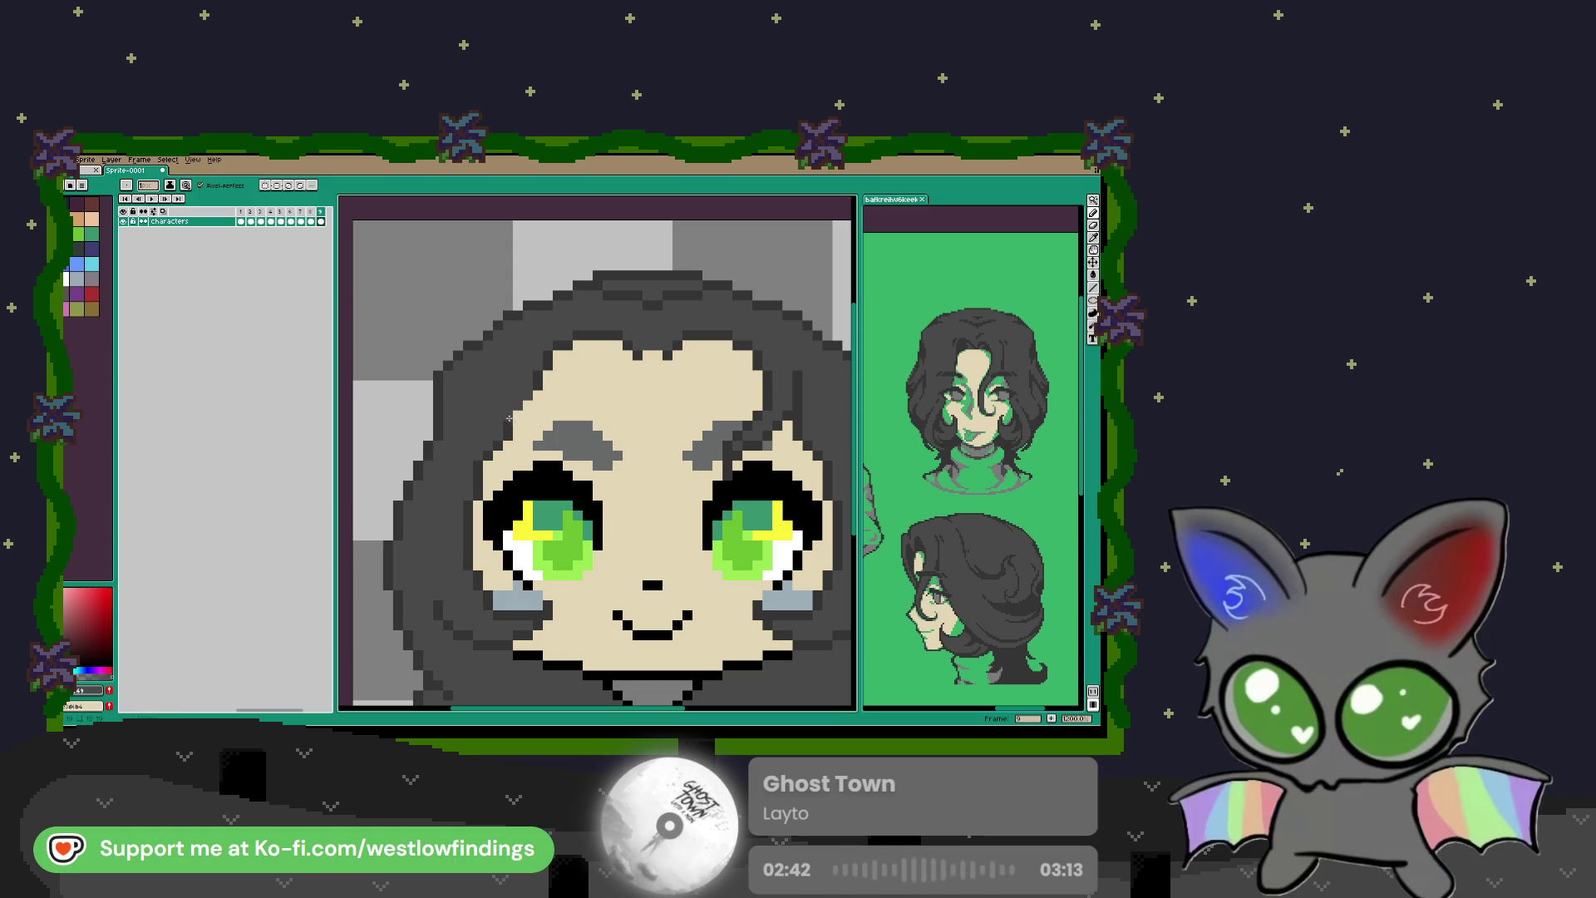
alt+click(516, 371)
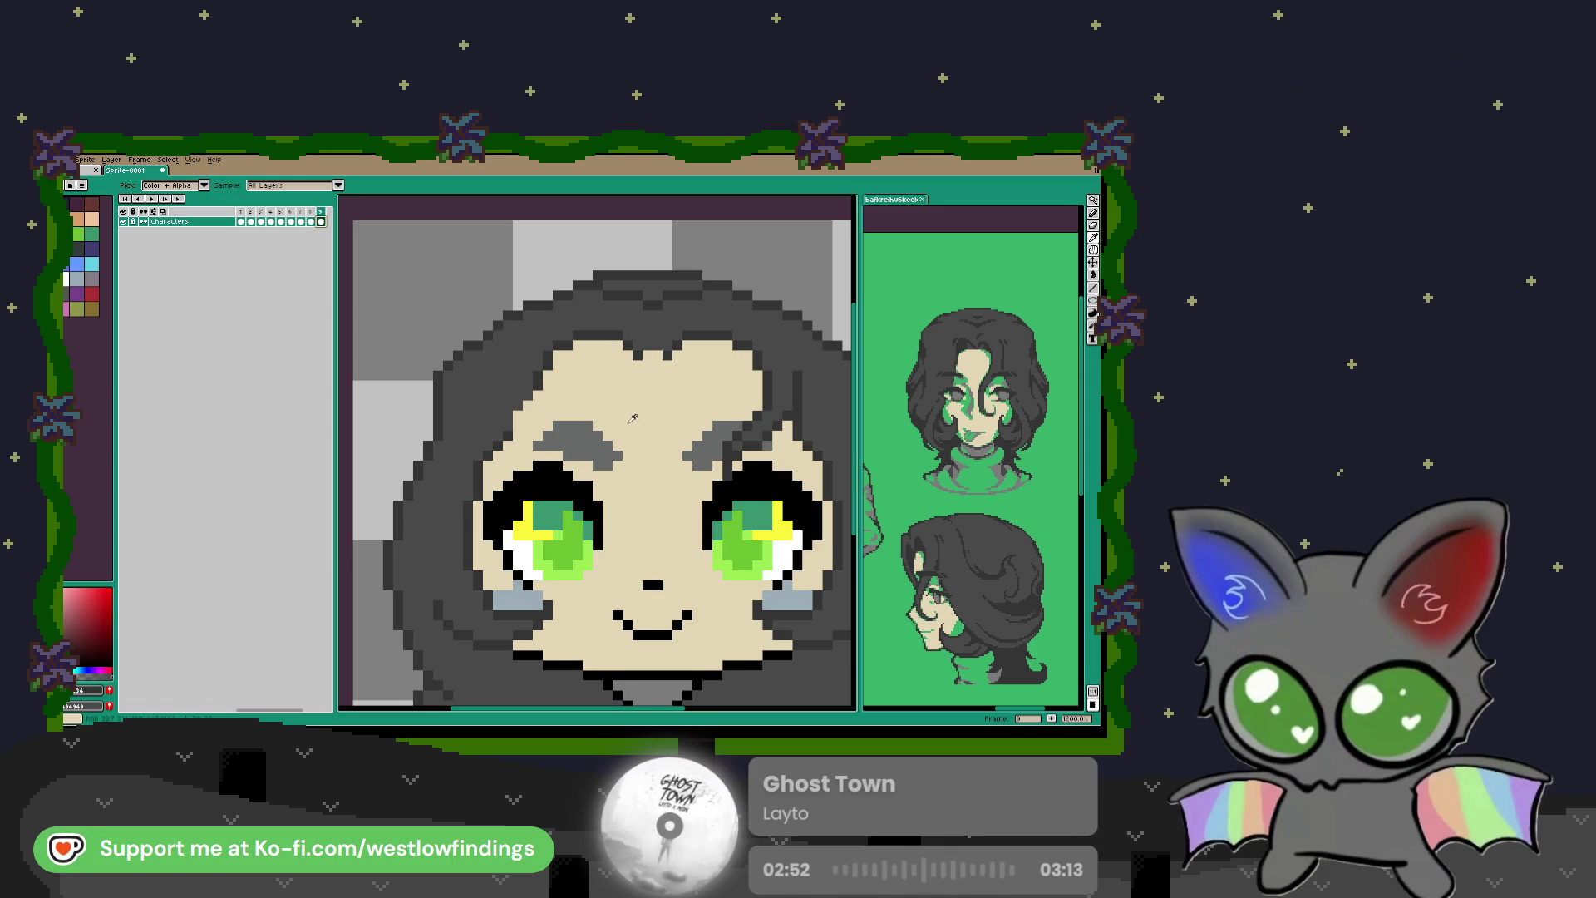
scroll(619, 418, down, 1)
scroll(611, 423, up, 1)
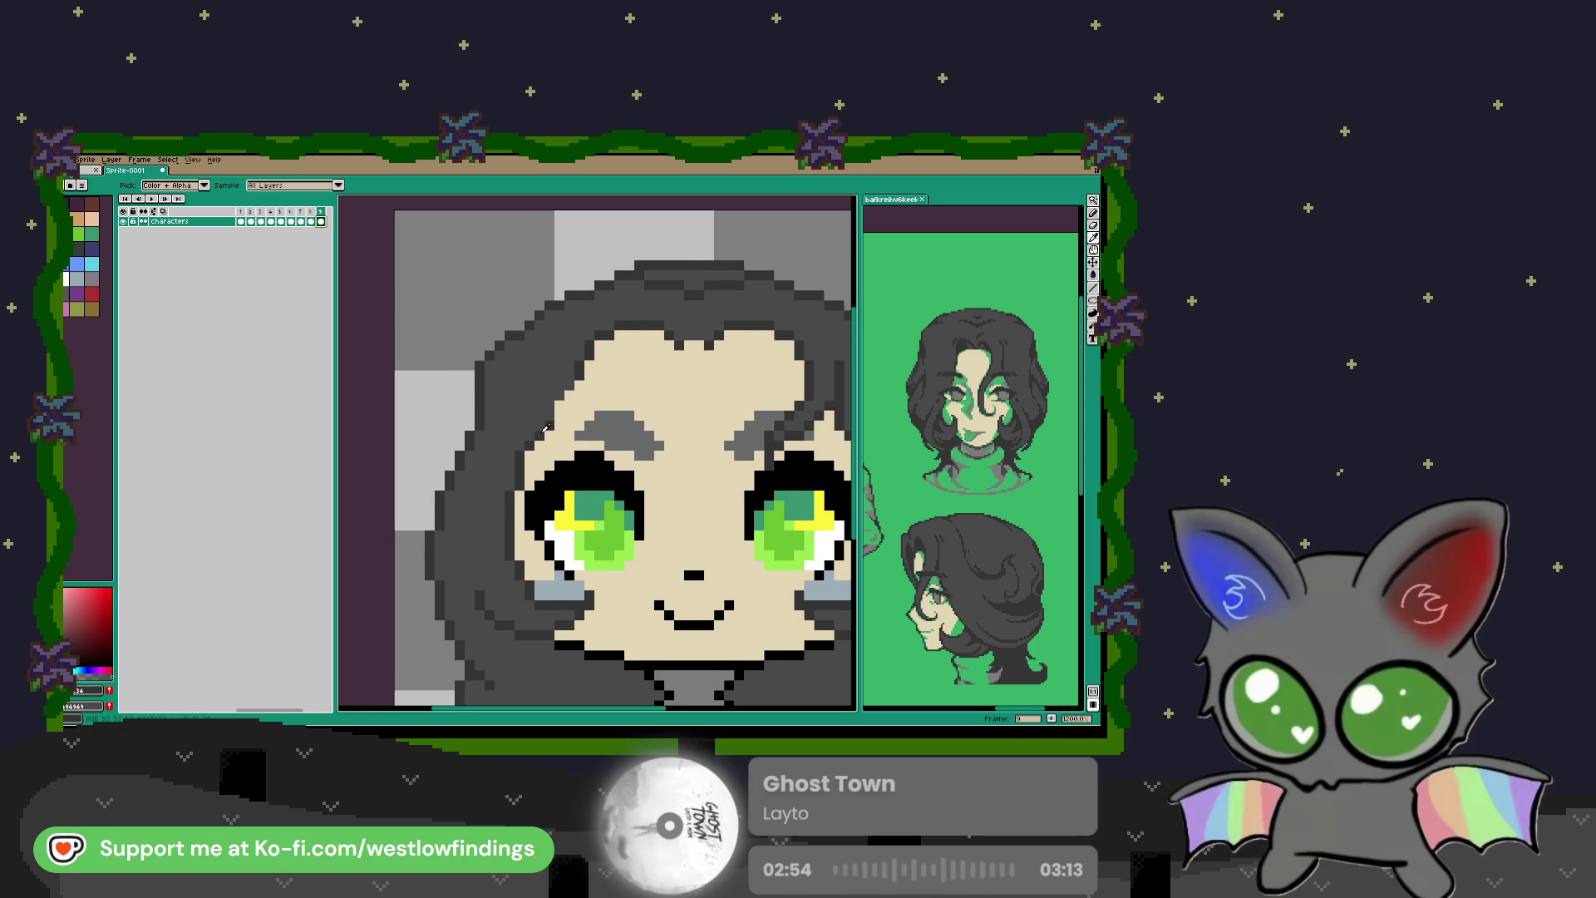
Step: Draw a thin dark line down the left face edge and fill a small hair area darker grey
scroll(566, 424, down, 1)
scroll(599, 420, down, 1)
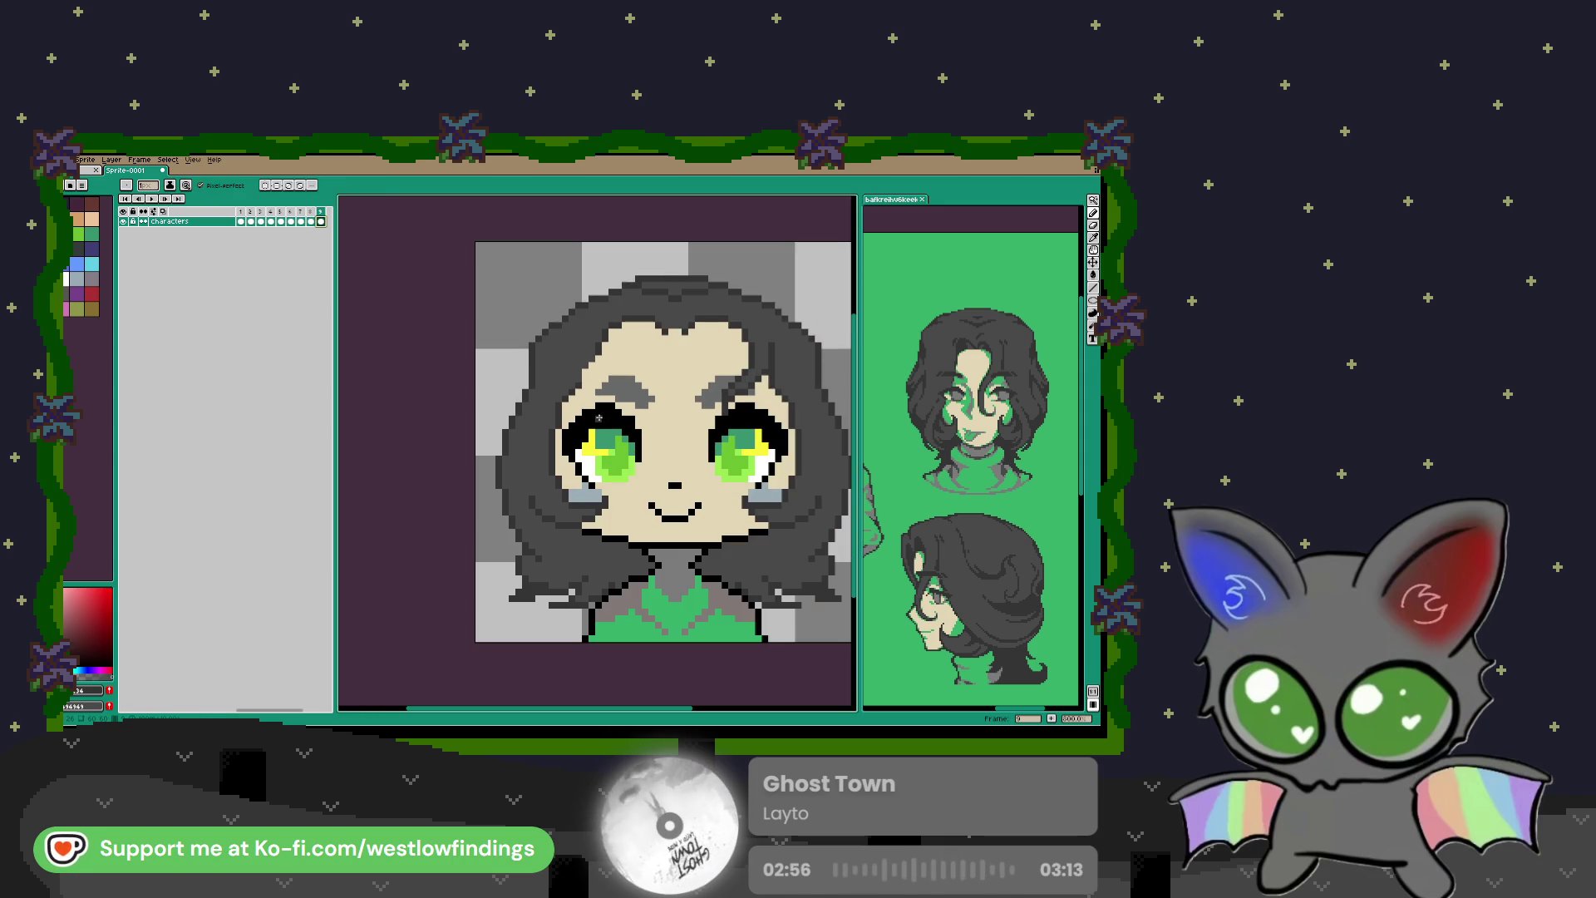
mouse_move(597, 358)
mouse_down()
mouse_move(565, 464)
mouse_move(577, 559)
mouse_move(543, 545)
mouse_move(525, 509)
mouse_move(552, 379)
mouse_up()
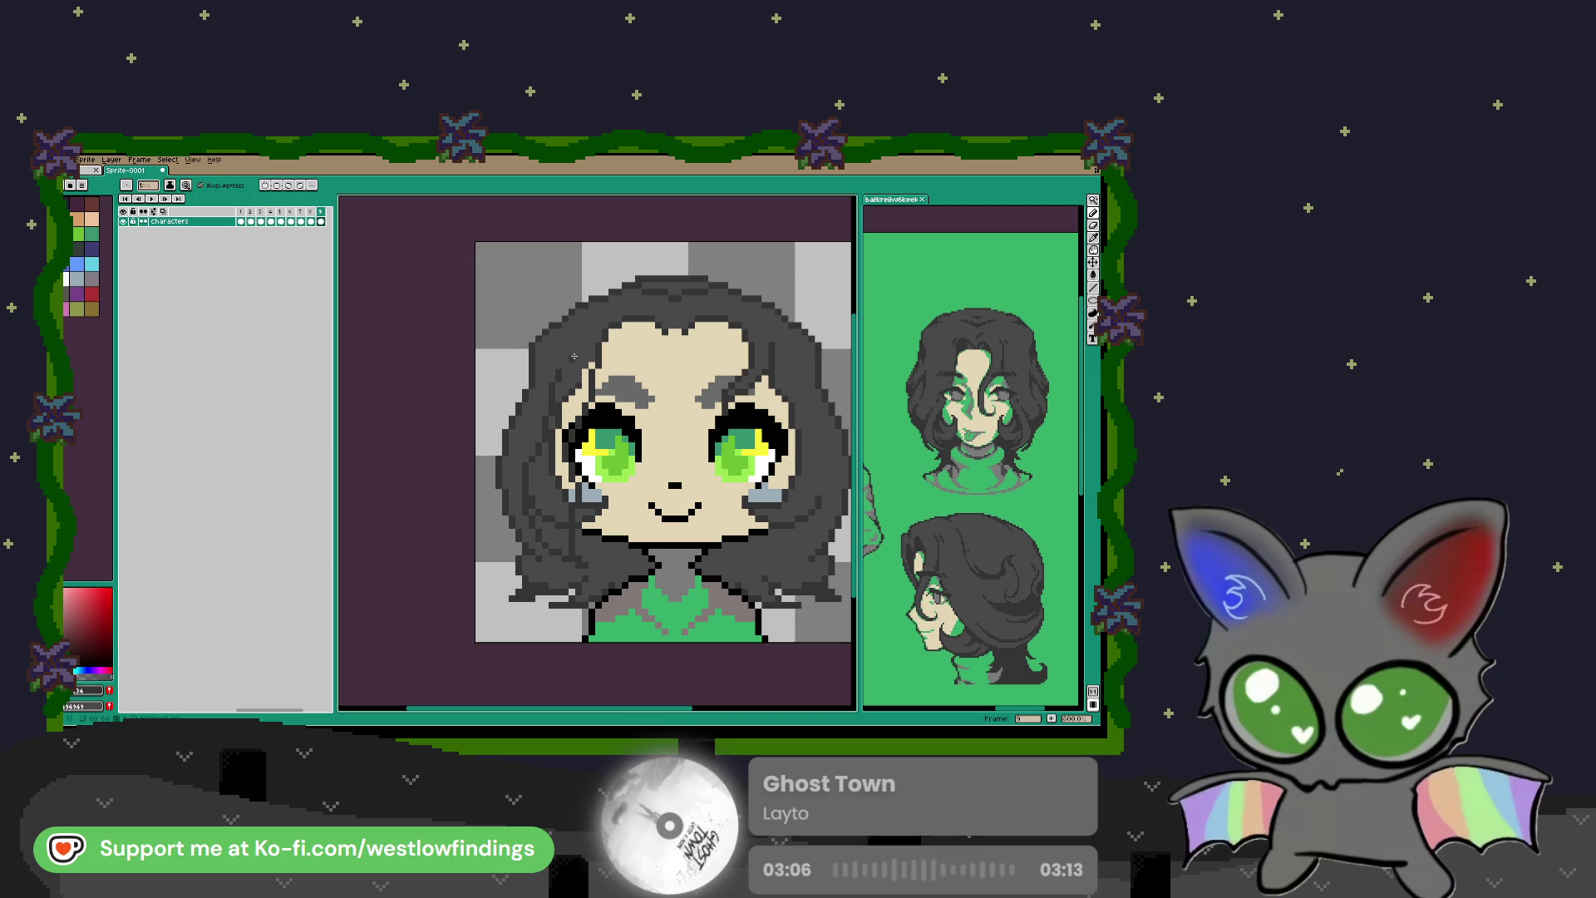
key(g)
click(570, 398)
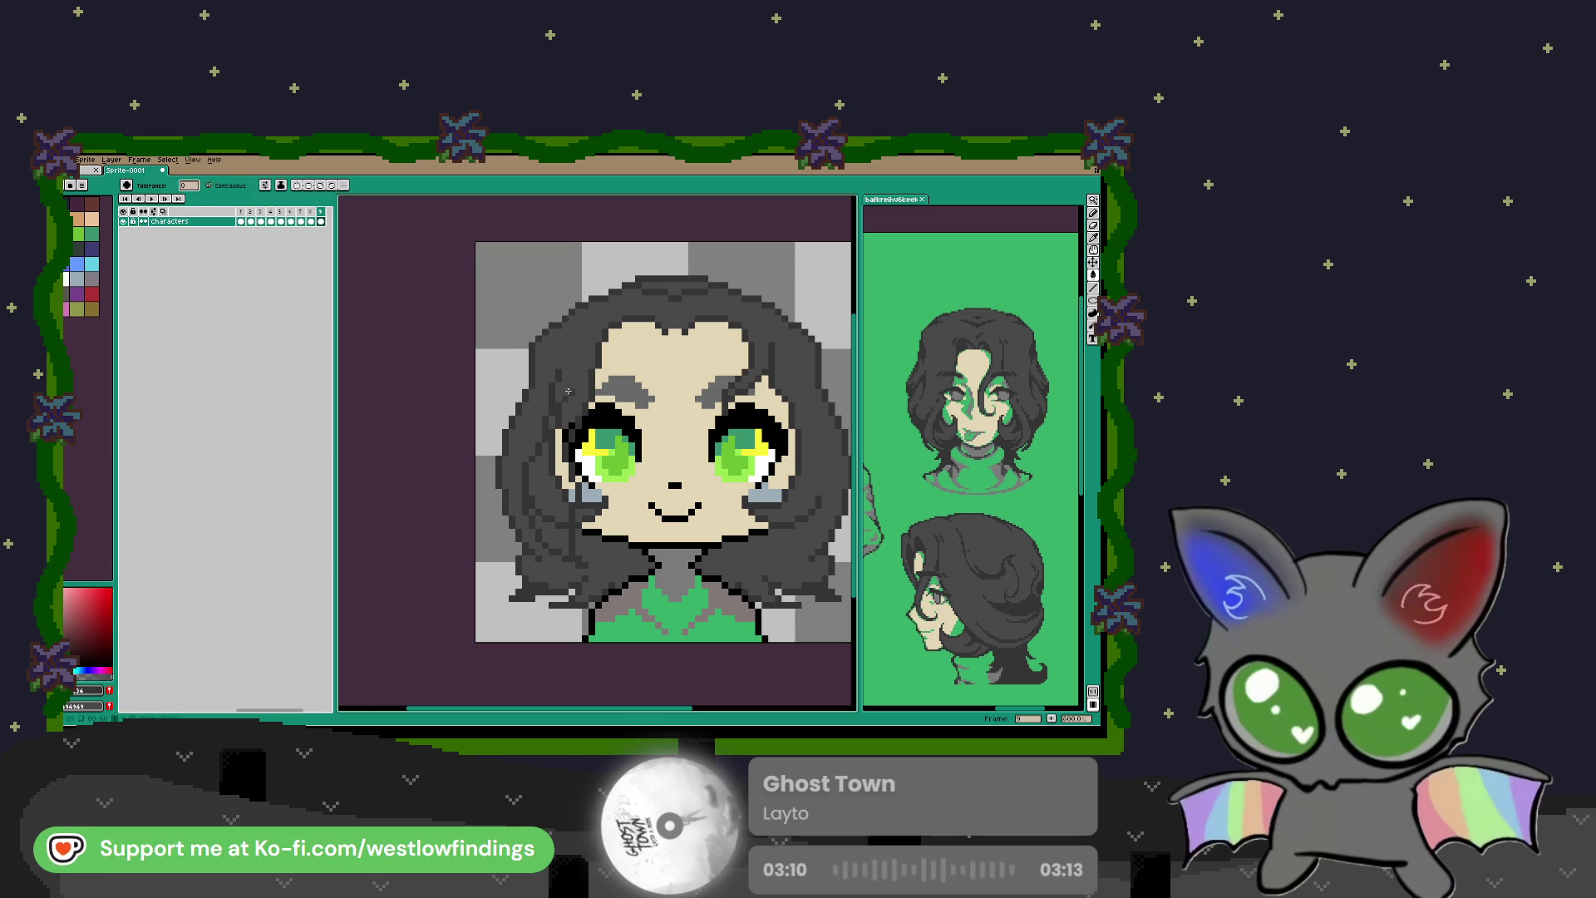
key(b)
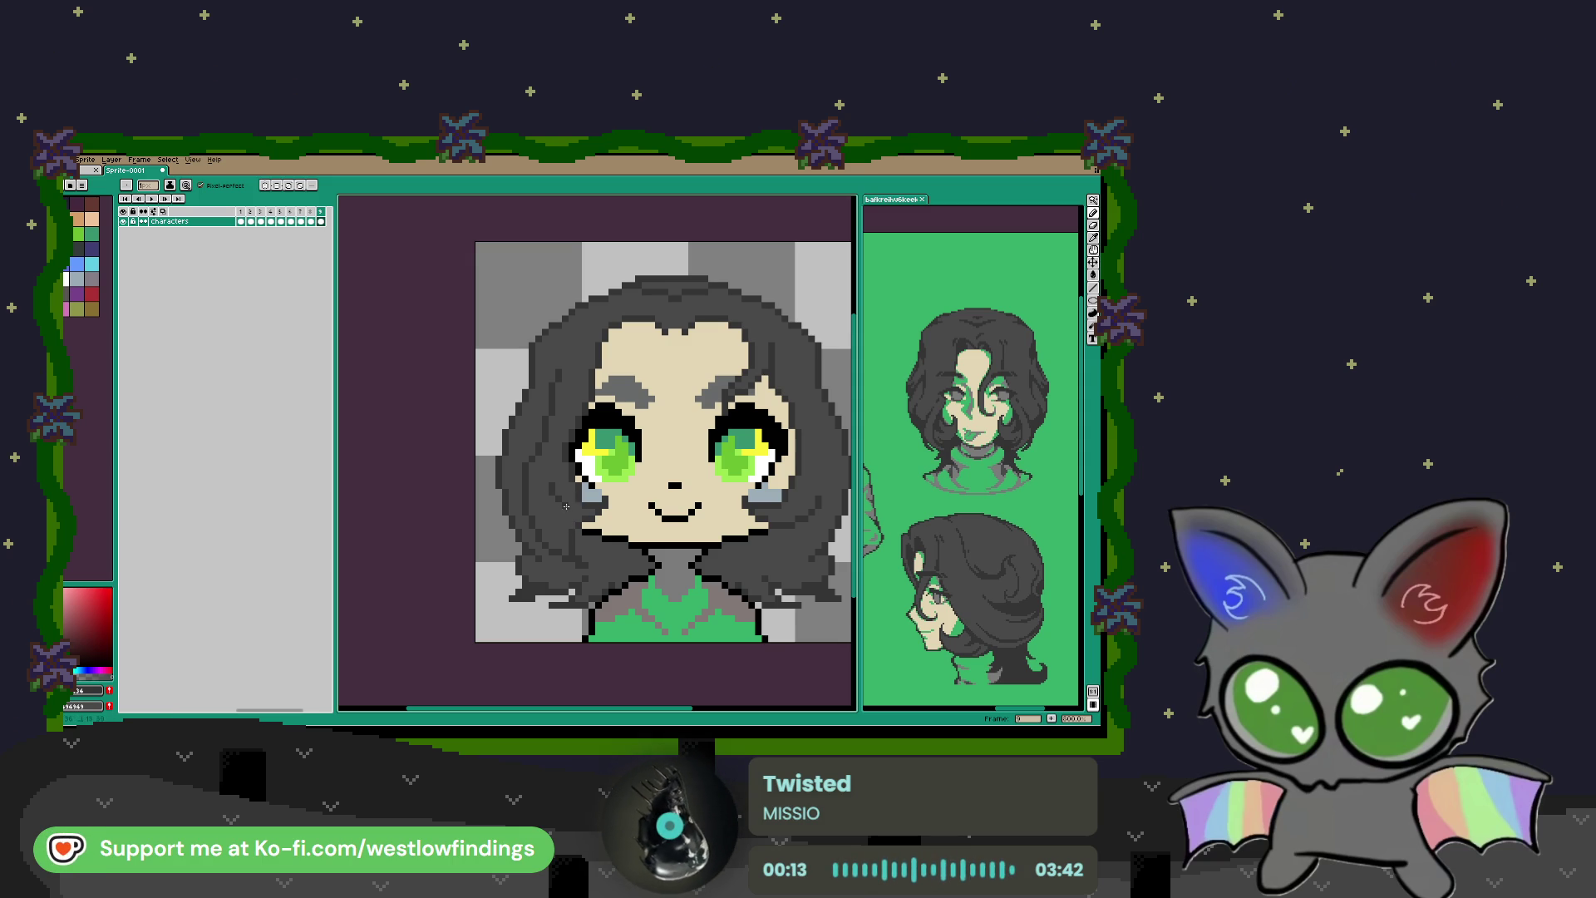
scroll(614, 558, down, 1)
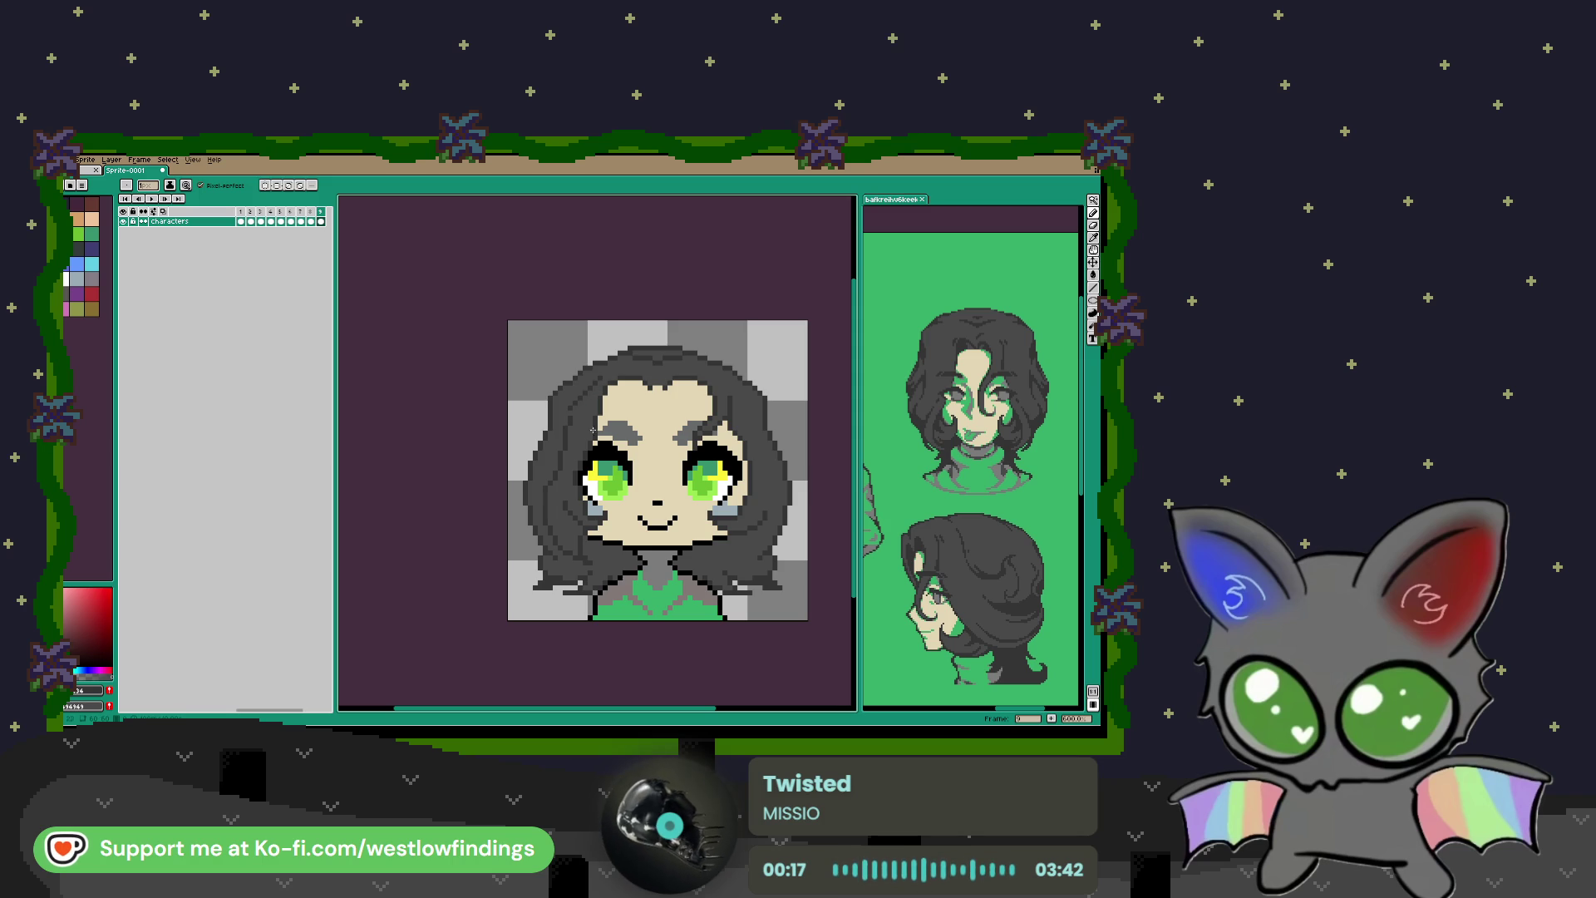
drag(734, 507, 670, 454)
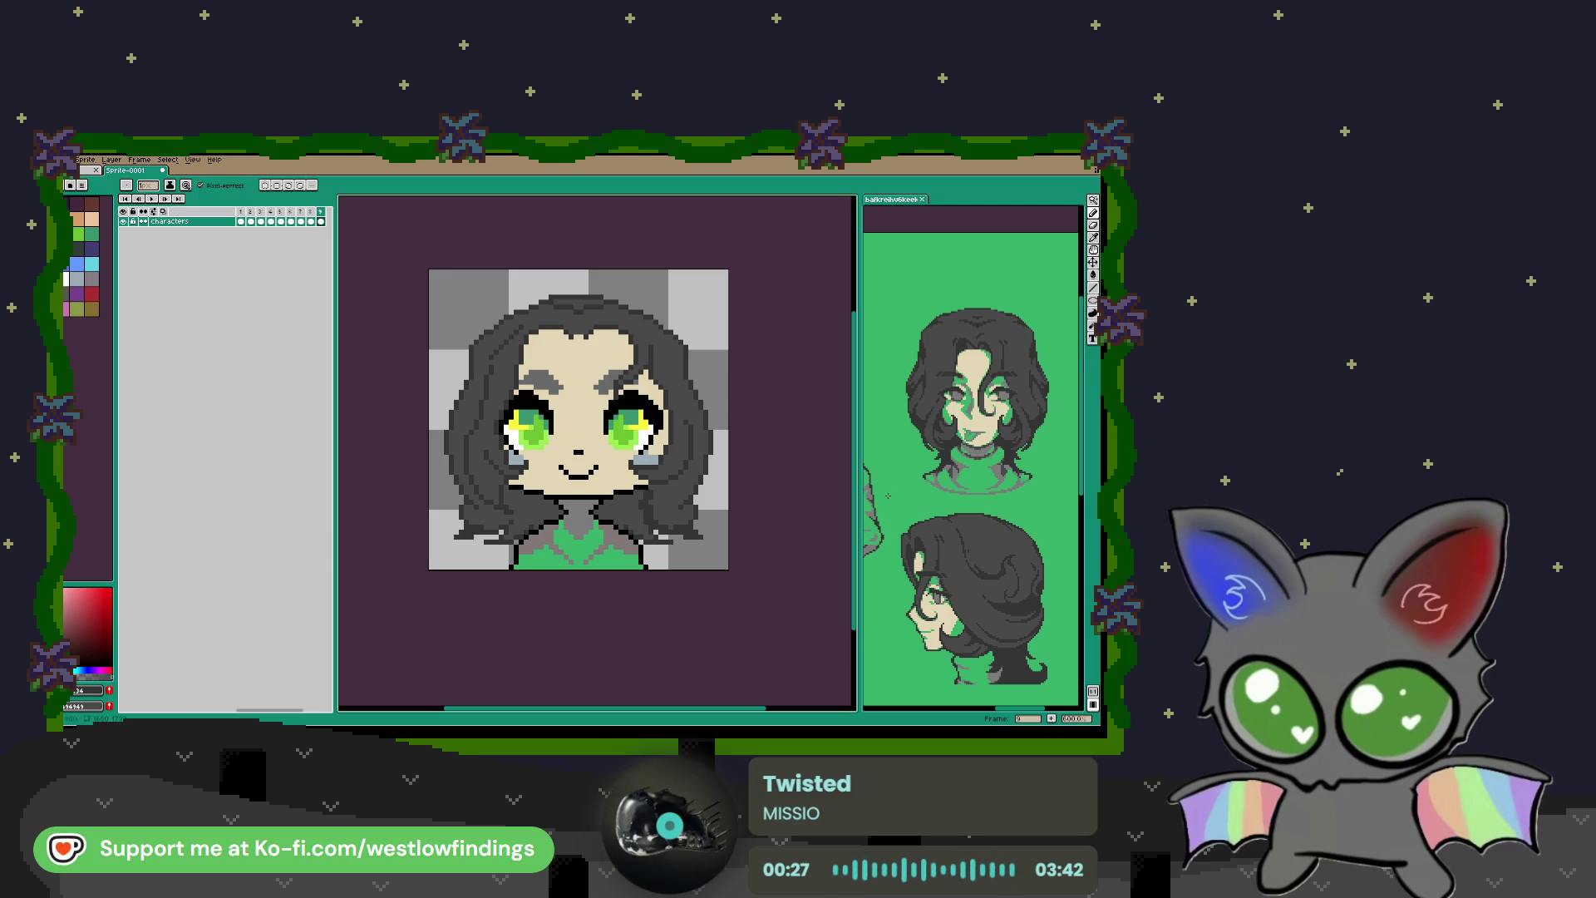
key(i)
scroll(963, 436, up, 4)
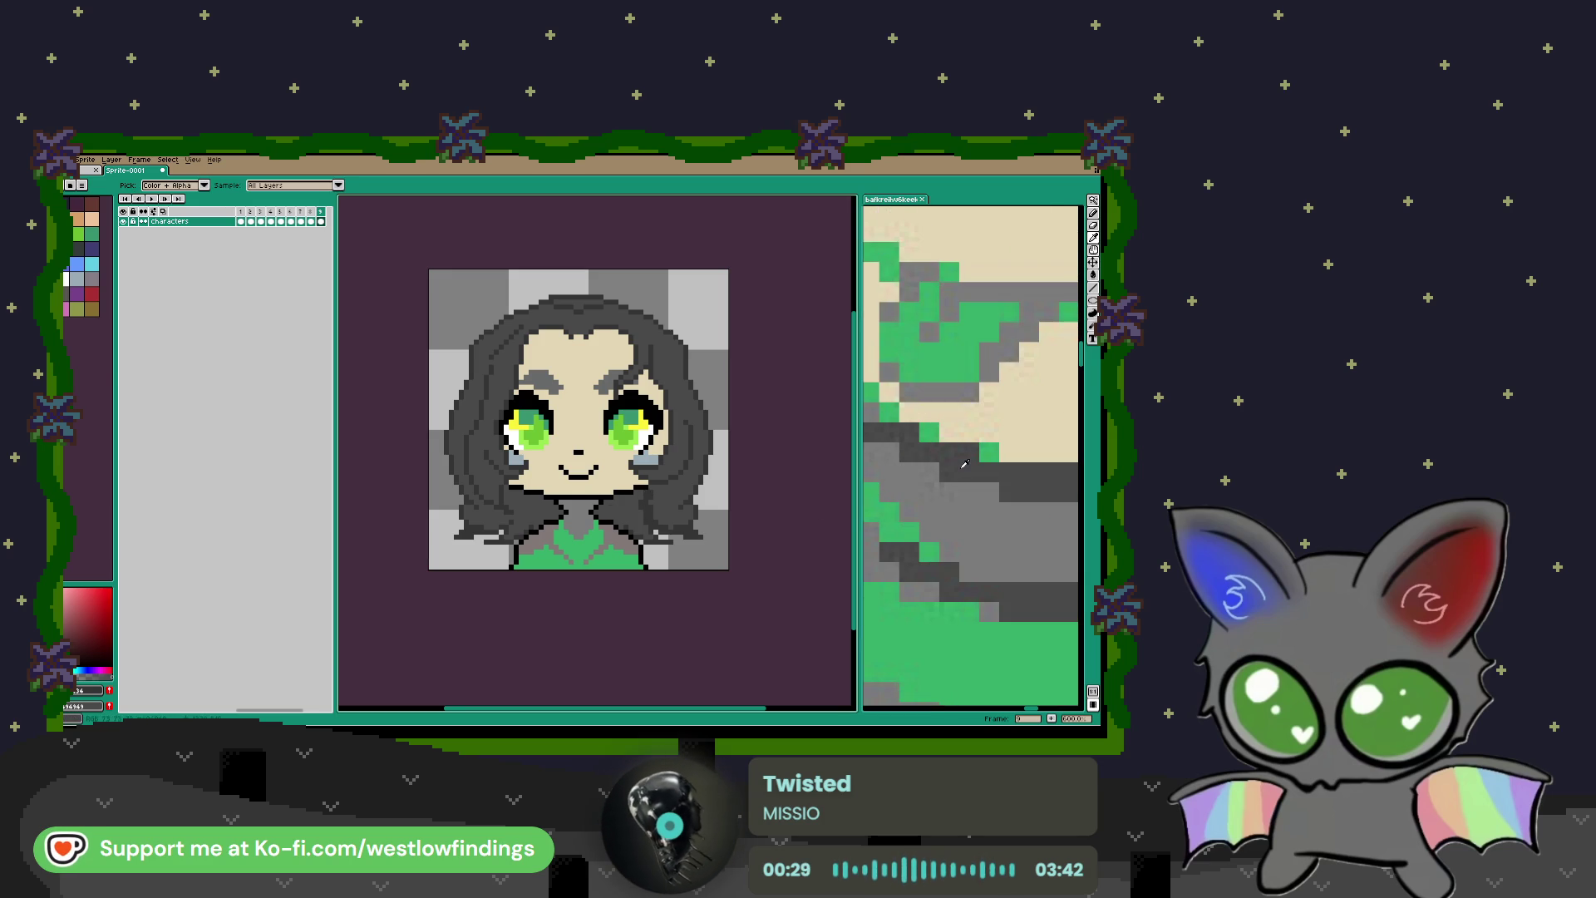
Step: Magic Wand-select the black lineart, paint black inside the selection, then reselect the lineart
click(977, 471)
scroll(977, 470, down, 4)
scroll(593, 450, up, 1)
key(w)
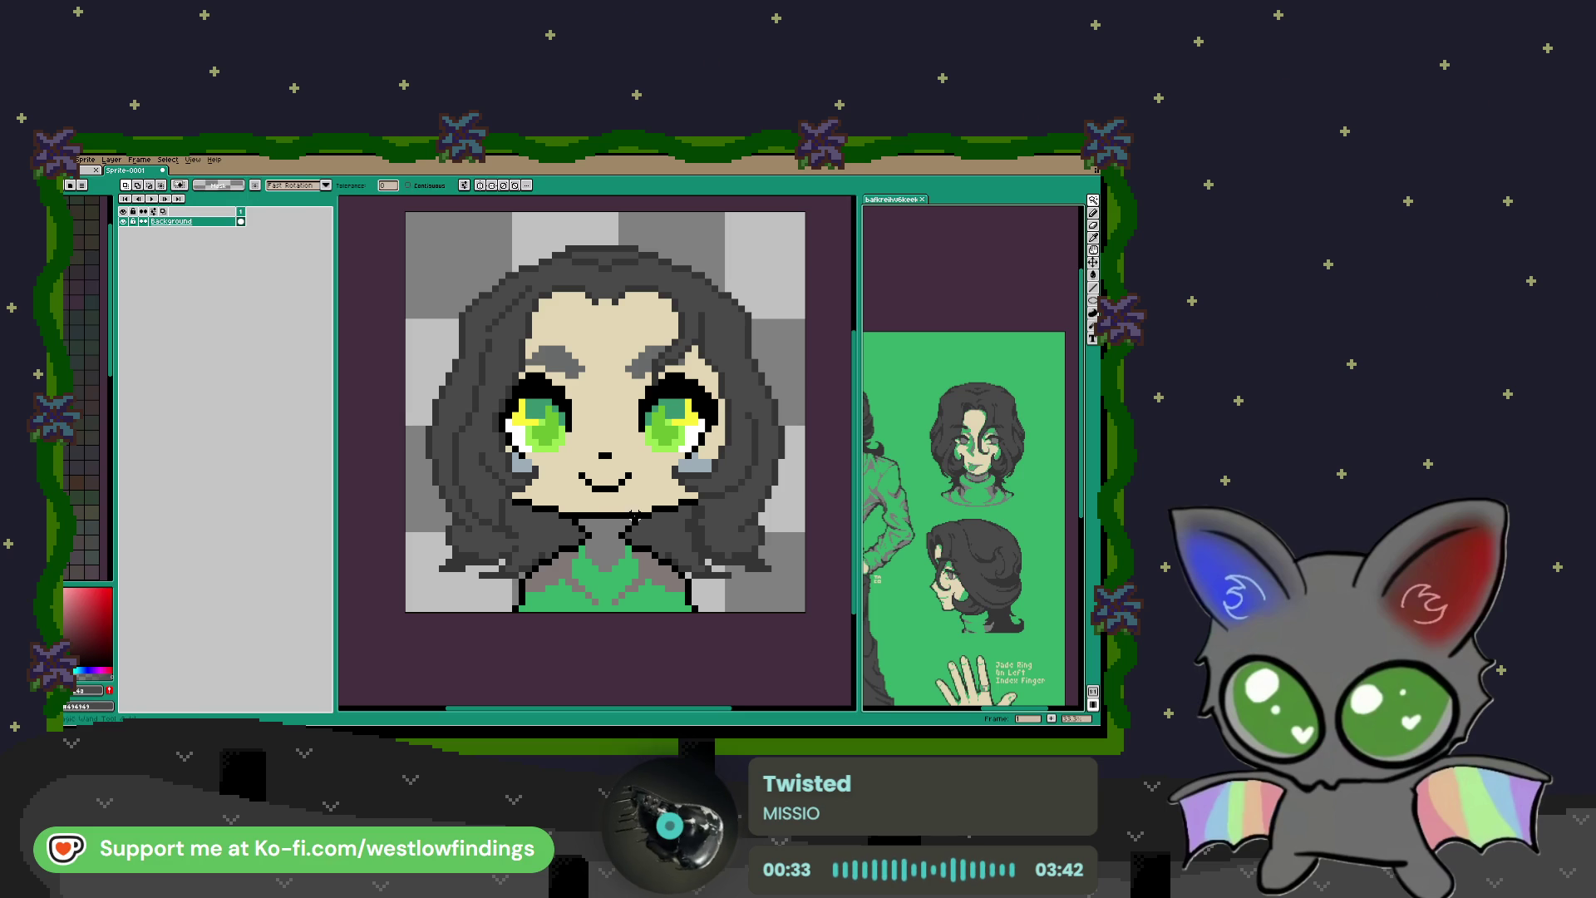
click(640, 520)
key(b)
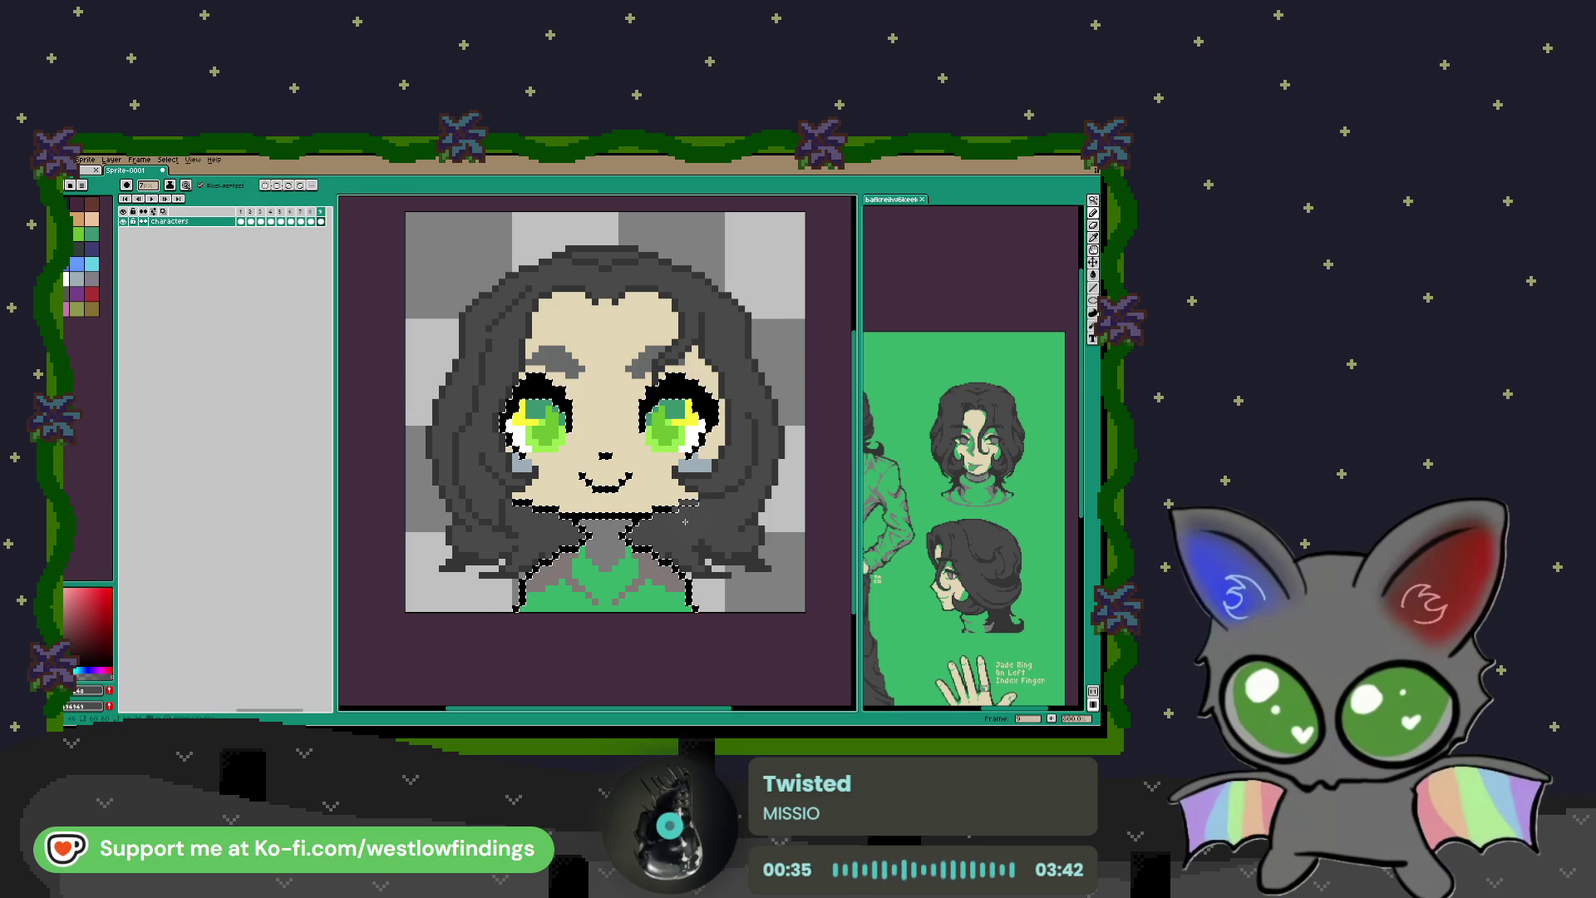
drag(541, 591, 674, 594)
key(w)
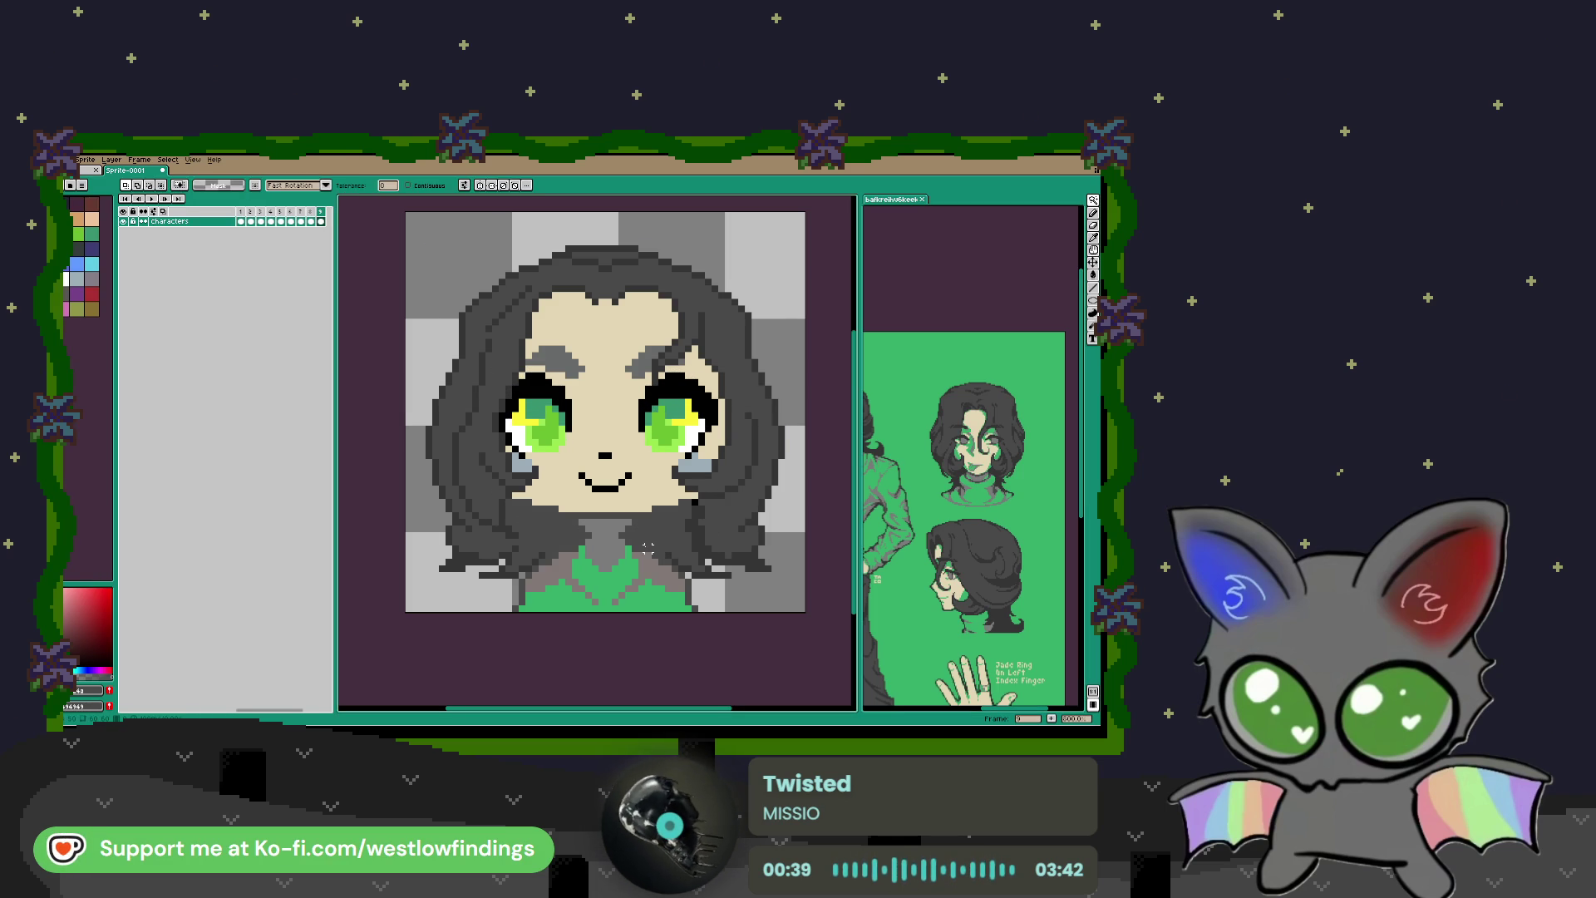
click(647, 542)
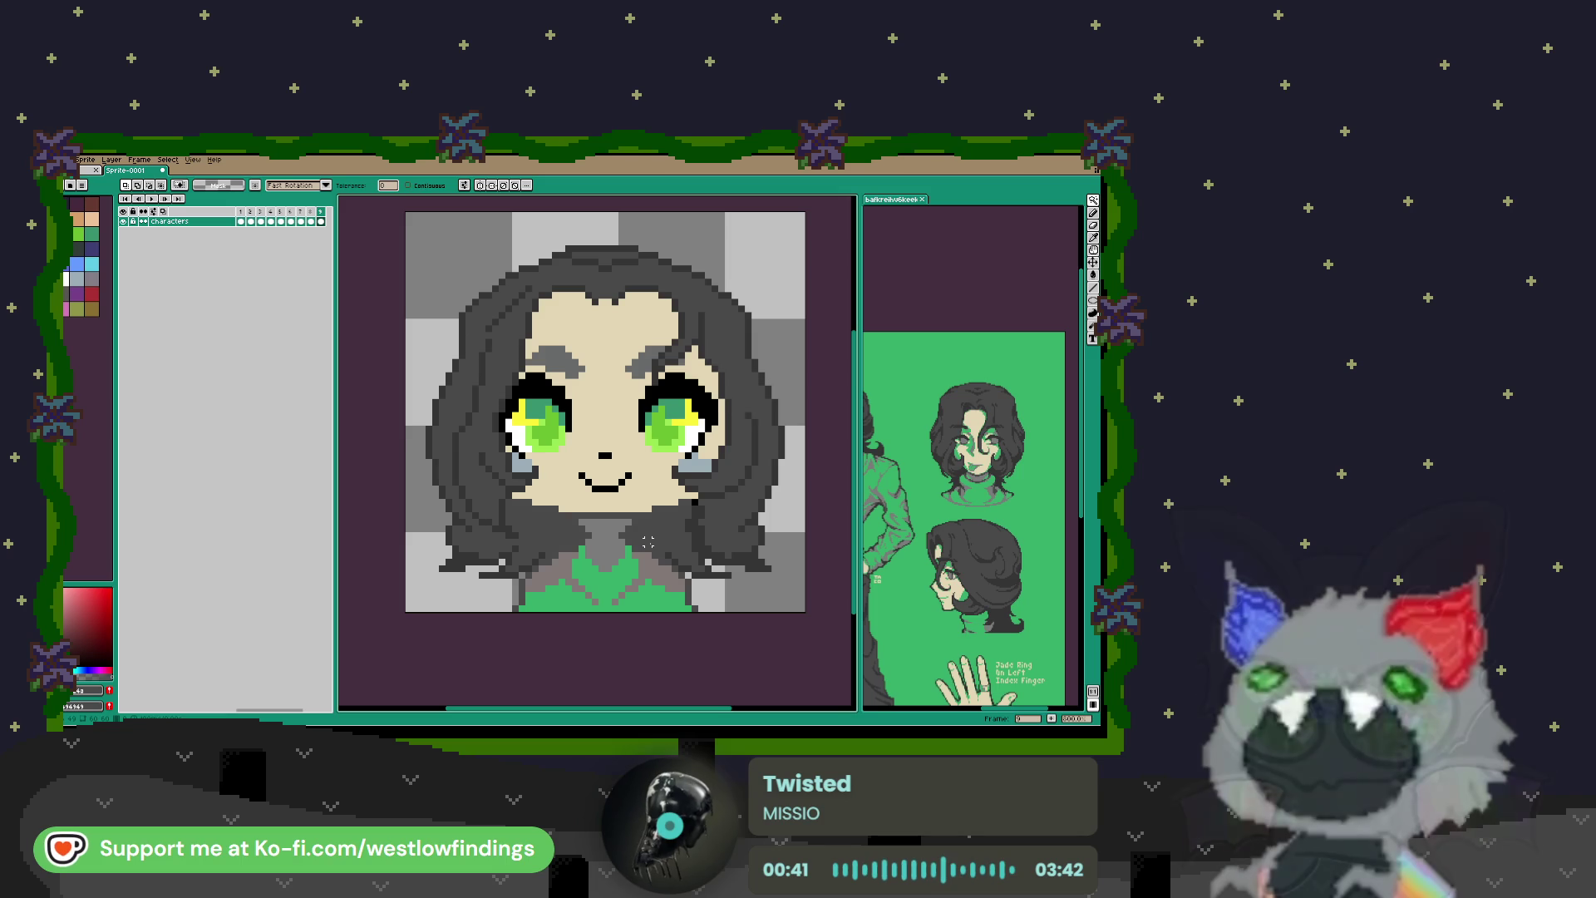
Step: Sample colours from the reference art and shift the reference so its face shows
scroll(989, 515, up, 3)
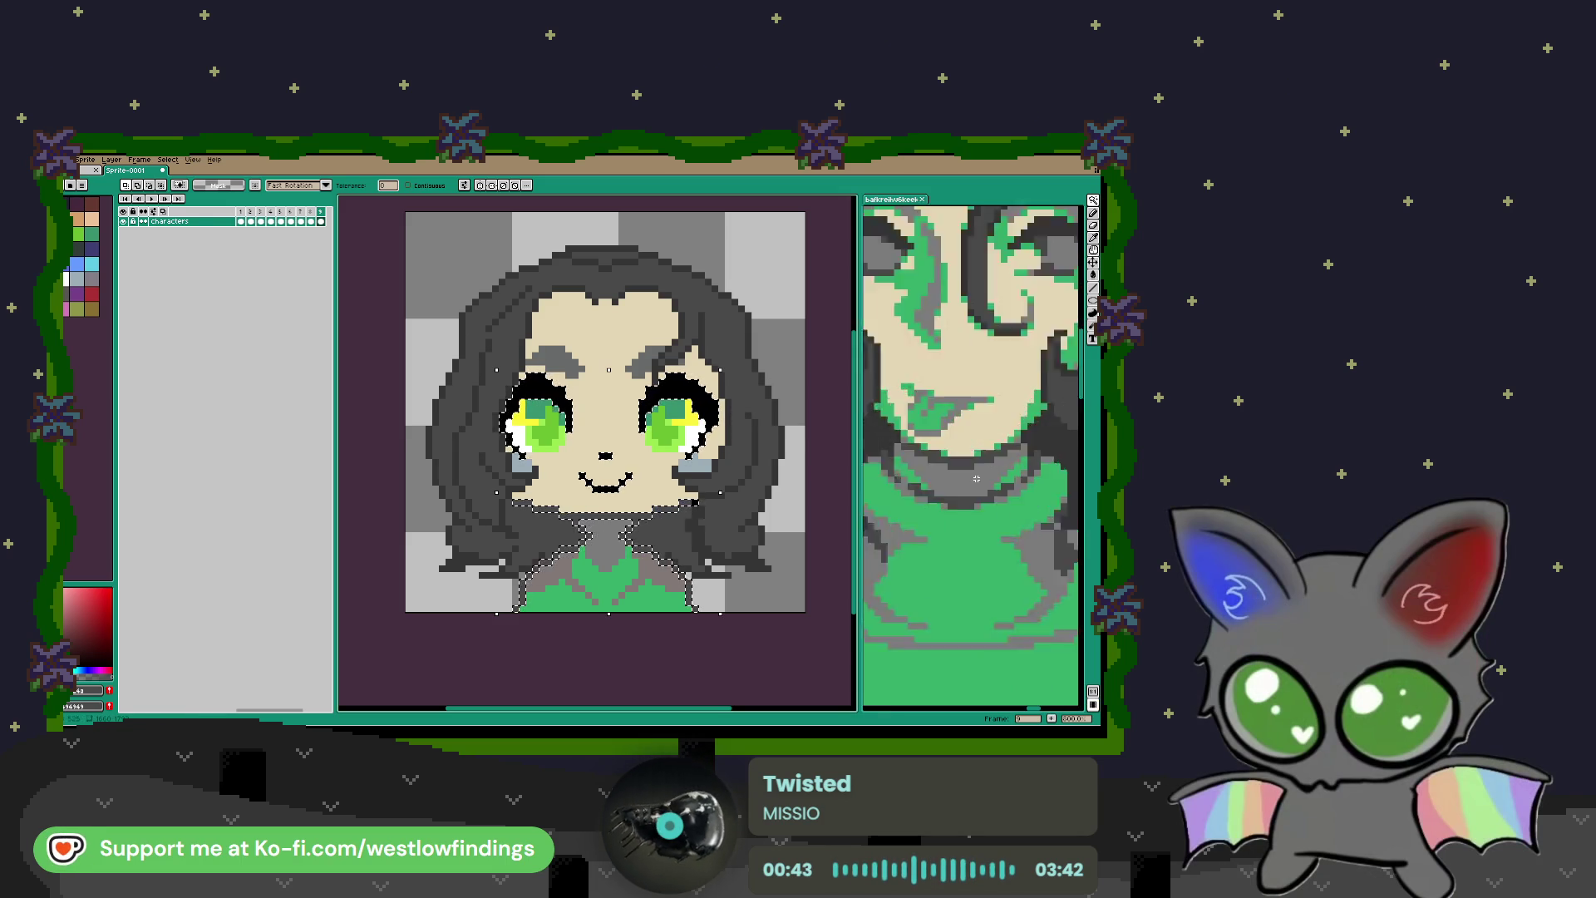
scroll(958, 529, down, 2)
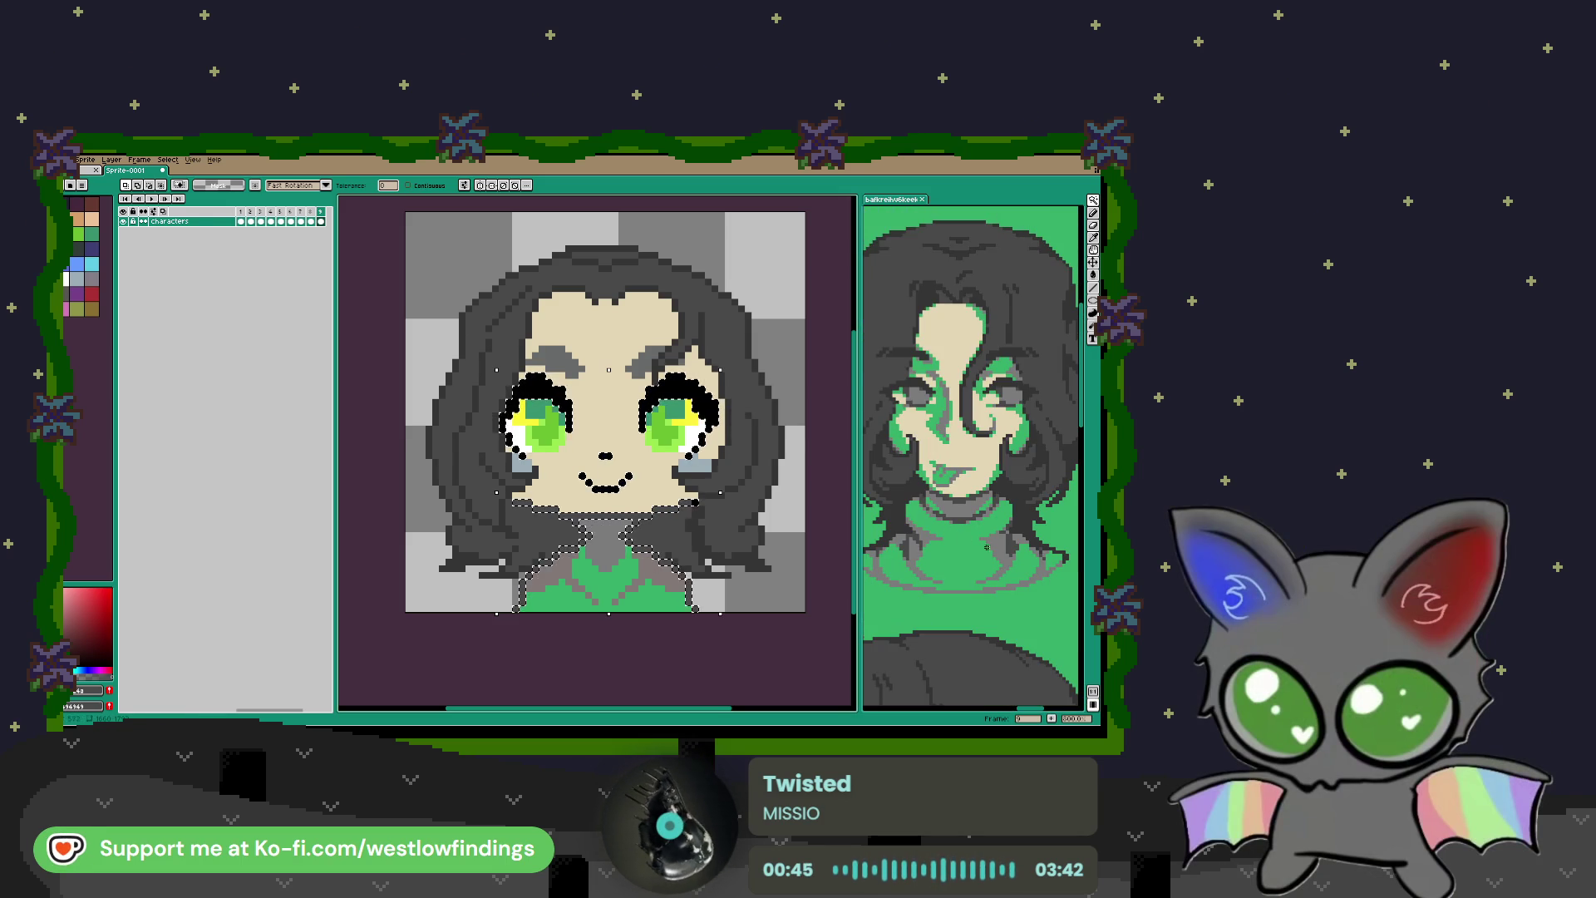
key(i)
click(1016, 540)
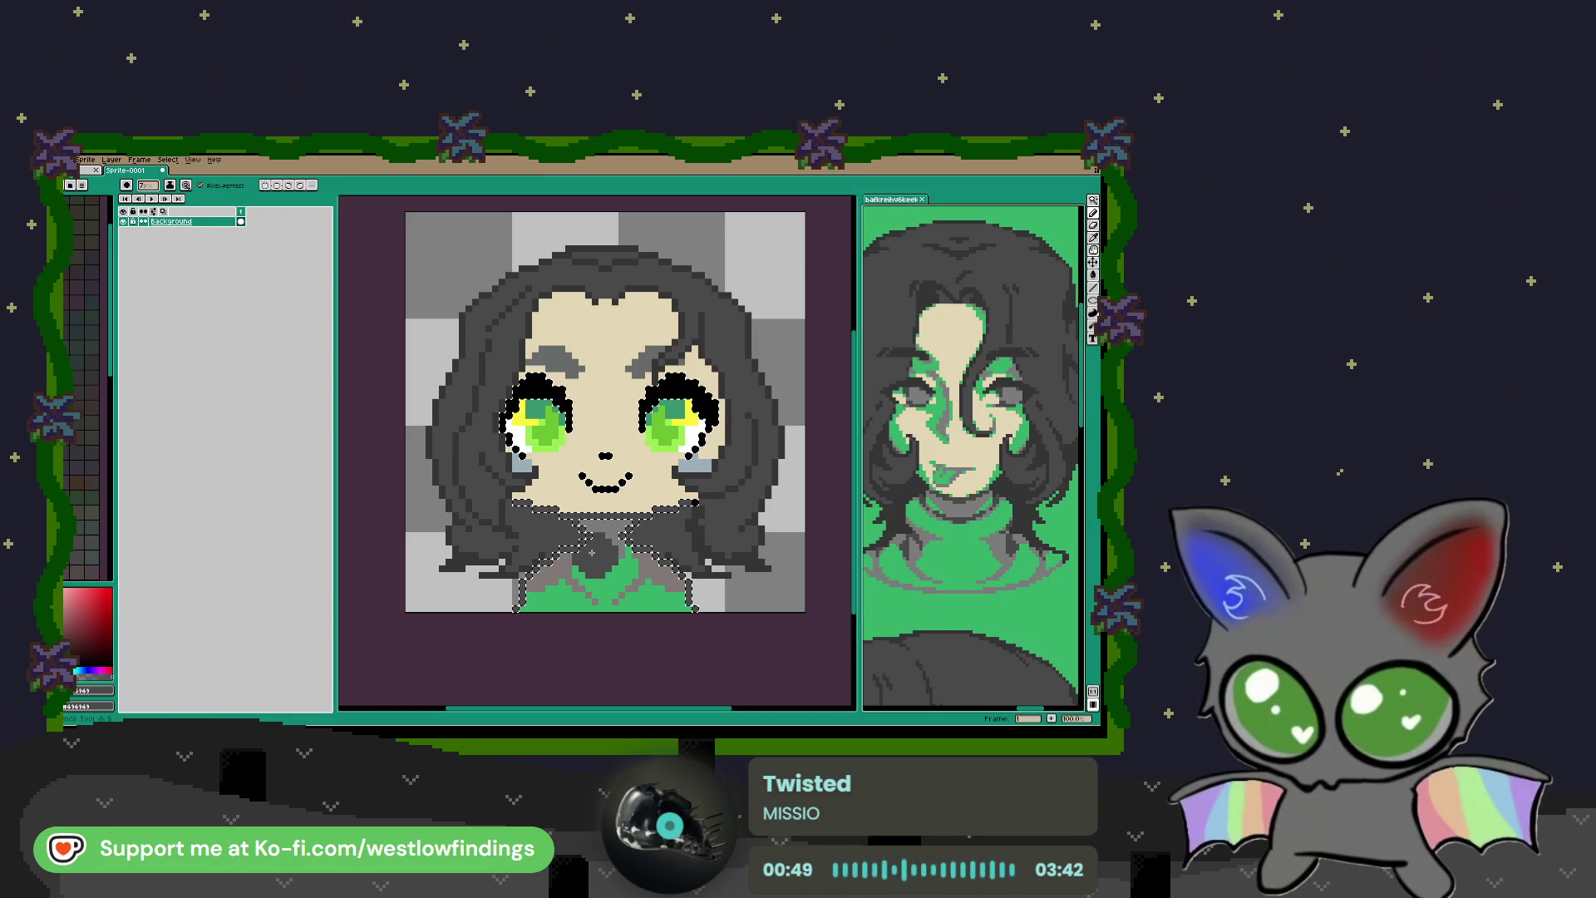
key(b)
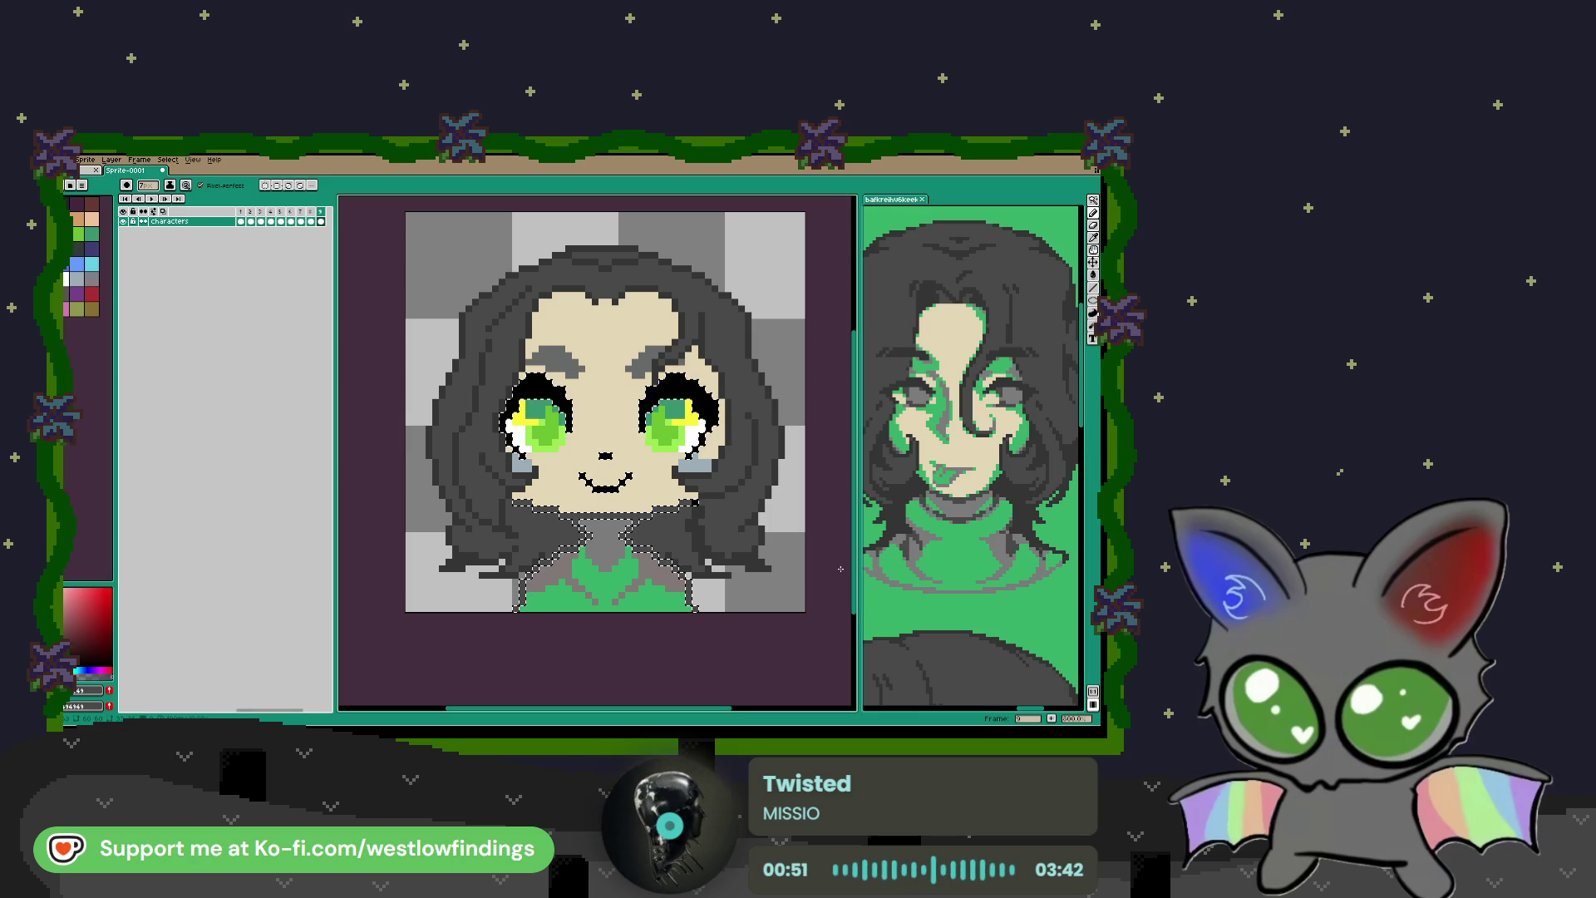
key(i)
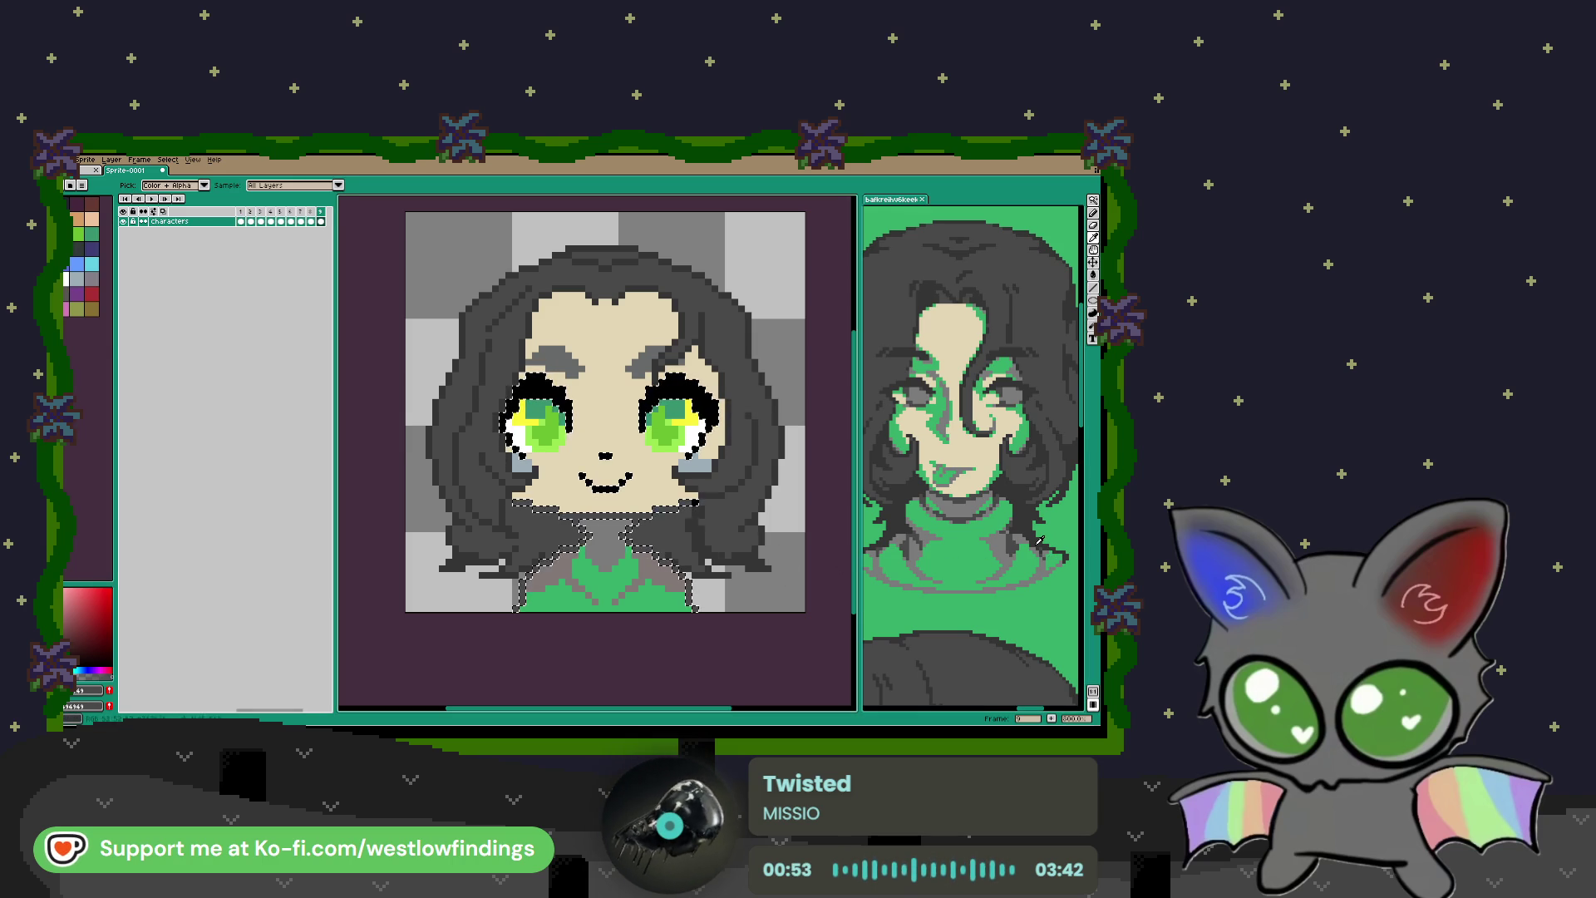
click(1024, 542)
key(b)
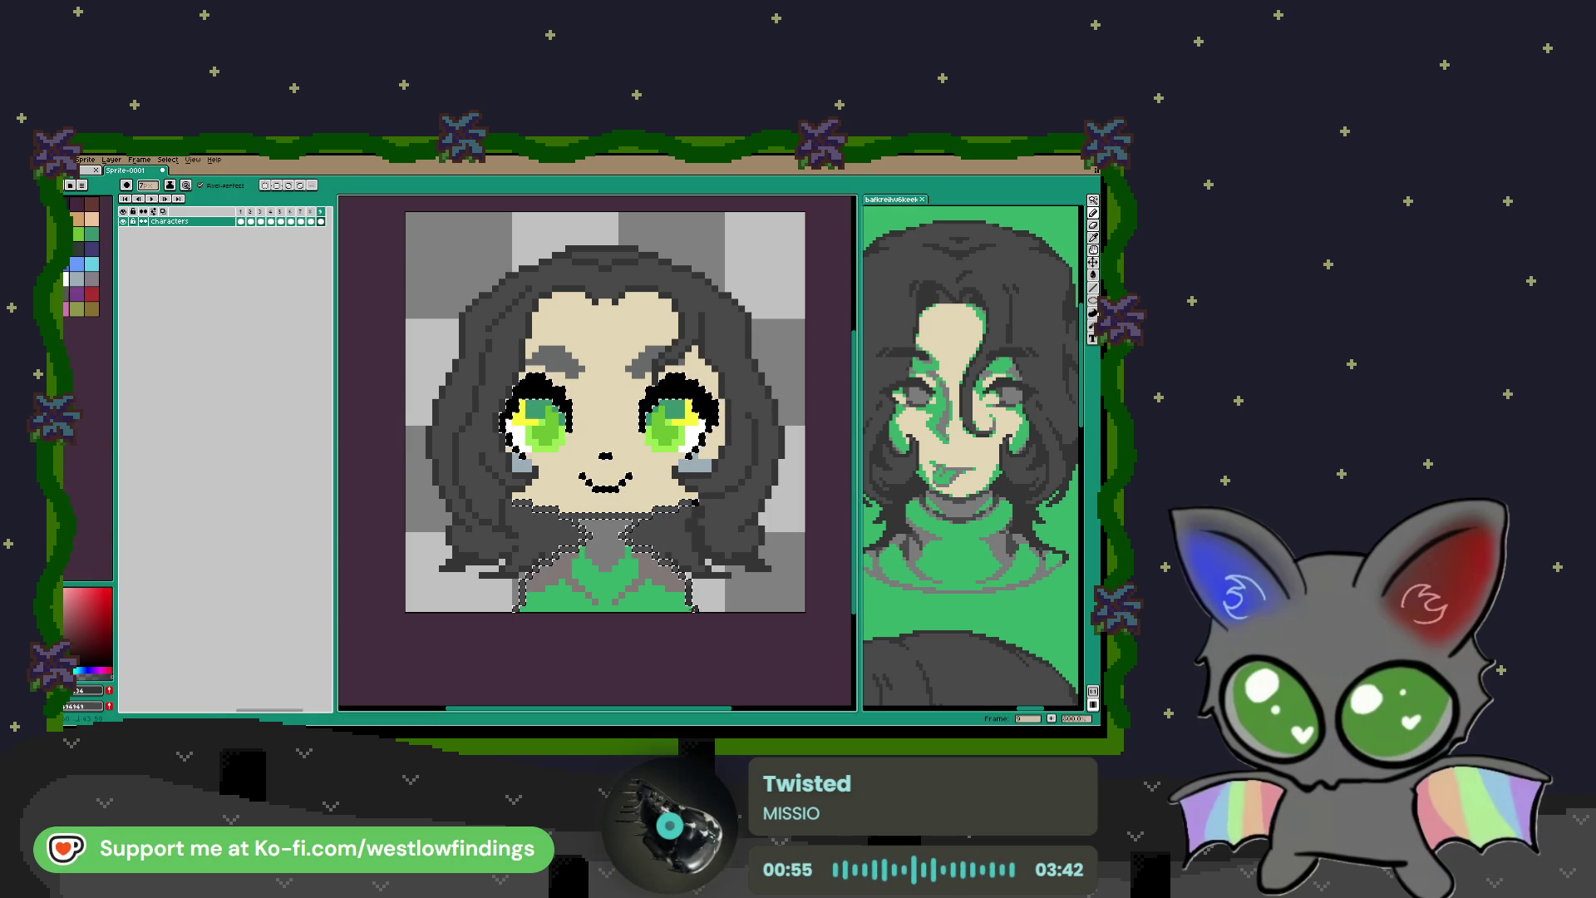
key(v)
key(b)
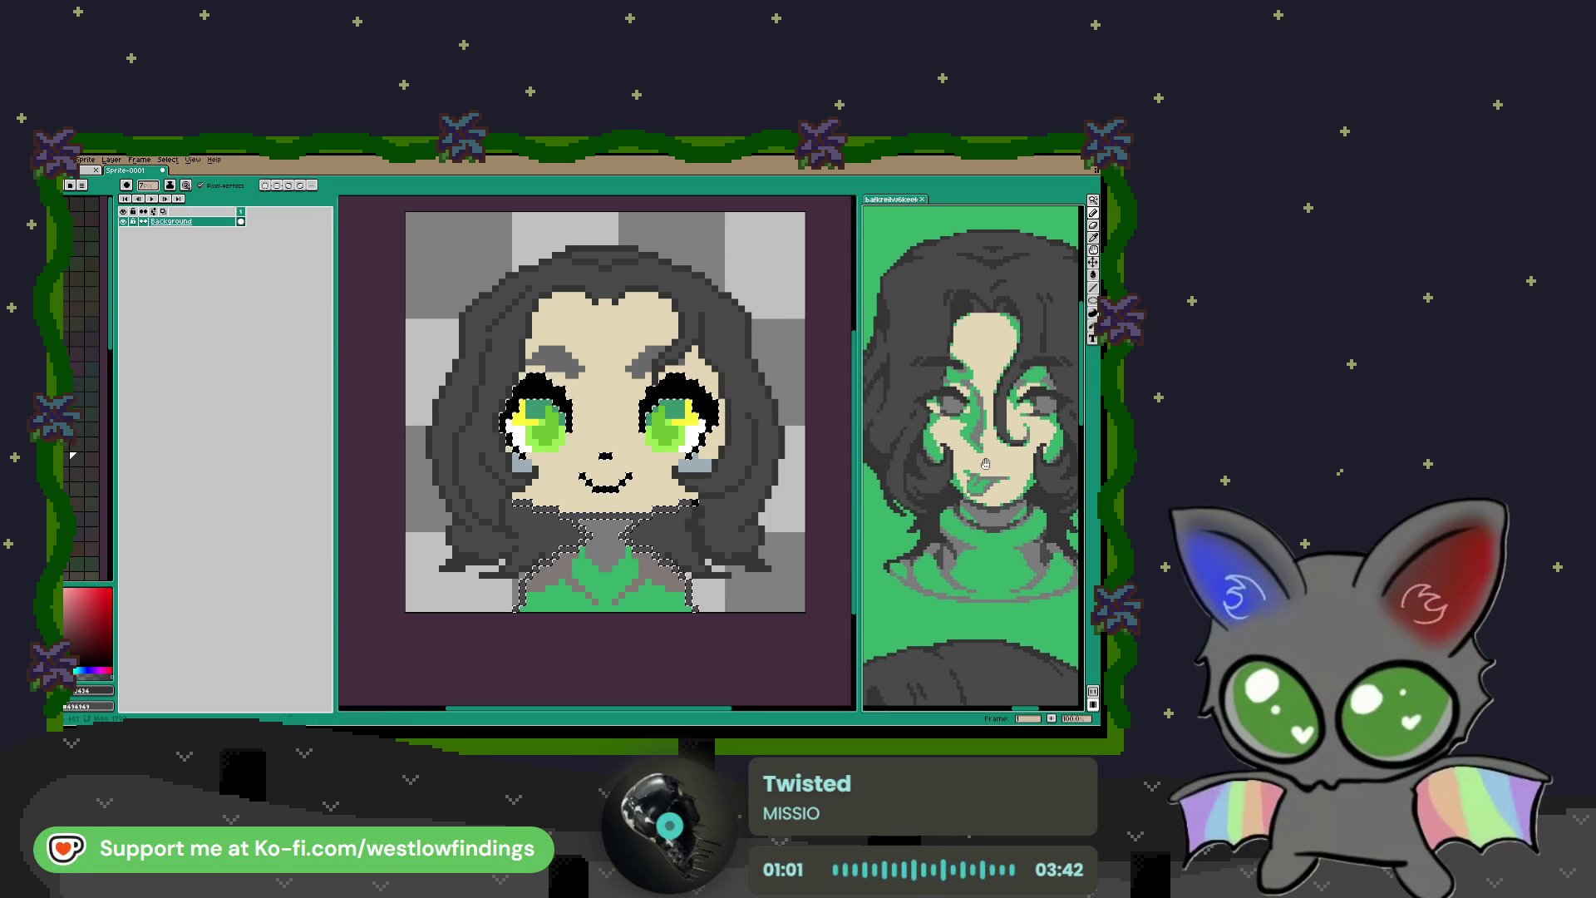
drag(952, 455, 990, 492)
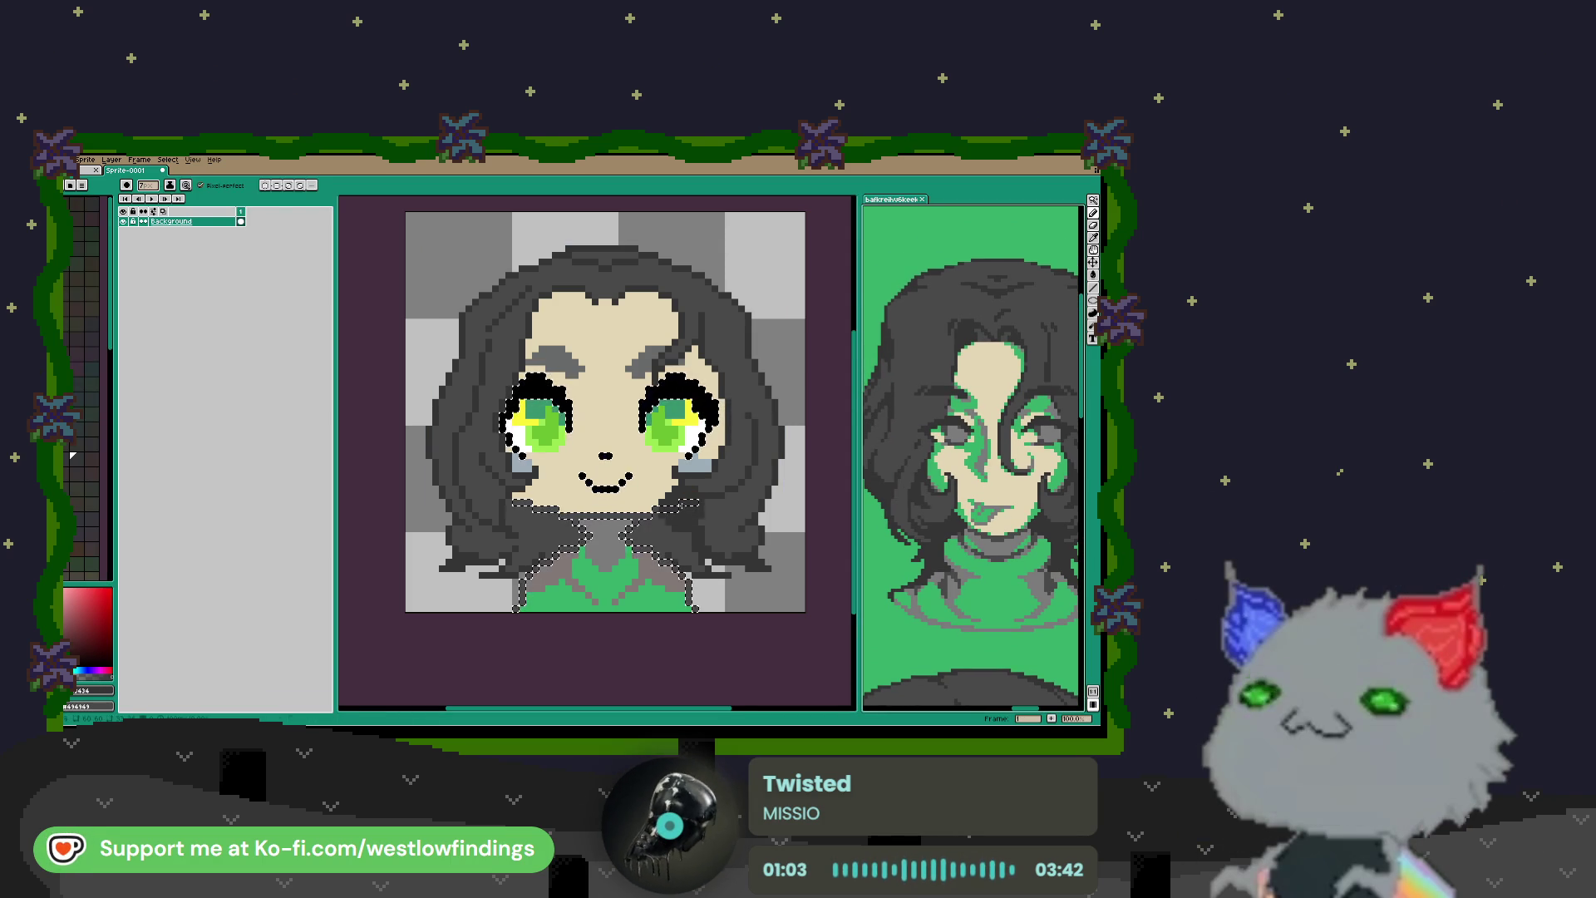
click(577, 573)
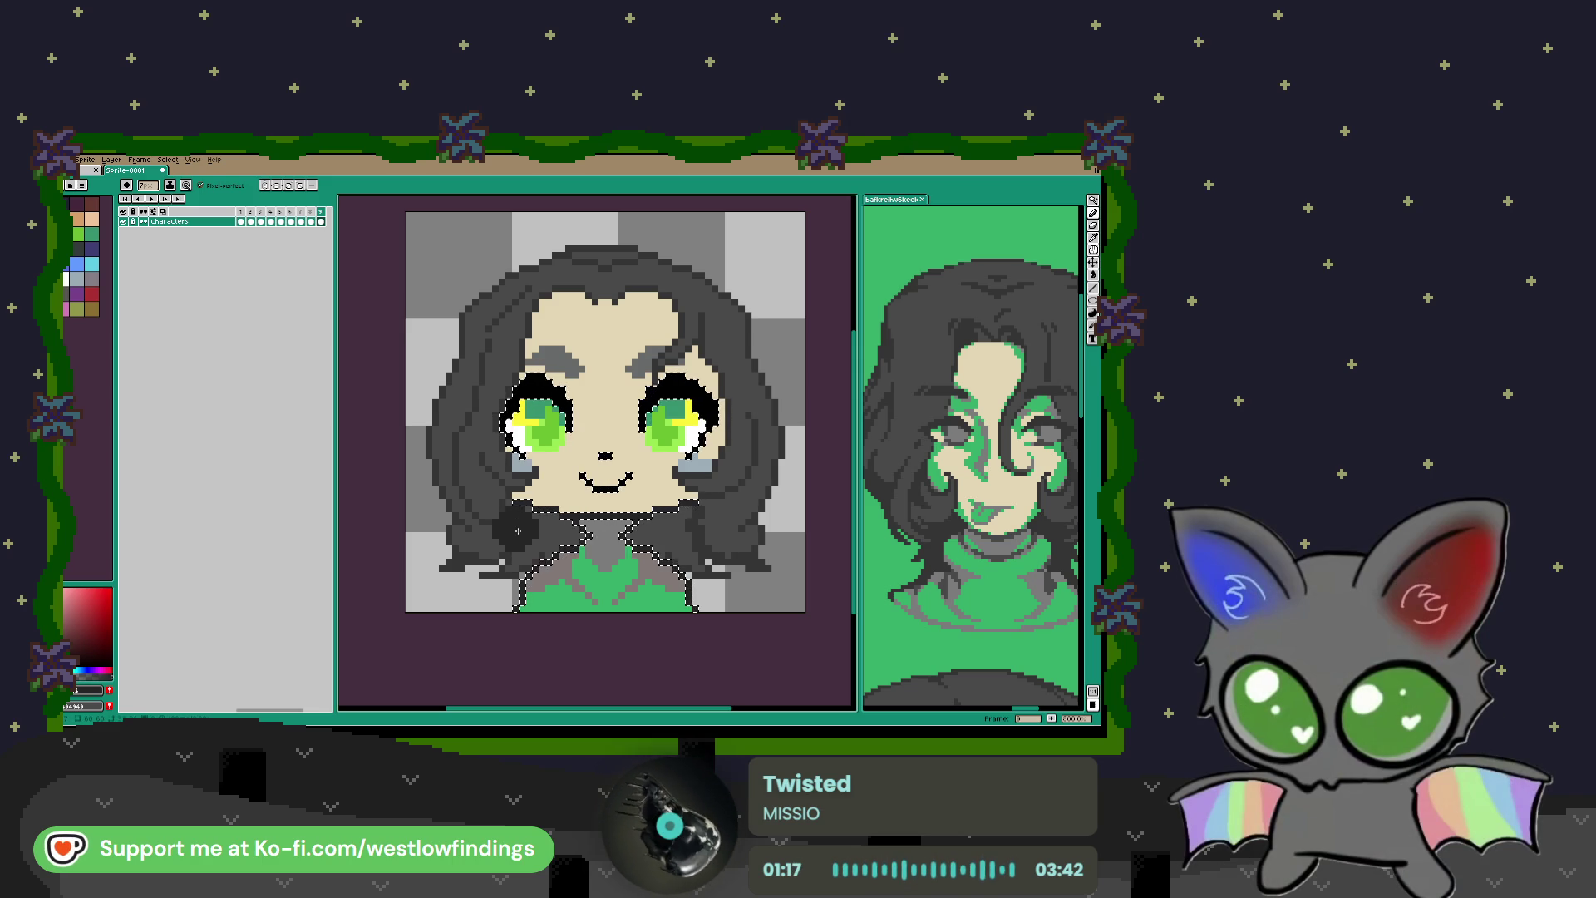
Step: Pick dark grey from the reference and repaint the black eyelashes around both eyes
key(i)
click(960, 414)
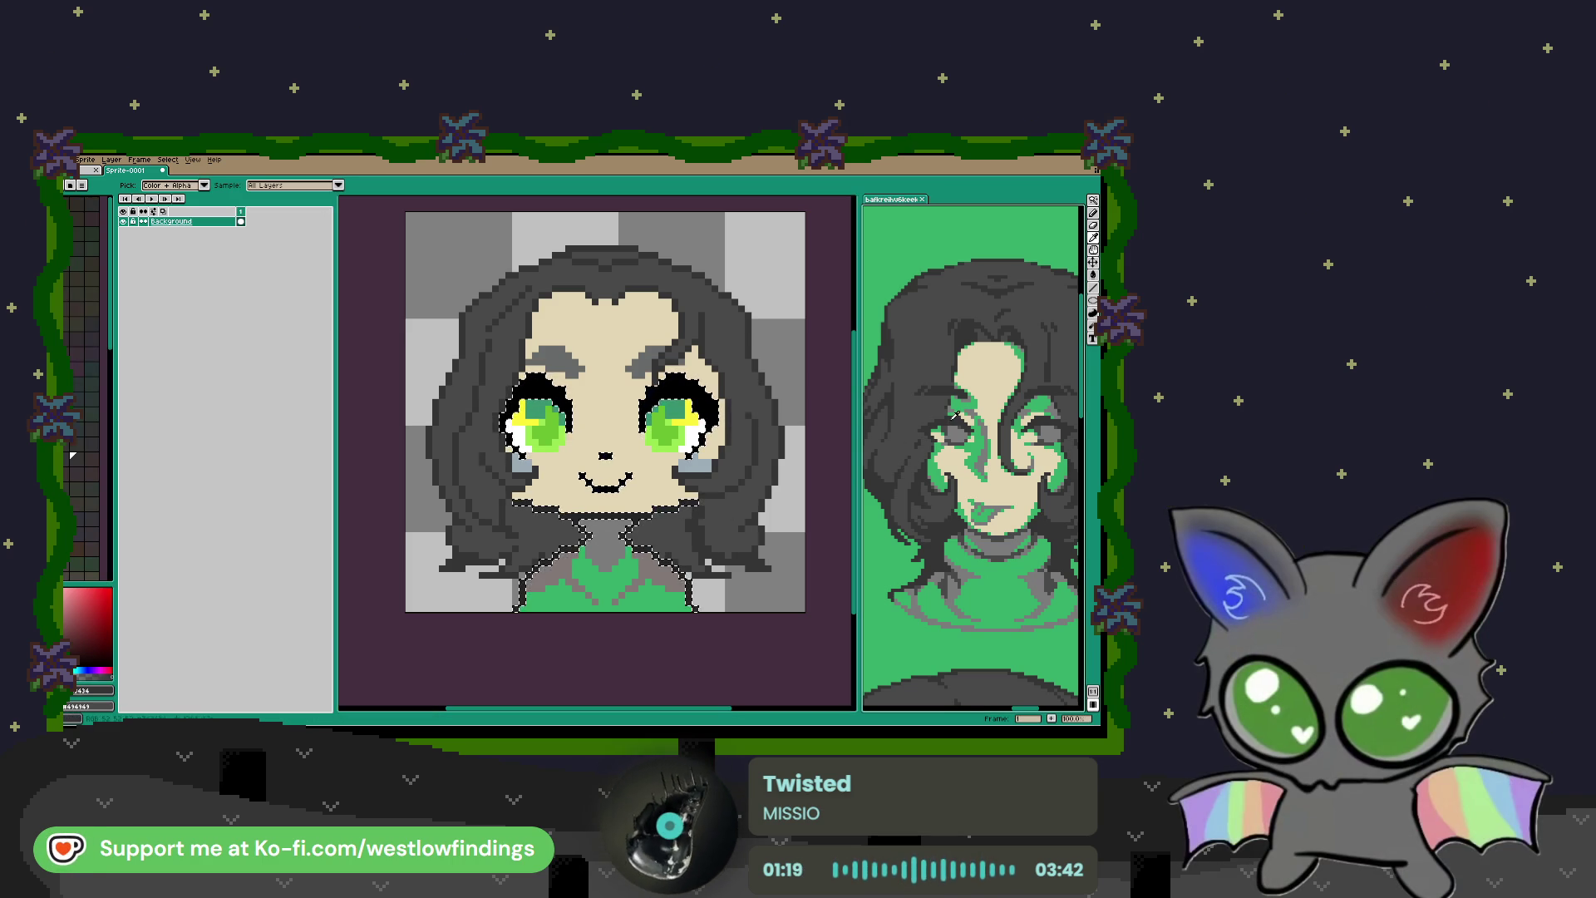
key(b)
click(579, 413)
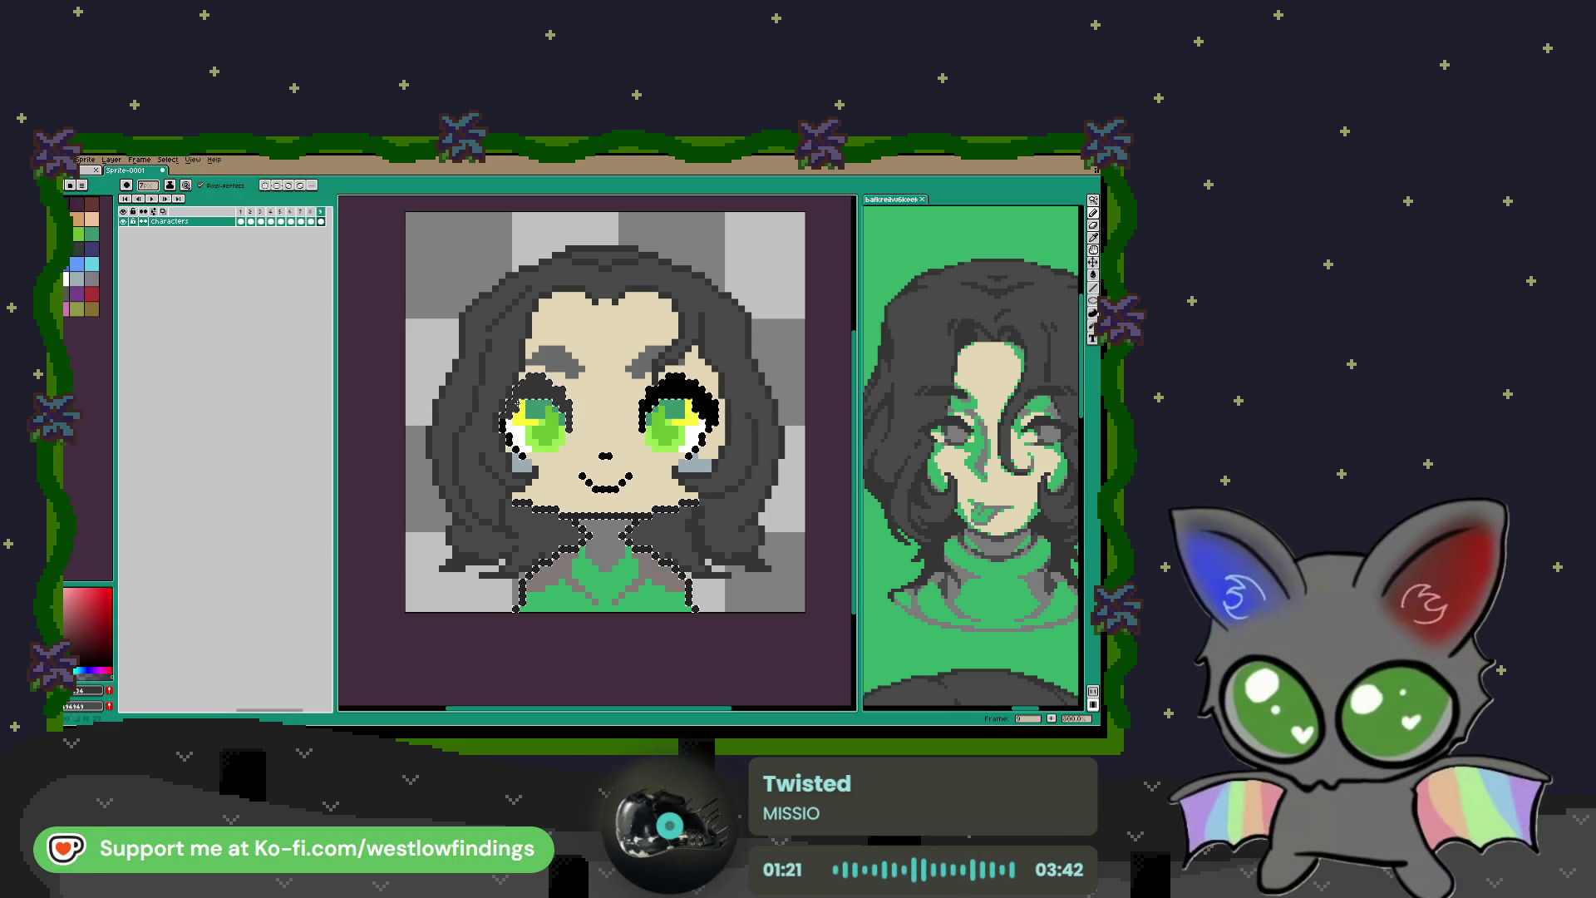
drag(649, 387, 721, 426)
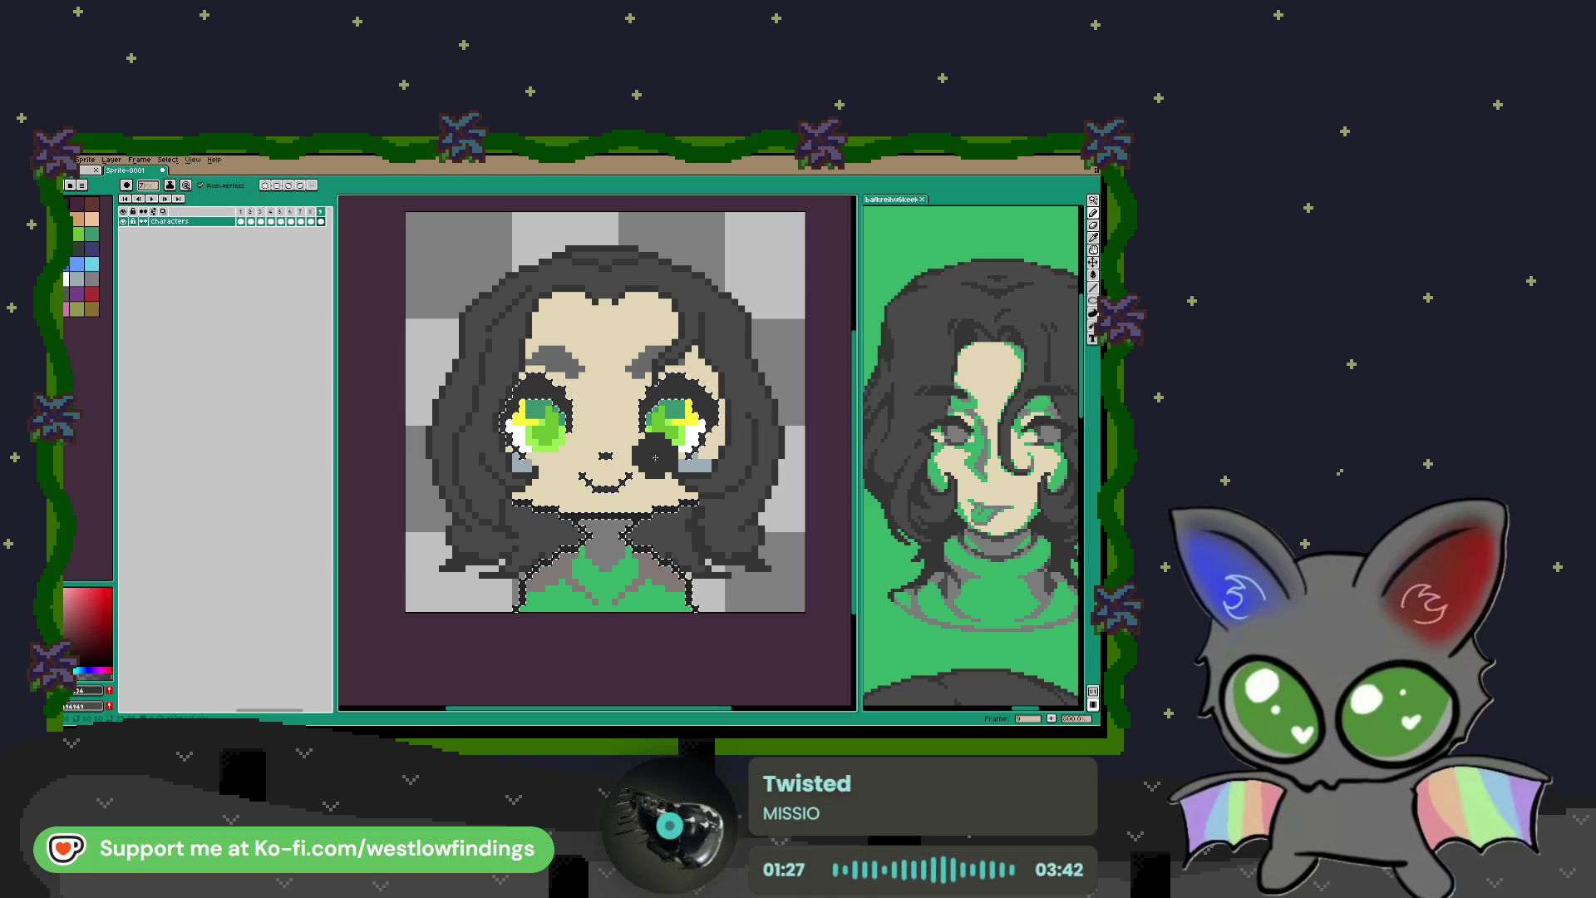
key(i)
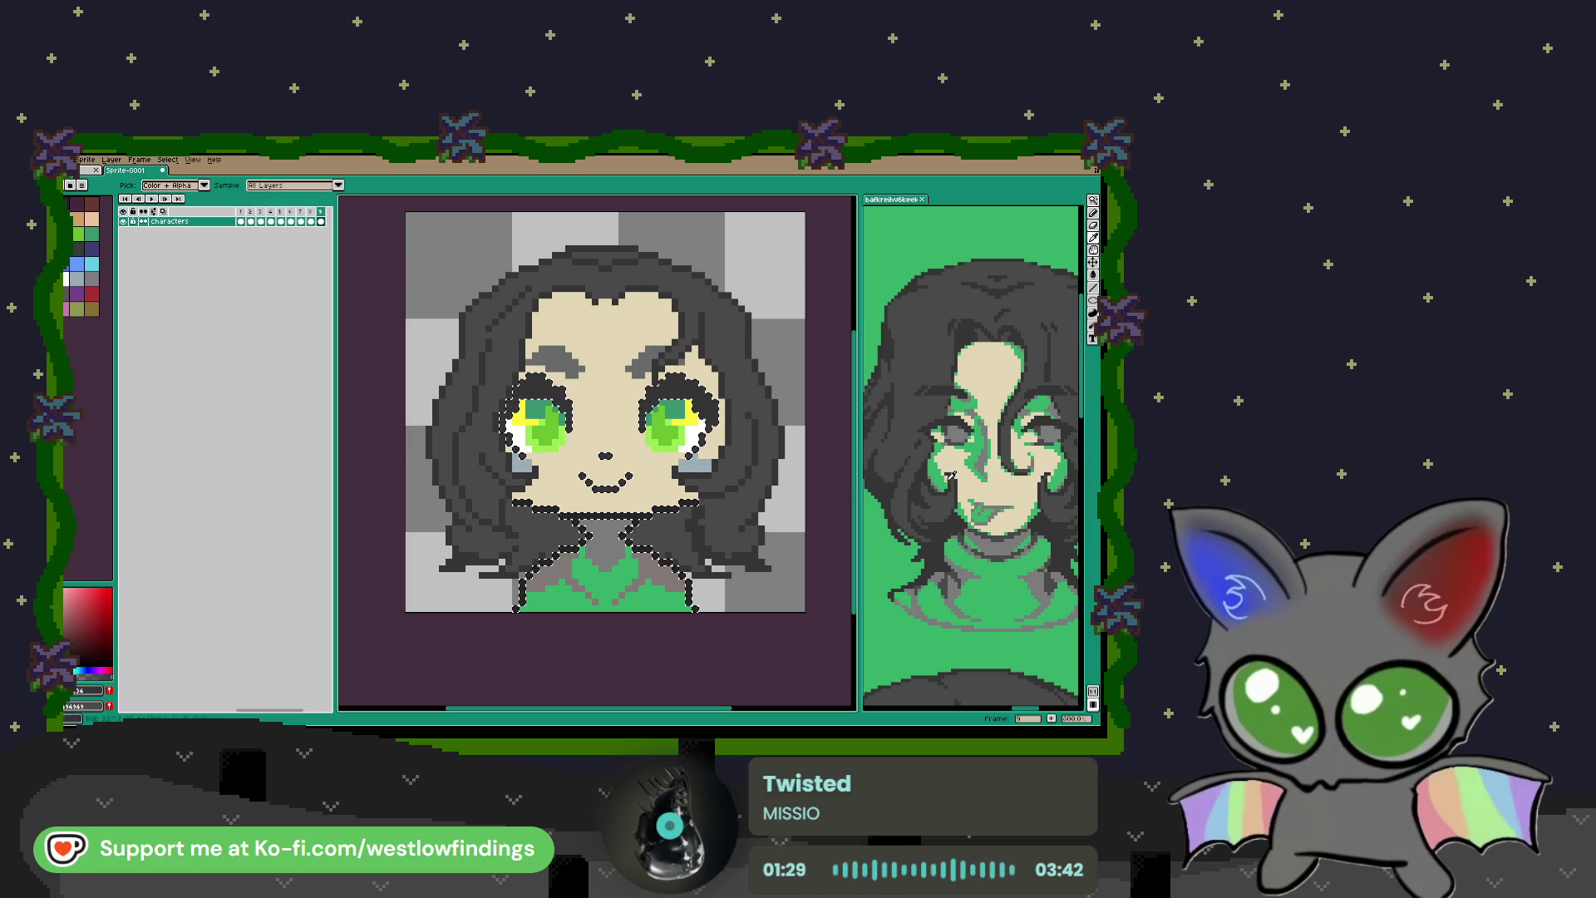
click(985, 460)
key(b)
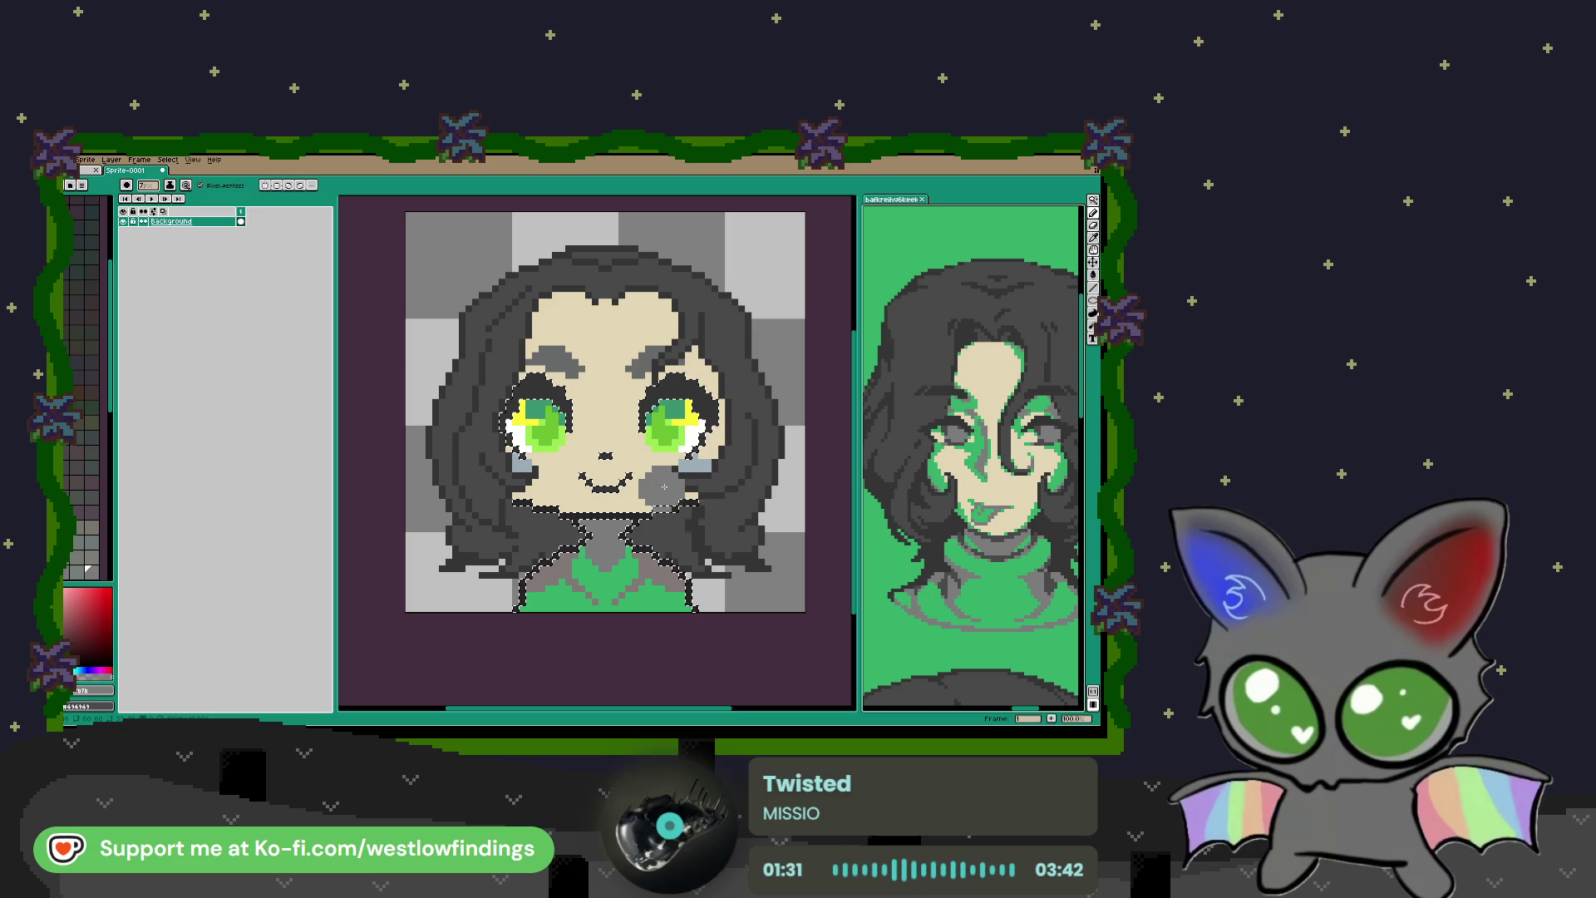
click(680, 483)
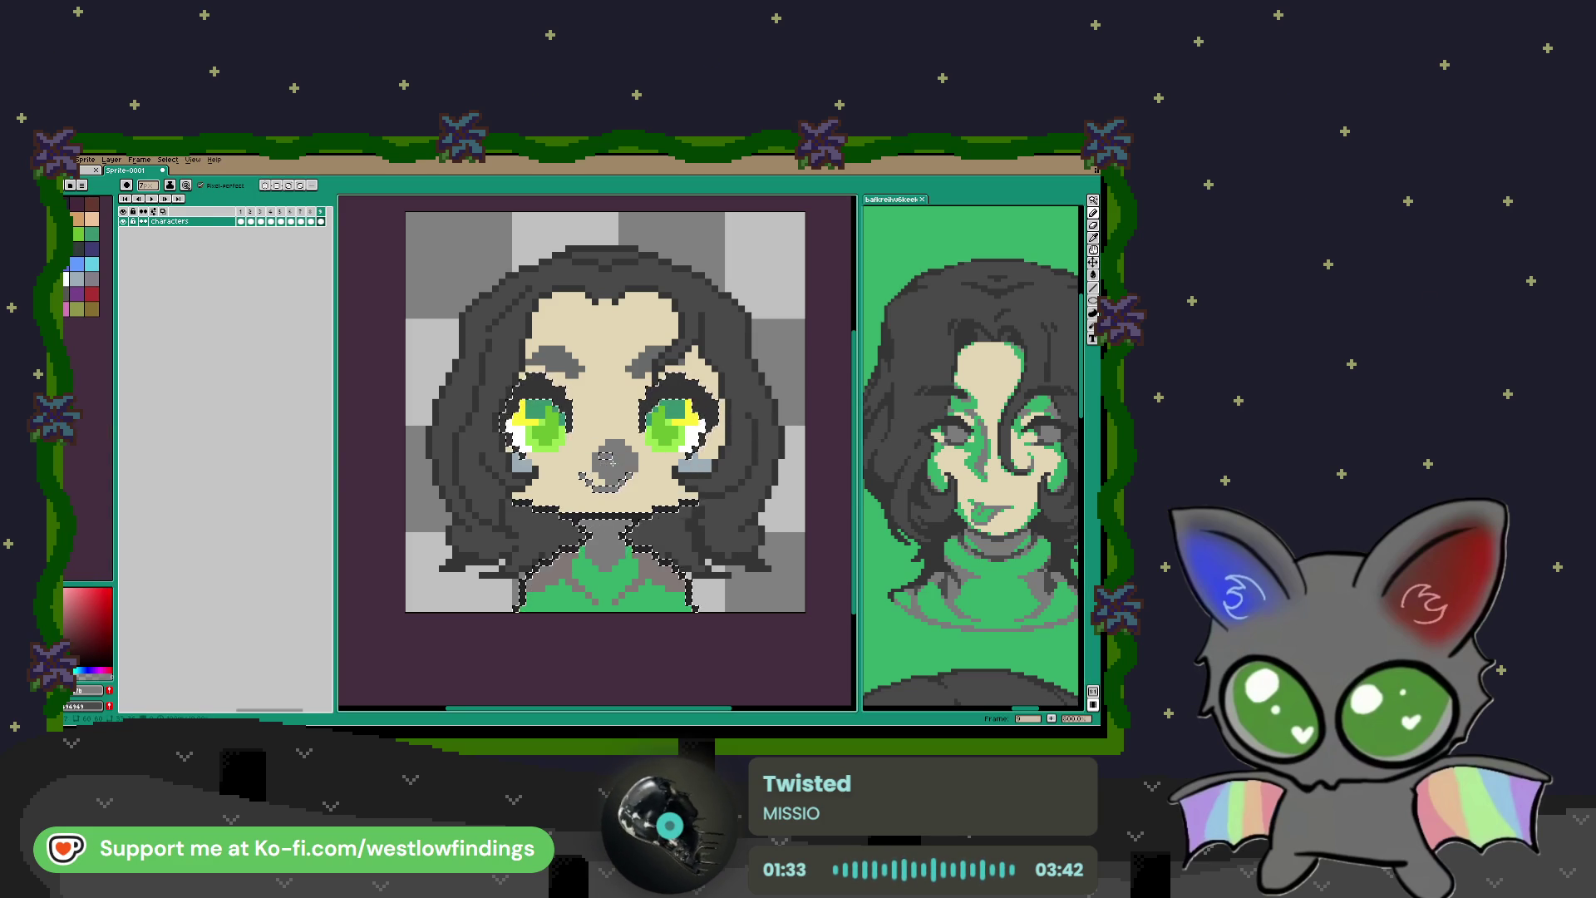
key(w)
key(ctrl+d)
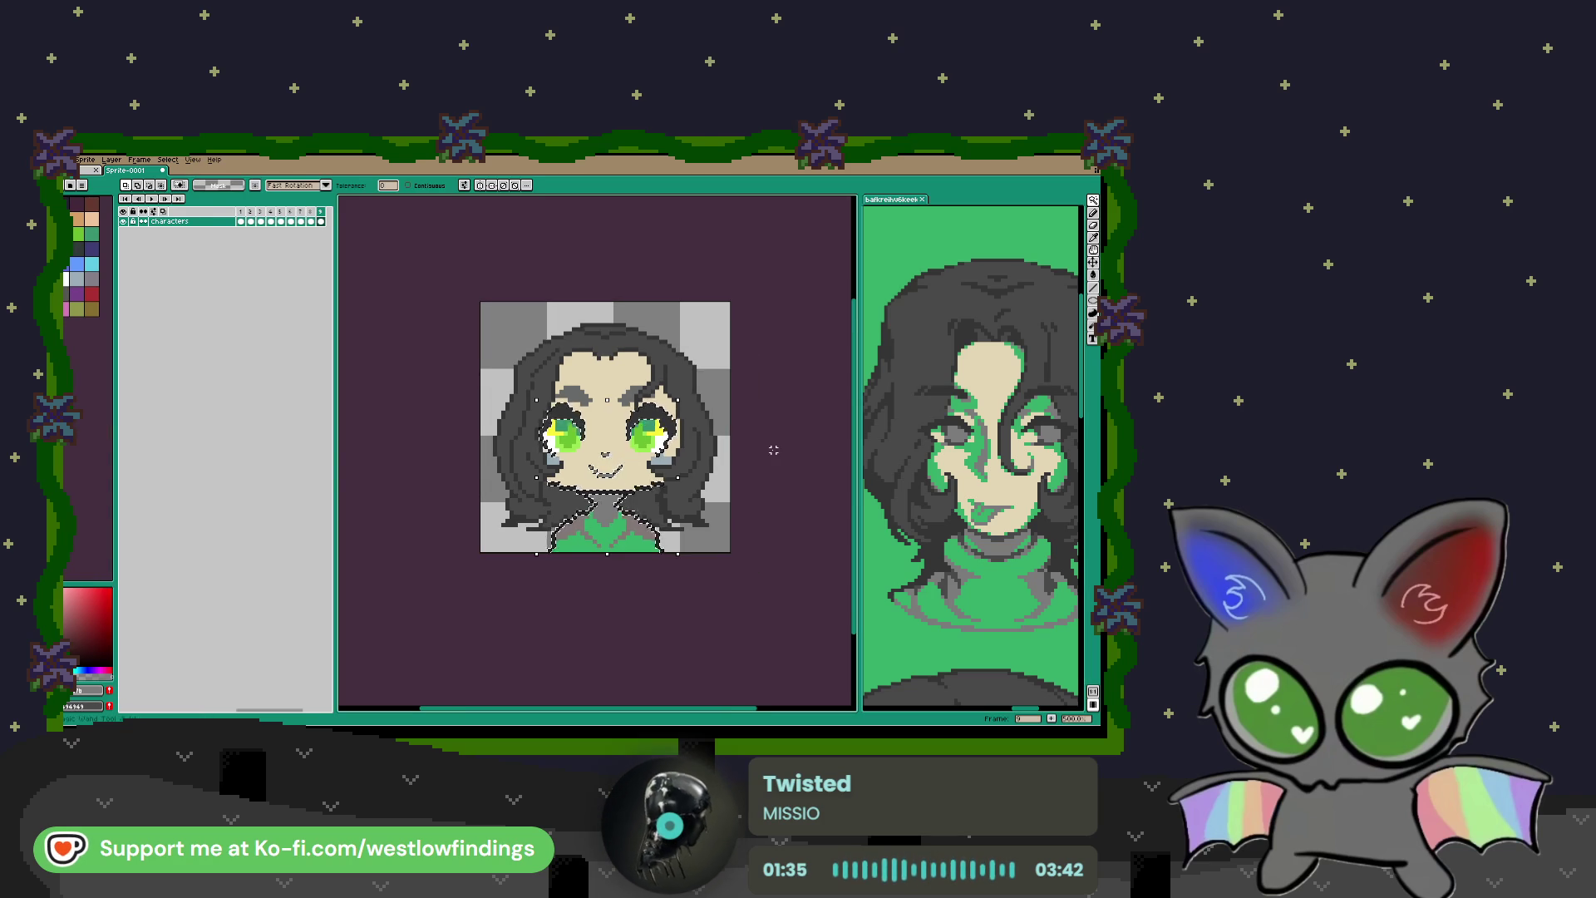
Step: Draw a vertical grey nose line down the middle of the face between the eyes
scroll(611, 449, up, 2)
scroll(613, 447, down, 2)
key(v)
key(b)
scroll(617, 462, up, 2)
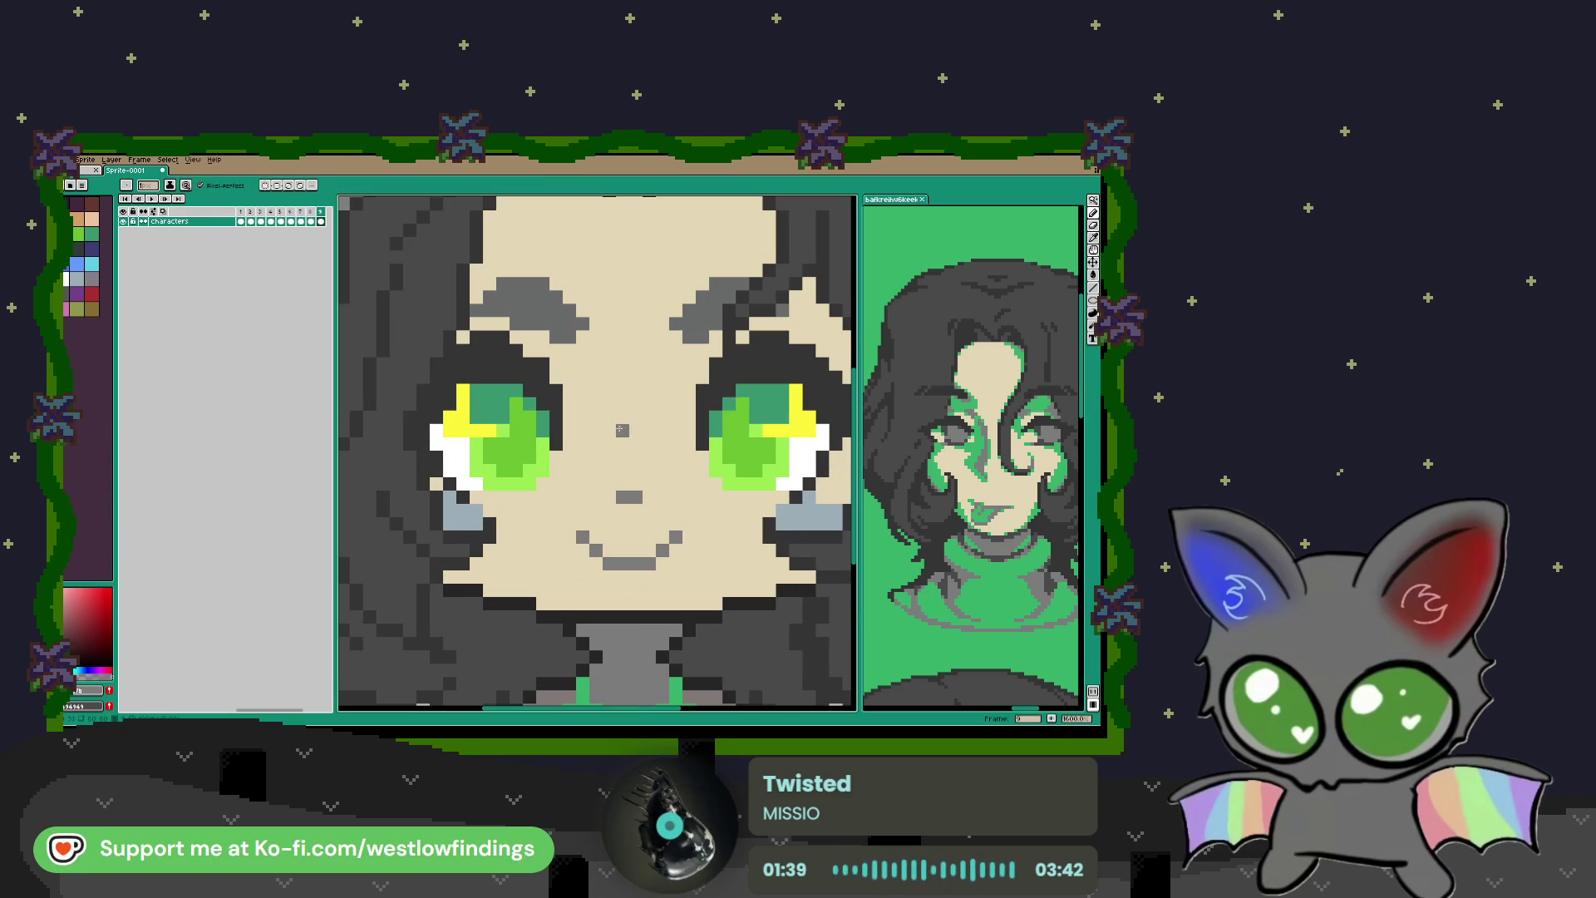
drag(608, 404, 612, 456)
click(586, 496)
click(617, 513)
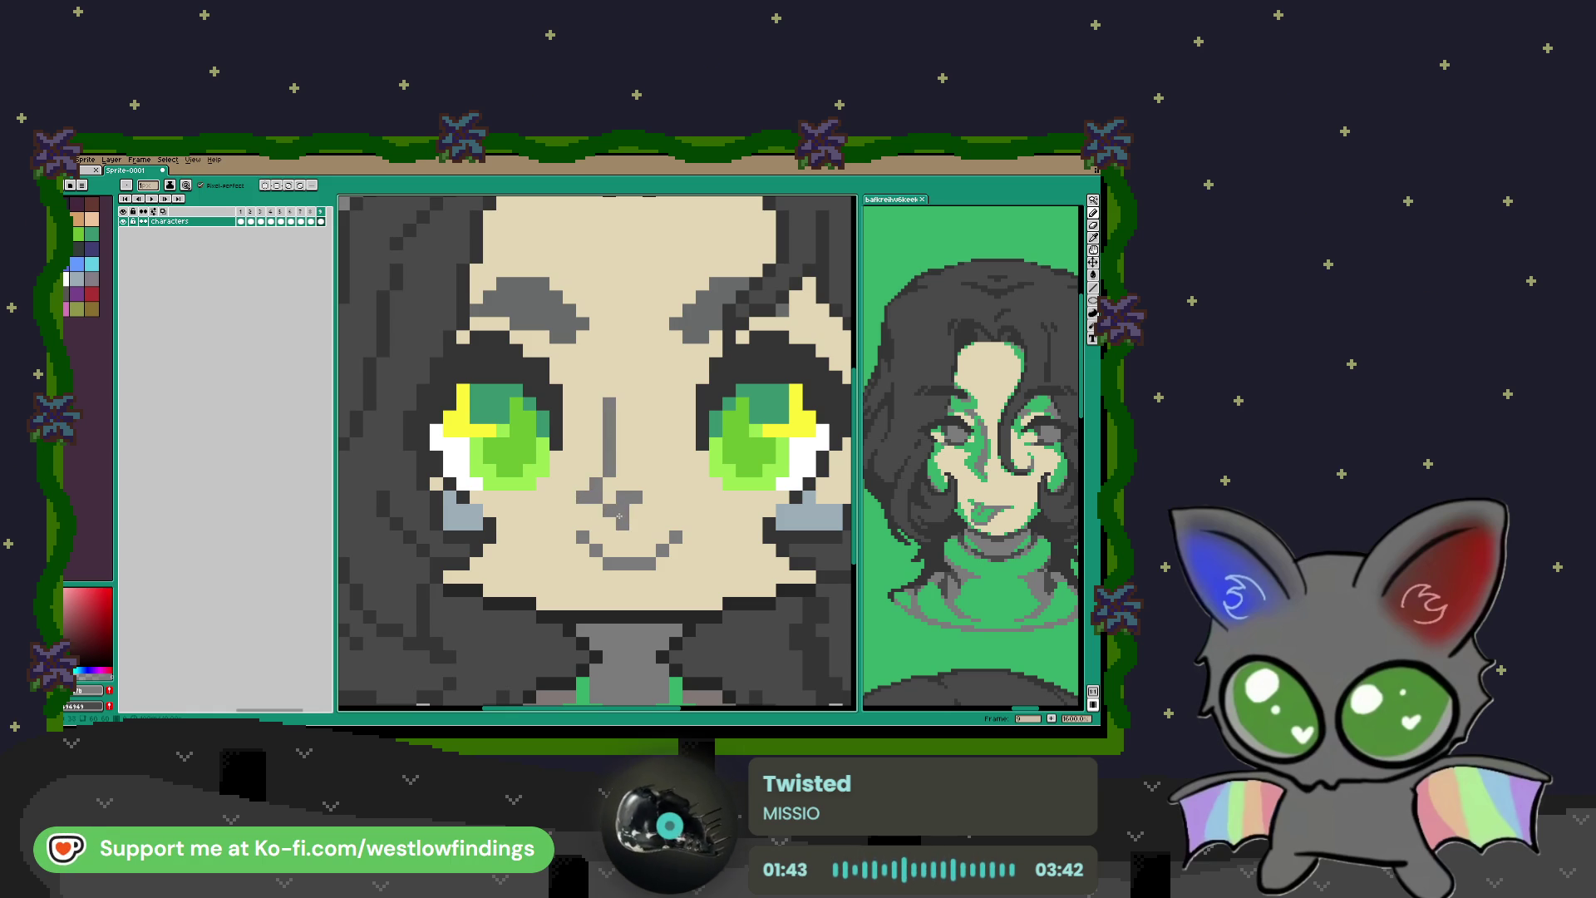
Step: Shape the bottom of the nose with grey pixels, undoing the stray extras
click(595, 471)
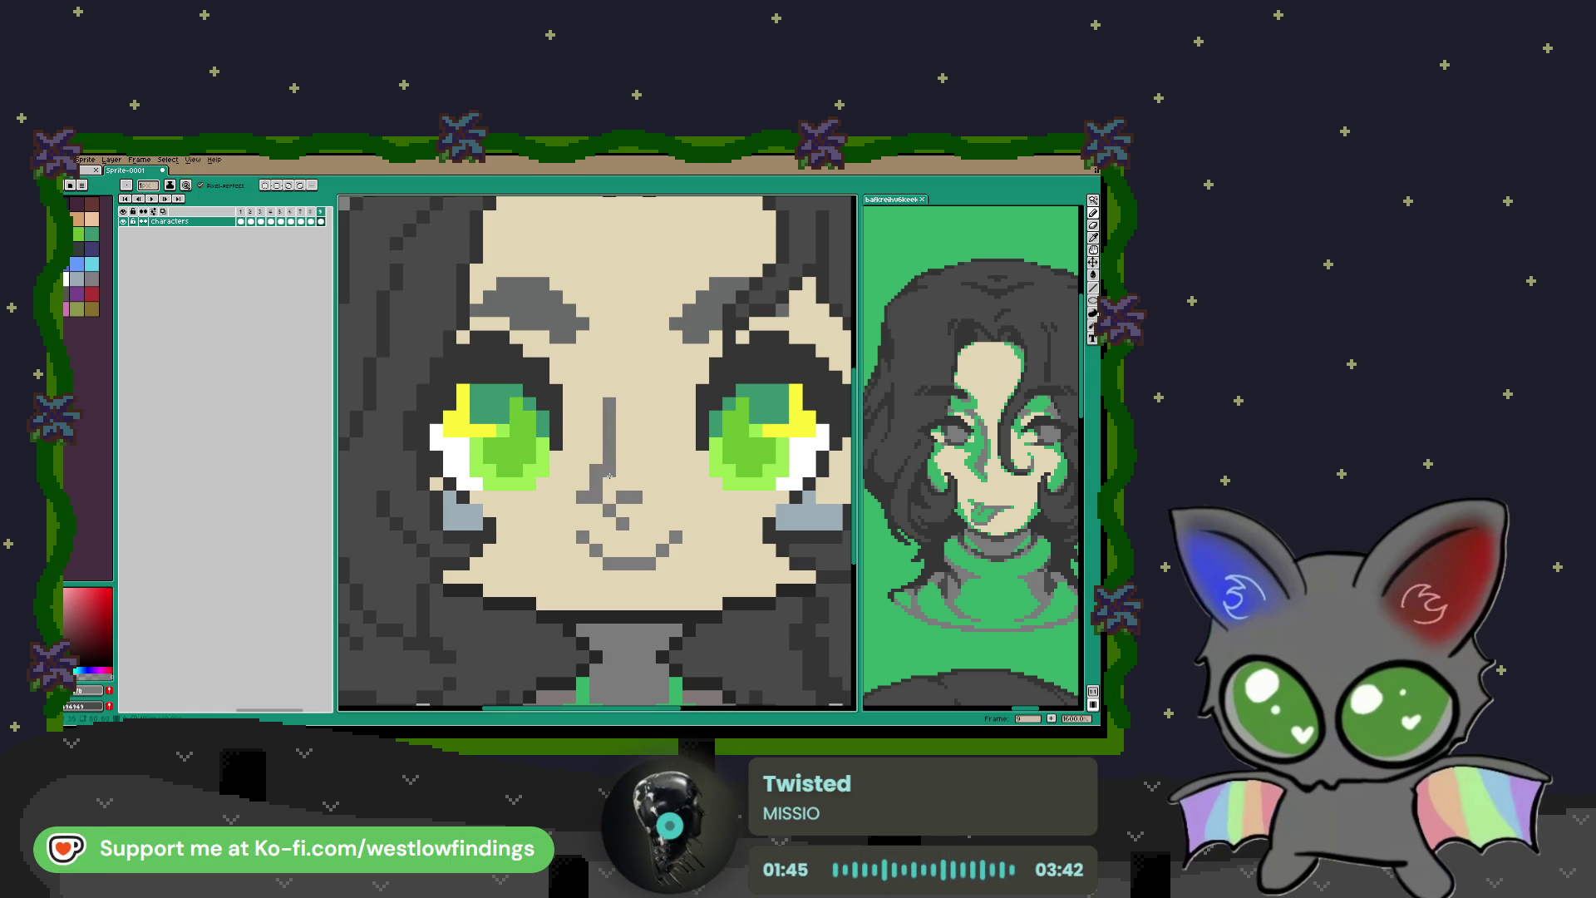
click(636, 509)
key(ctrl+z)
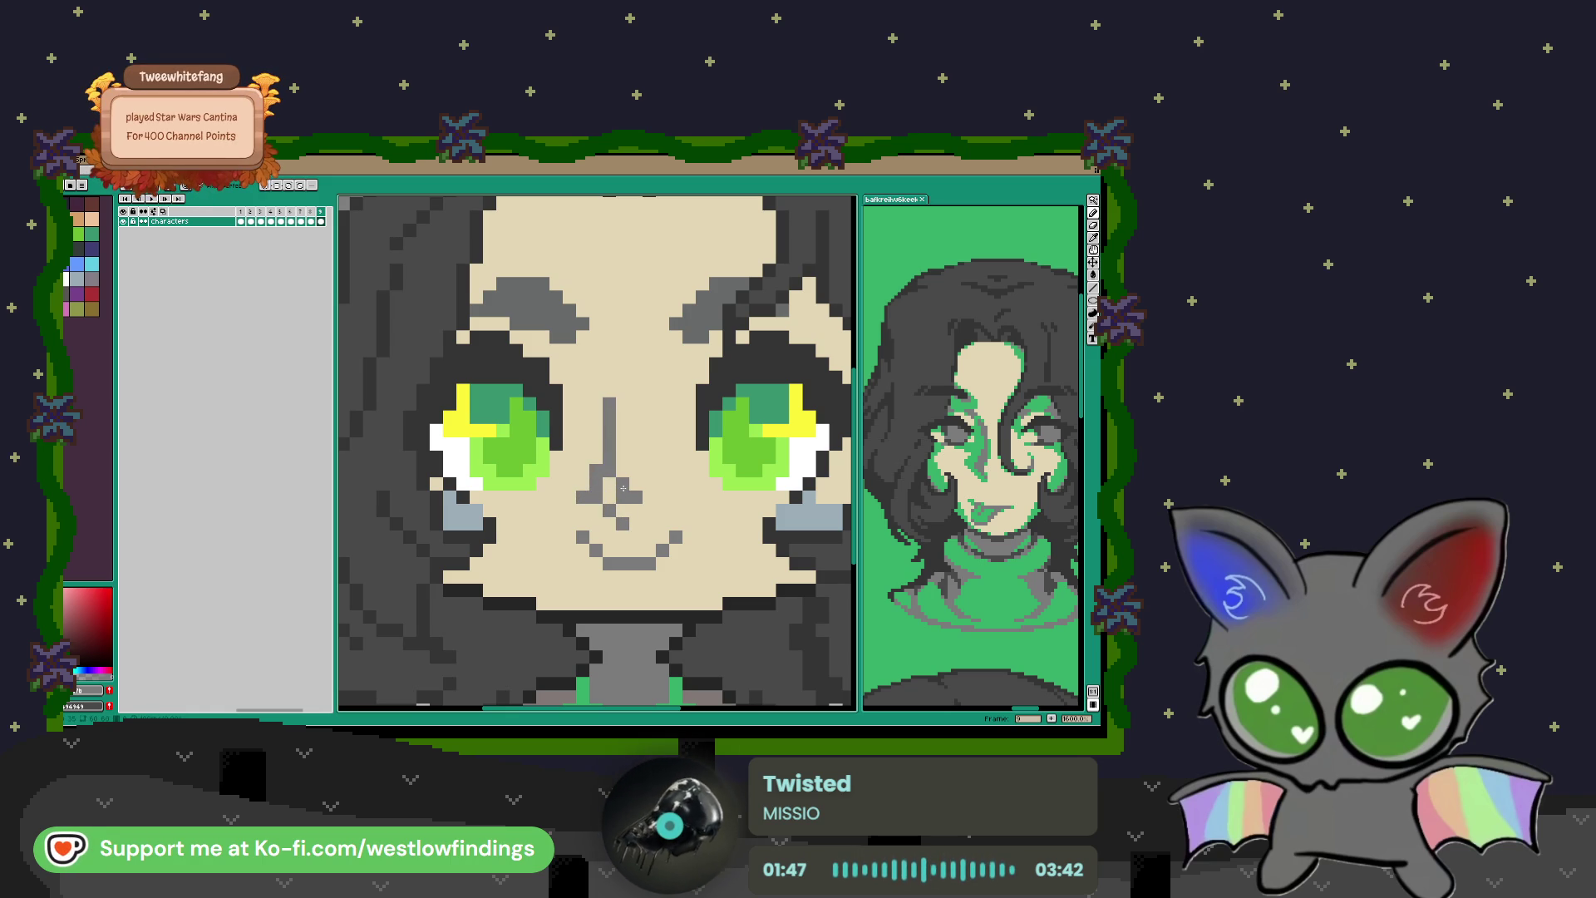
click(643, 502)
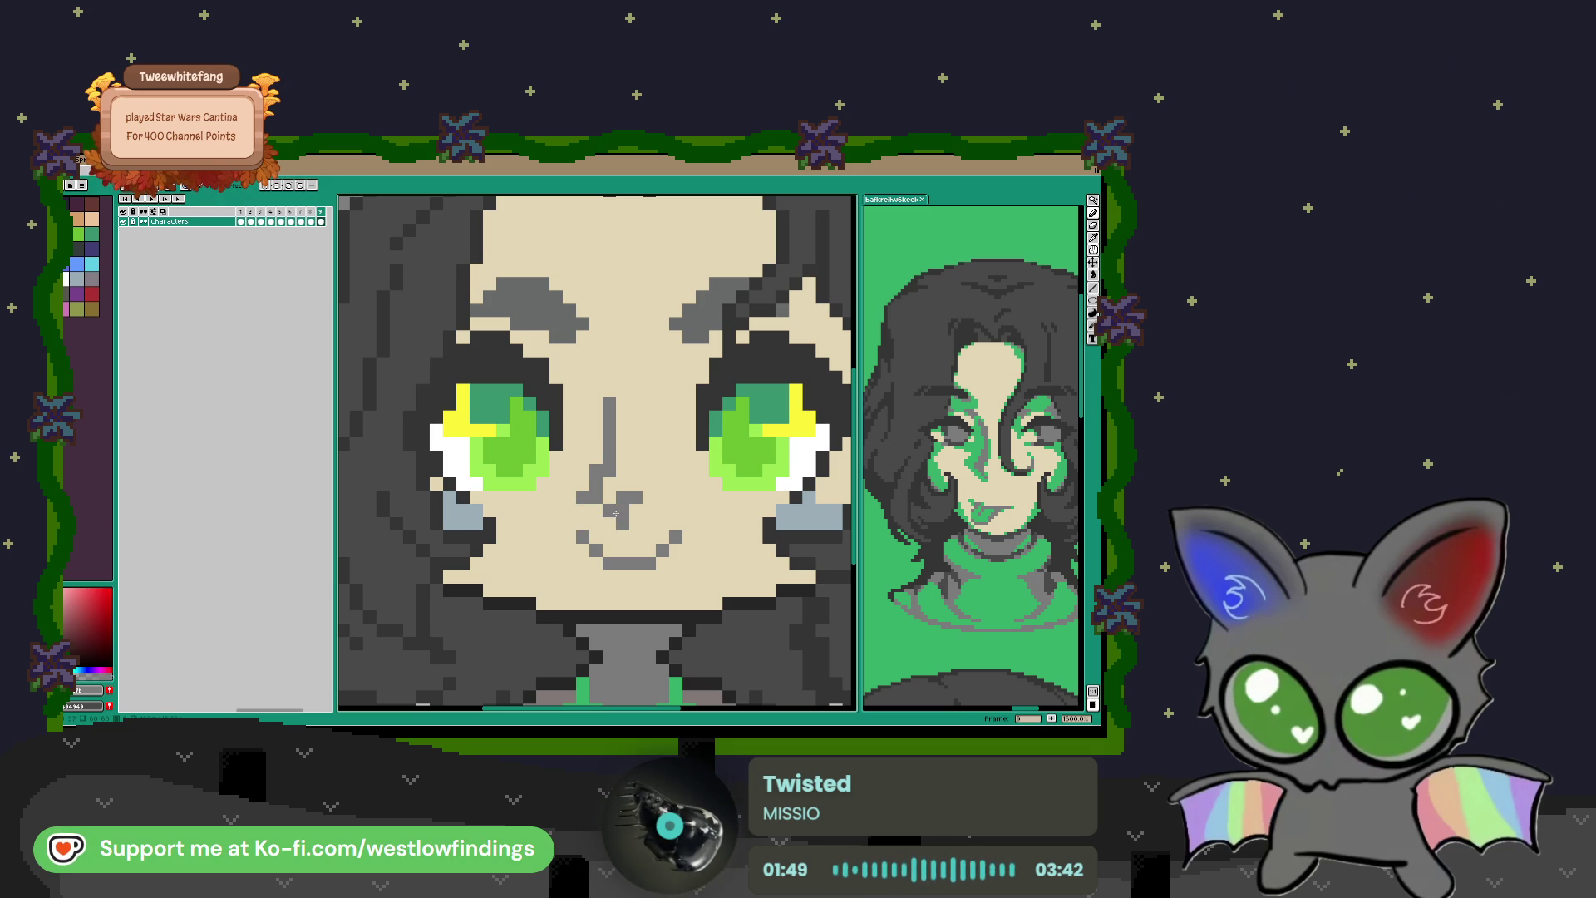
key(ctrl+z)
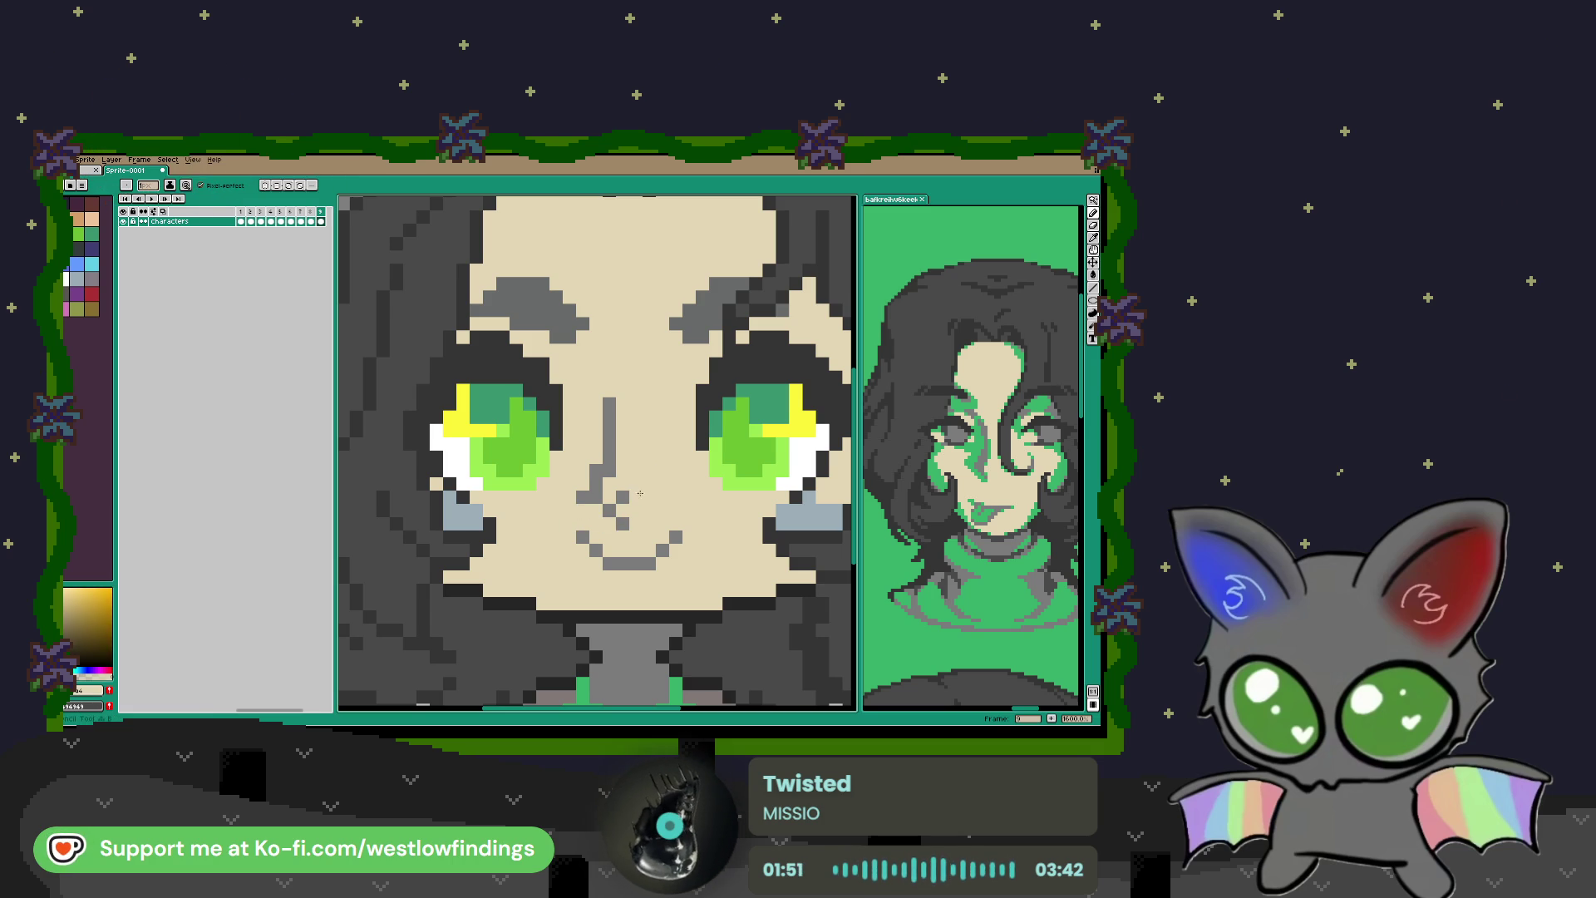
scroll(640, 497, down, 2)
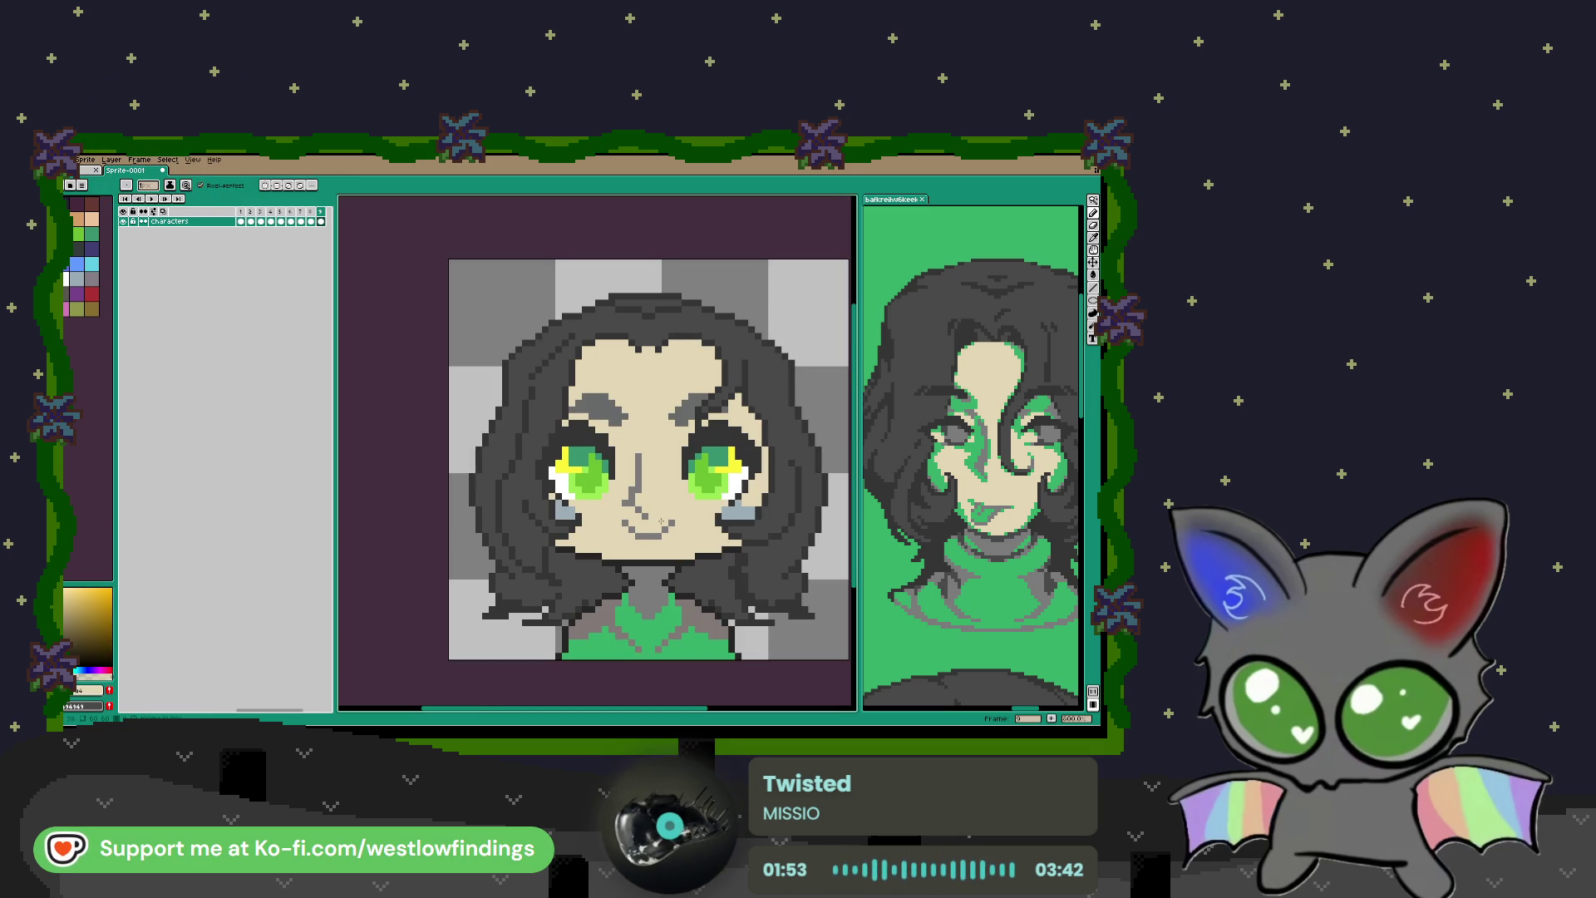
scroll(640, 490, up, 2)
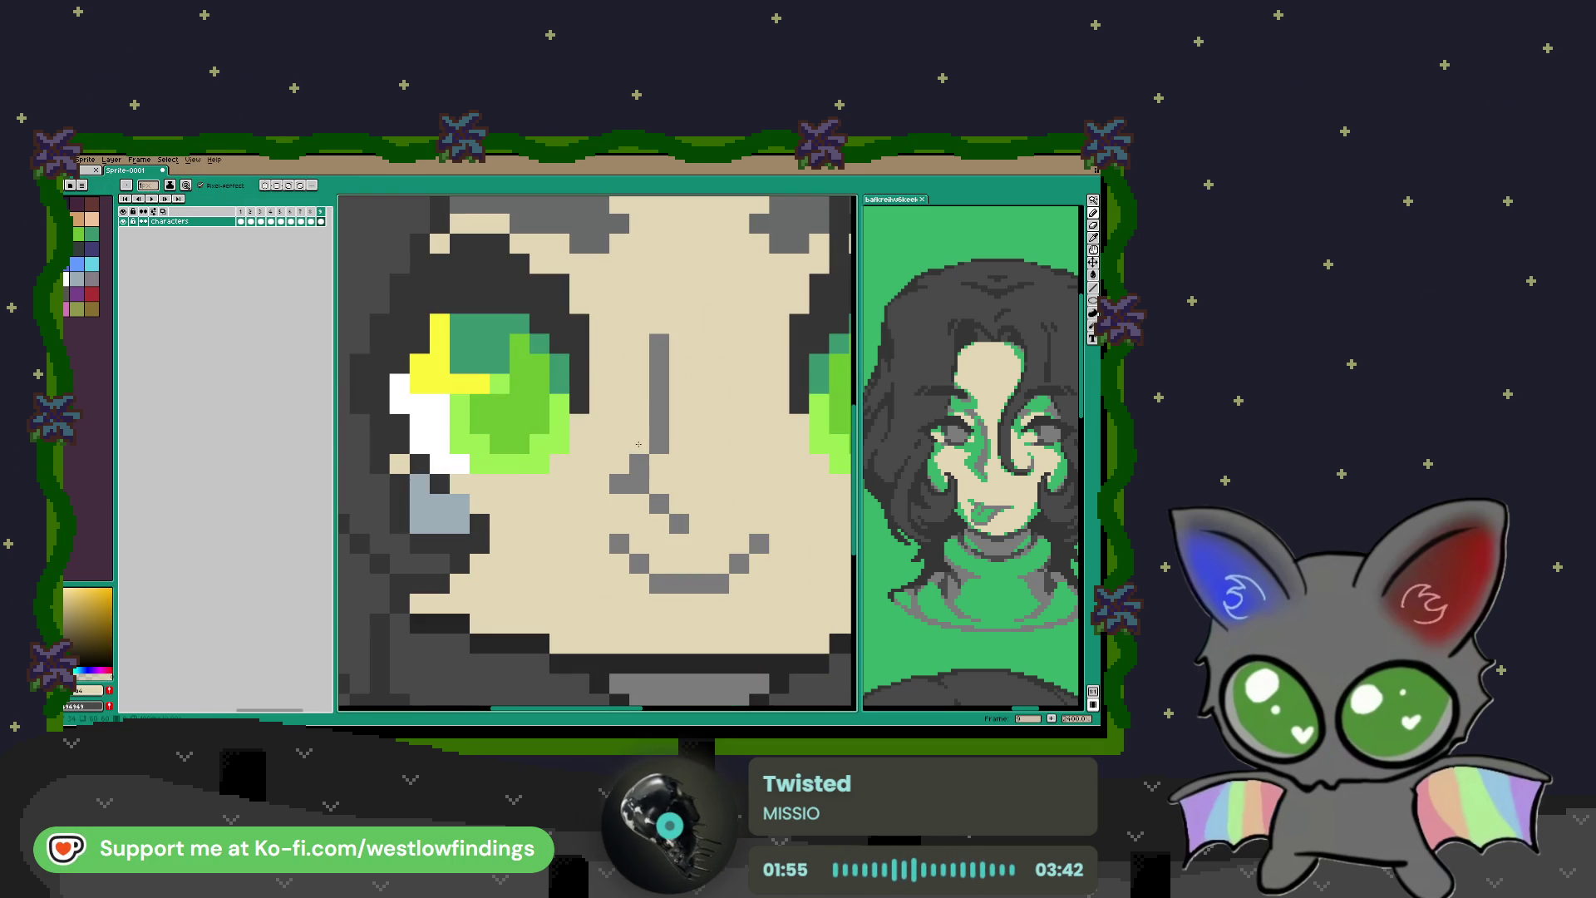
Step: Remove the mouth's upper-right corner and paint green tongue pixels below the lip
scroll(682, 533, down, 2)
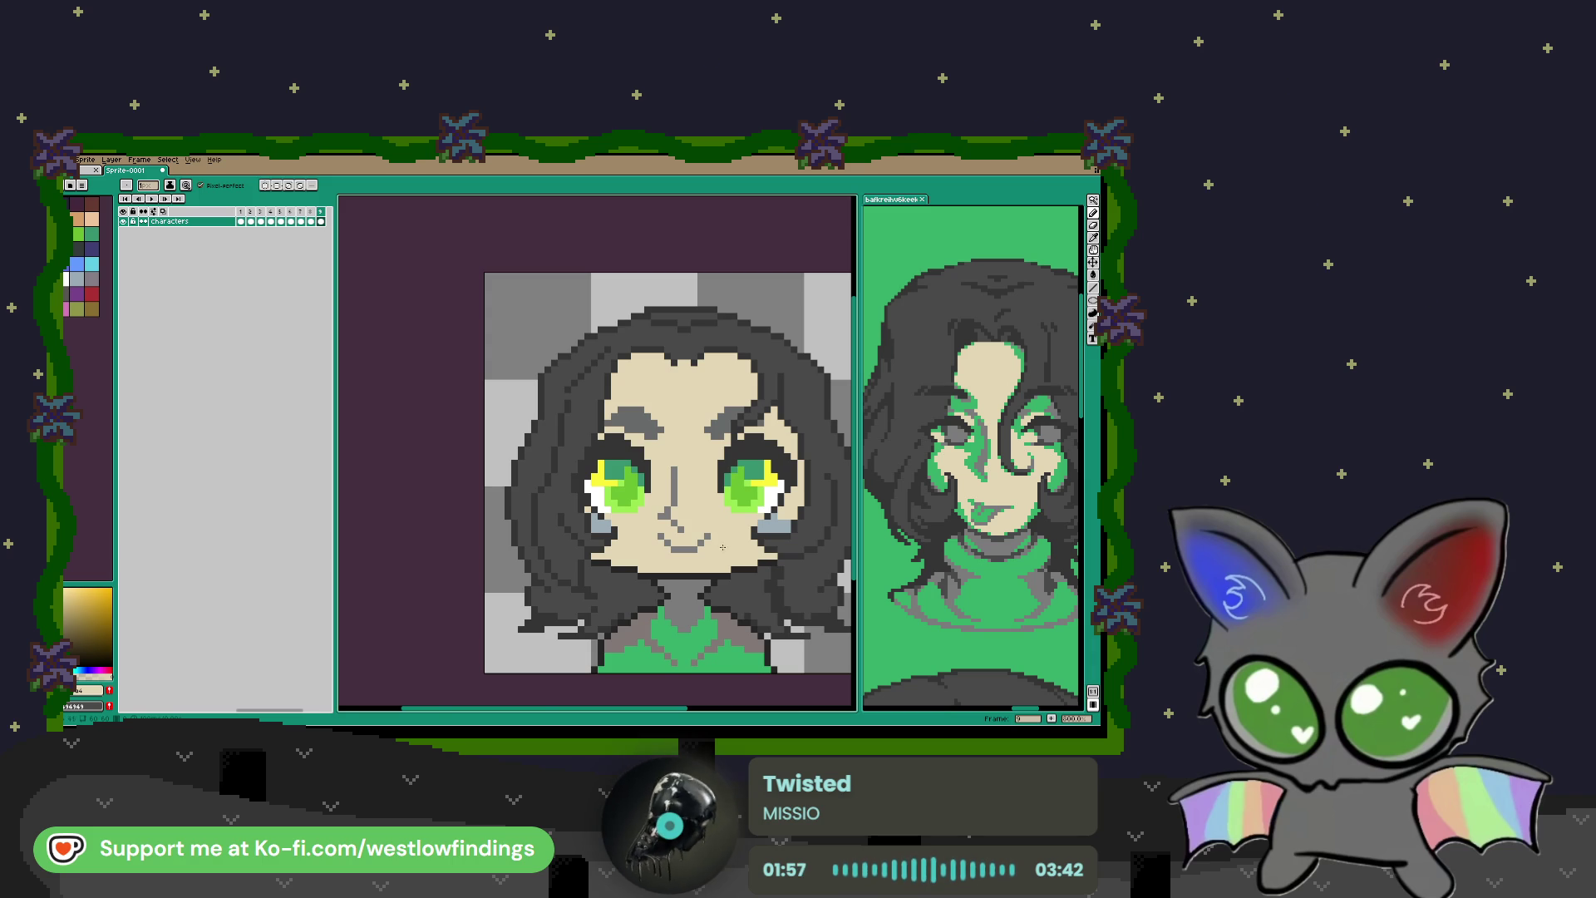
scroll(682, 559, up, 2)
click(725, 518)
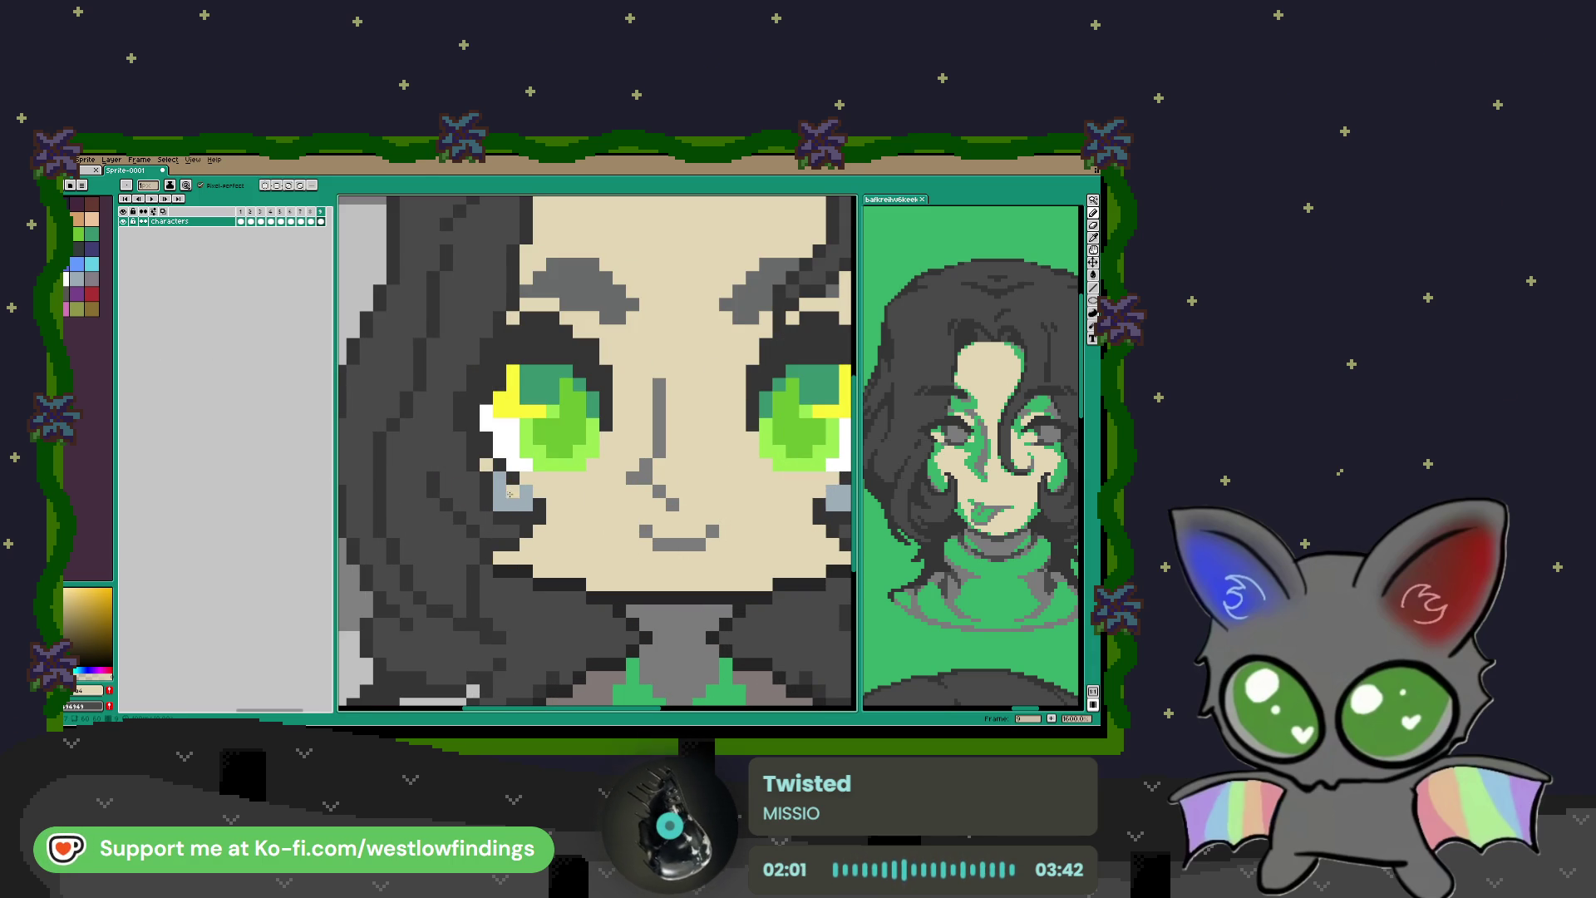
key(i)
click(975, 510)
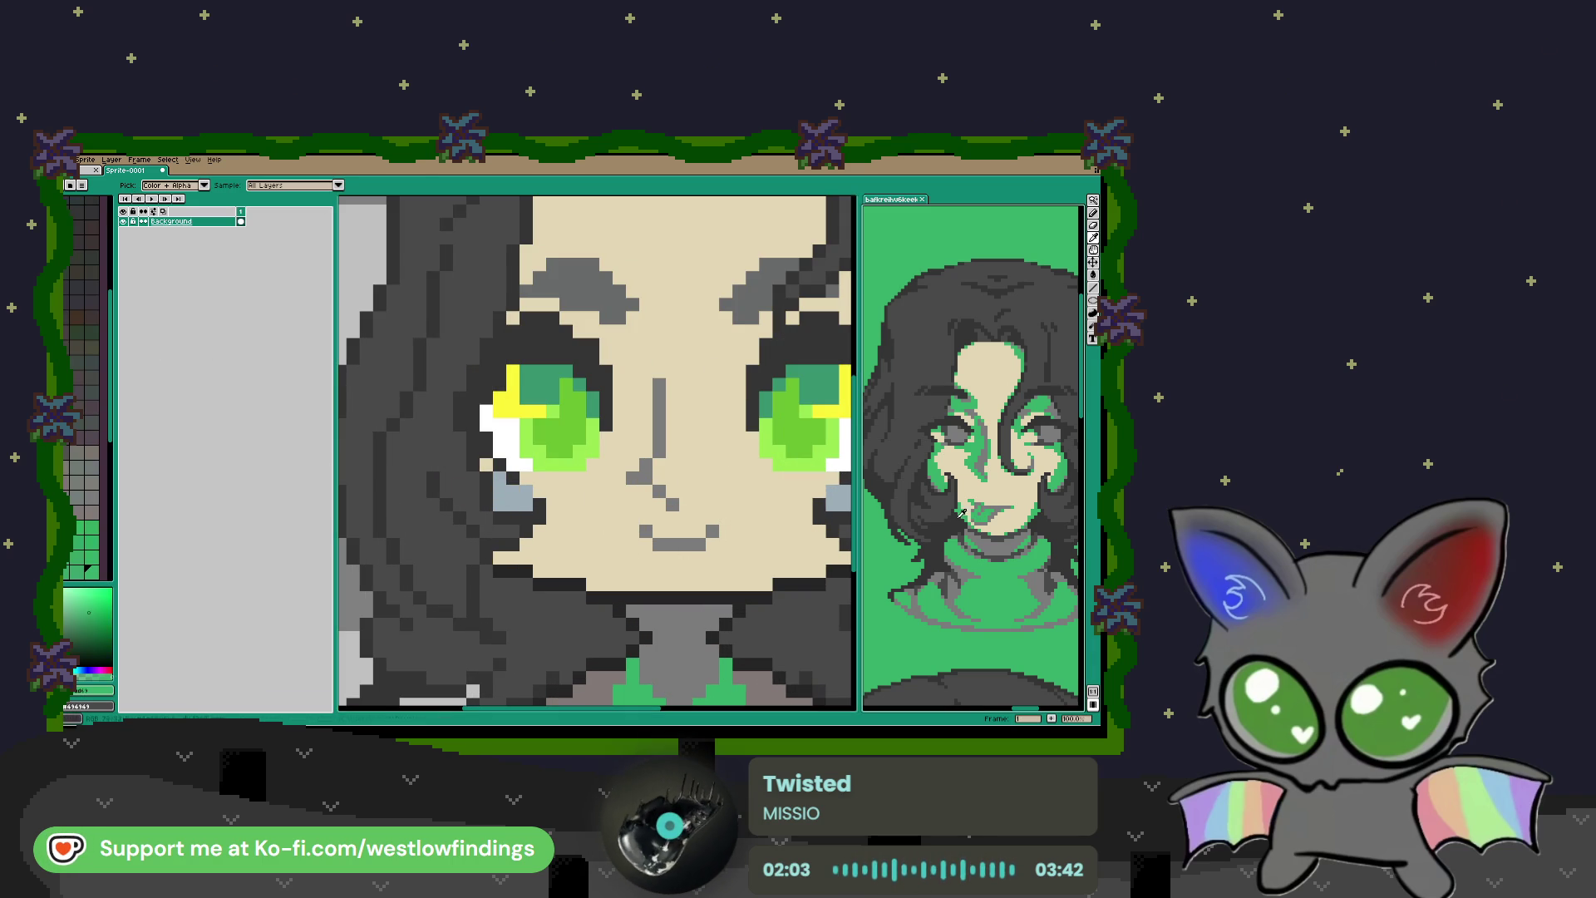
key(b)
click(647, 545)
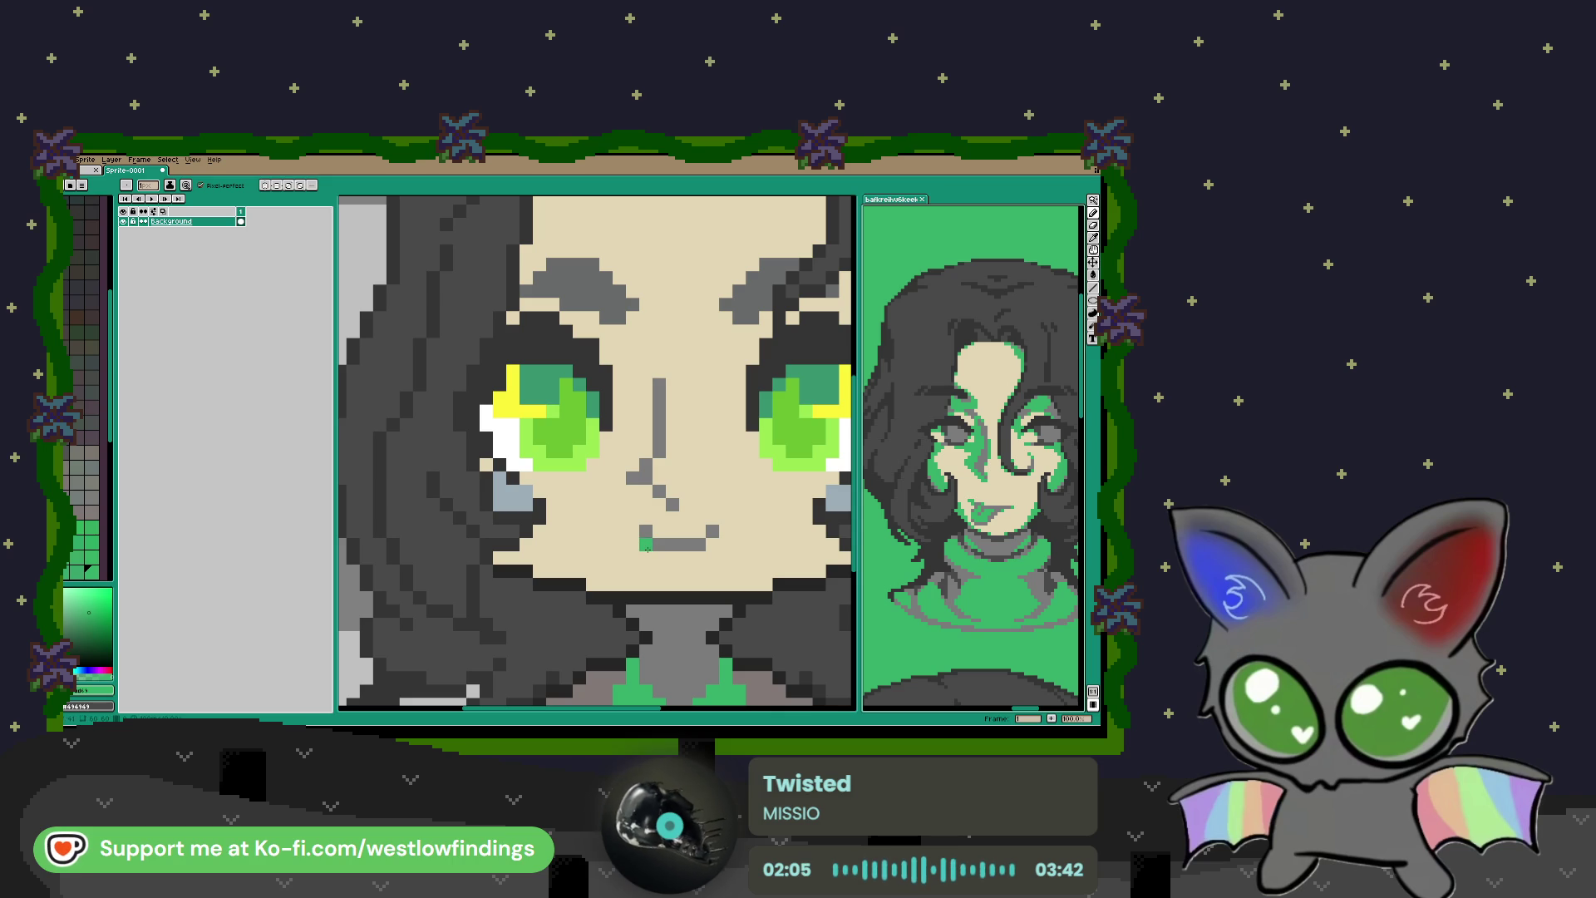
drag(647, 548, 646, 571)
click(645, 557)
click(673, 571)
click(632, 571)
click(634, 557)
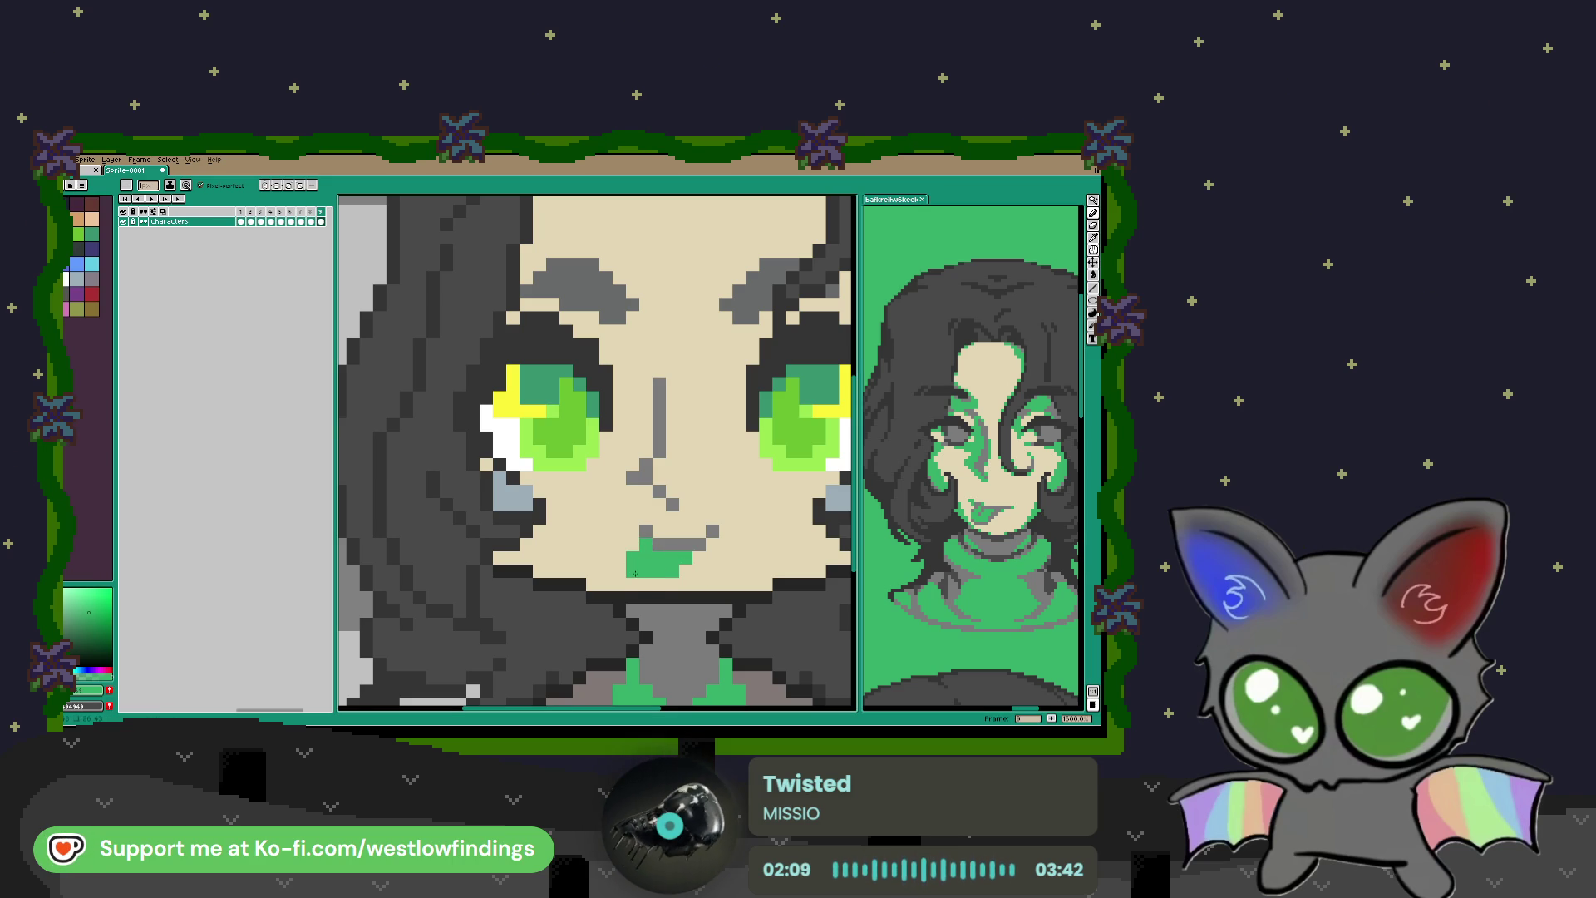
scroll(649, 579, down, 3)
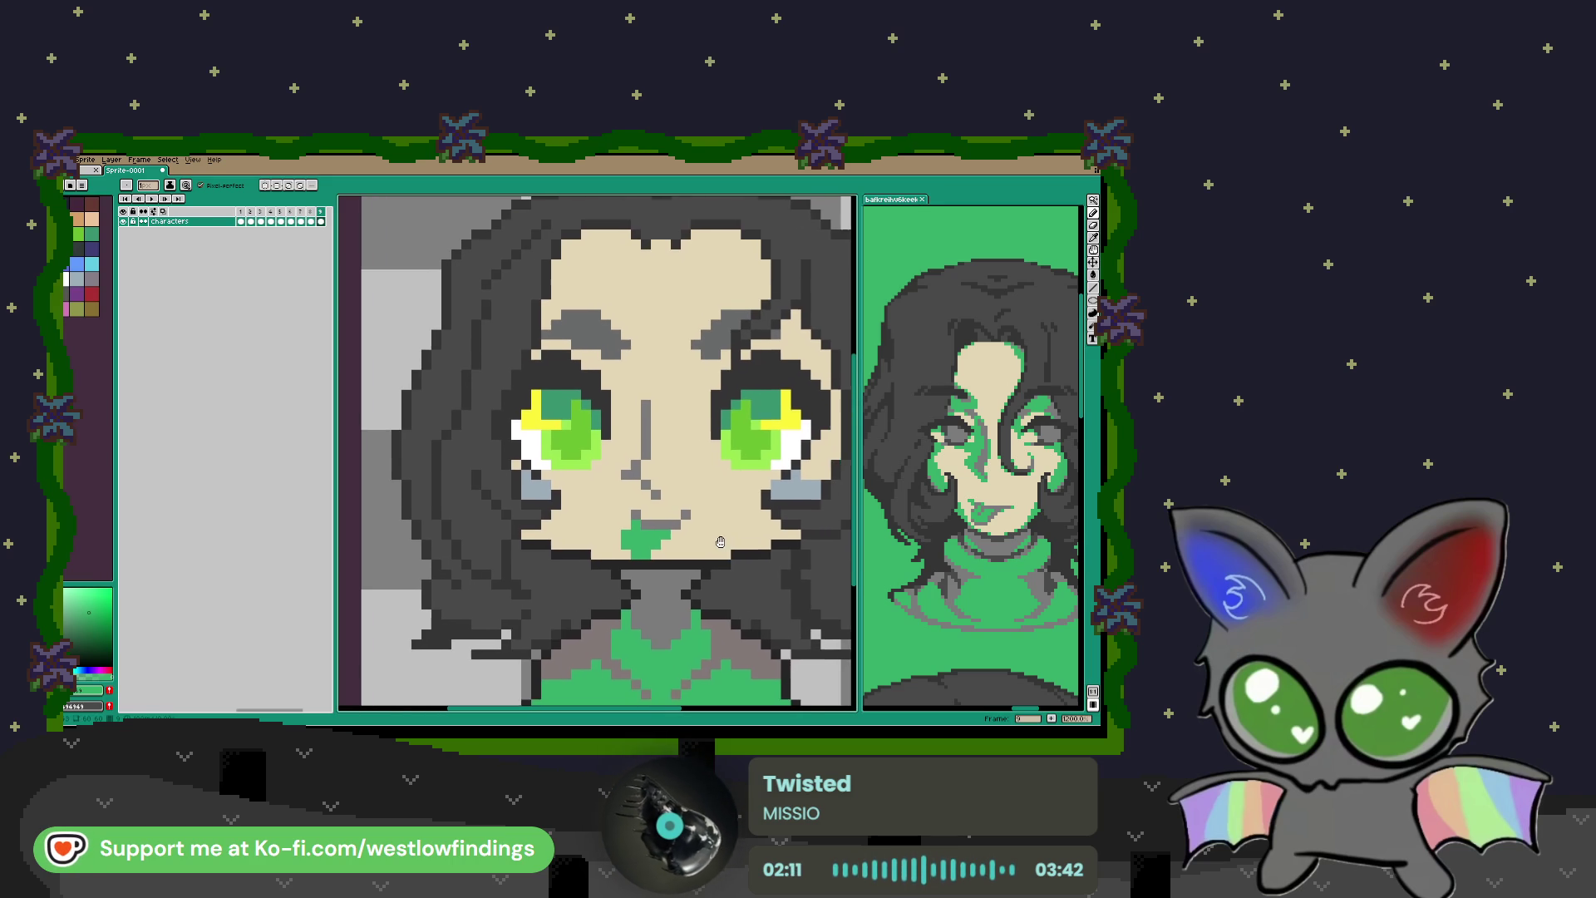
Step: Cover part of the green mouth in the dark outline colour and extend it right
alt+click(662, 520)
click(634, 530)
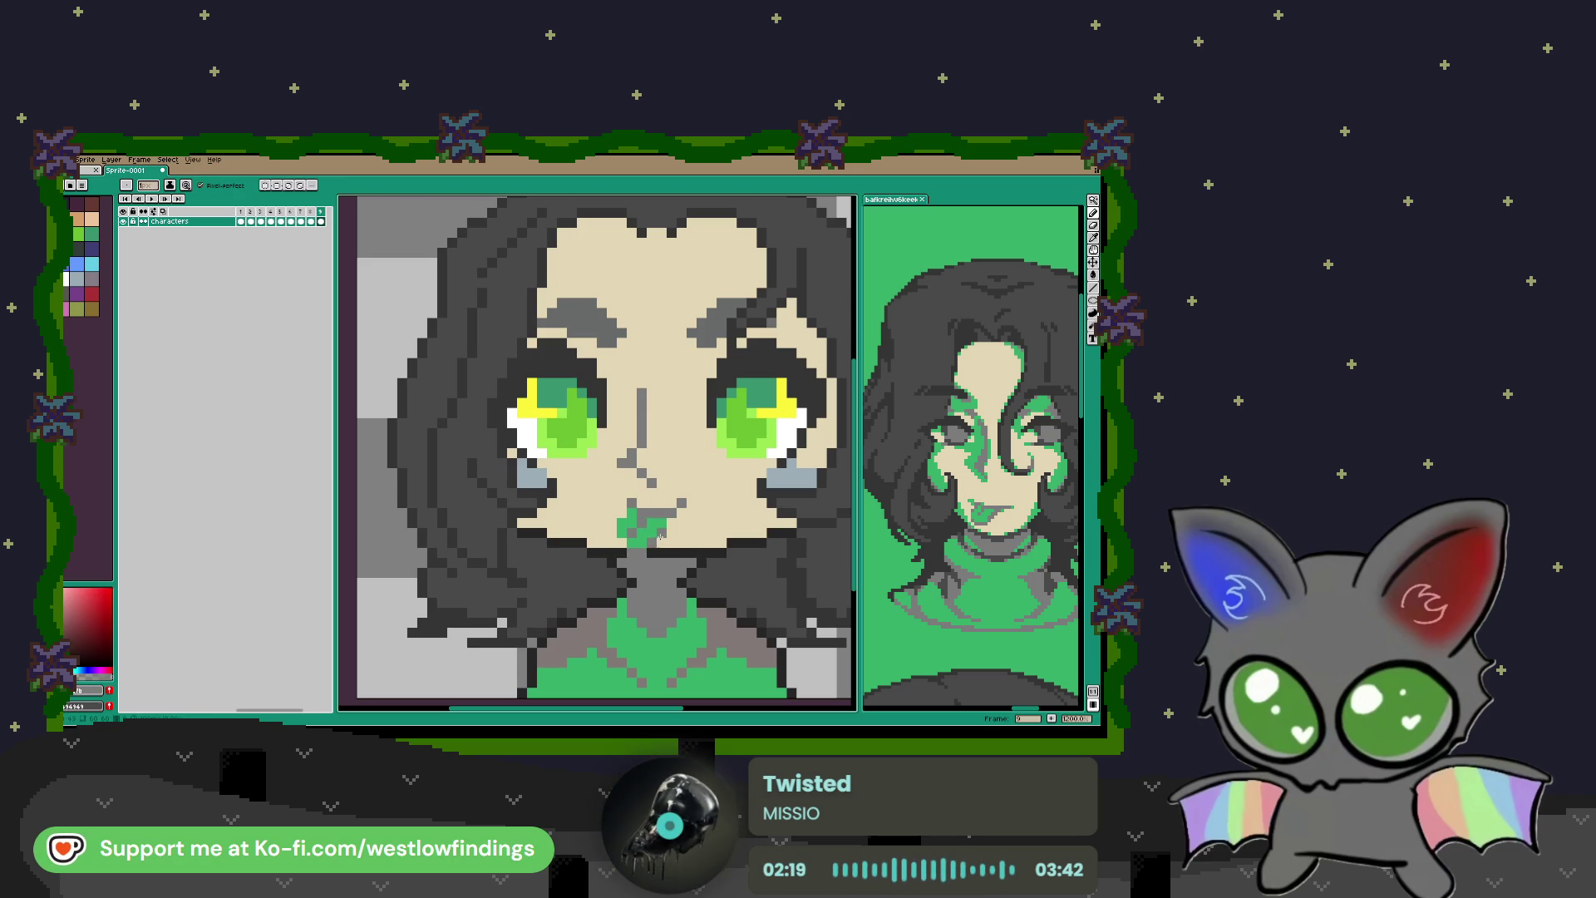
click(662, 530)
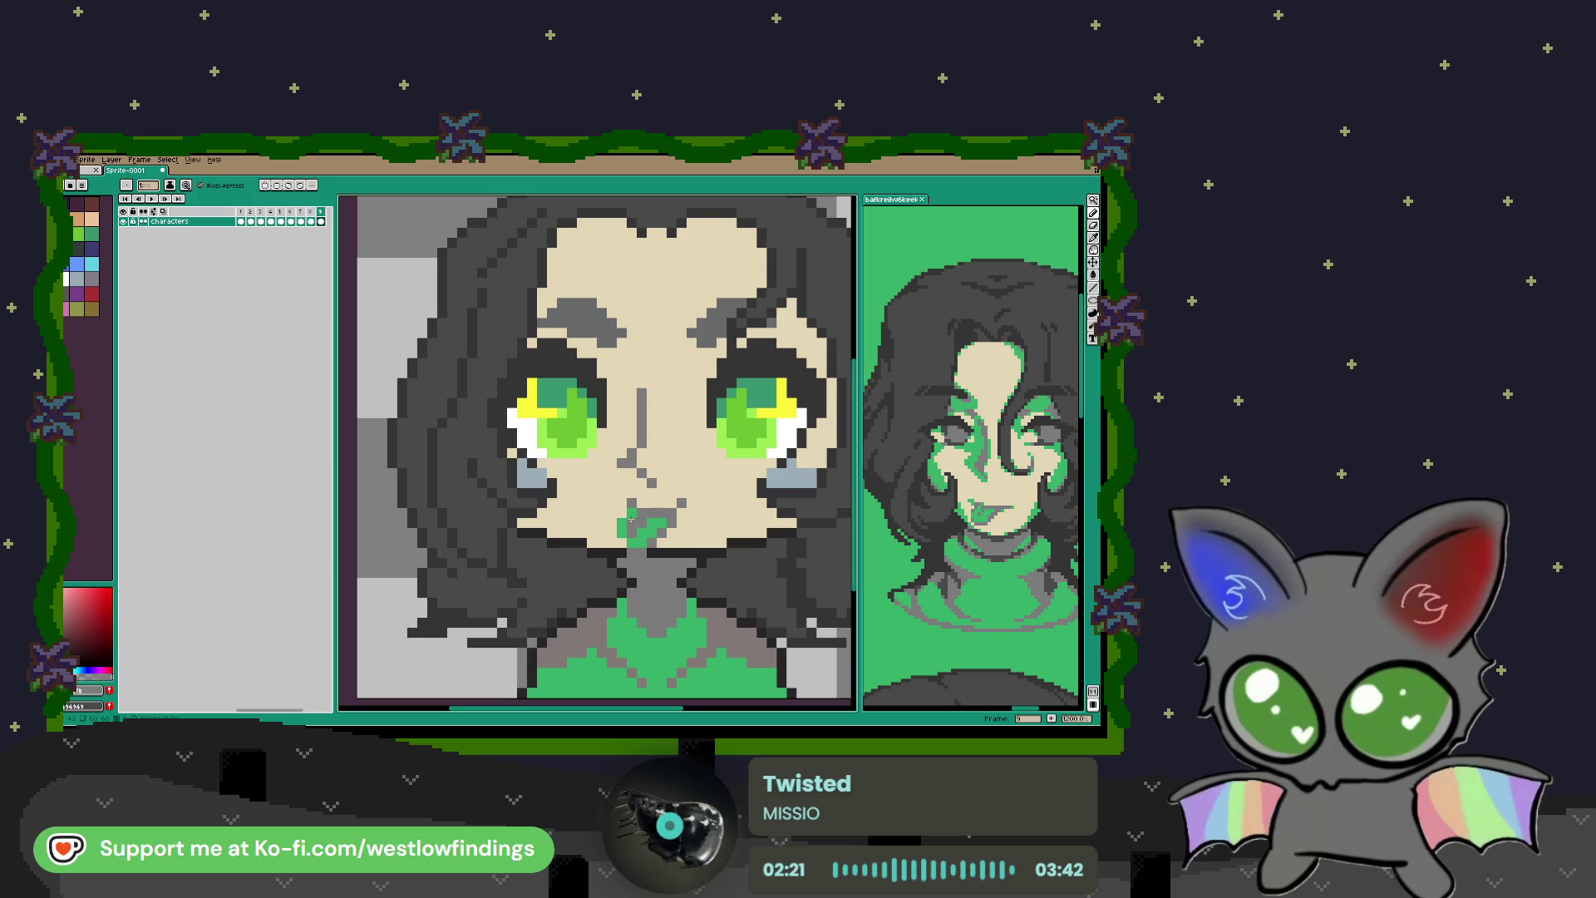
scroll(748, 558, down, 2)
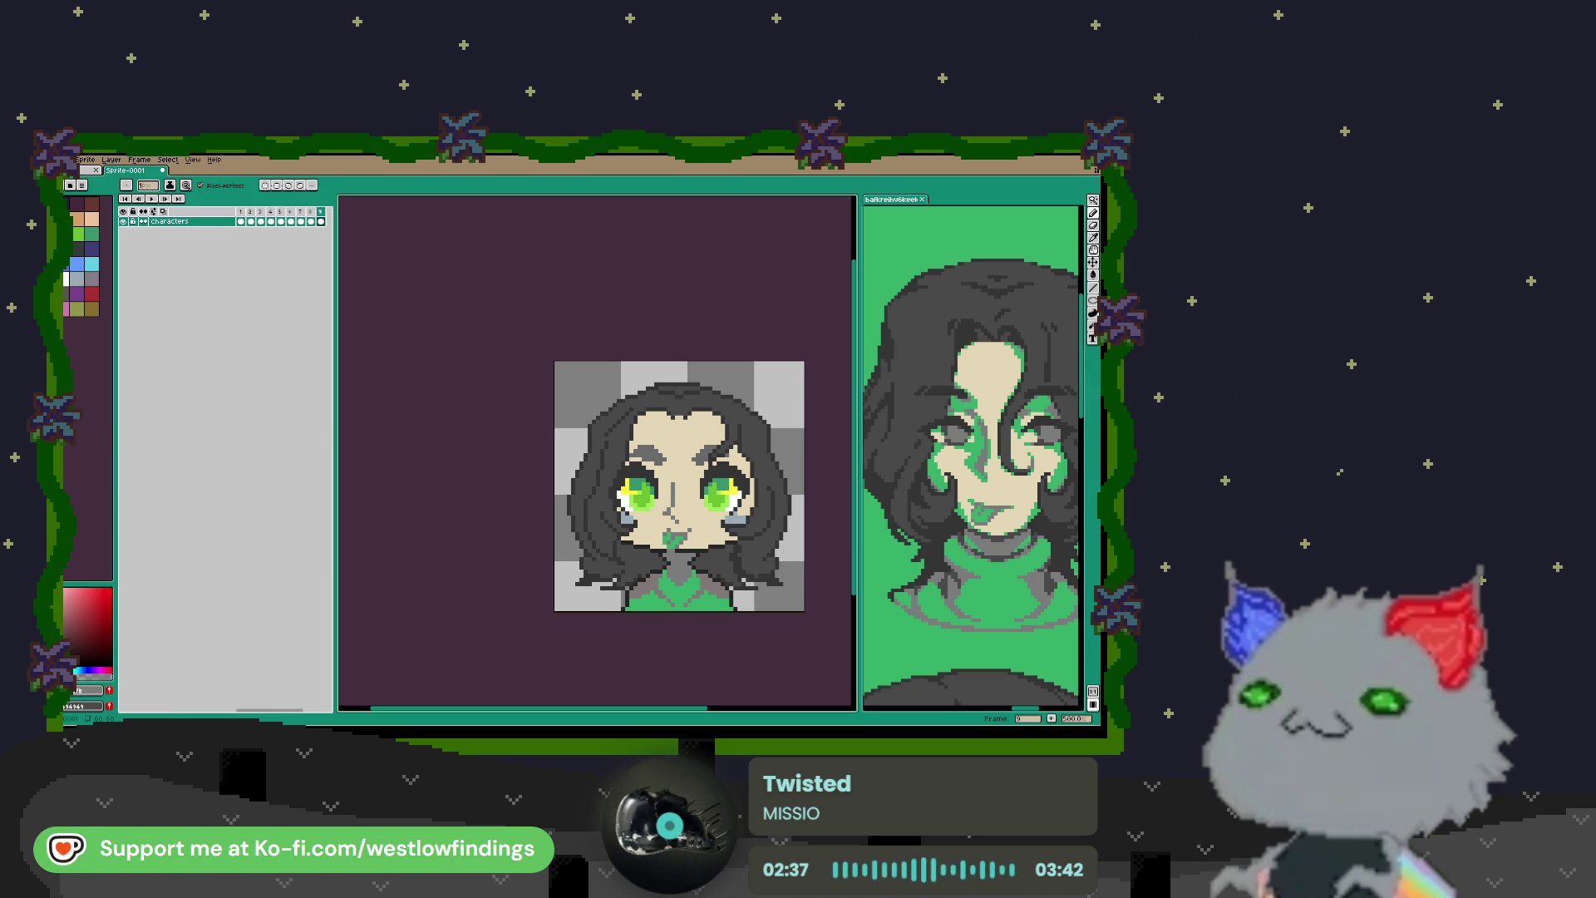
scroll(735, 566, down, 1)
scroll(730, 555, up, 2)
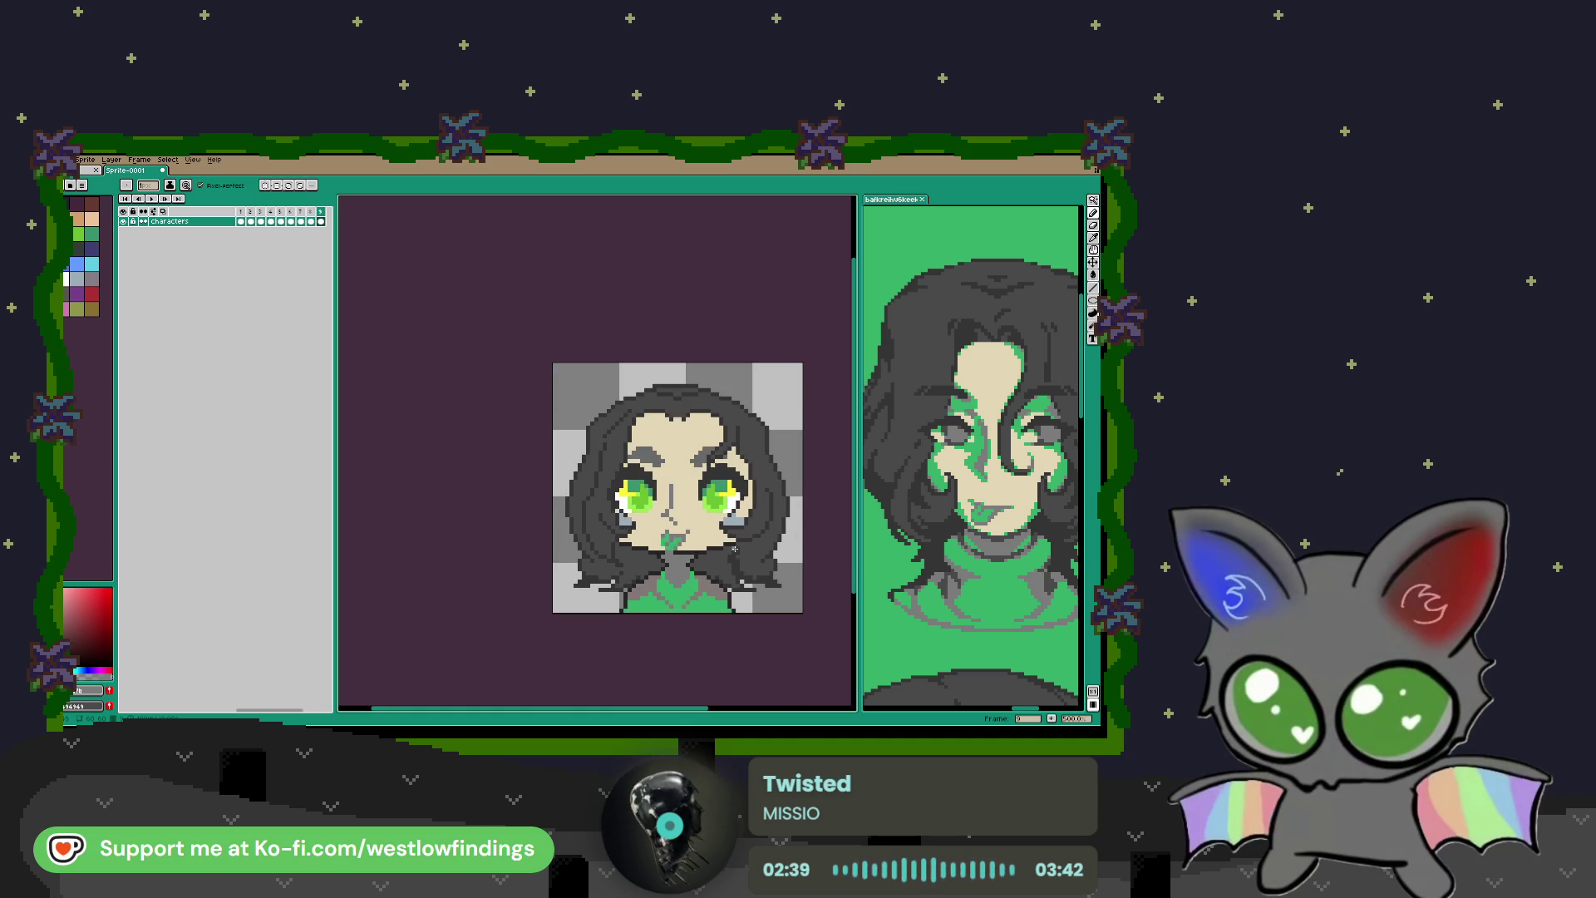
Step: Turn the grey tear marks under both eyes green with green from the reference
key(w)
click(738, 515)
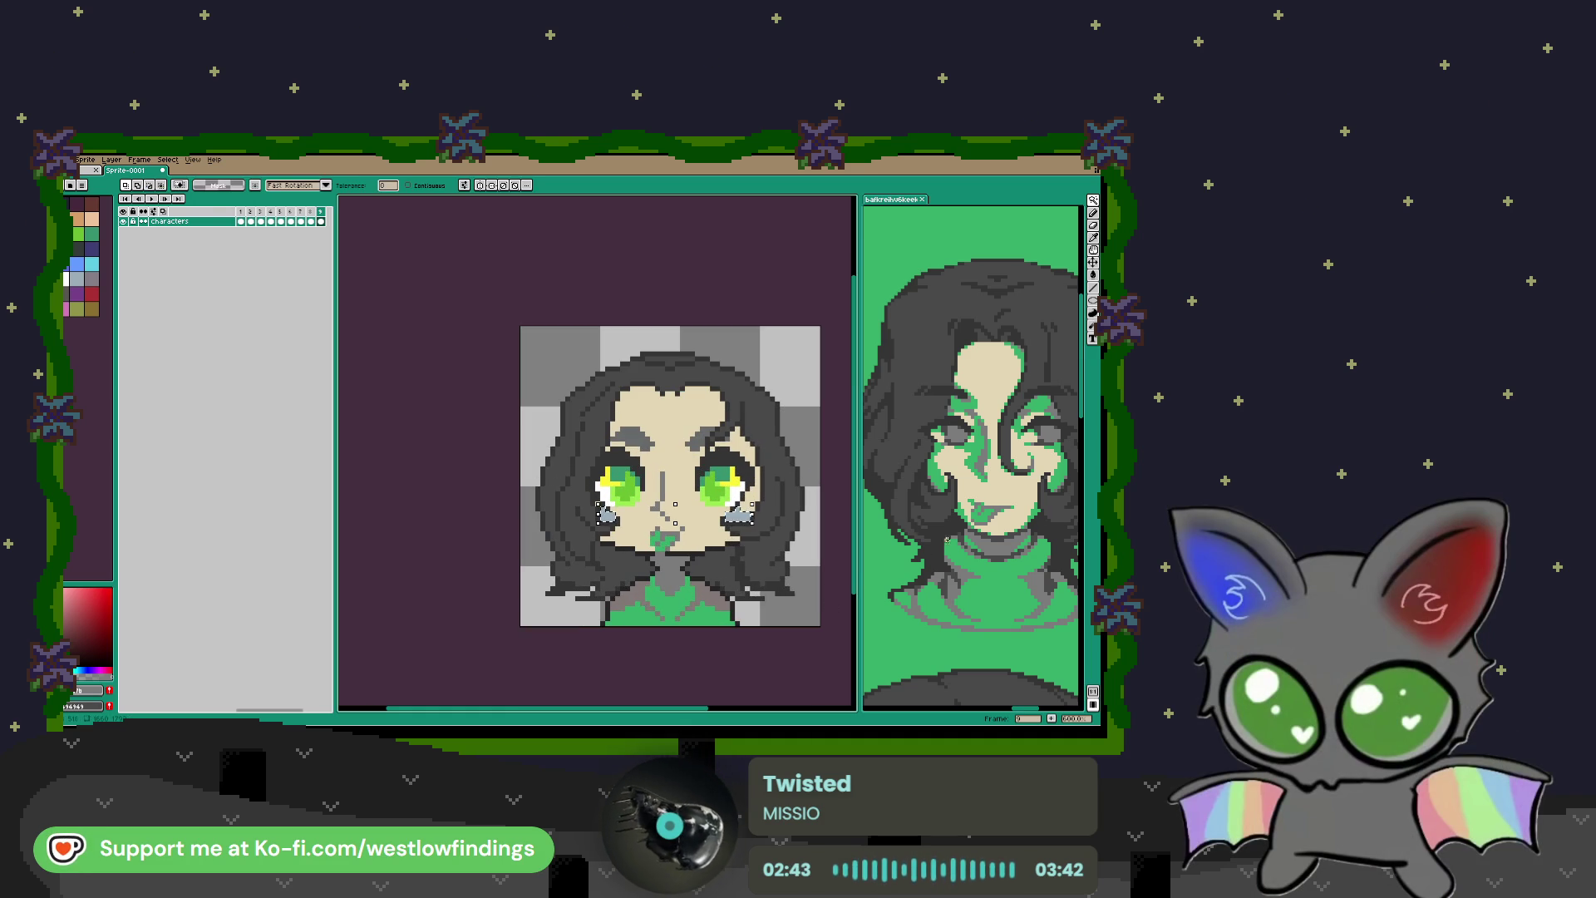
key(i)
click(995, 565)
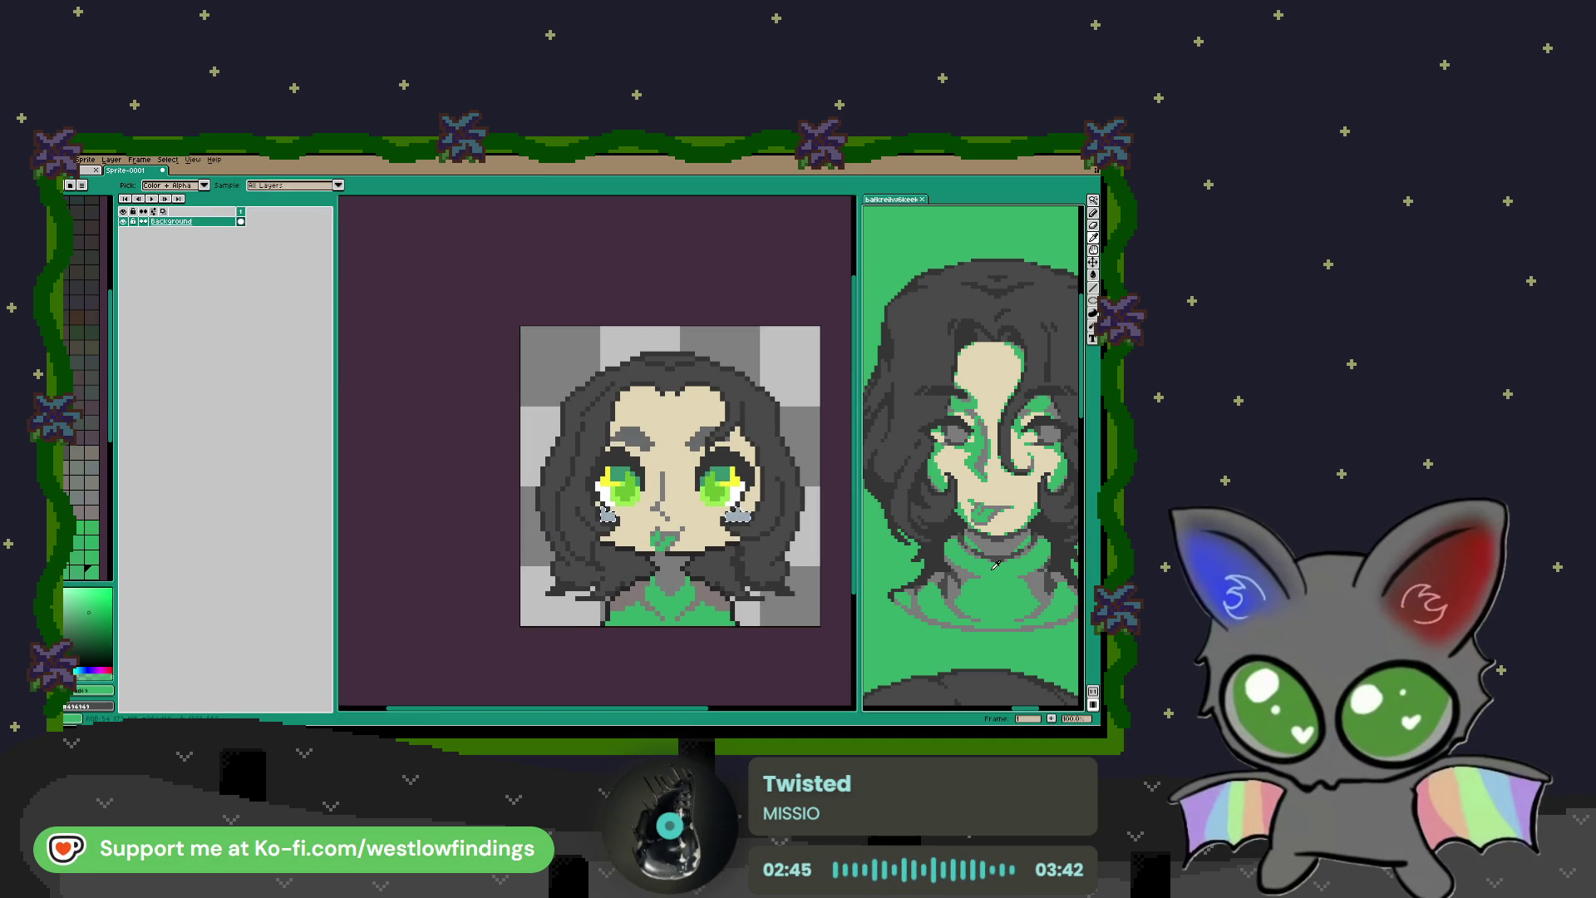
key(b)
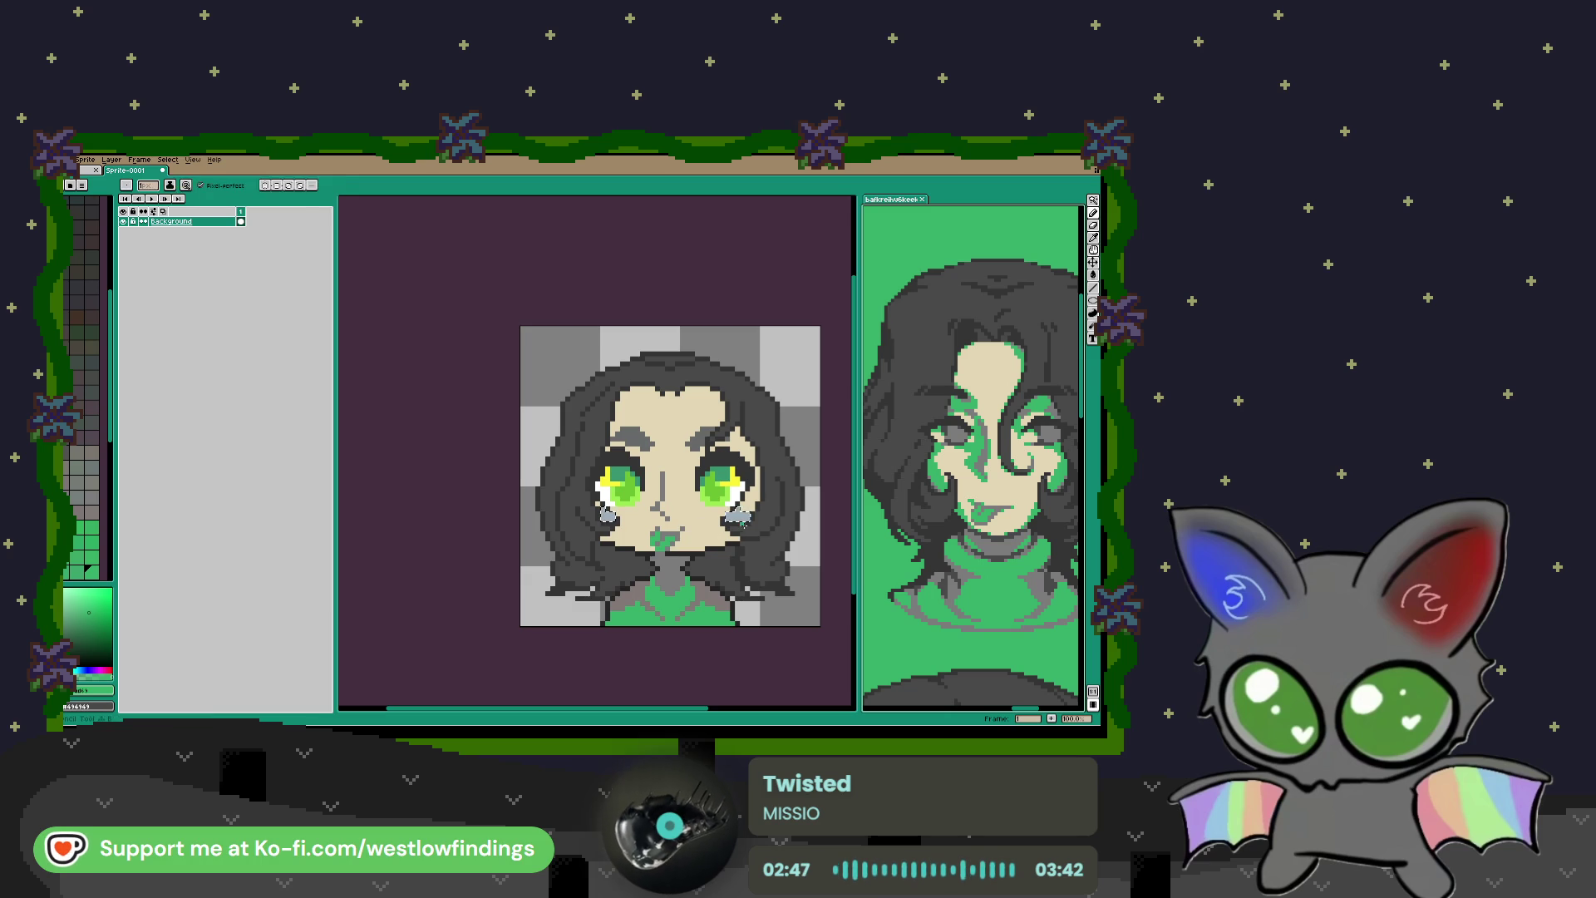
click(738, 516)
click(608, 514)
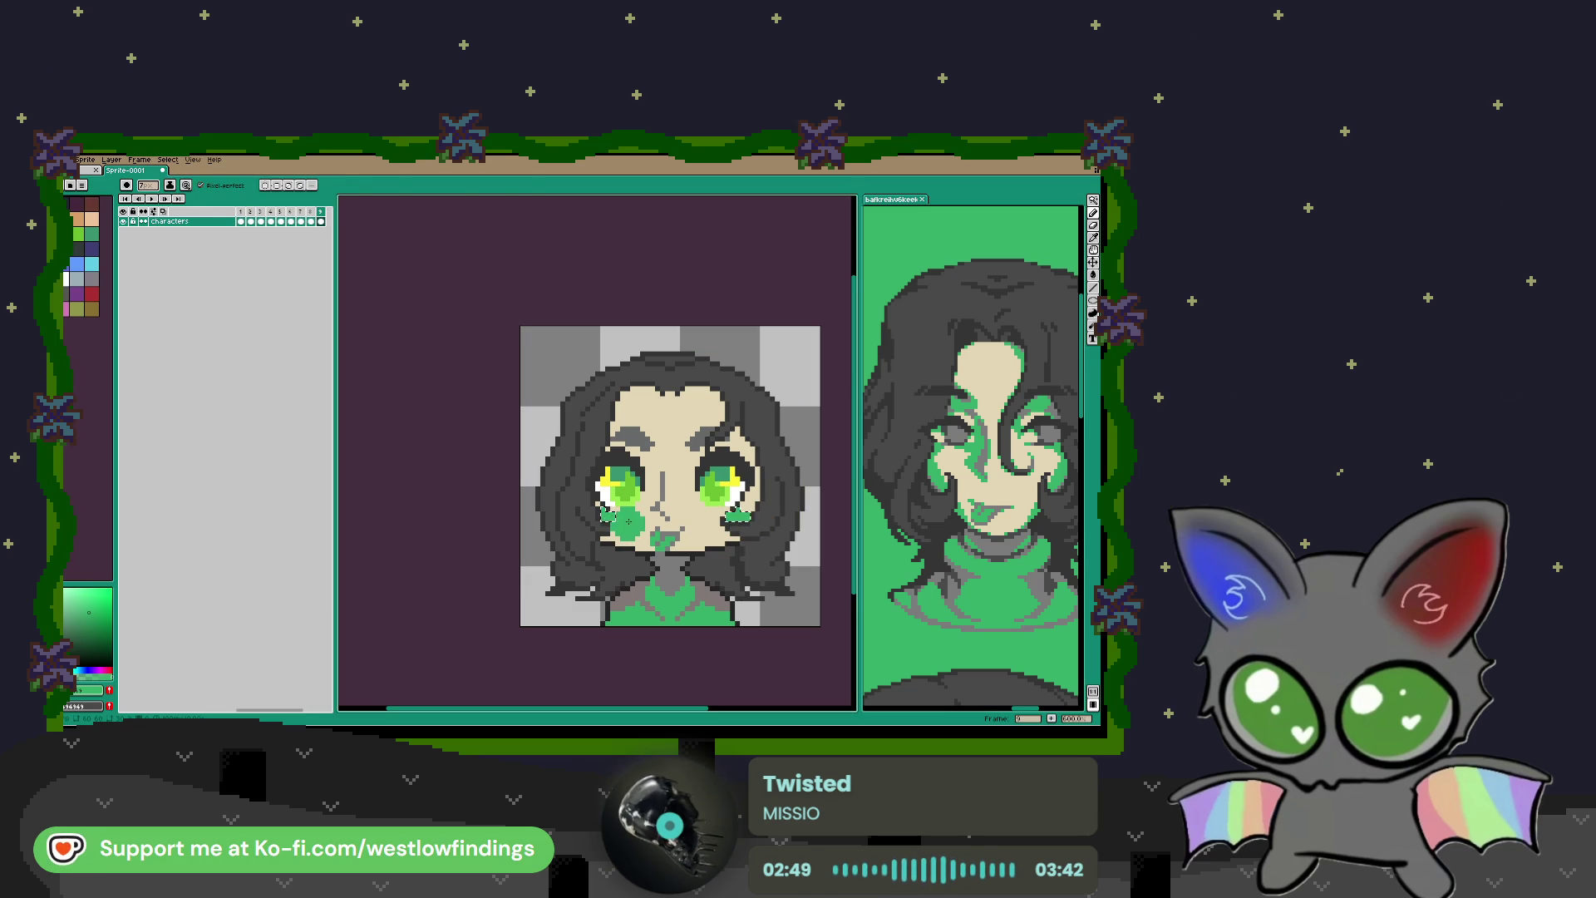
Step: Extend the left cheek's green patch downward with single green pixels
key(w)
scroll(574, 483, up, 3)
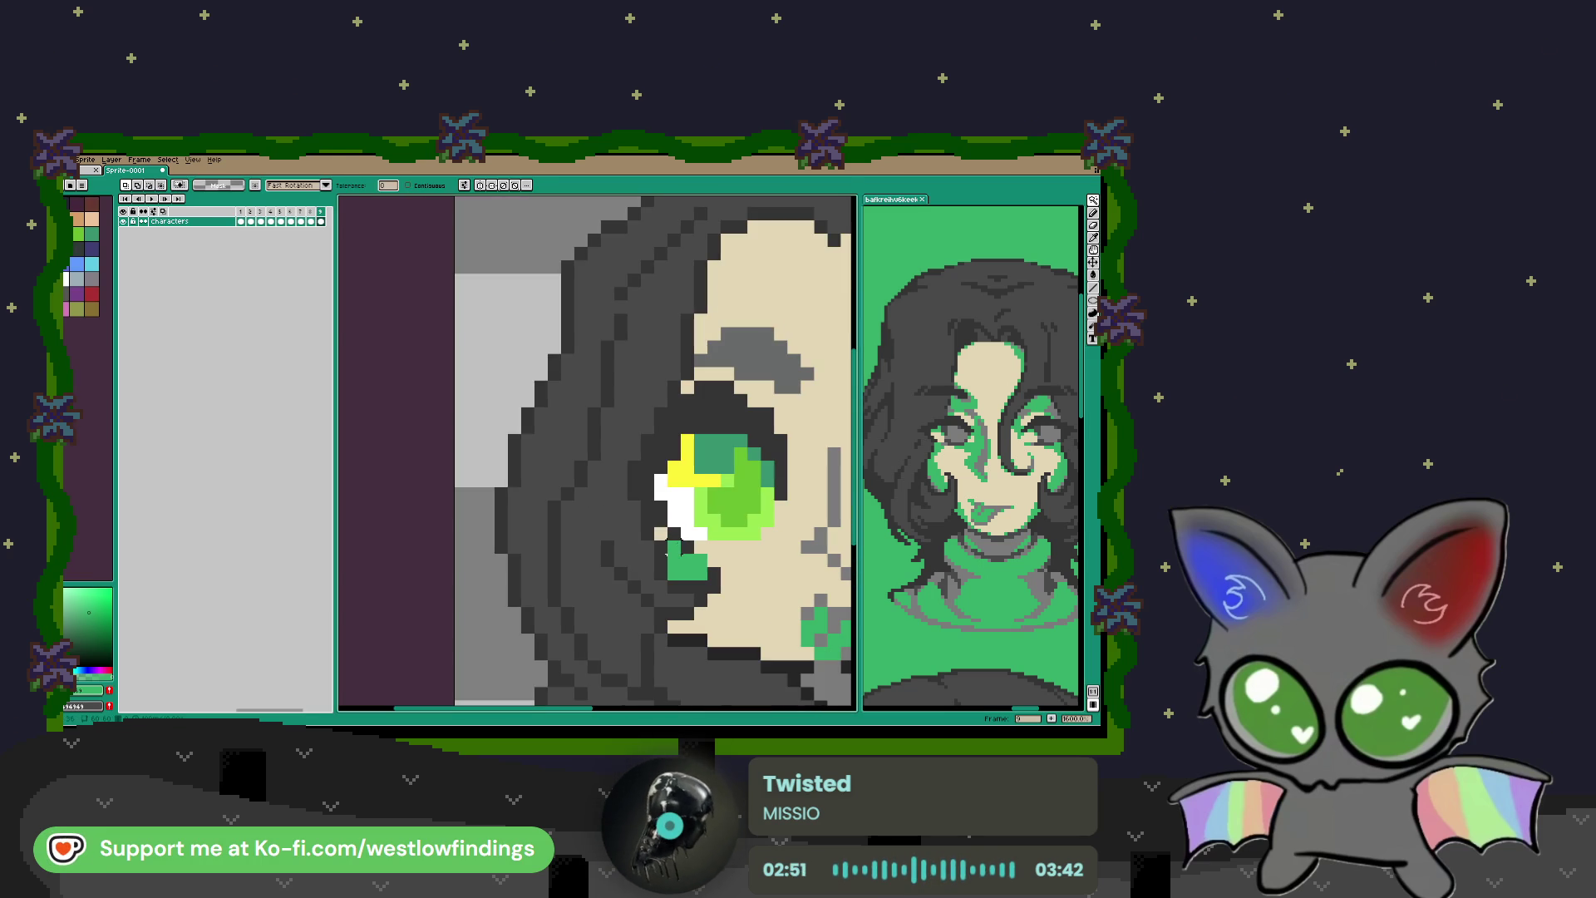
key(b)
key(minus)
key(minus)
key(minus)
drag(670, 531, 505, 497)
click(520, 500)
click(534, 513)
click(549, 514)
click(534, 529)
key(minus)
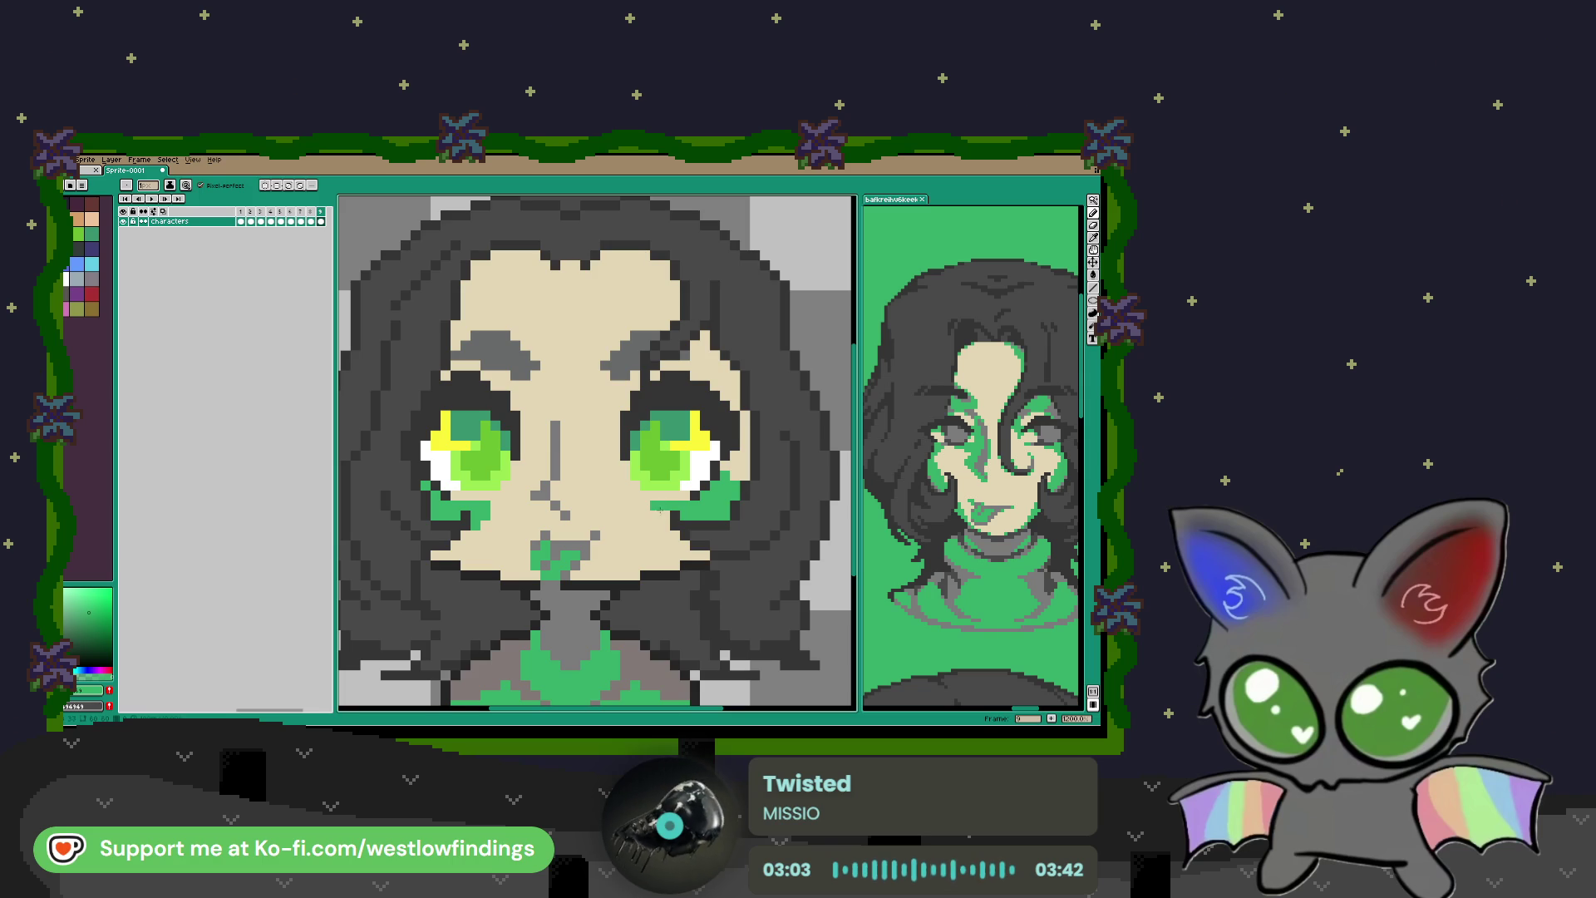
scroll(689, 549, down, 3)
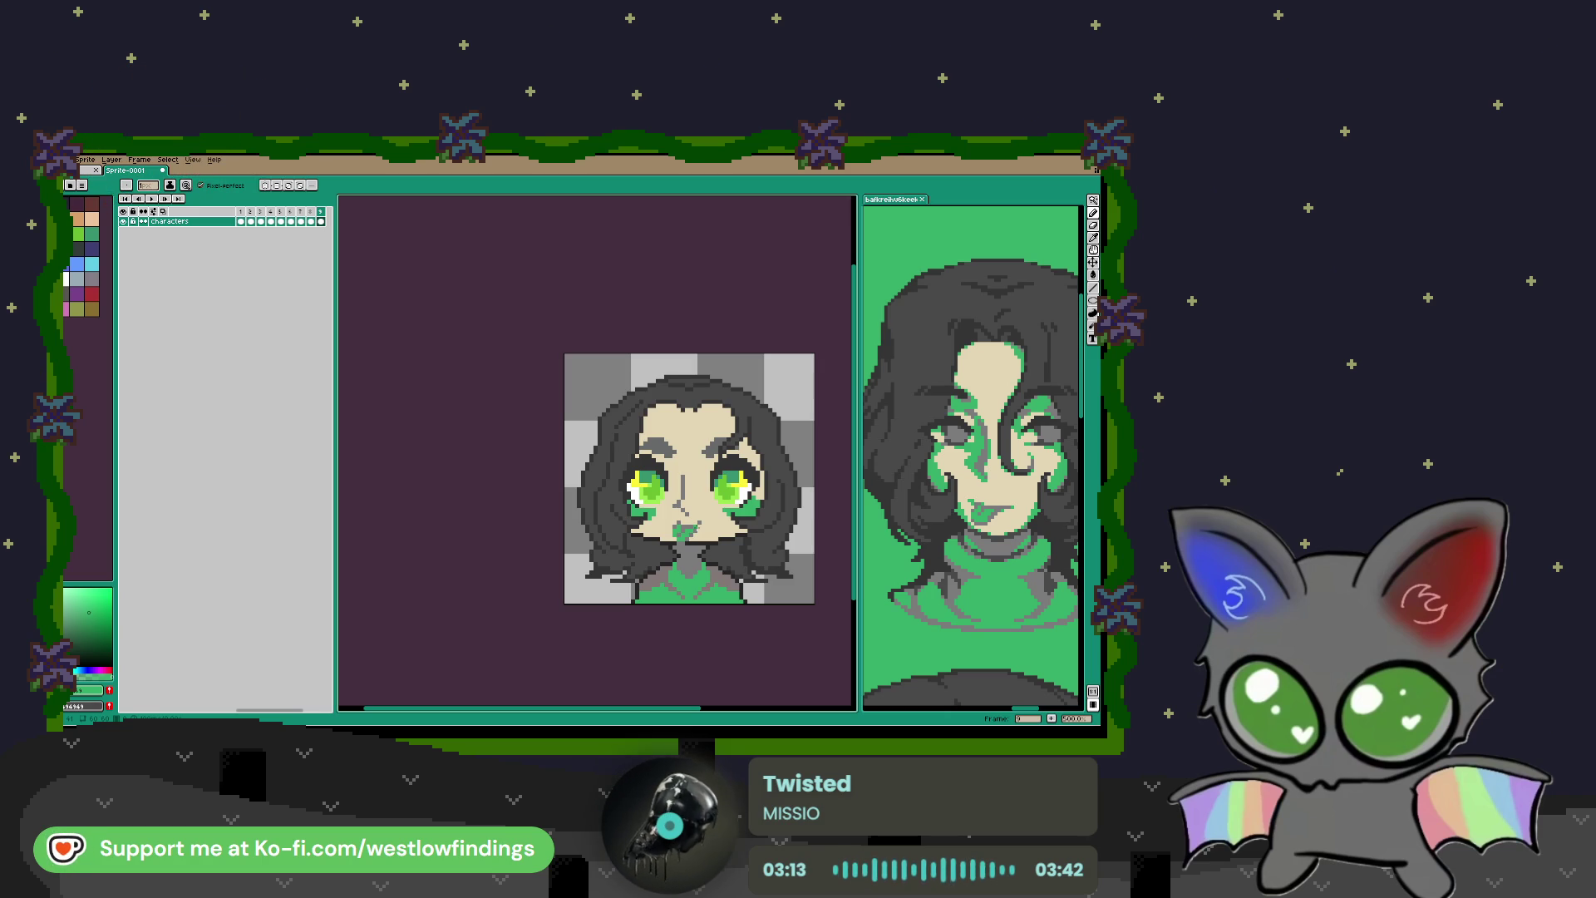
Step: Sample the dark hair tone as main colour and skin tan as secondary colour
drag(759, 526, 741, 499)
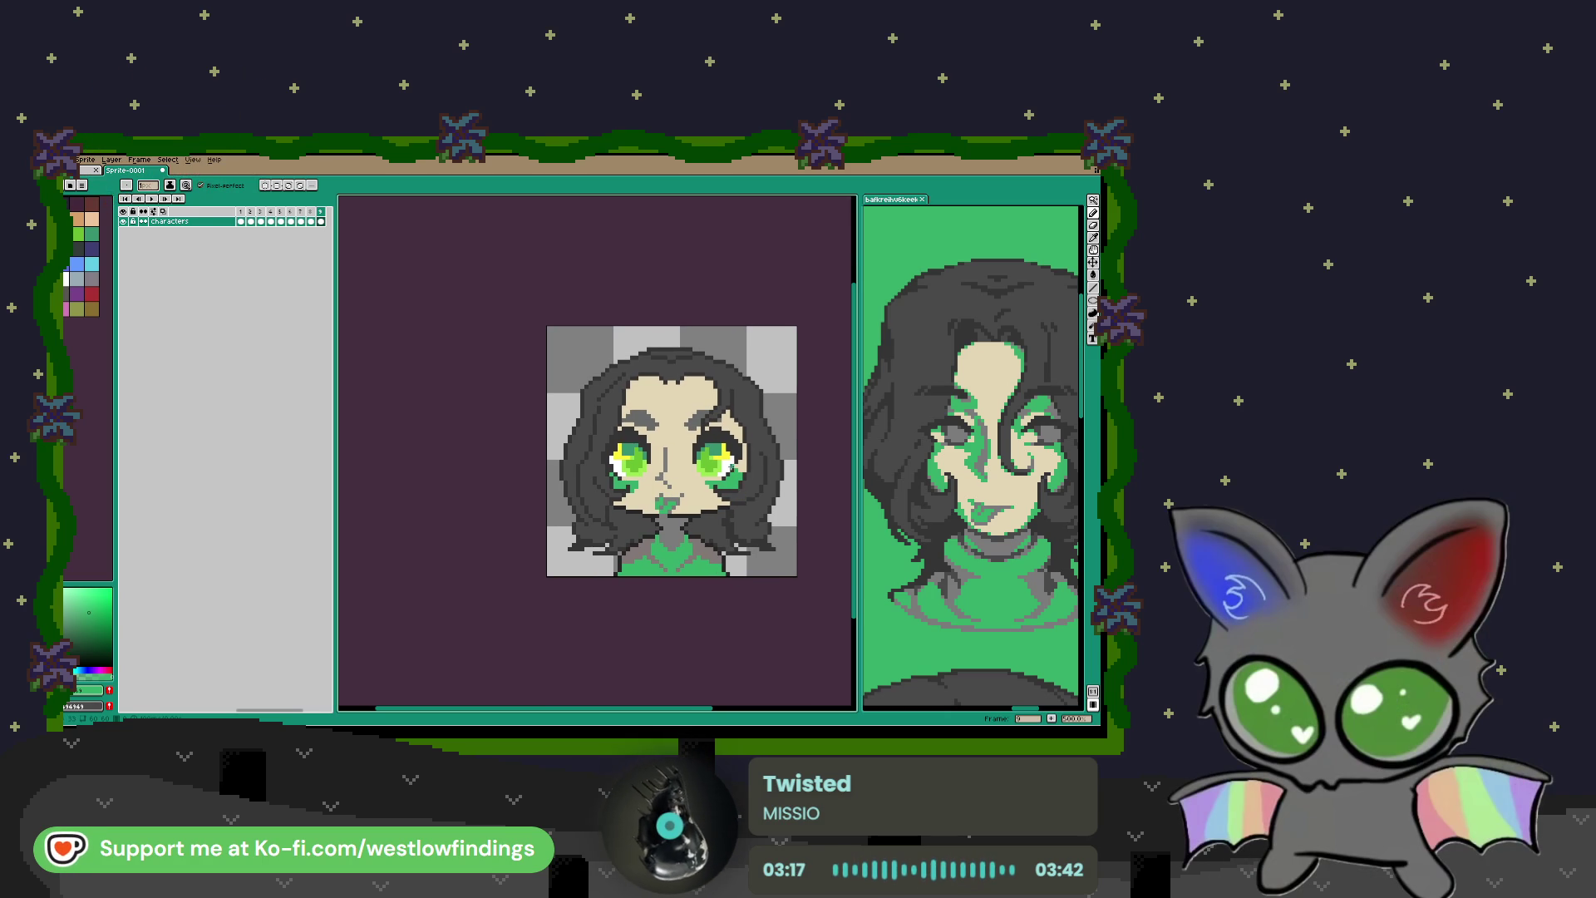
drag(682, 433, 692, 479)
key(i)
click(628, 478)
right_click(674, 476)
Step: Select both eyebrows and fill them with the dark hair colour, then return to Pencil
key(w)
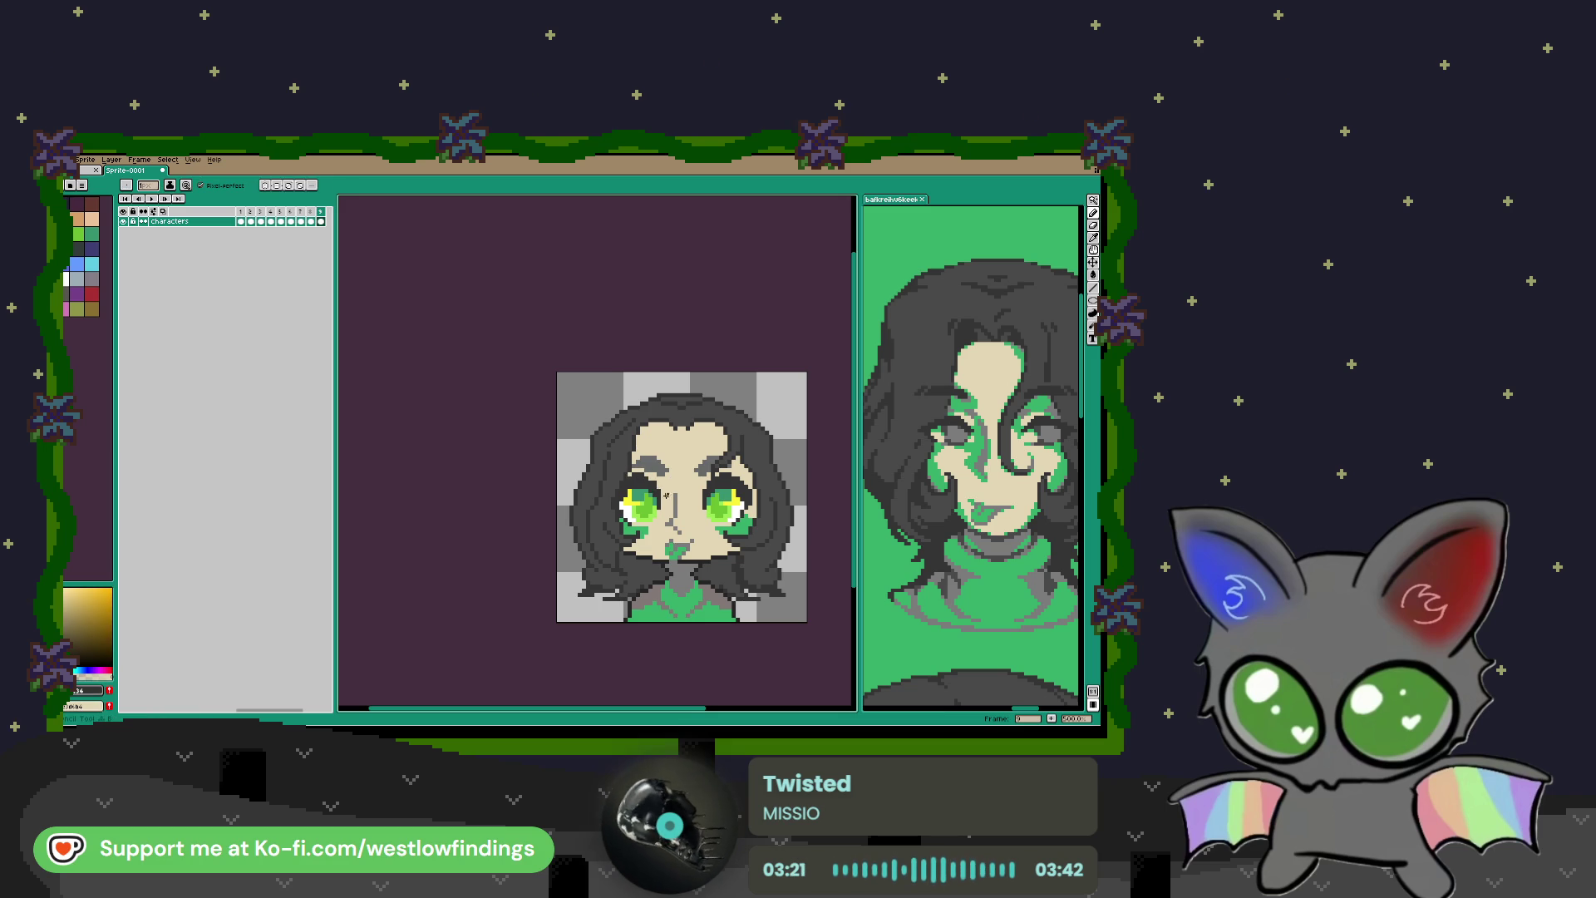
scroll(661, 487, up, 4)
click(661, 441)
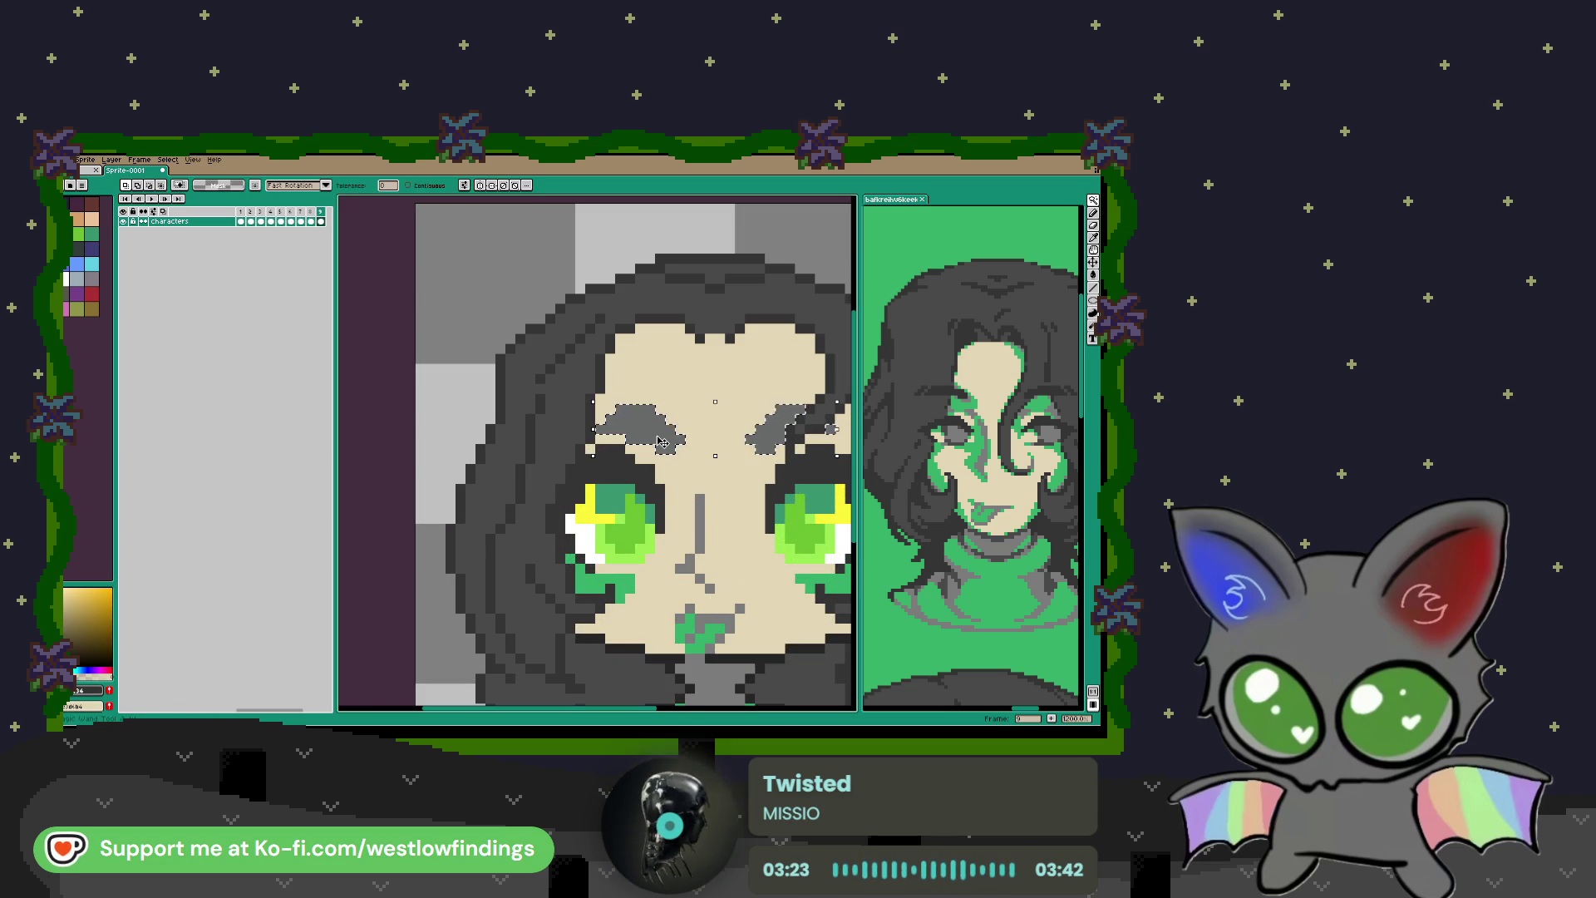
key(f)
scroll(665, 439, down, 3)
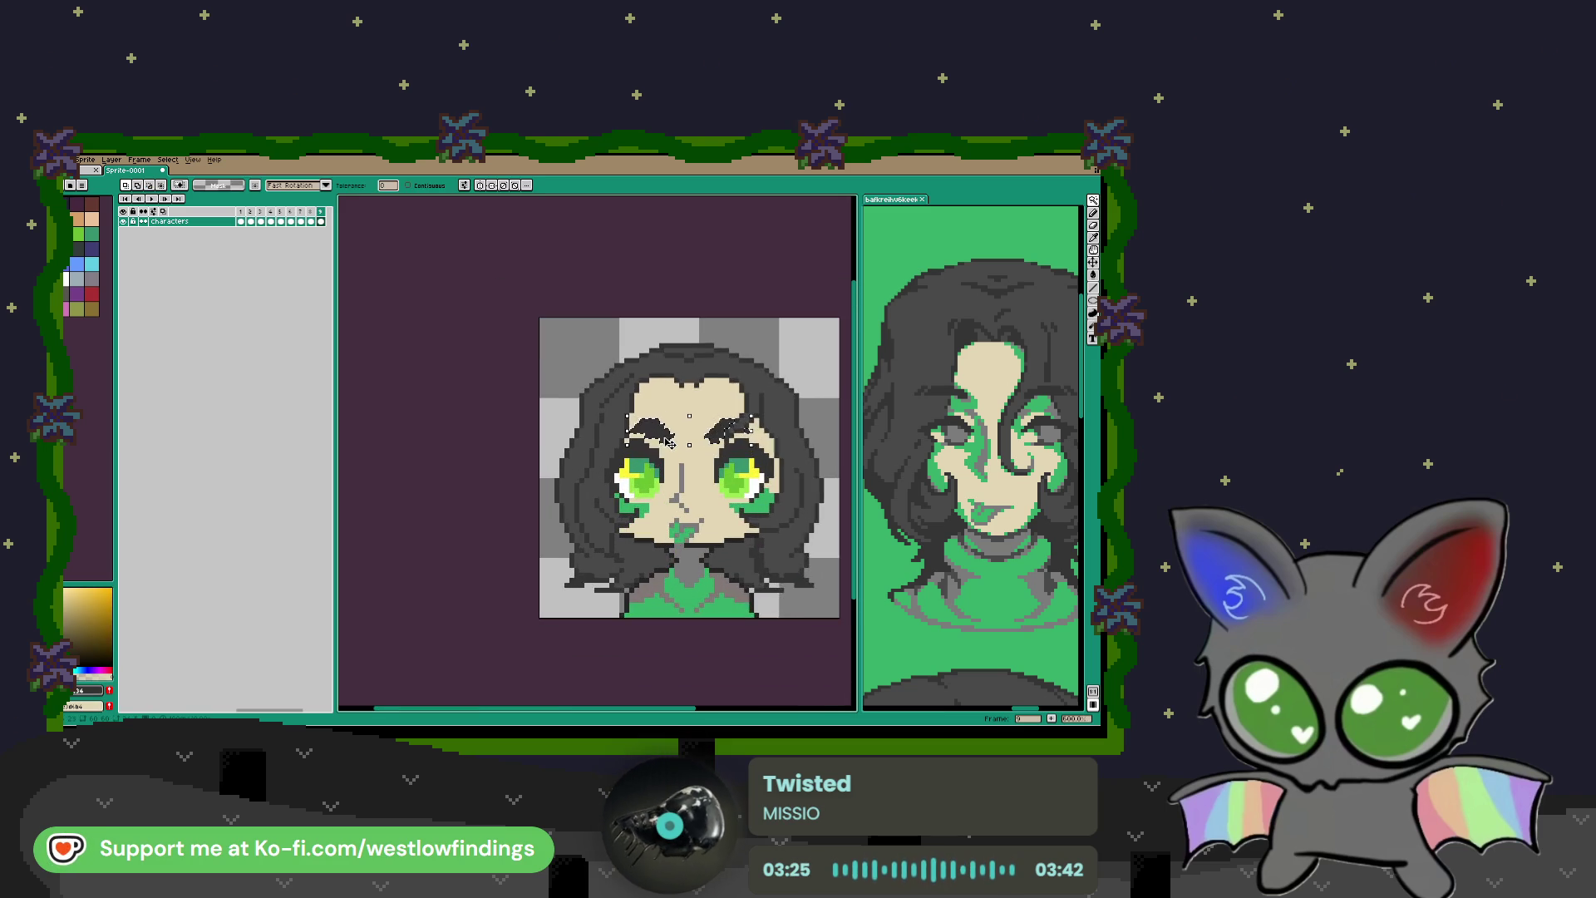
scroll(665, 445, up, 4)
key(b)
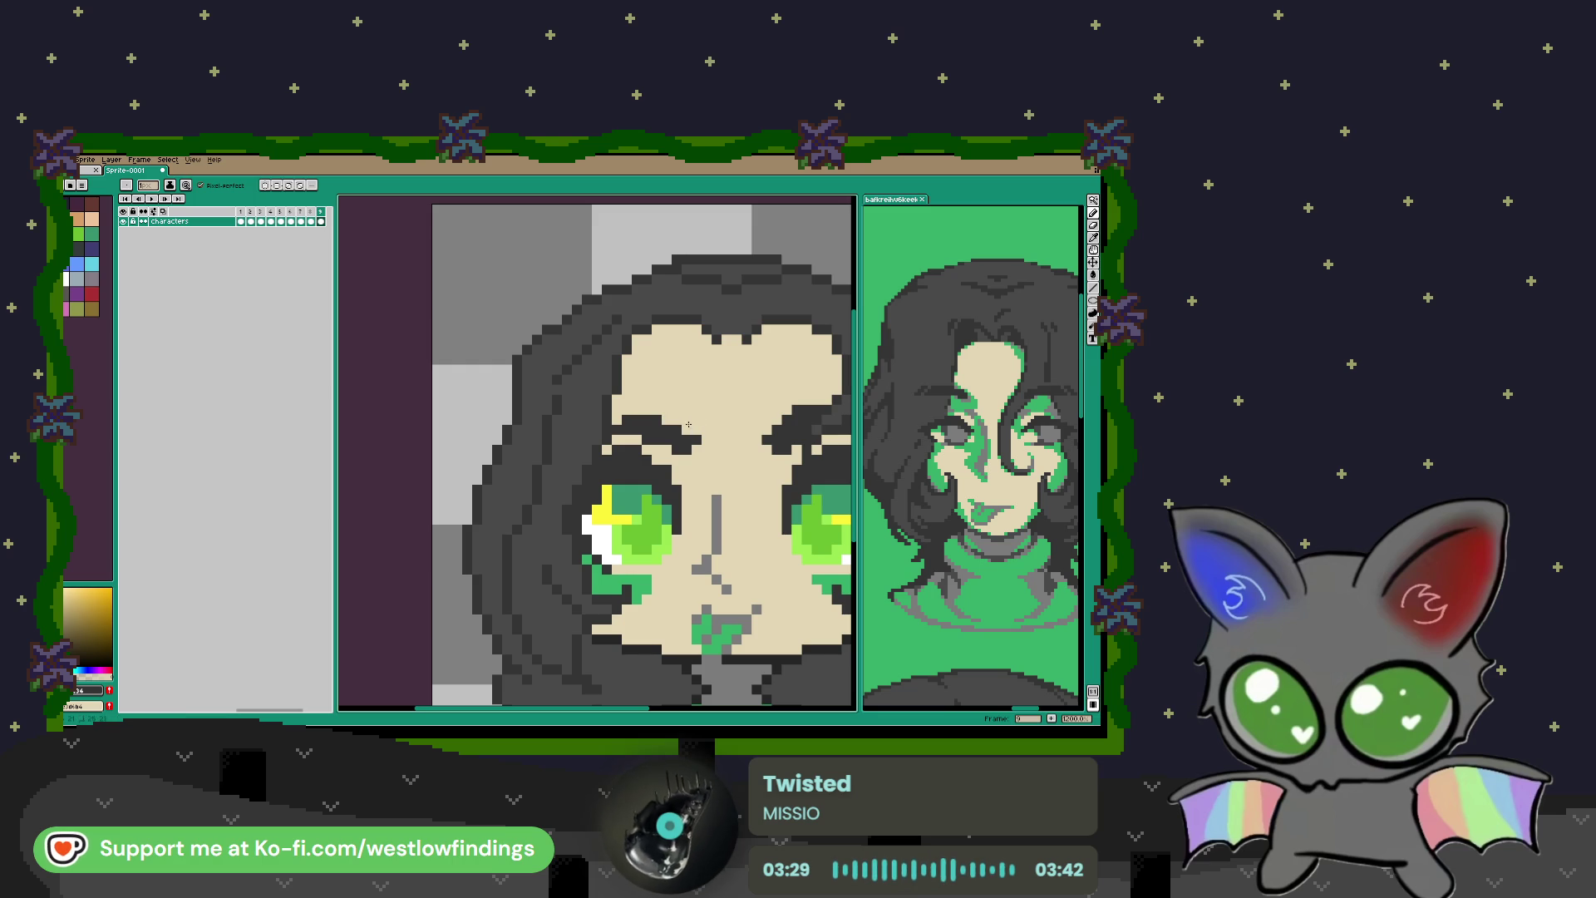
drag(763, 430, 658, 426)
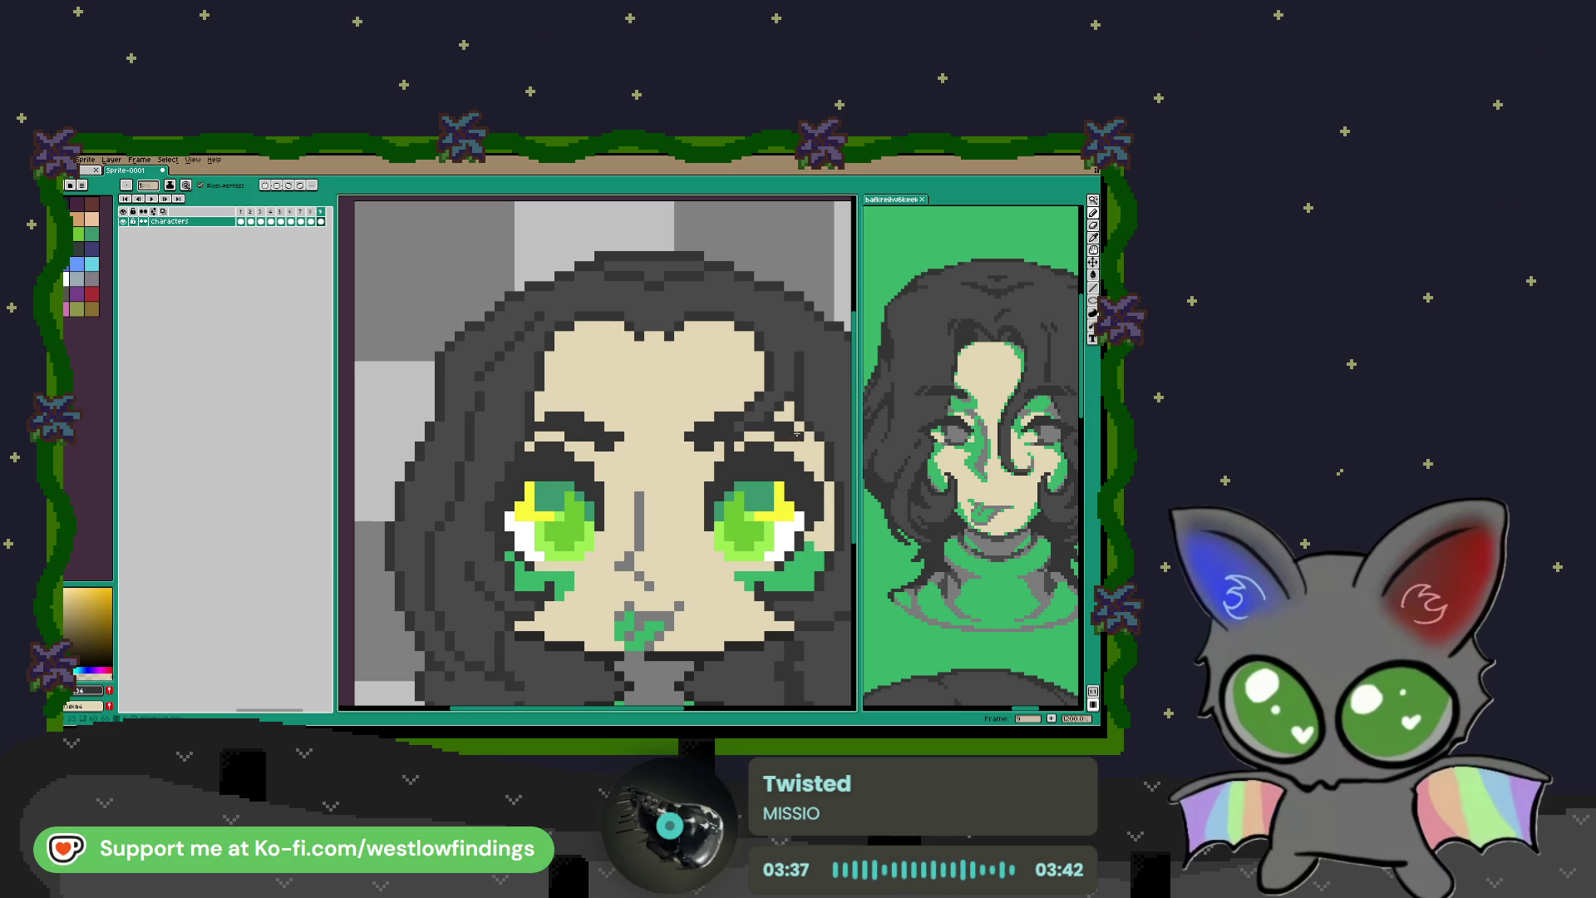
scroll(783, 438, down, 3)
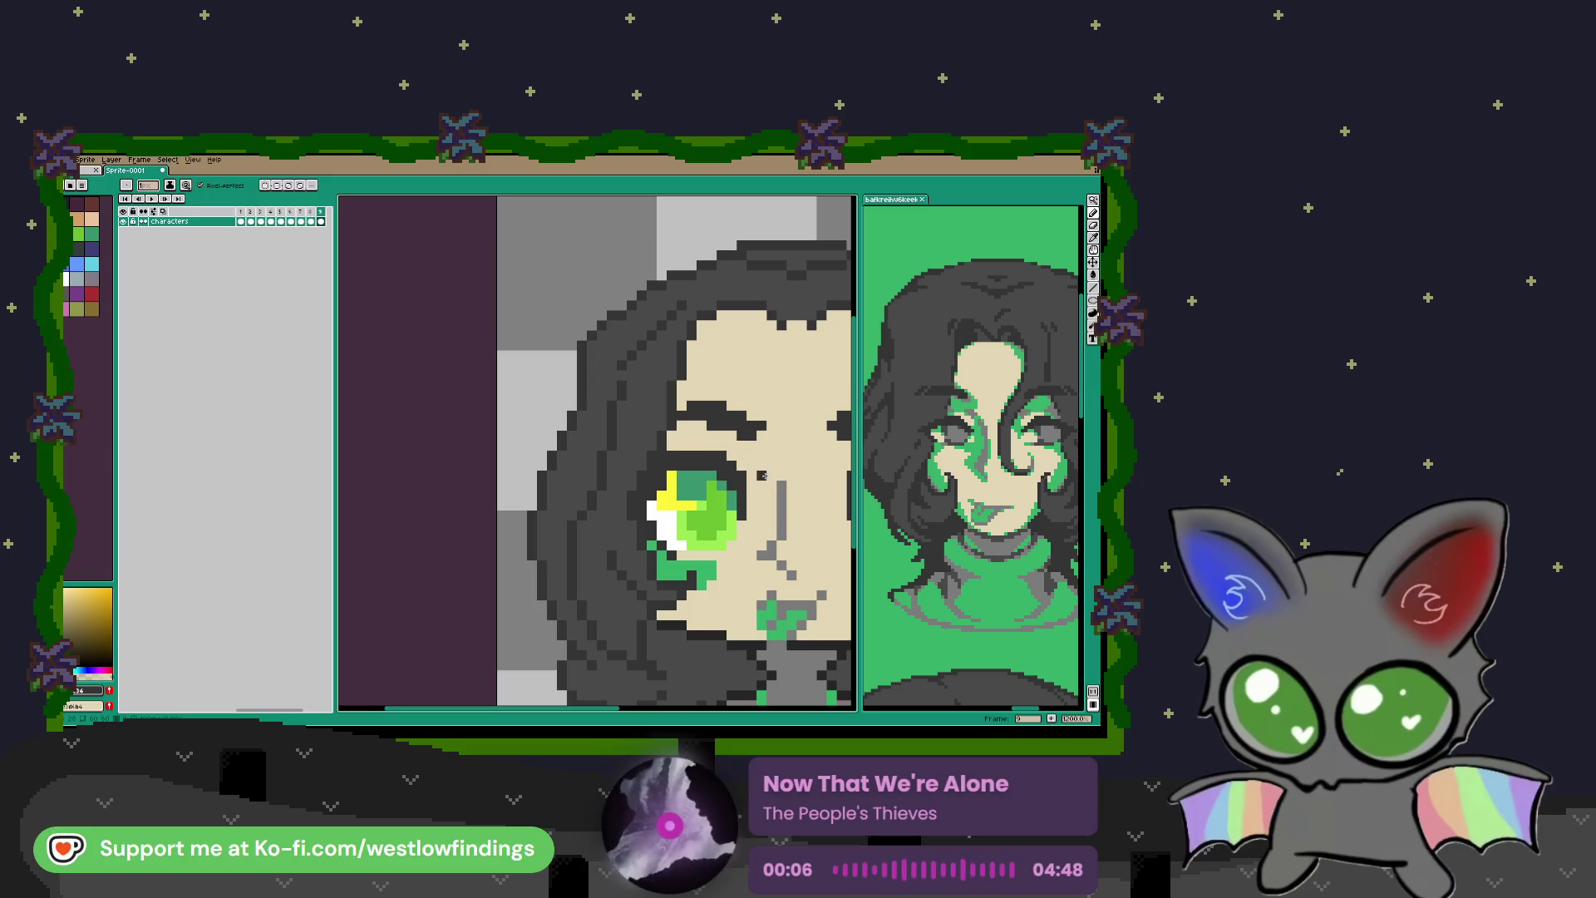
Step: Select the light-green pixels of both eyes and clear them
scroll(746, 460, down, 1)
scroll(717, 489, up, 1)
key(i)
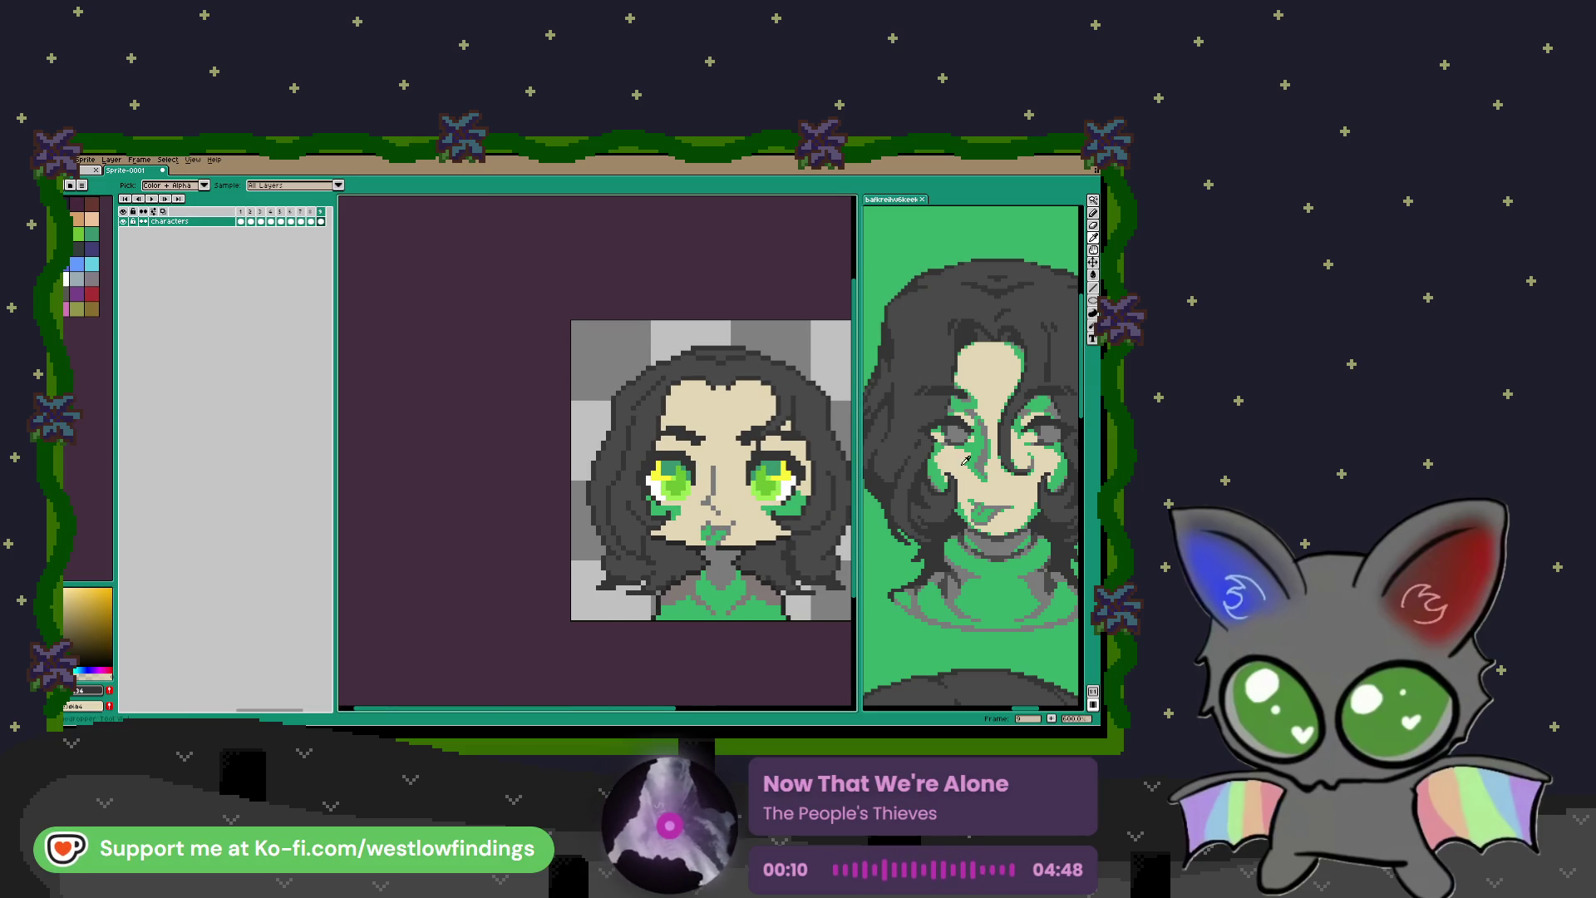
click(852, 476)
key(w)
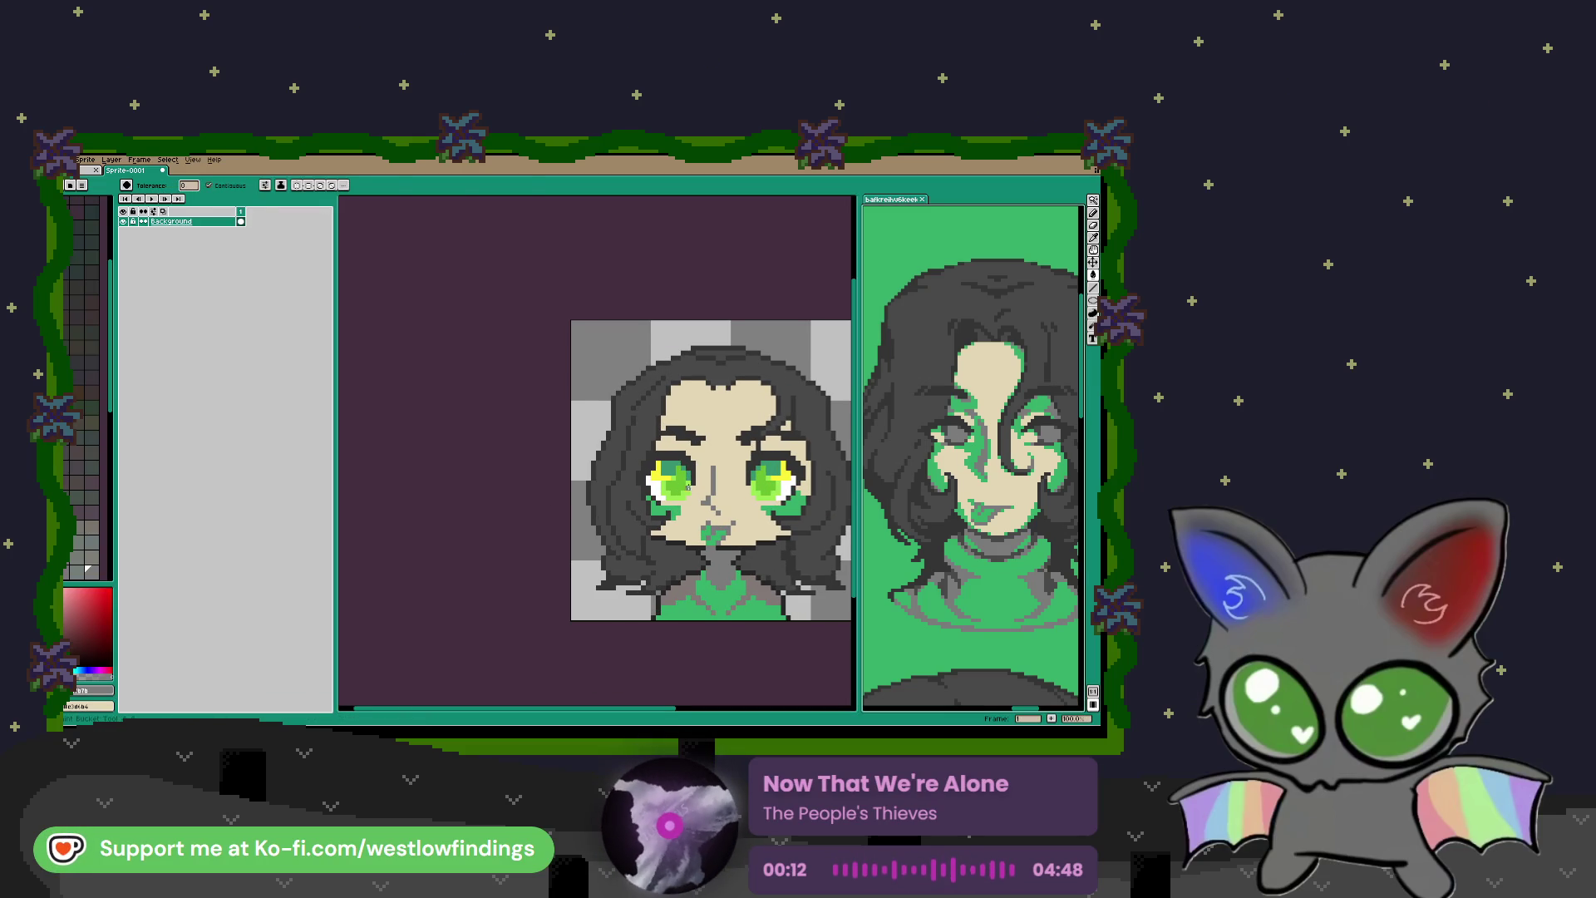
scroll(690, 486, up, 1)
click(676, 489)
key(Delete)
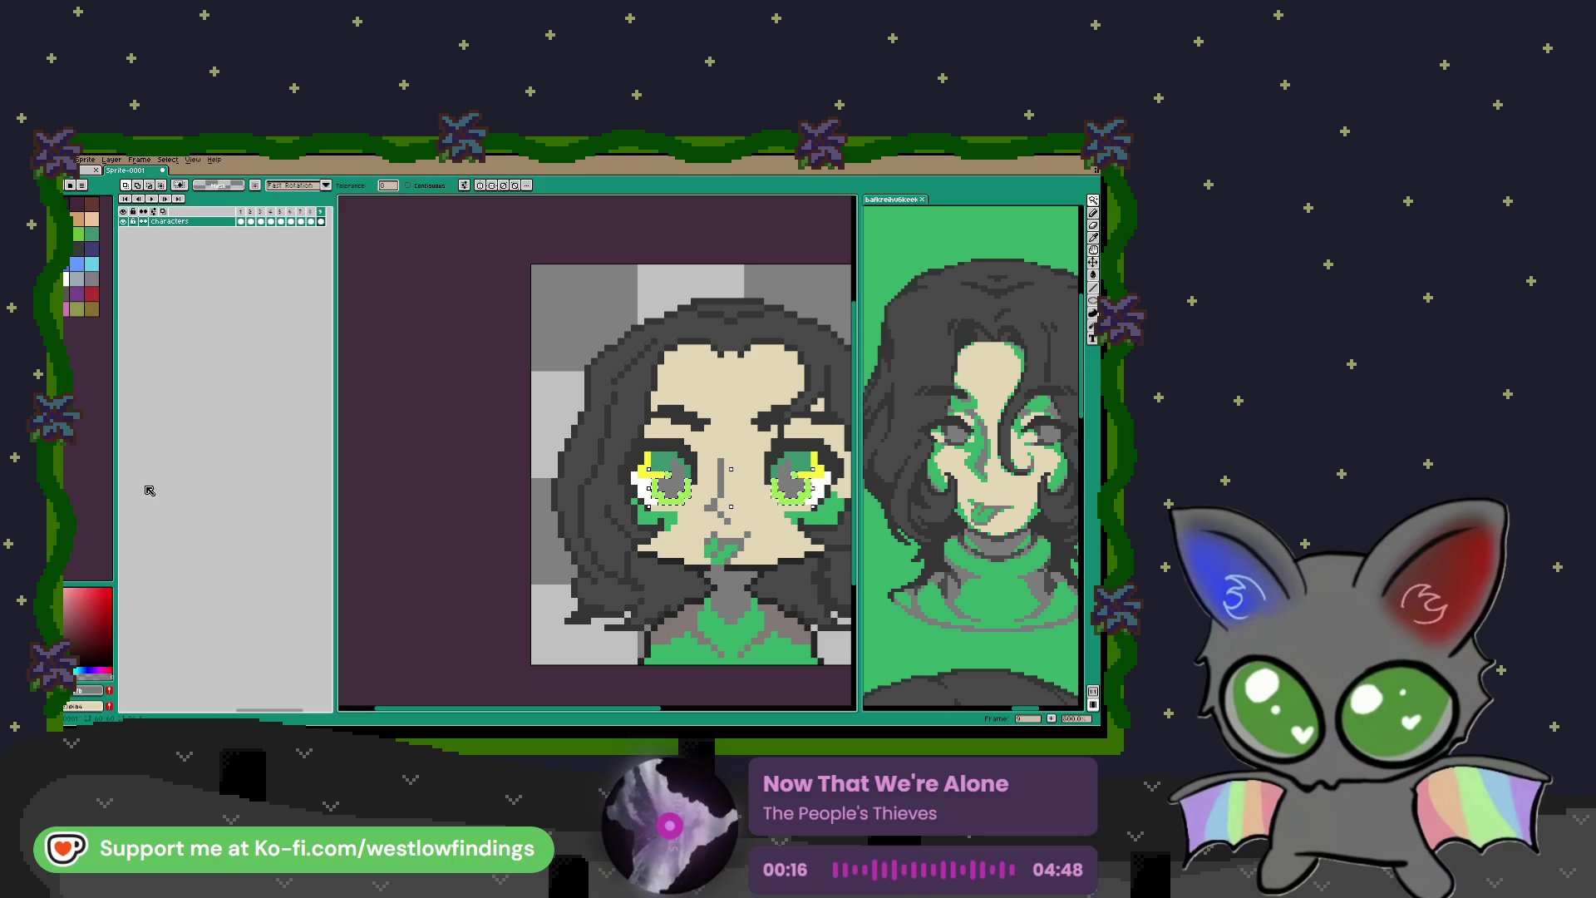
Step: Load the Google UI palette and fill the eye selection with its grey
click(70, 186)
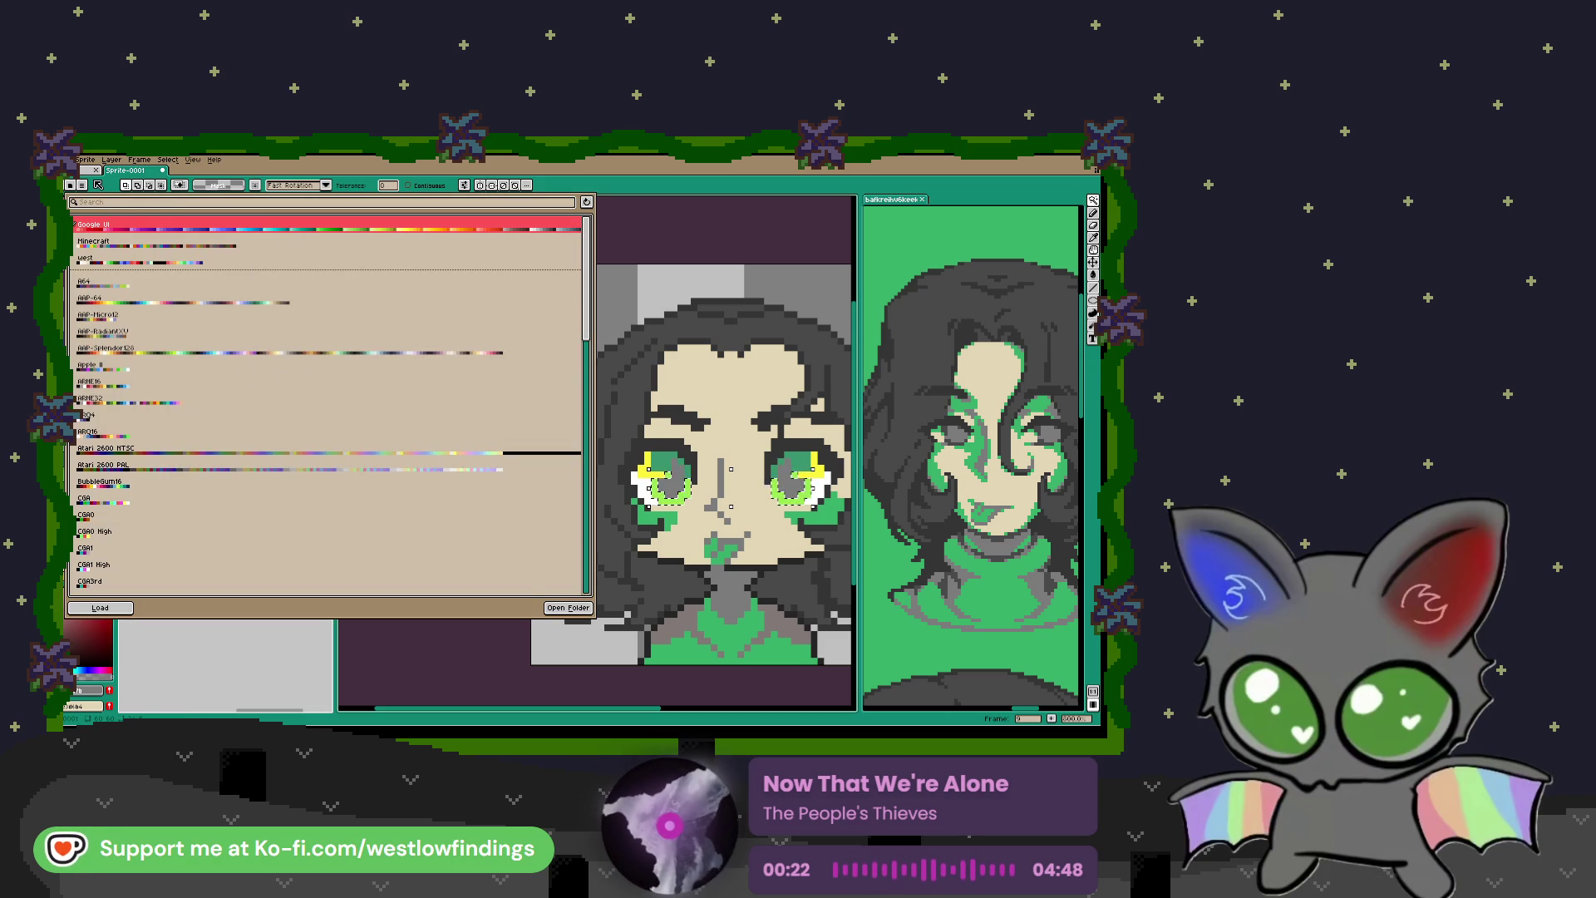
click(100, 608)
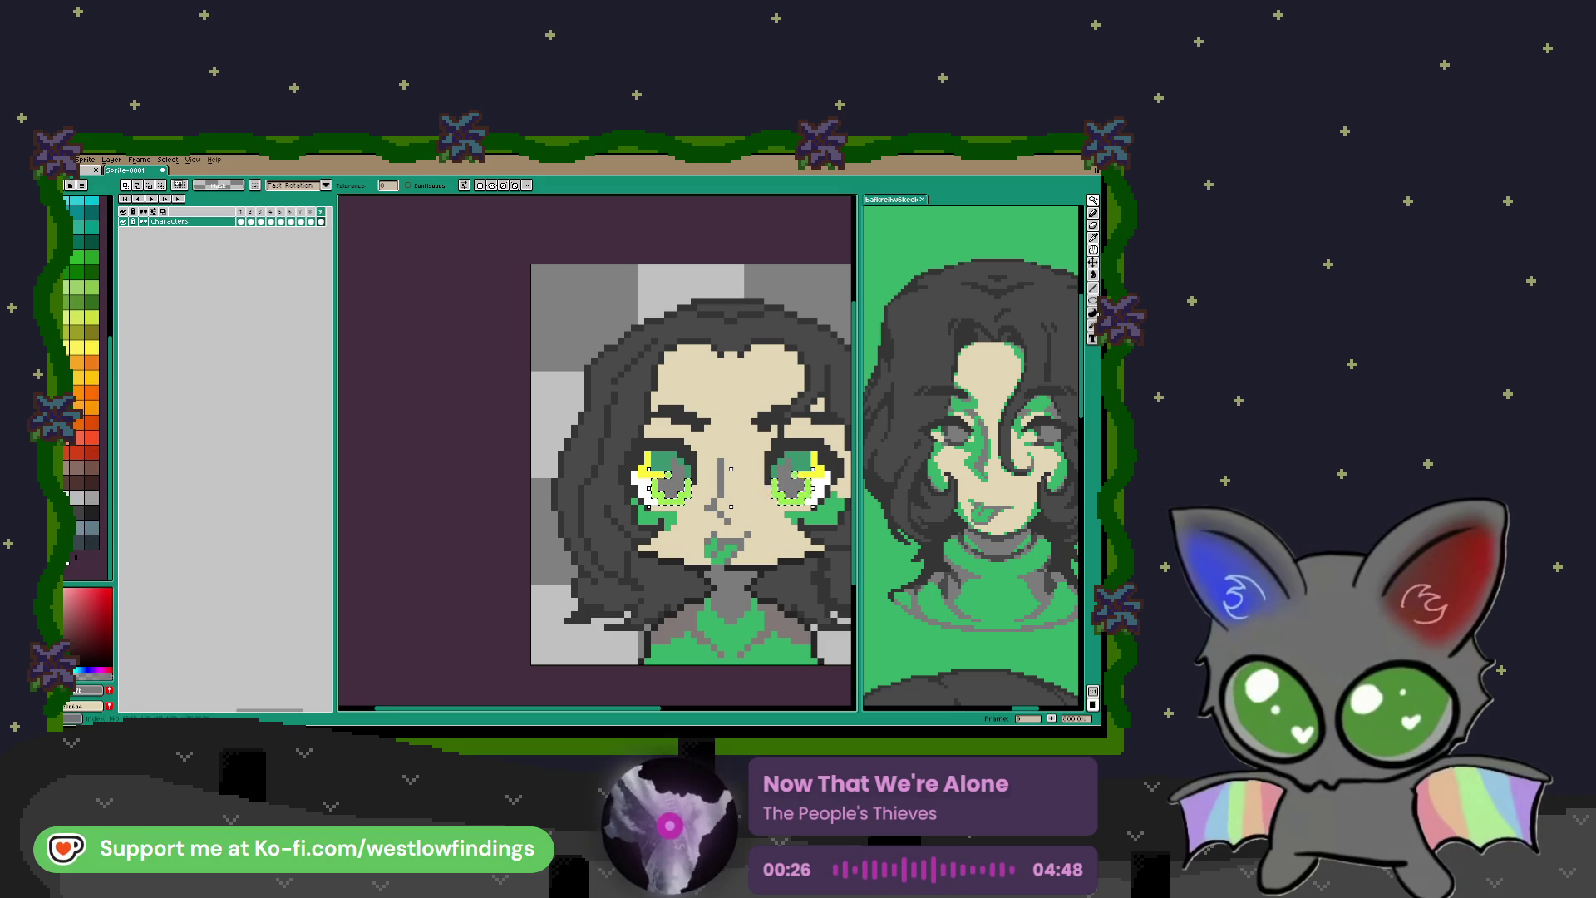
click(91, 497)
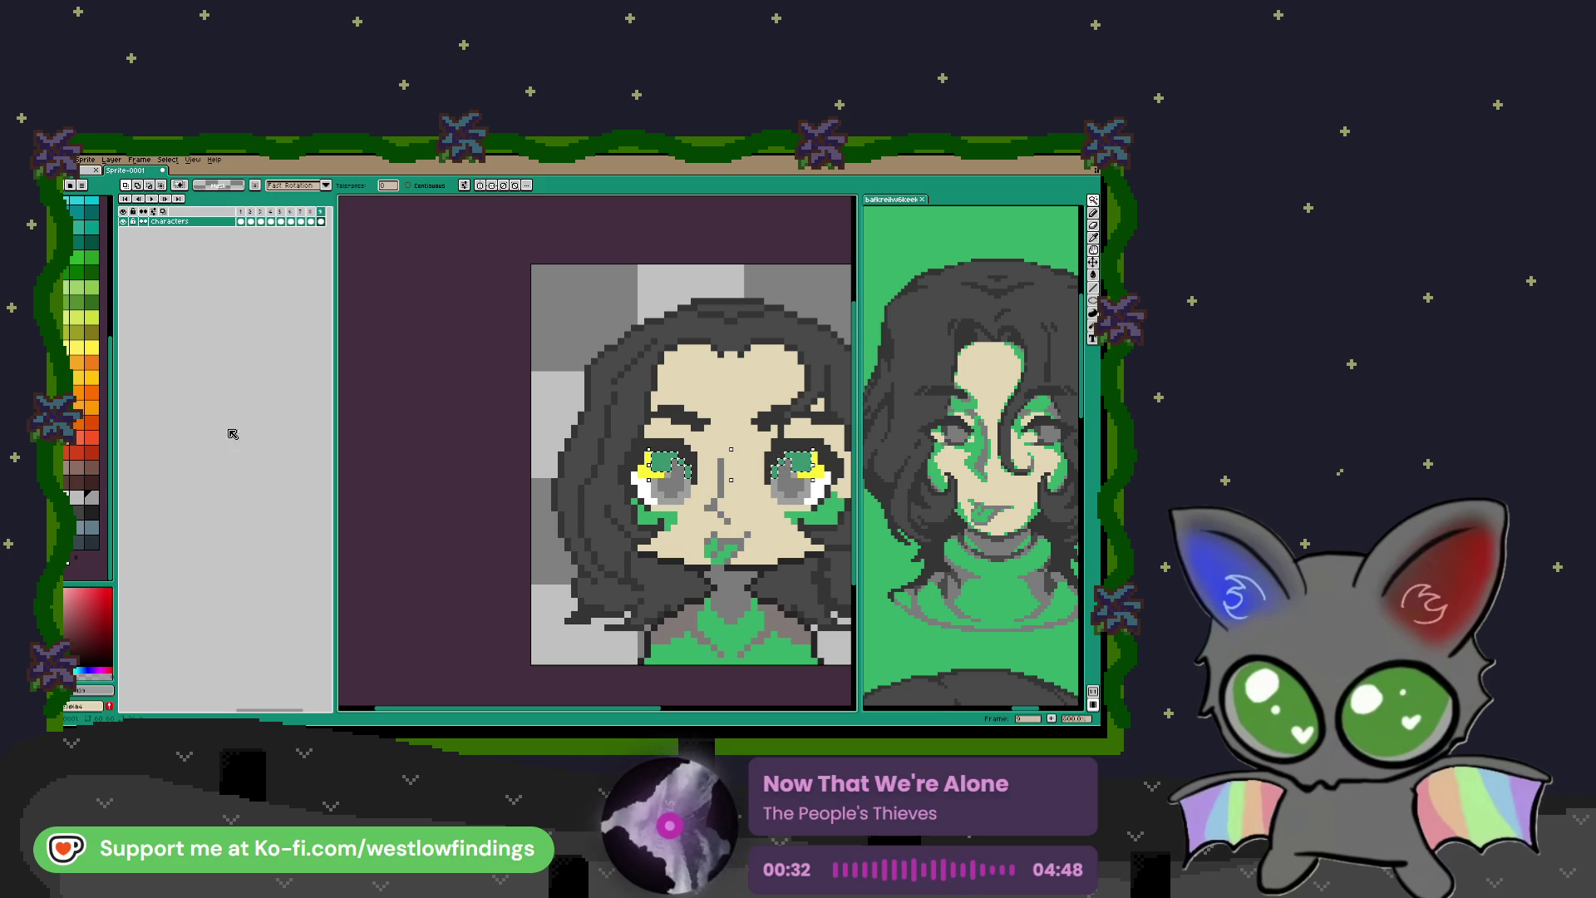
click(661, 476)
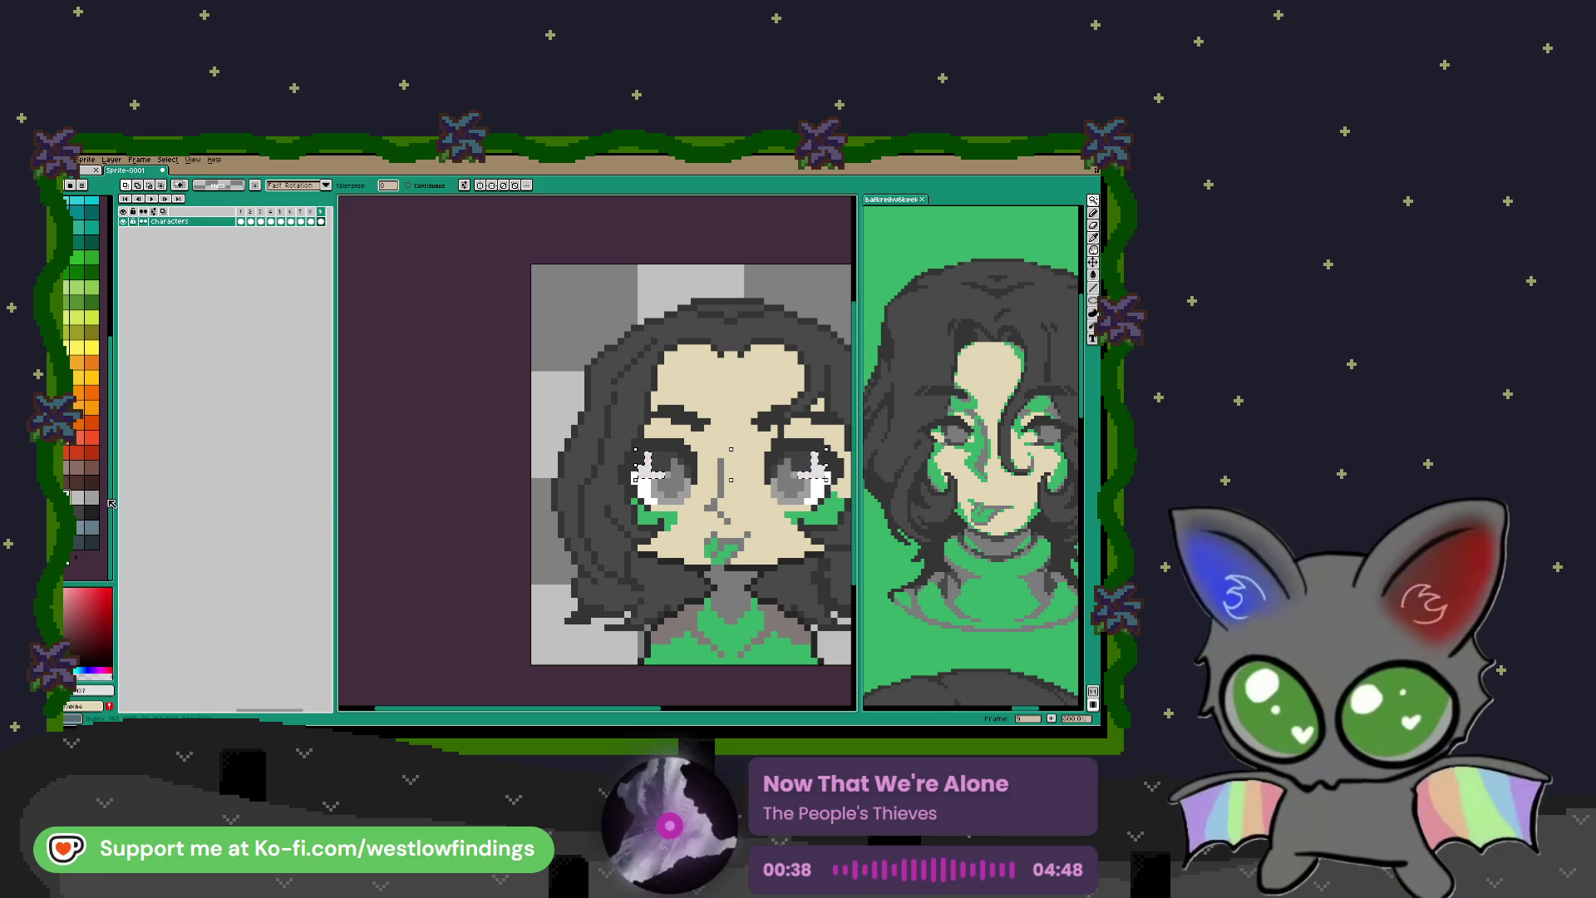
scroll(466, 412, down, 3)
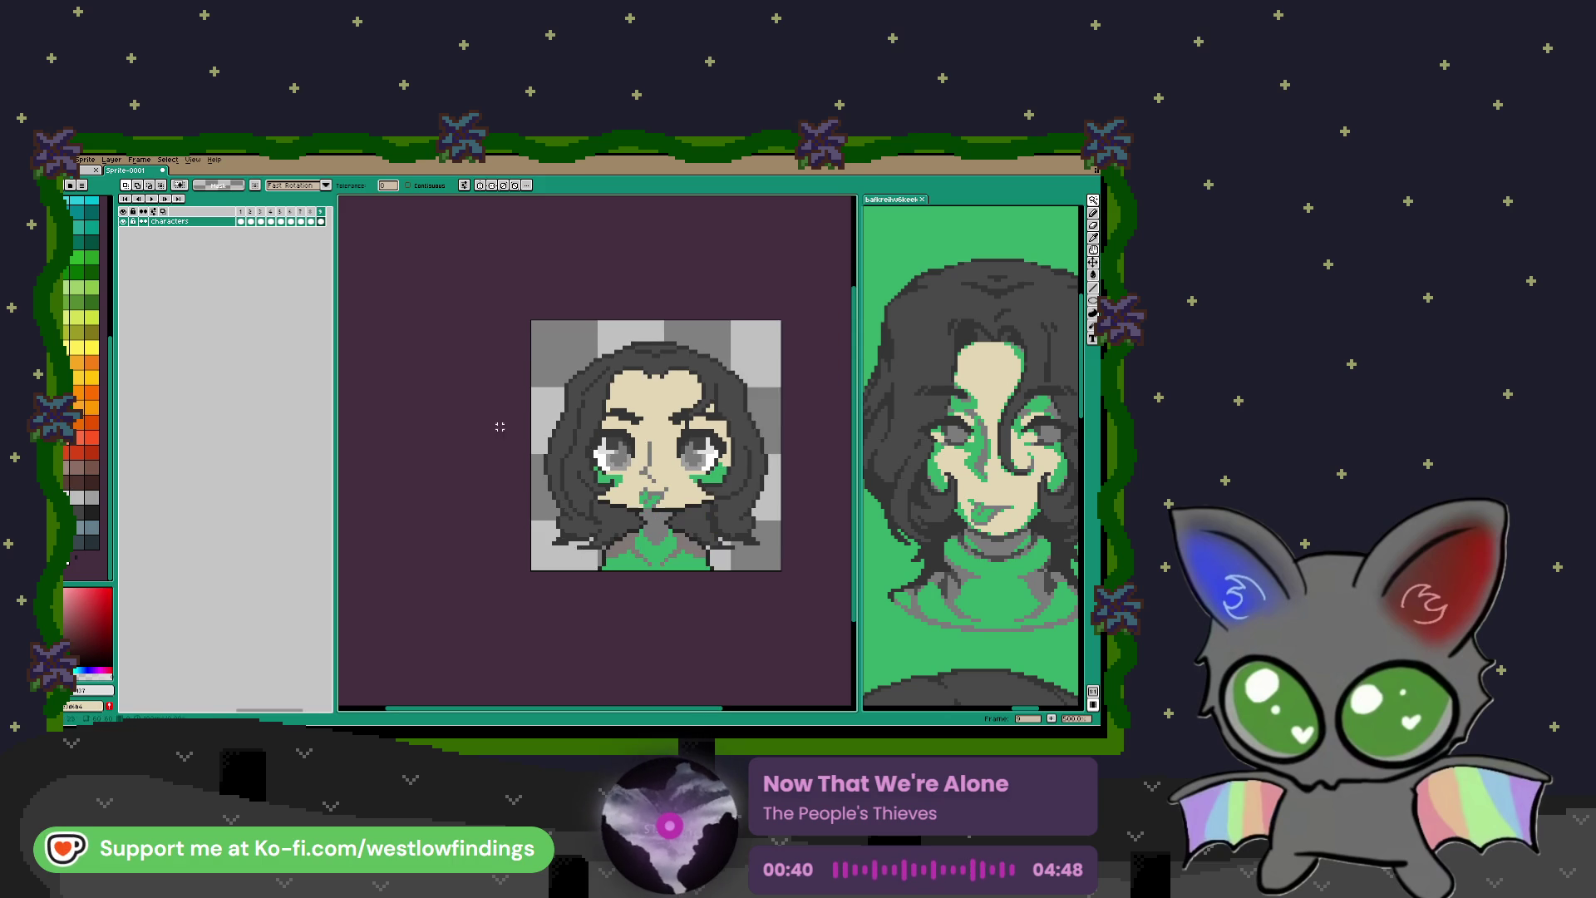
scroll(491, 420, up, 1)
scroll(656, 455, up, 1)
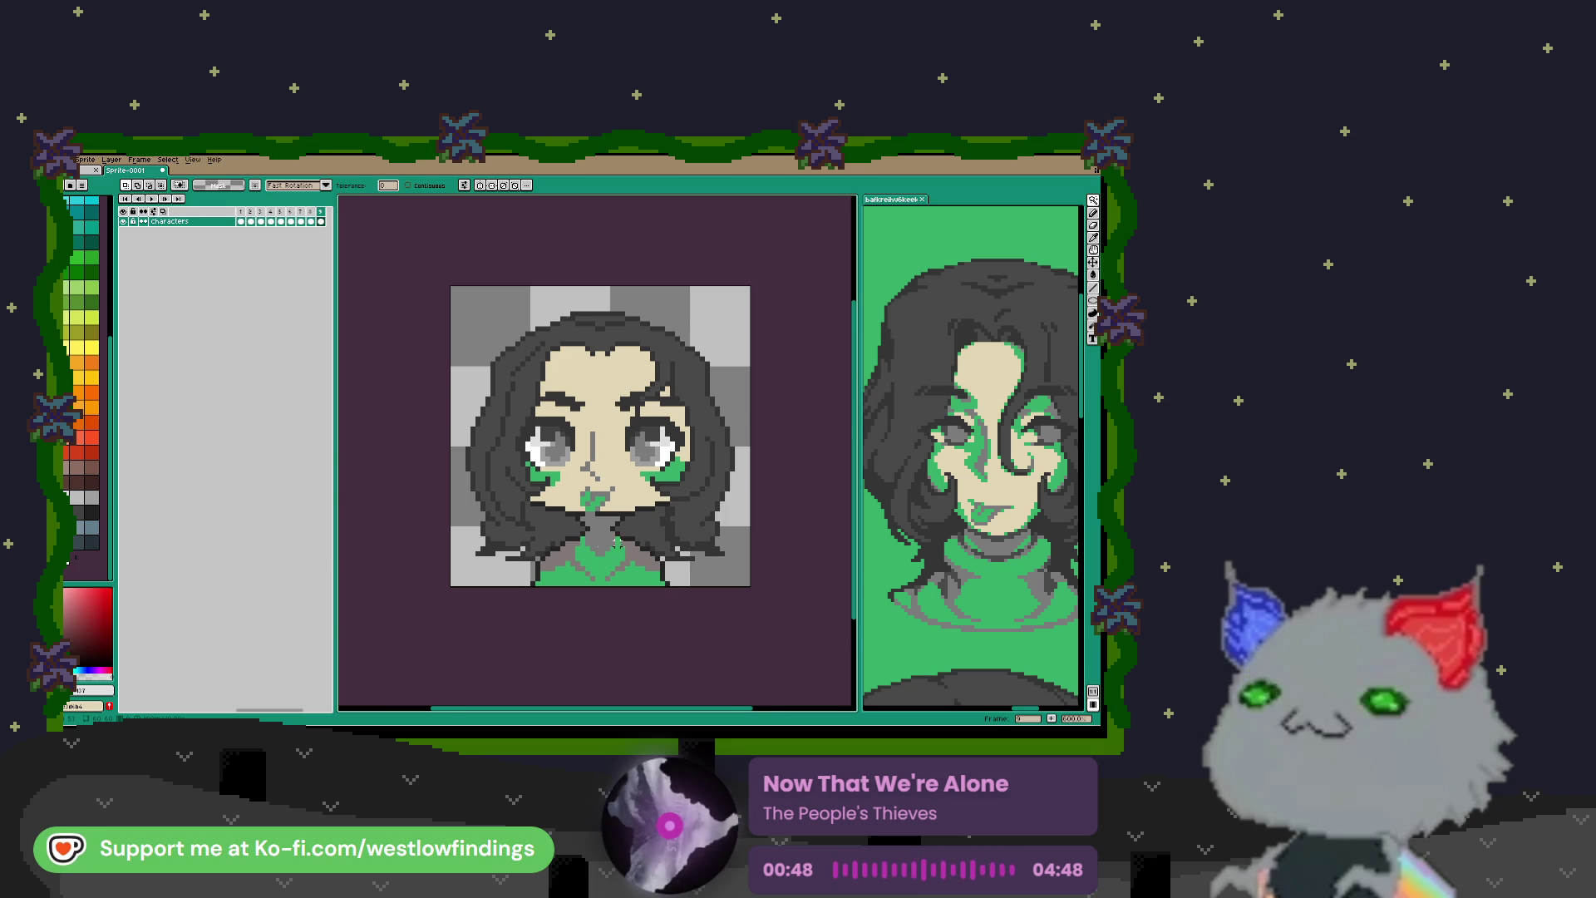
Step: Sample the dark grey and redraw the dark pixels along the neck line
scroll(542, 550, up, 3)
key(i)
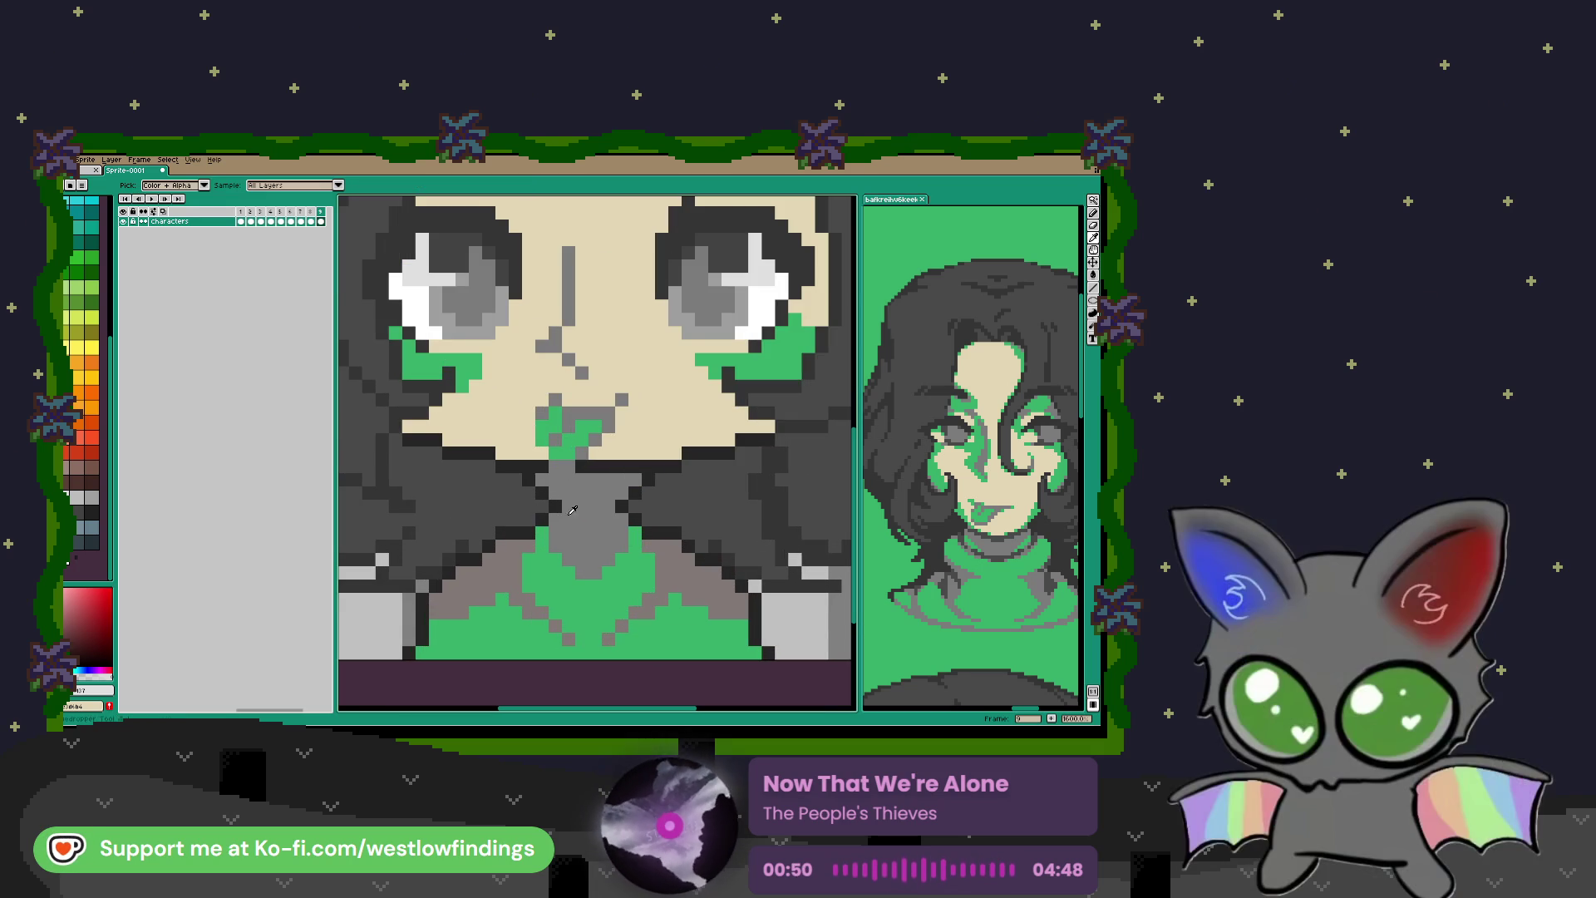
click(541, 517)
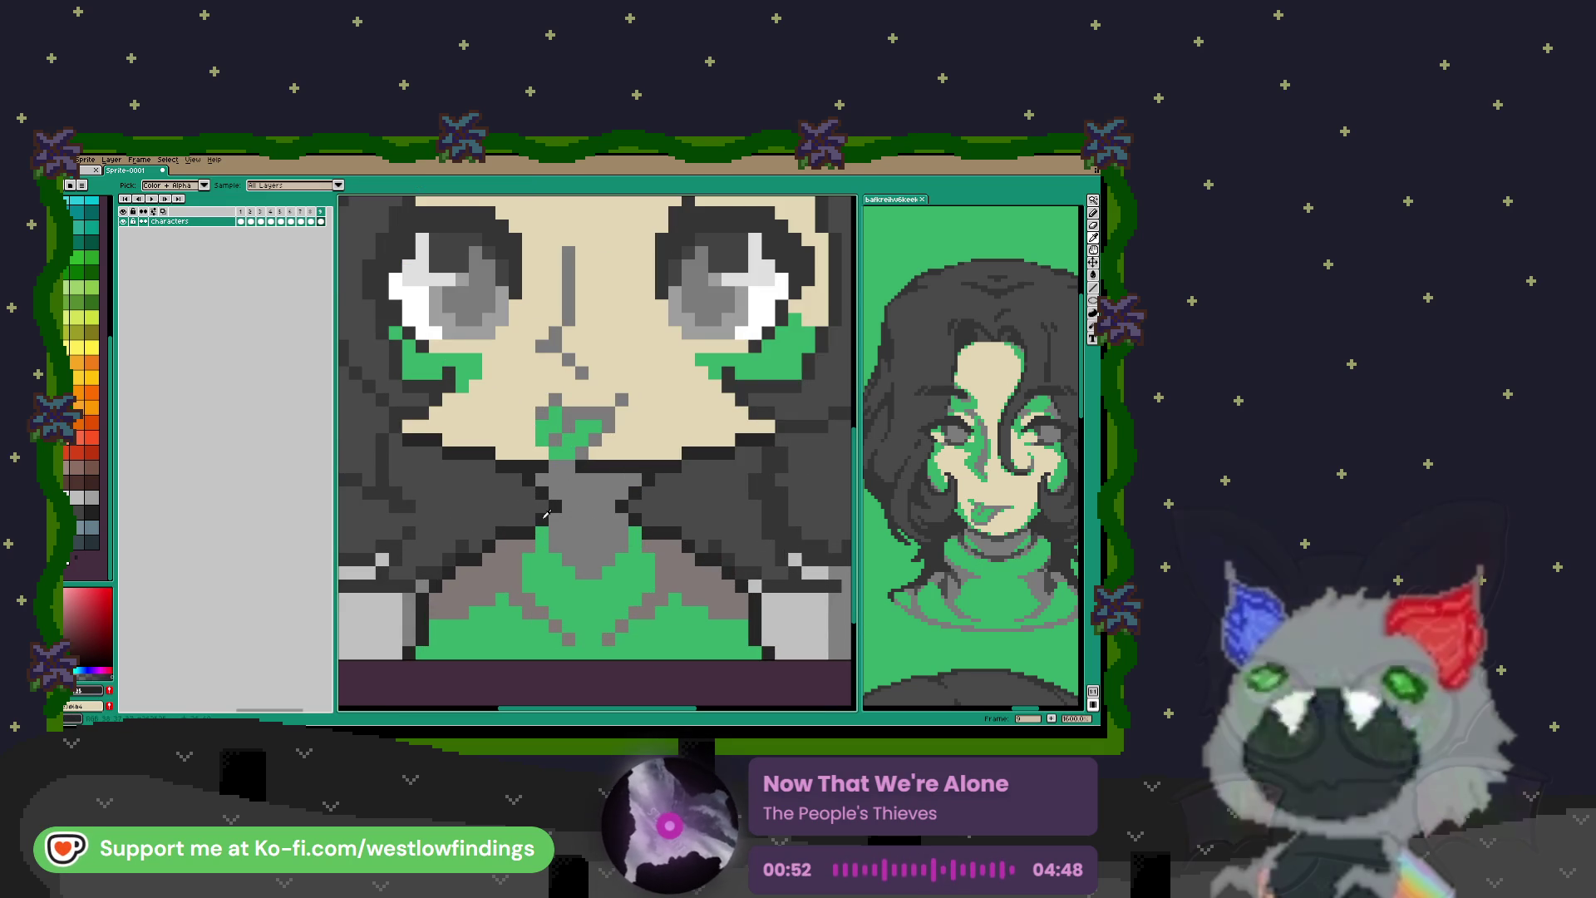
key(b)
drag(599, 533, 624, 533)
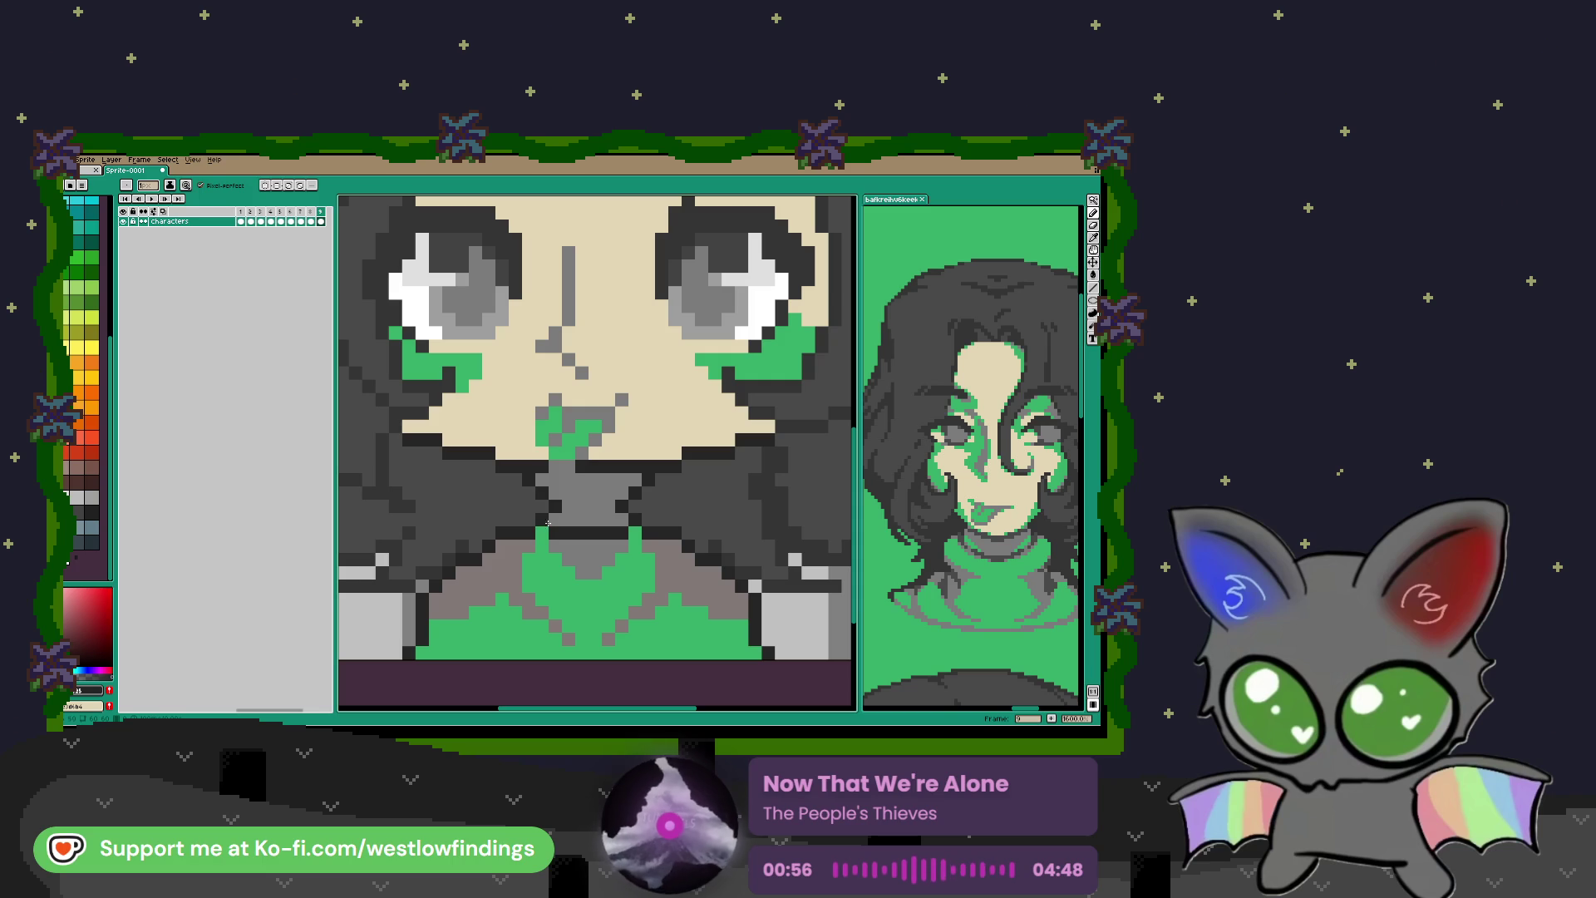
drag(550, 494, 575, 504)
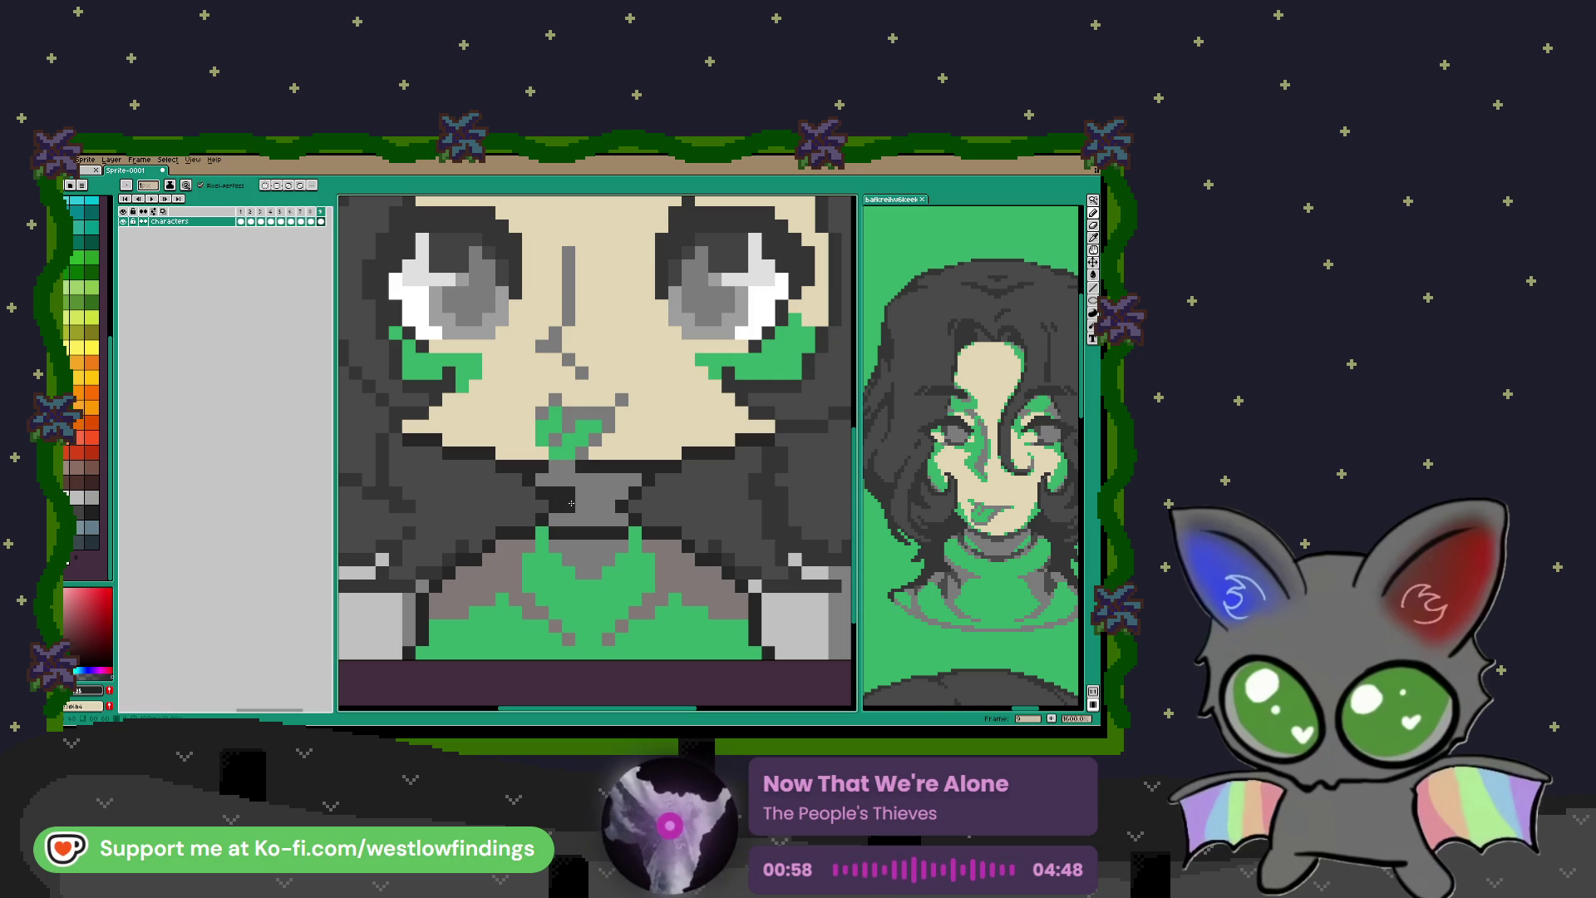
key(ctrl+z)
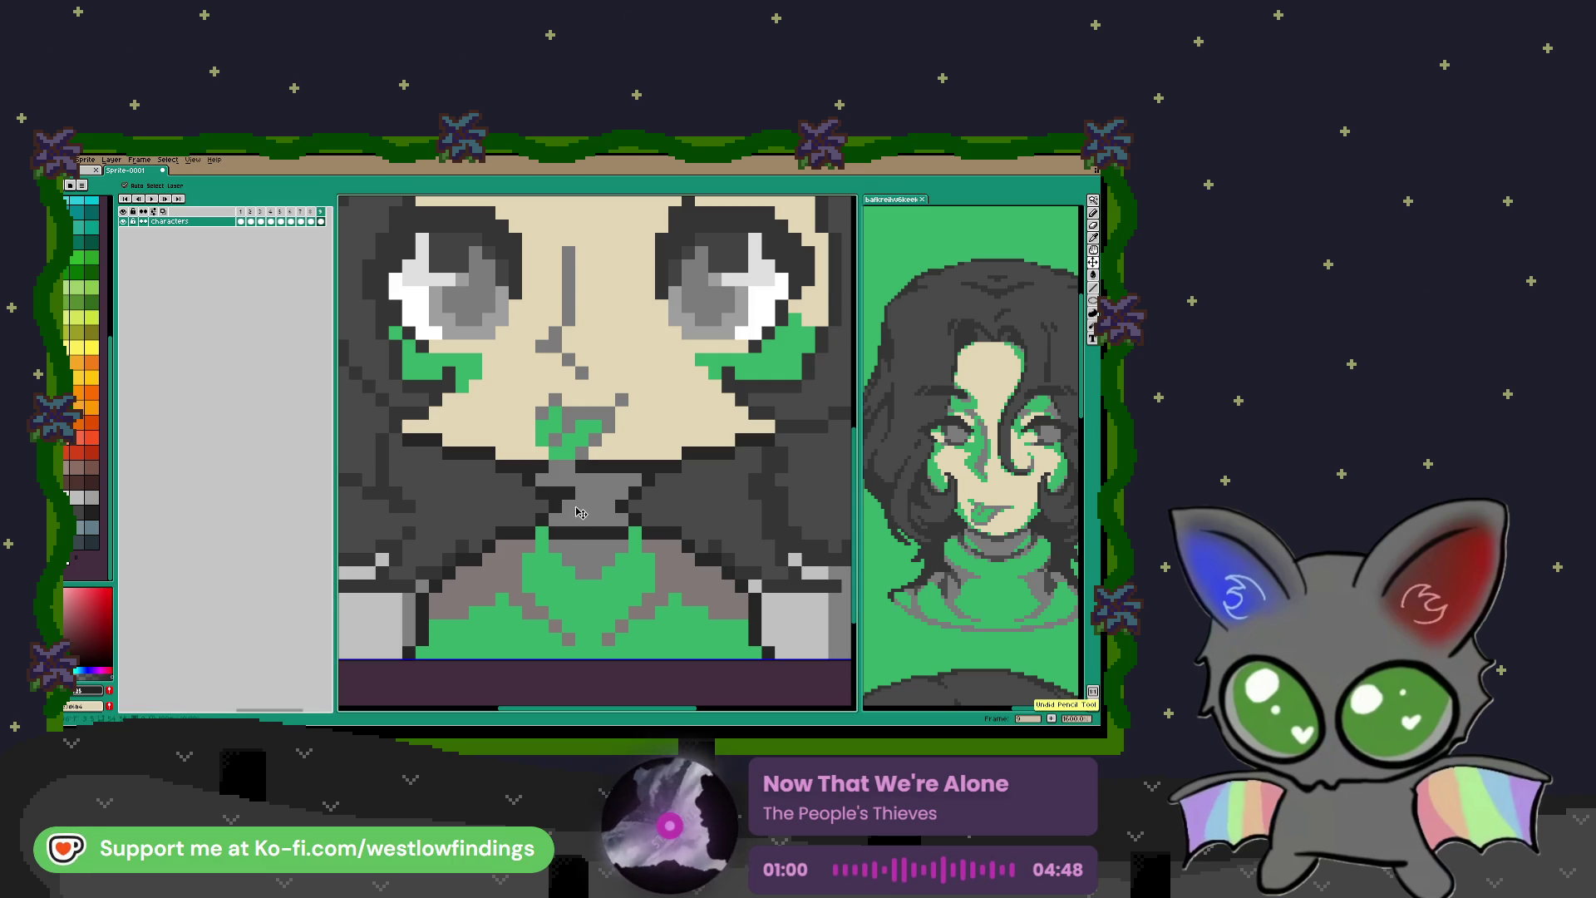
drag(579, 506, 600, 507)
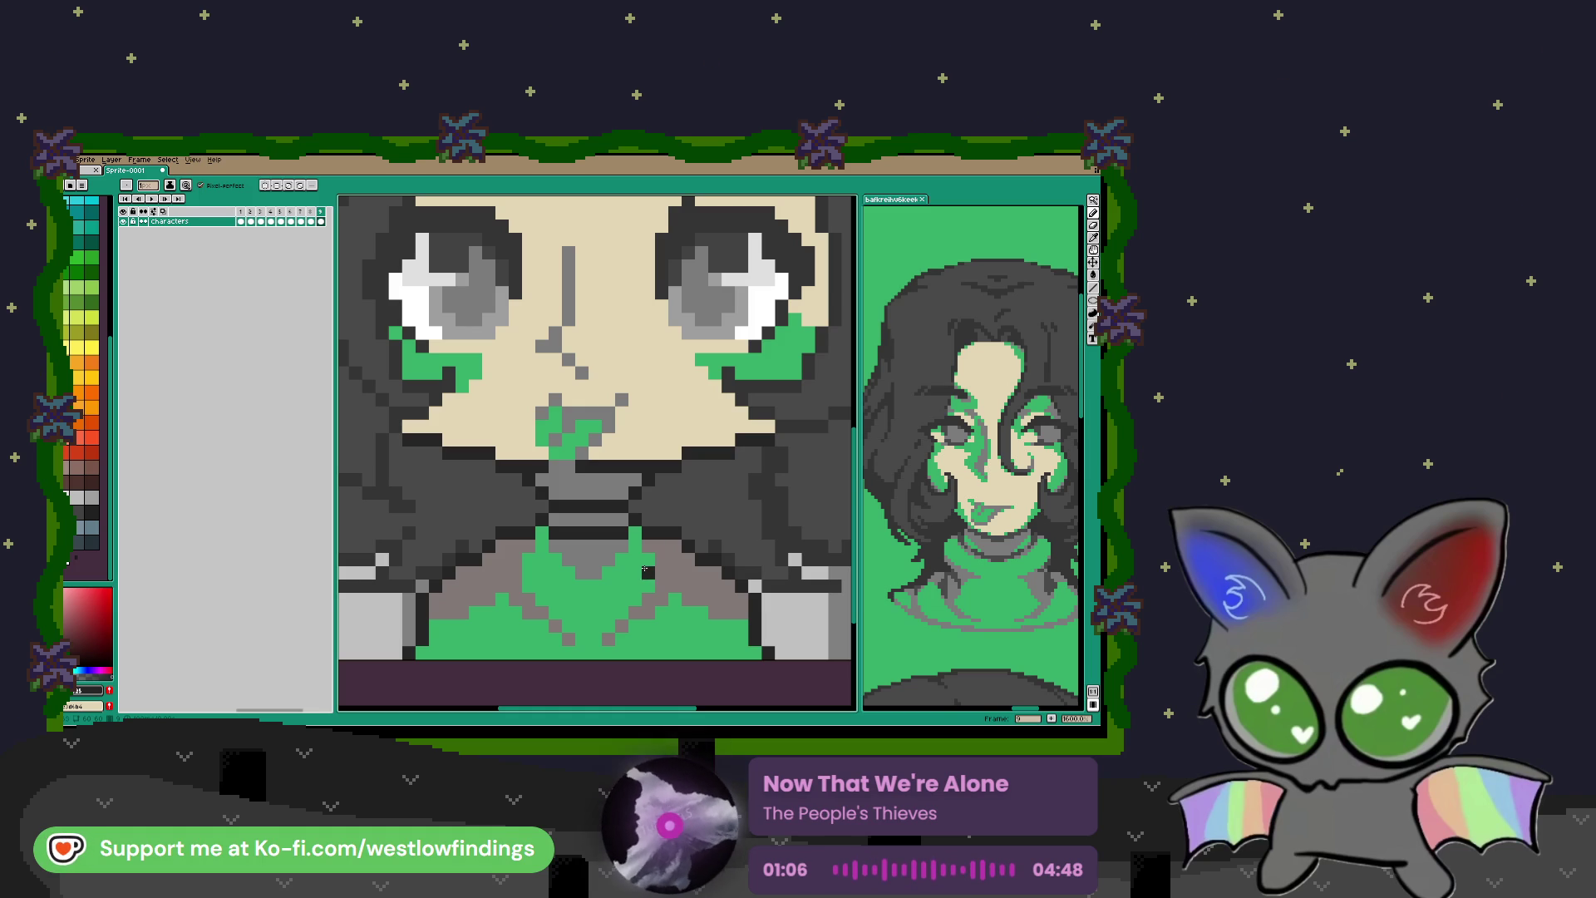
Step: Fill the gap under the mouth with the tan skin tone
scroll(644, 564, down, 2)
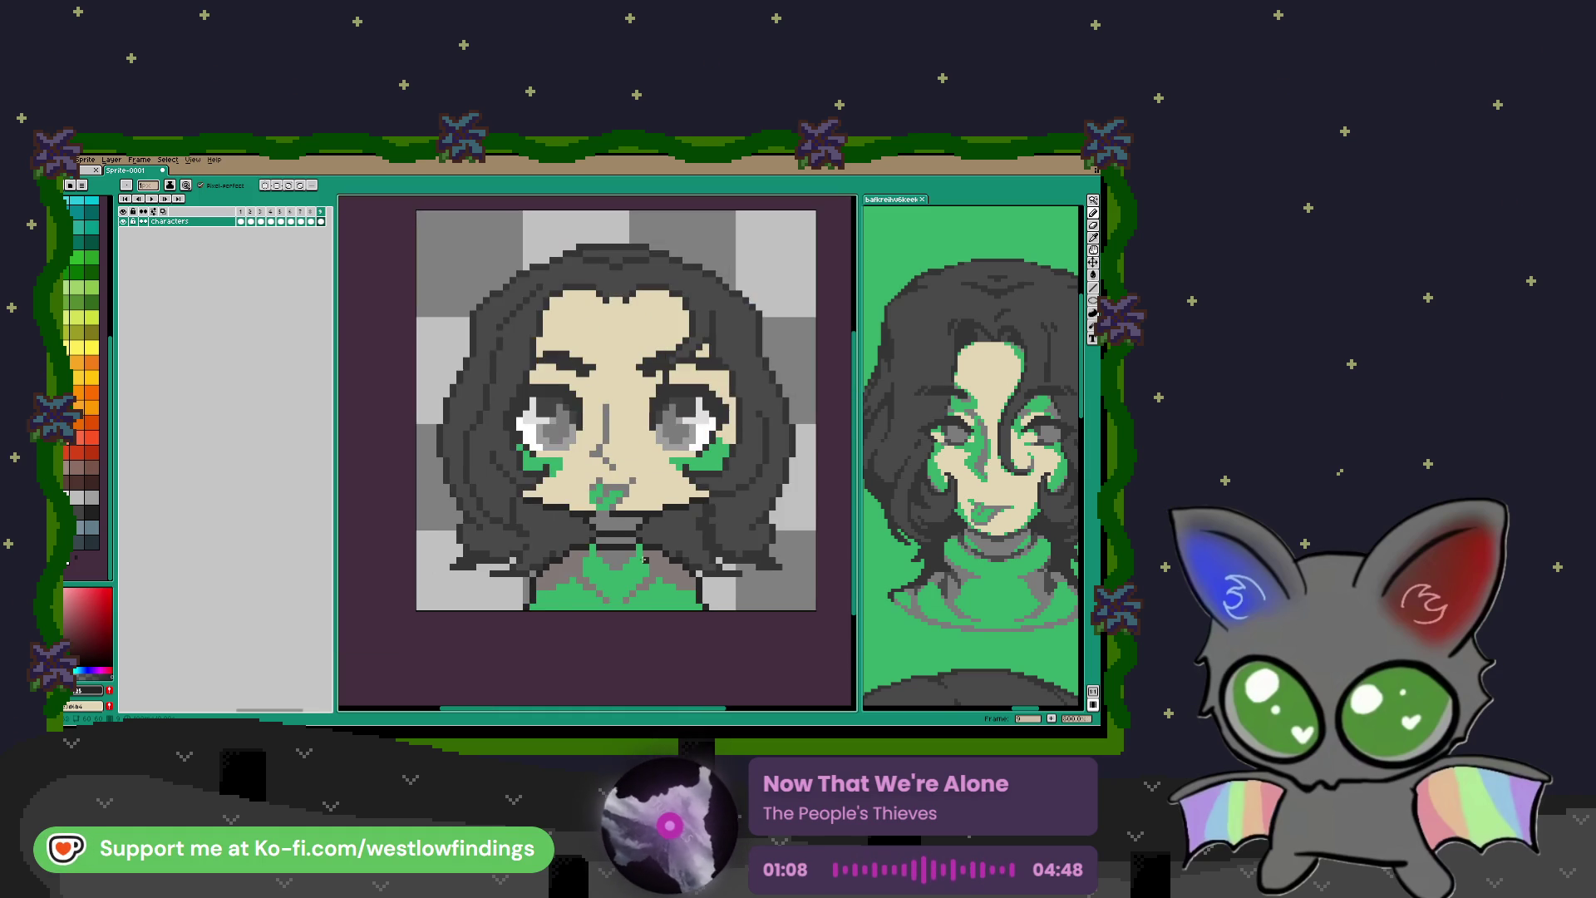
scroll(641, 561, down, 1)
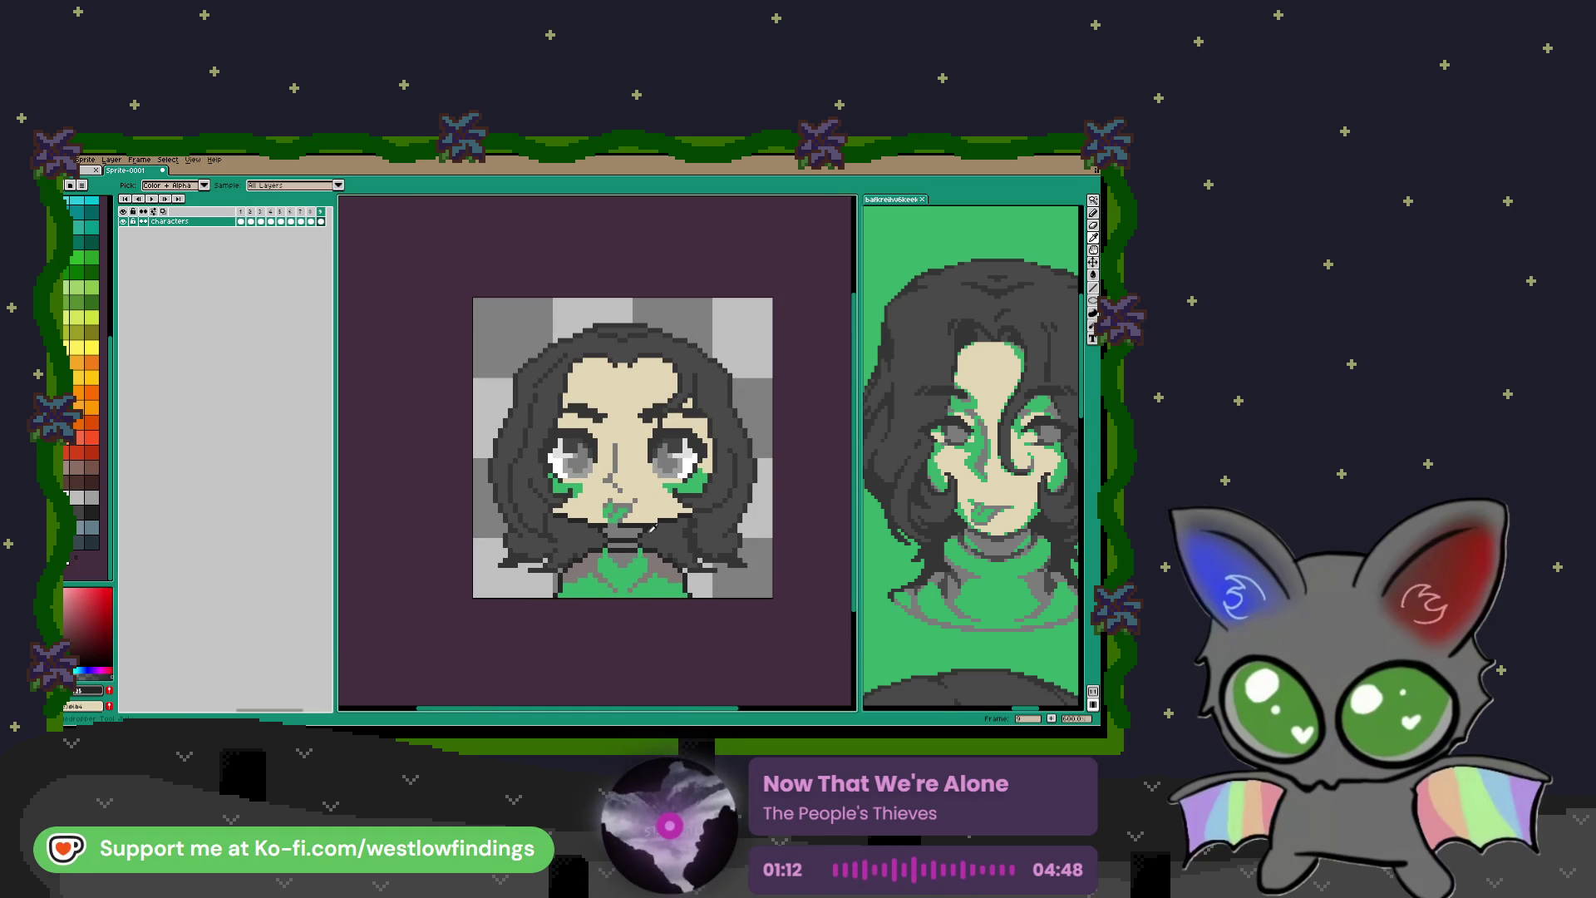
alt+click(648, 503)
scroll(631, 541, up, 3)
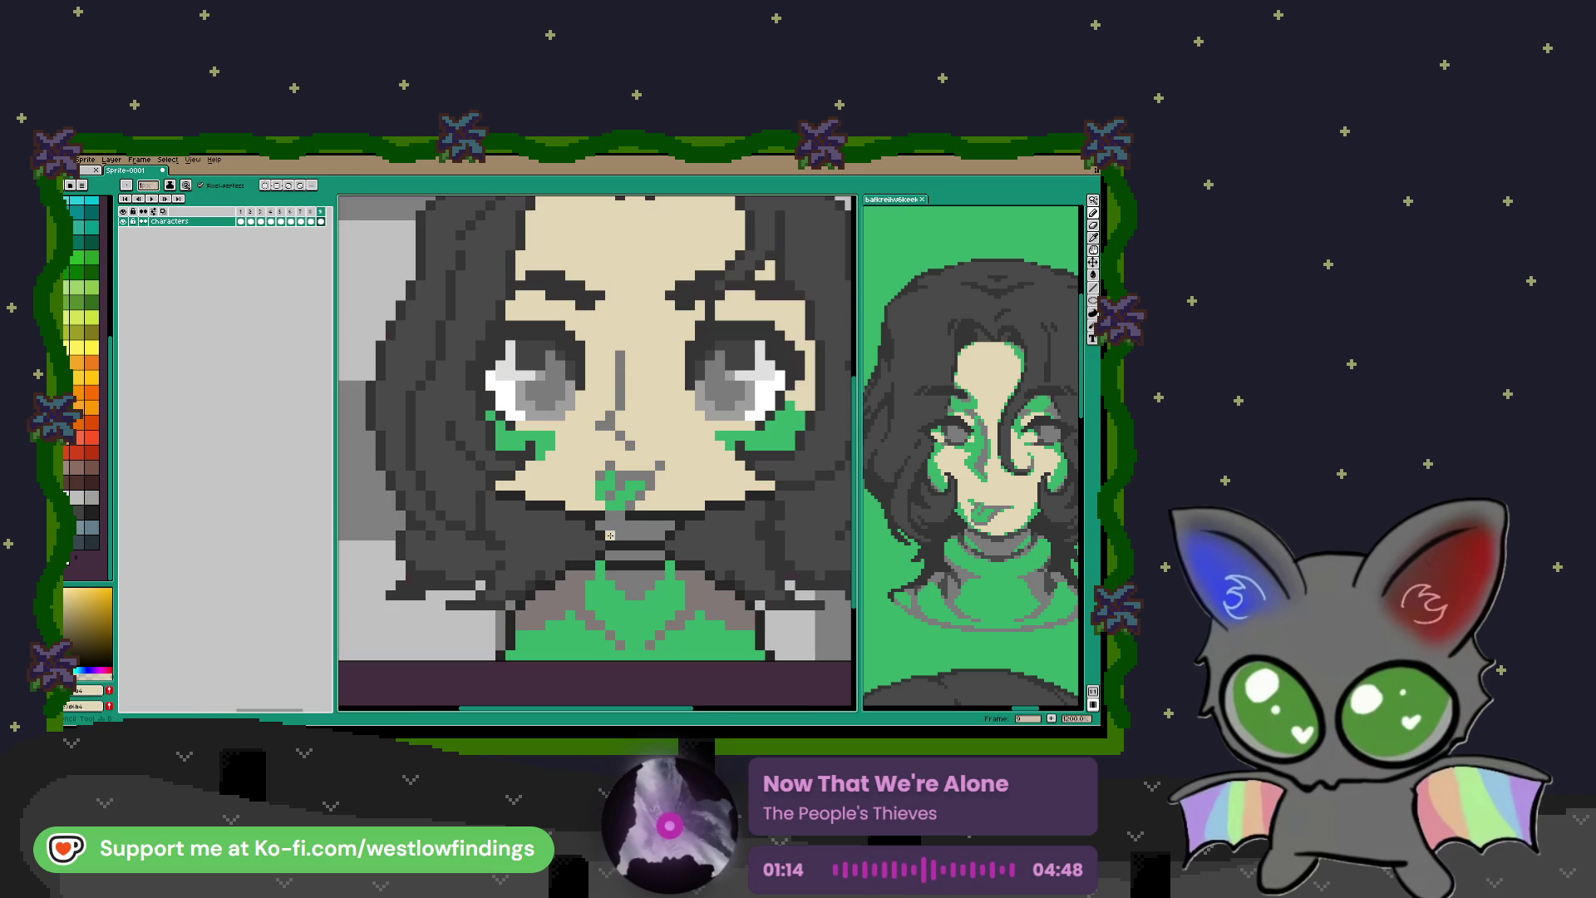
mouse_move(614, 525)
mouse_down()
mouse_move(672, 537)
mouse_move(617, 536)
mouse_up()
Step: Draw a dark grey band across the neck below the mouth and along the collar row
scroll(616, 536, down, 5)
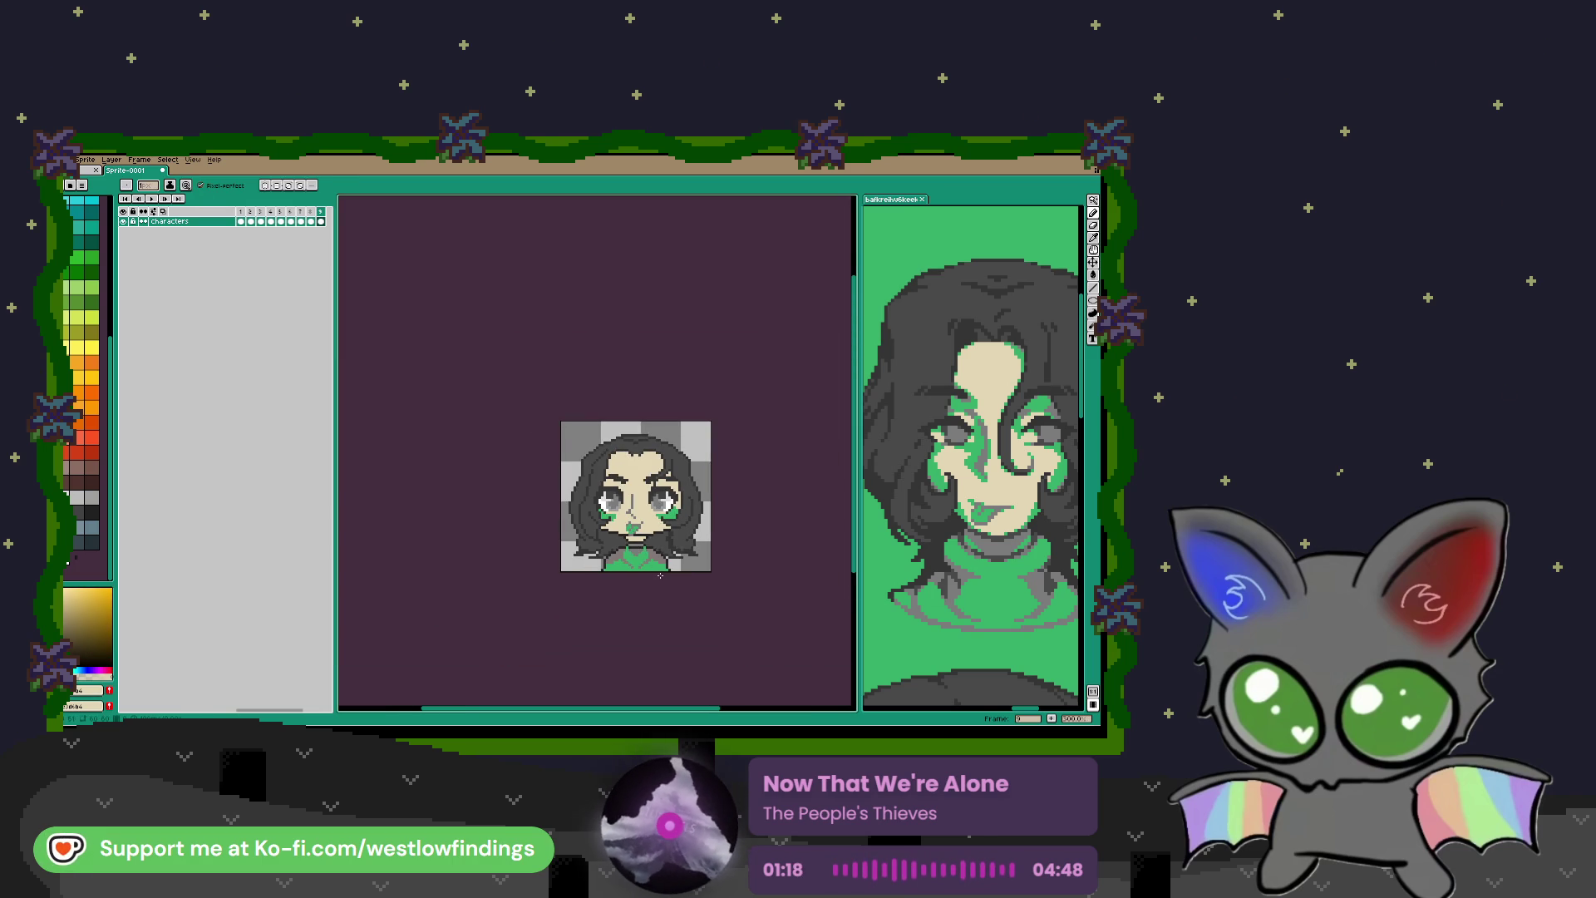
scroll(640, 551, up, 4)
scroll(639, 549, up, 2)
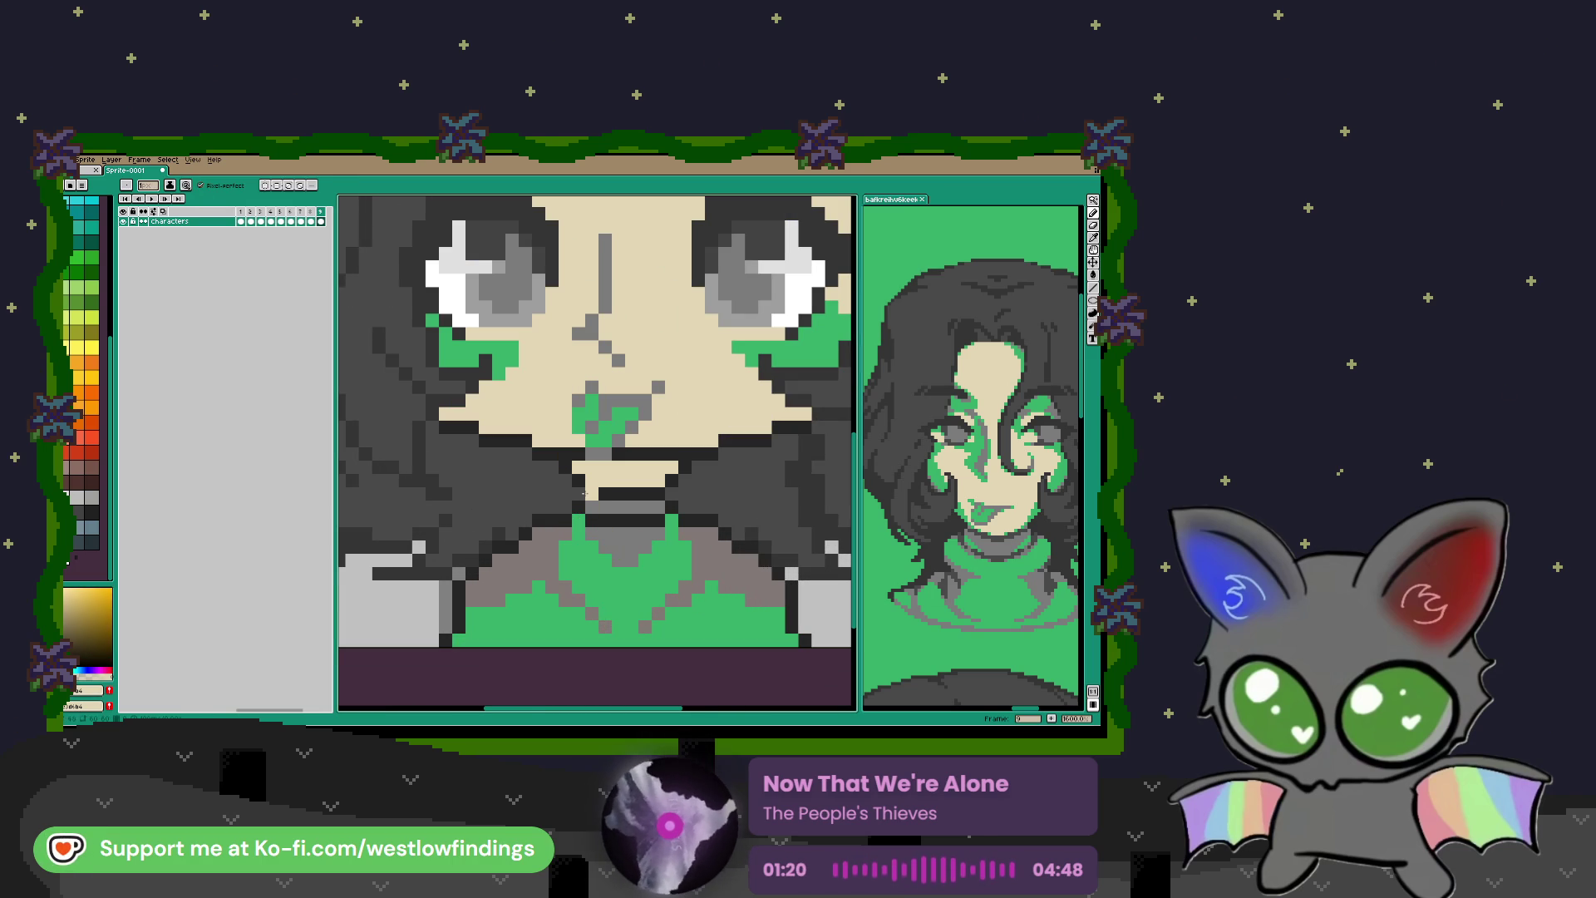
alt+click(600, 497)
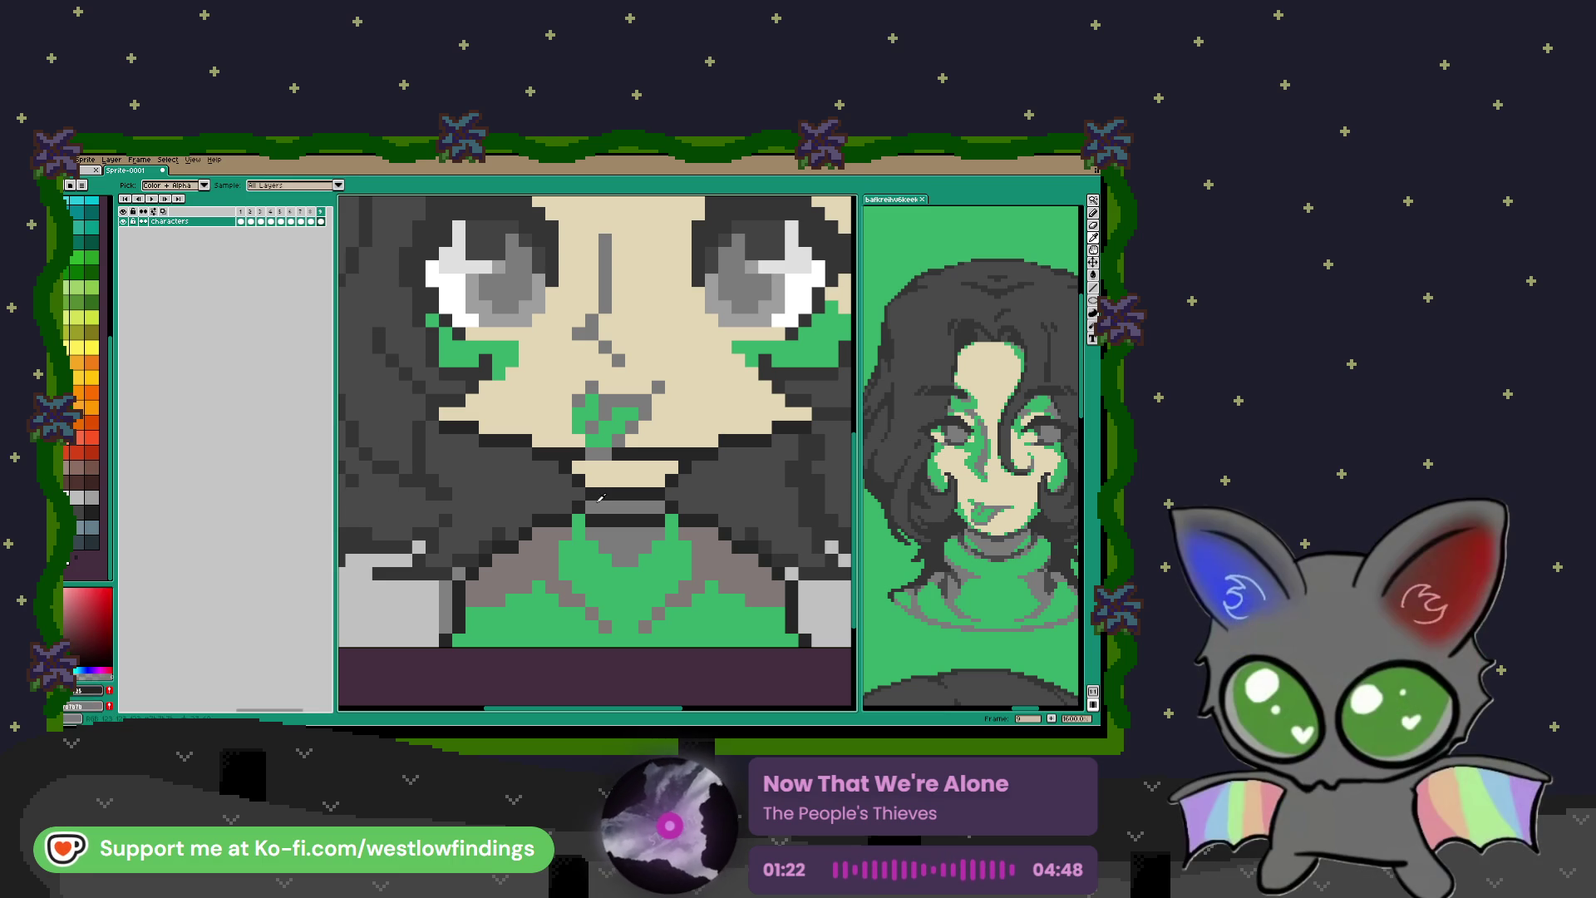
key(v)
key(b)
mouse_move(606, 481)
mouse_down()
mouse_move(648, 483)
mouse_move(599, 493)
mouse_move(652, 493)
mouse_up()
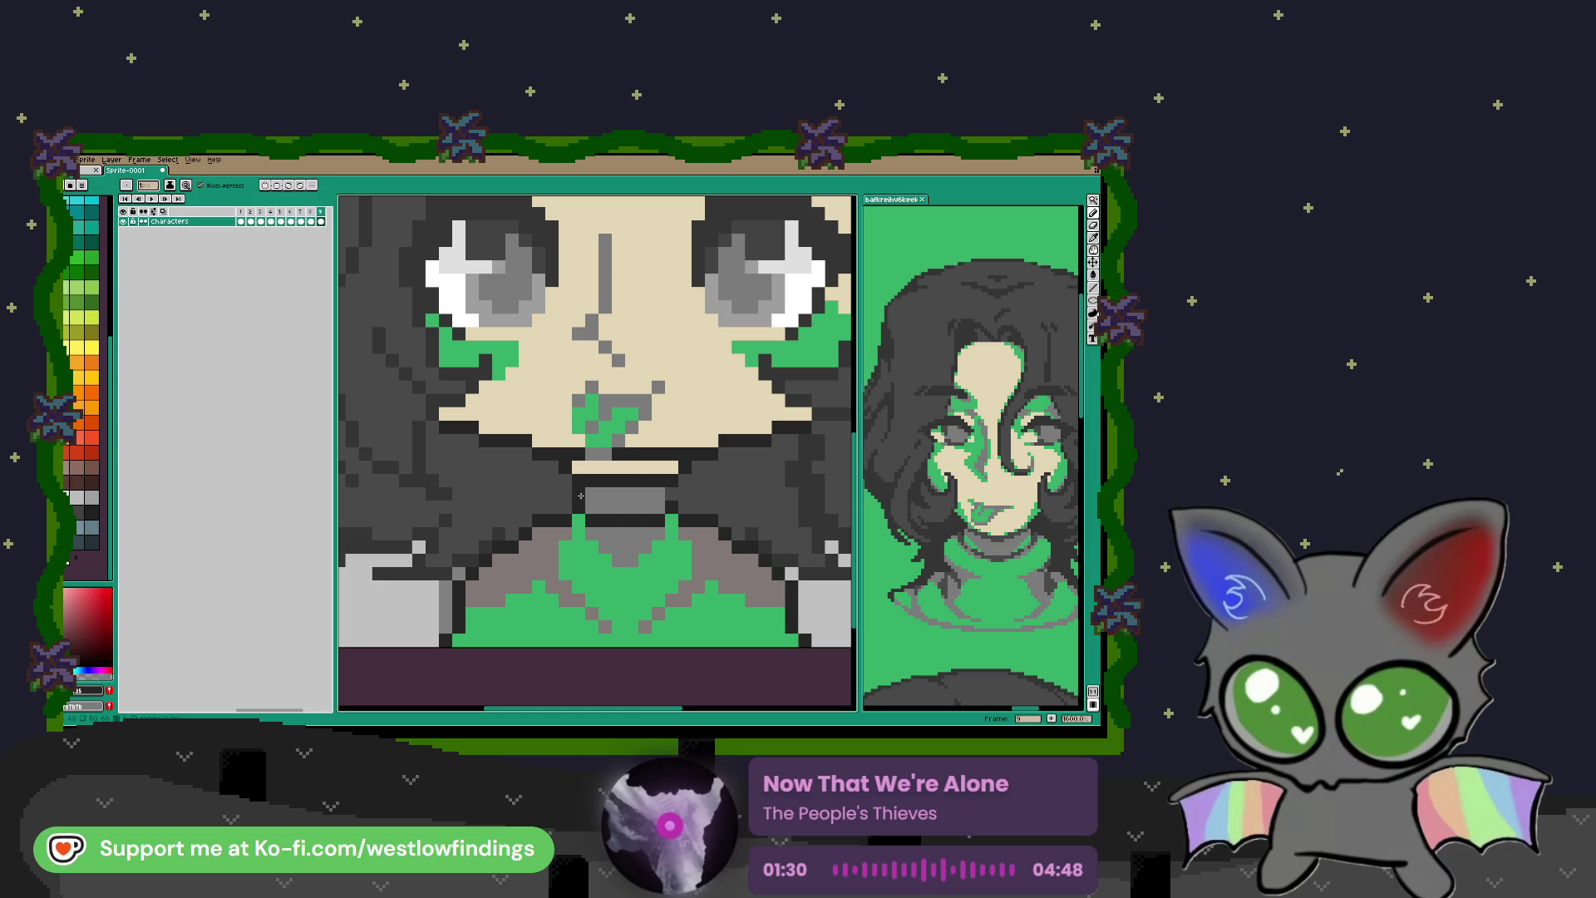
scroll(635, 532, down, 5)
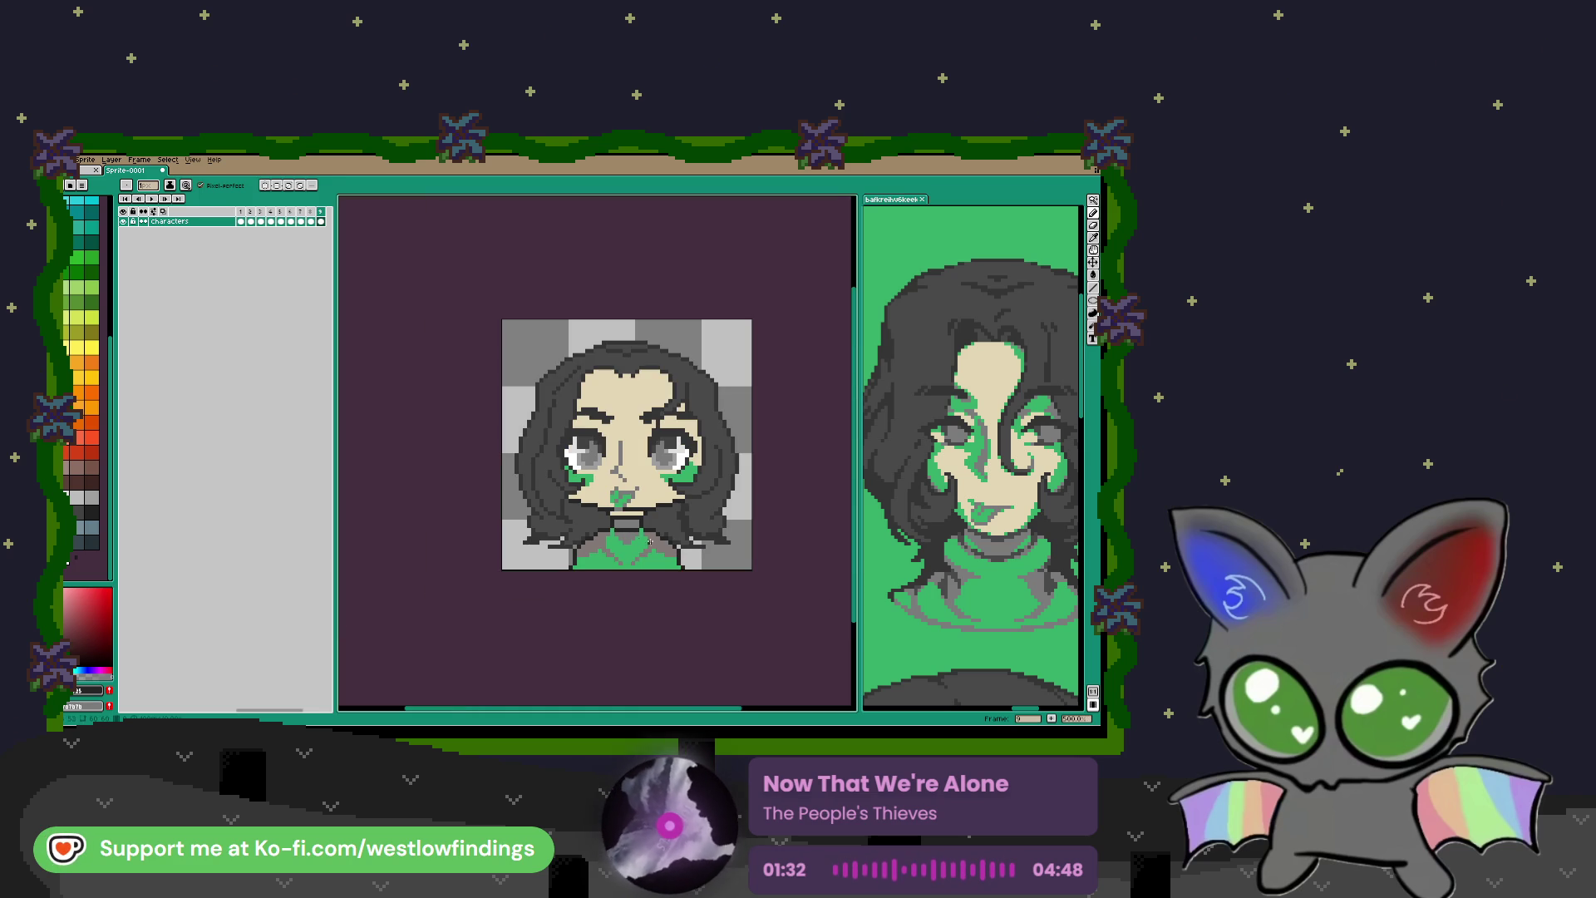
scroll(653, 534, up, 7)
mouse_move(594, 466)
mouse_down()
mouse_move(694, 471)
mouse_move(592, 486)
mouse_up()
Step: Paint the collar row pixels green
scroll(650, 500, down, 7)
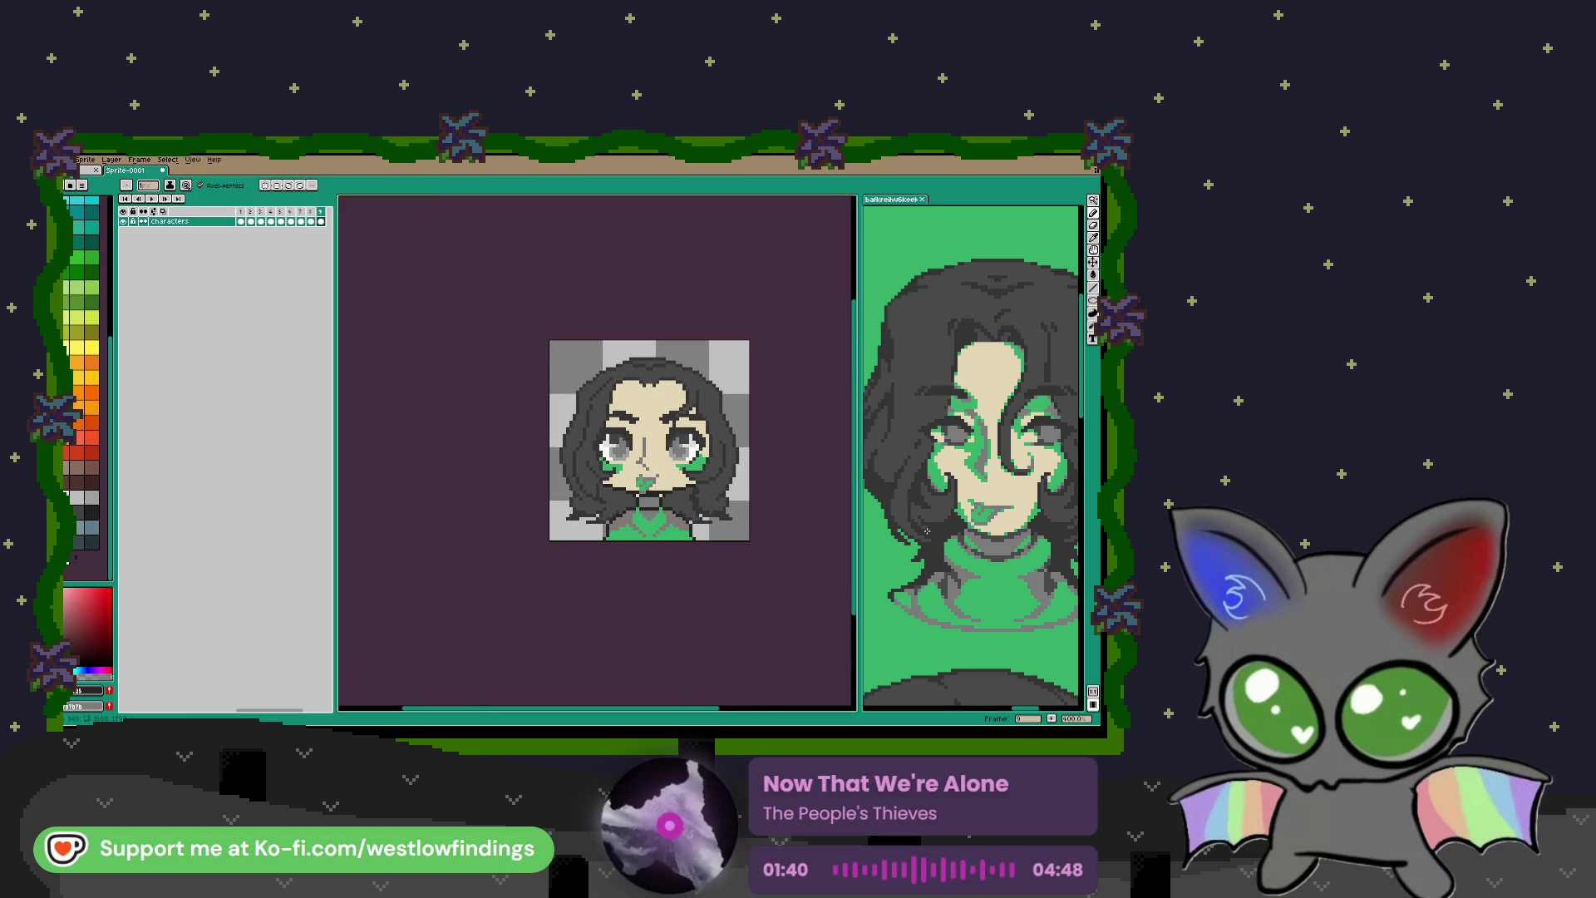
scroll(674, 509, up, 8)
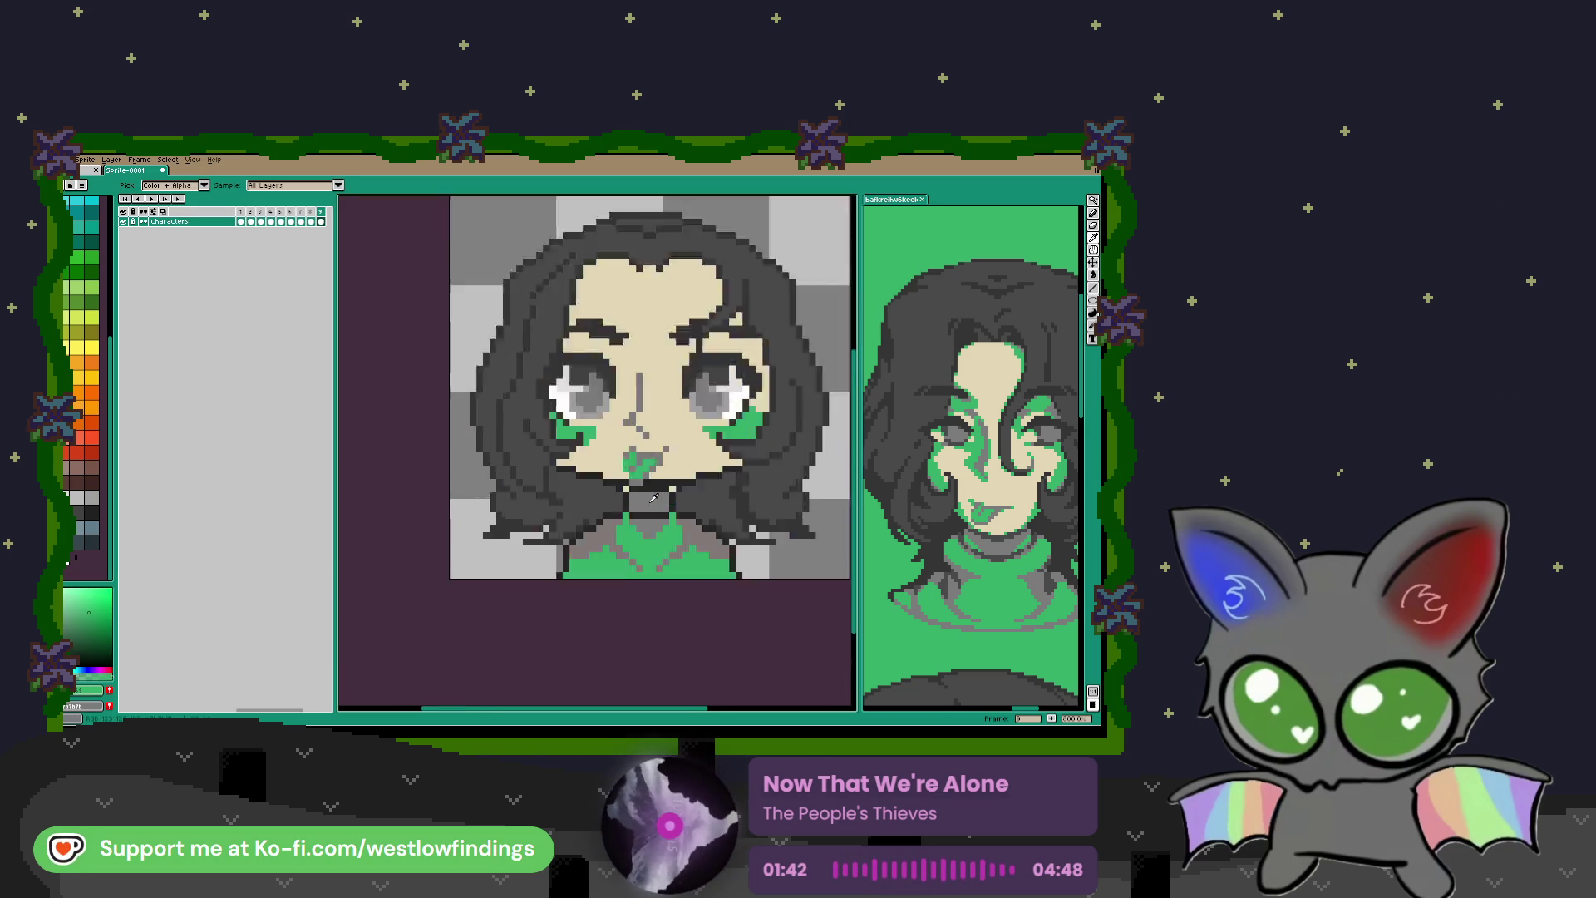
click(716, 502)
click(716, 529)
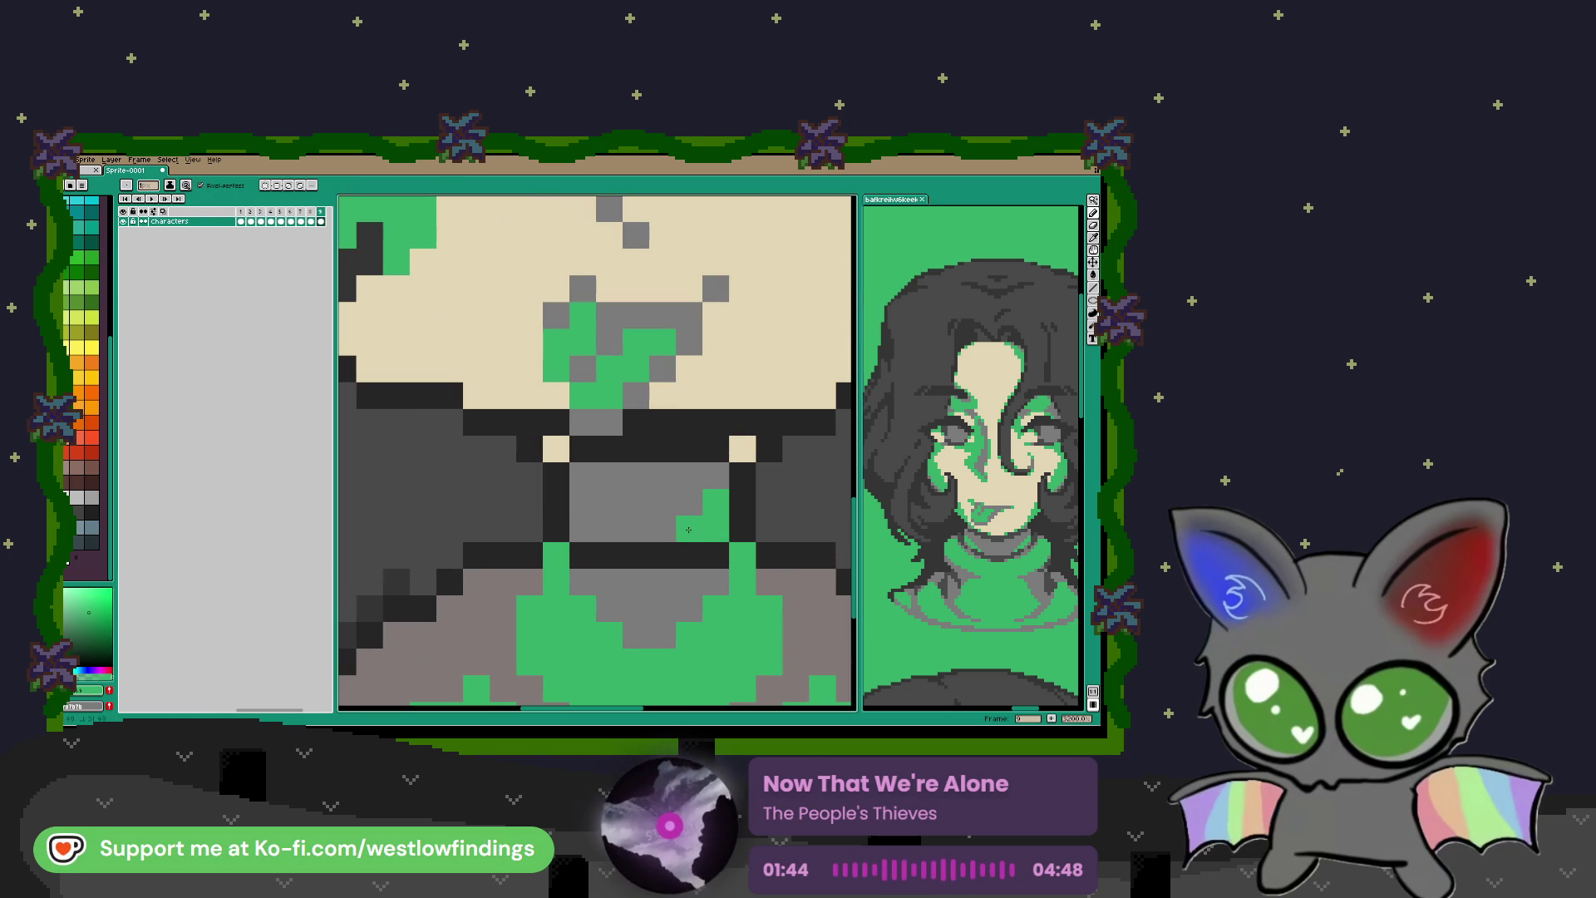
drag(582, 528, 638, 529)
Step: Lengthen the left eyebrow with dark grey pixels at its left end
scroll(701, 566, down, 8)
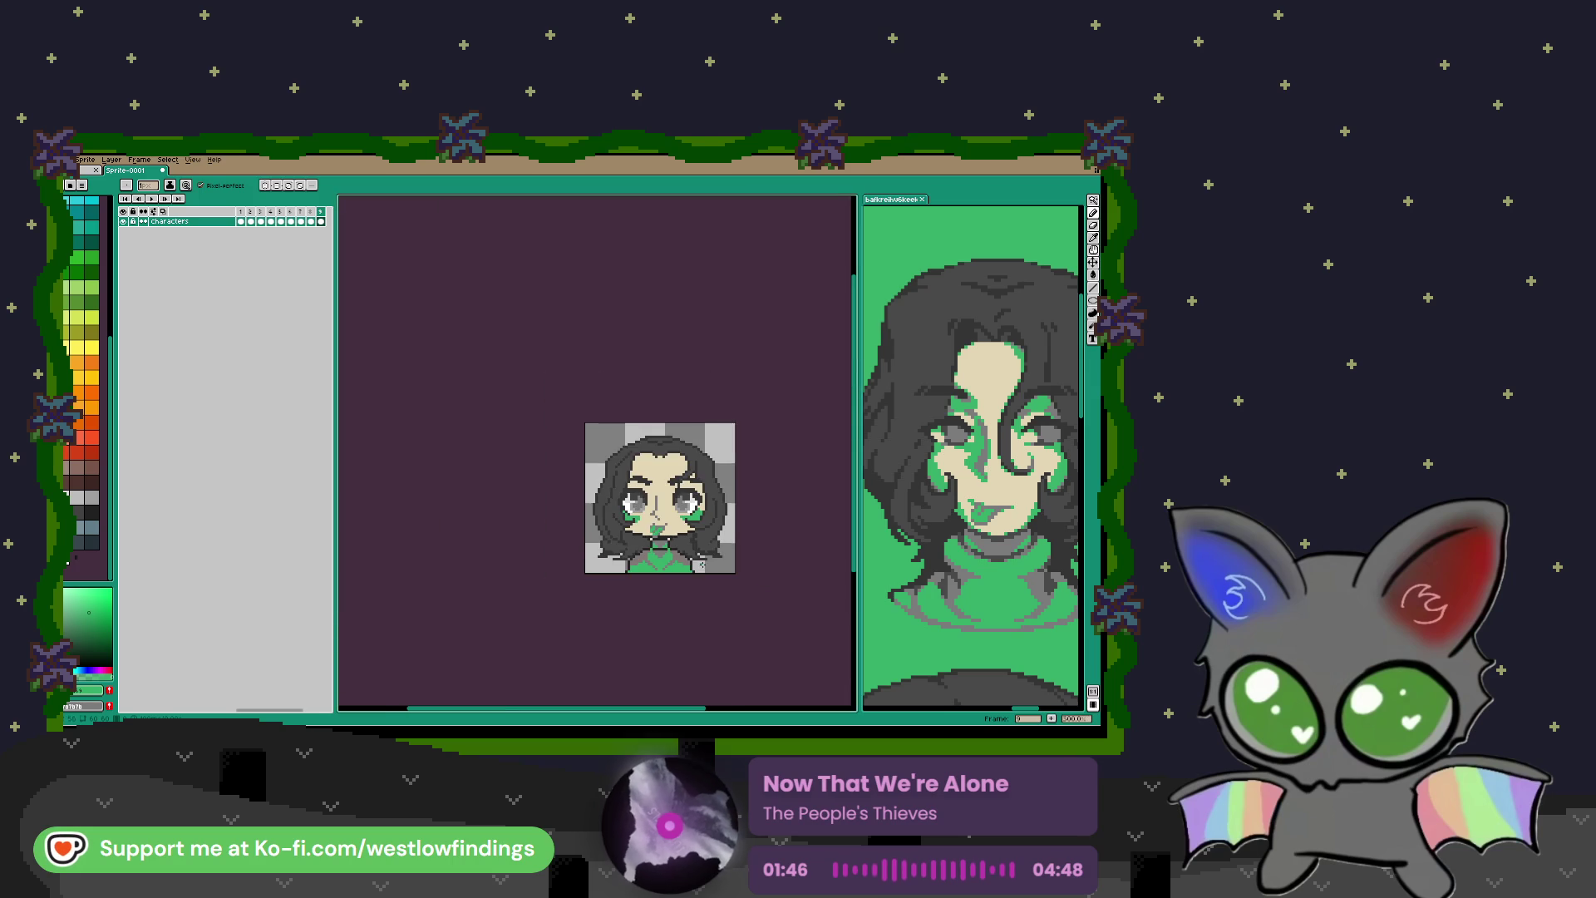
scroll(701, 565, down, 1)
scroll(690, 553, up, 2)
scroll(678, 538, up, 1)
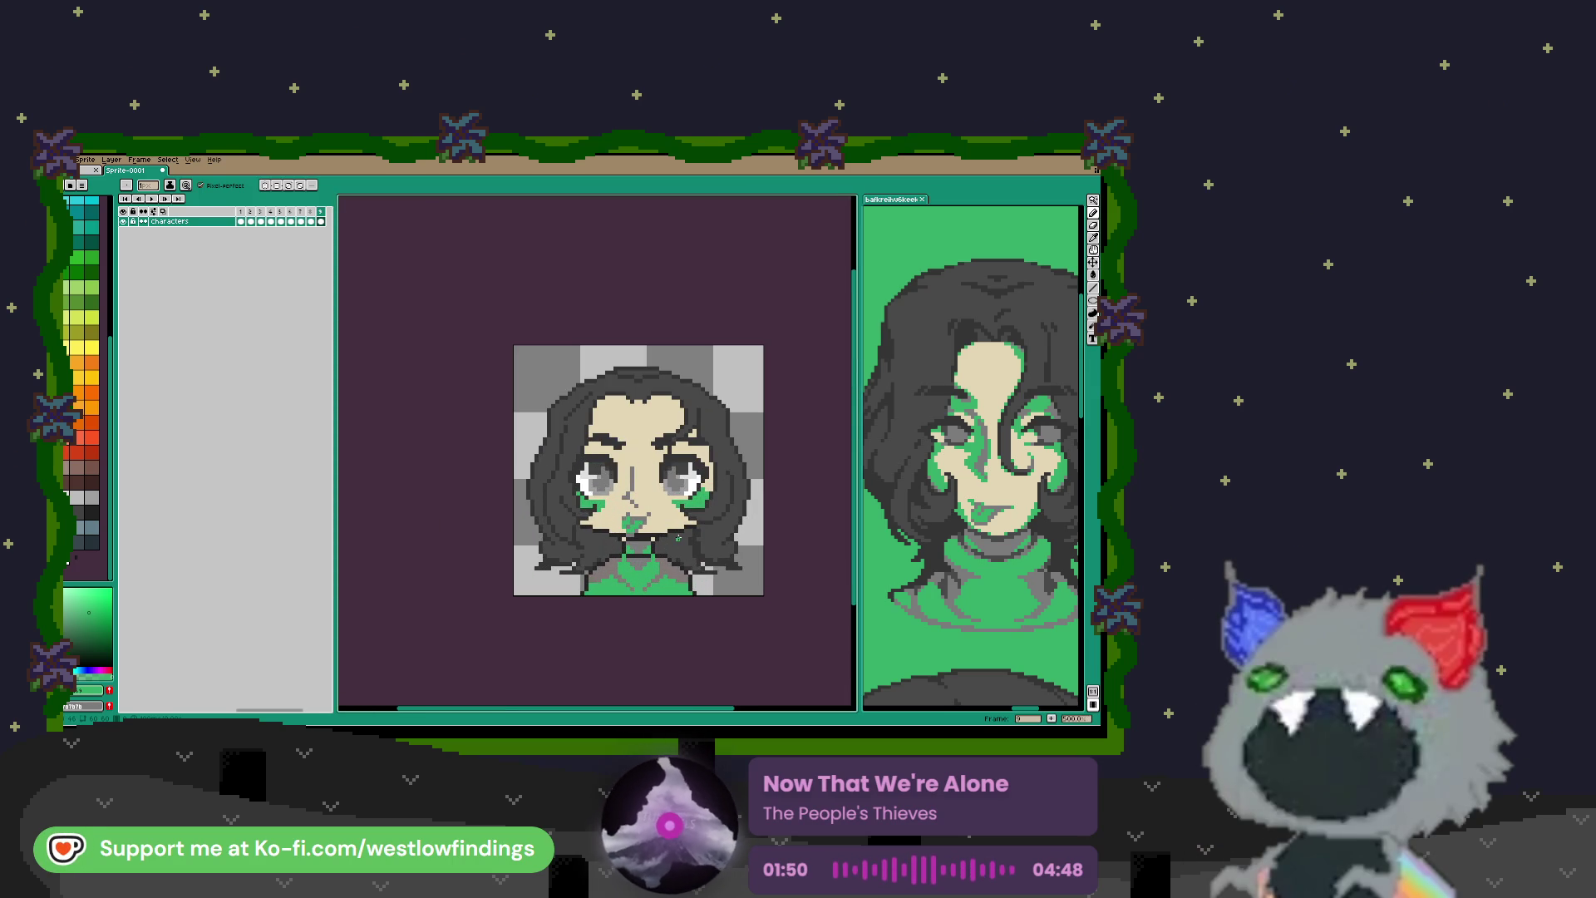
scroll(648, 444, up, 5)
key(alt)
alt+click(635, 425)
click(602, 443)
click(602, 440)
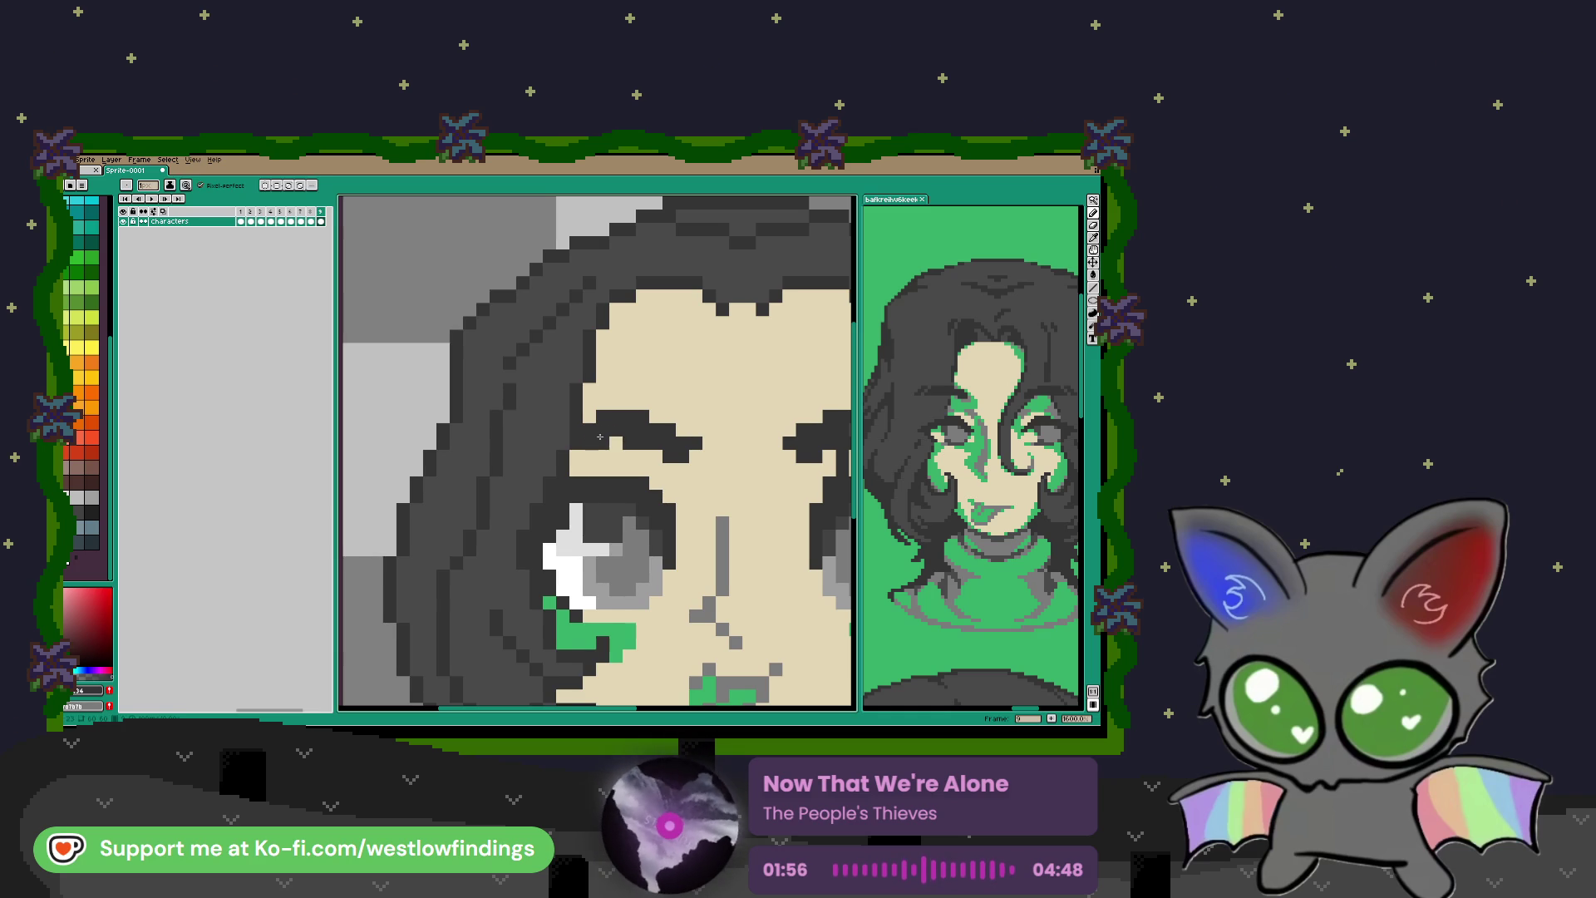
scroll(624, 471, down, 5)
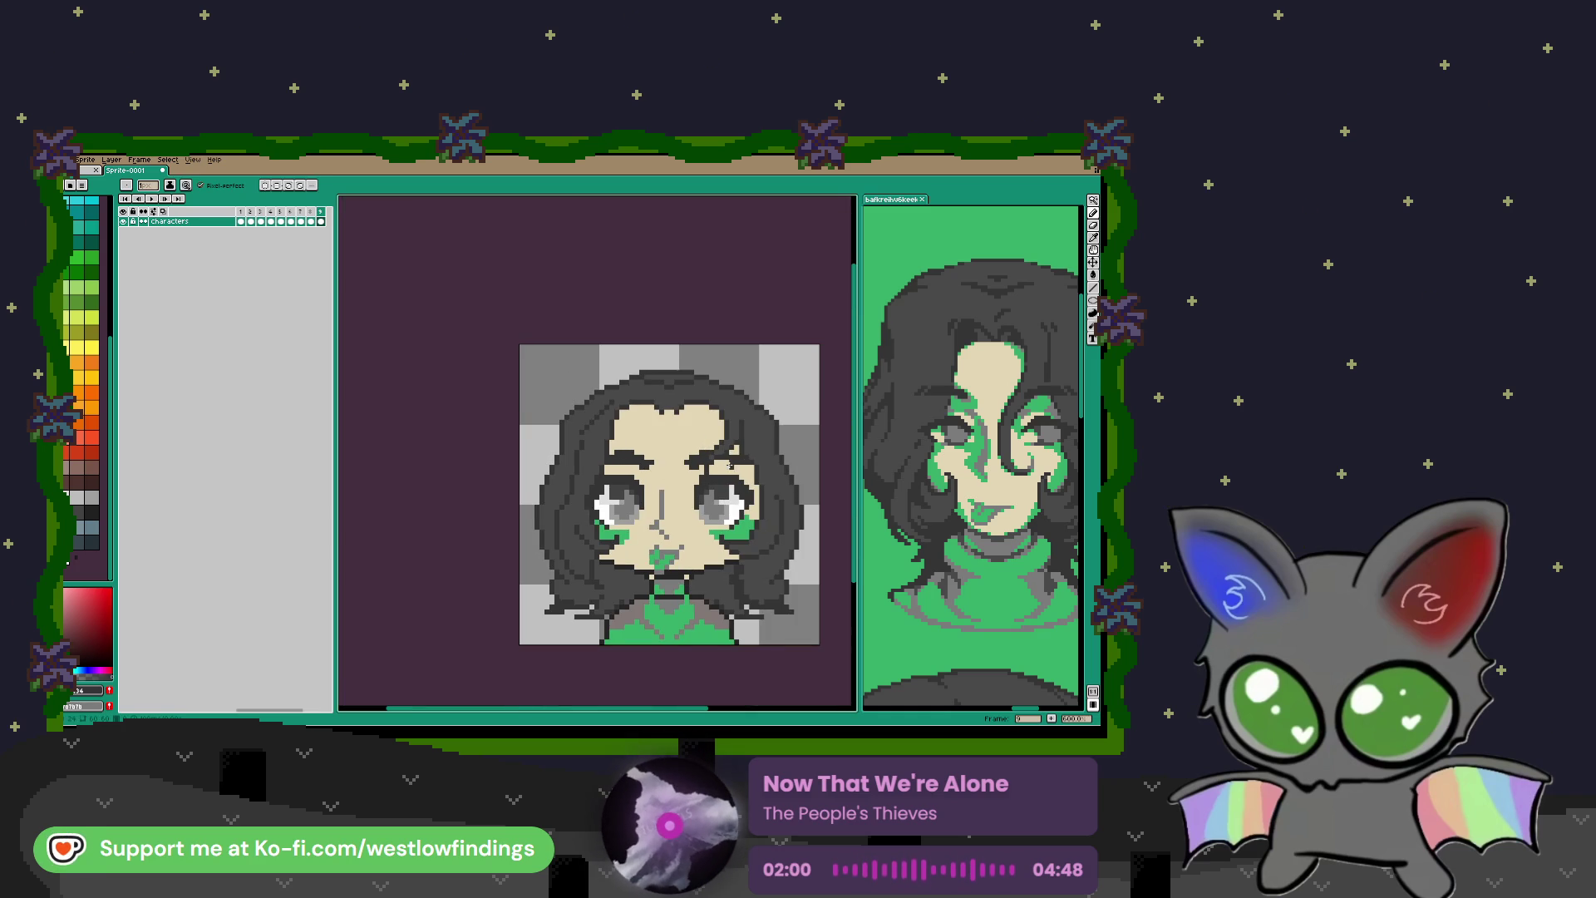
scroll(738, 478, down, 1)
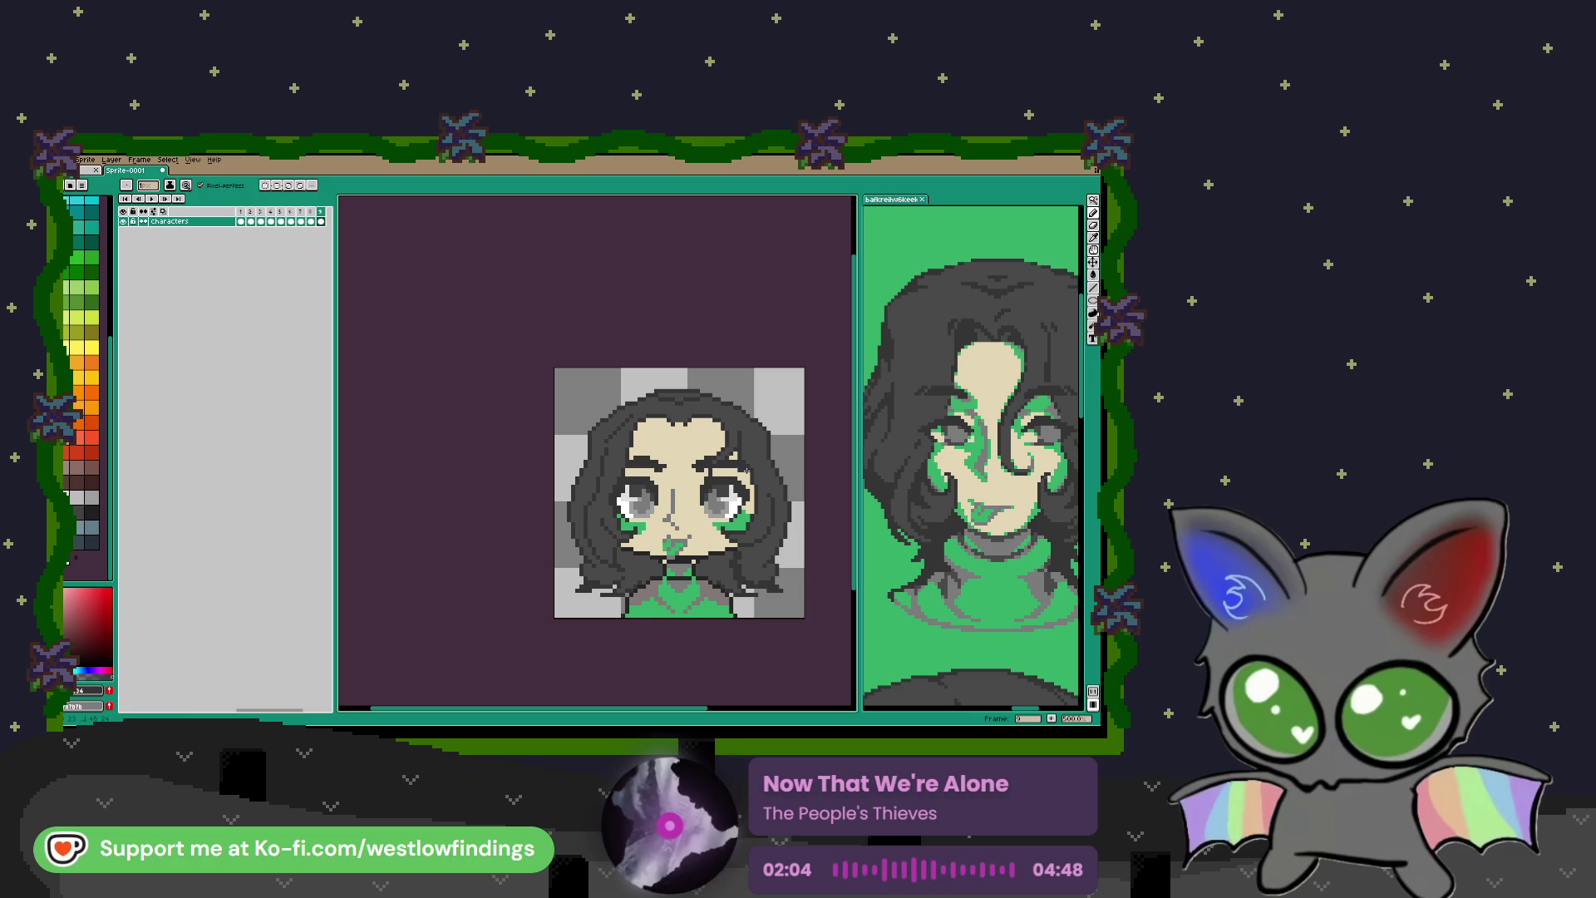
scroll(740, 491, down, 2)
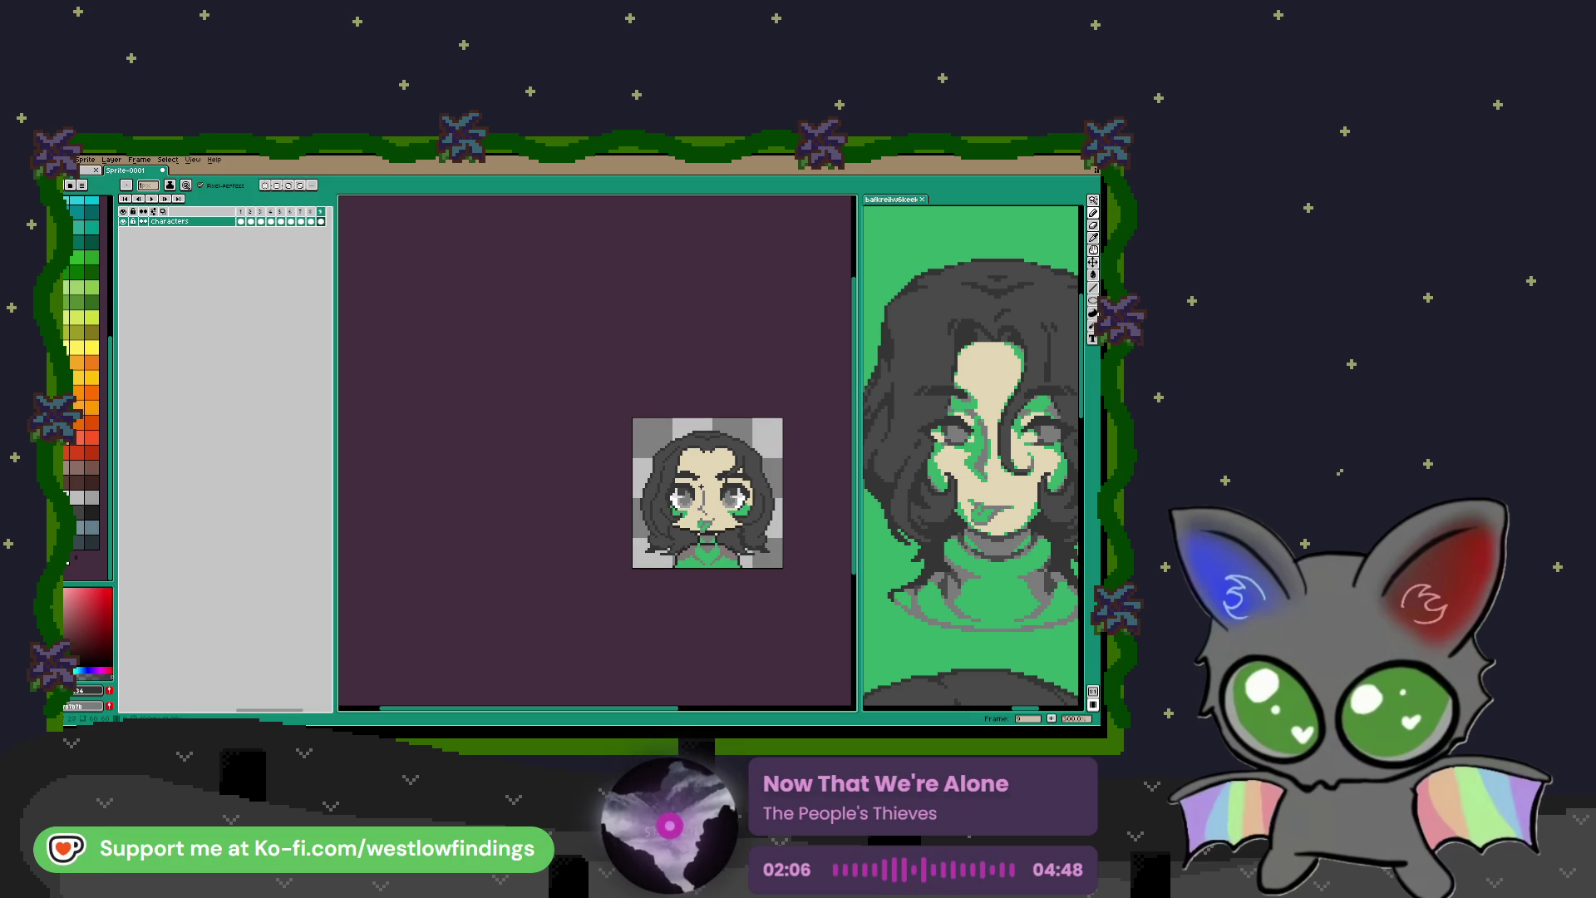
scroll(693, 473, up, 3)
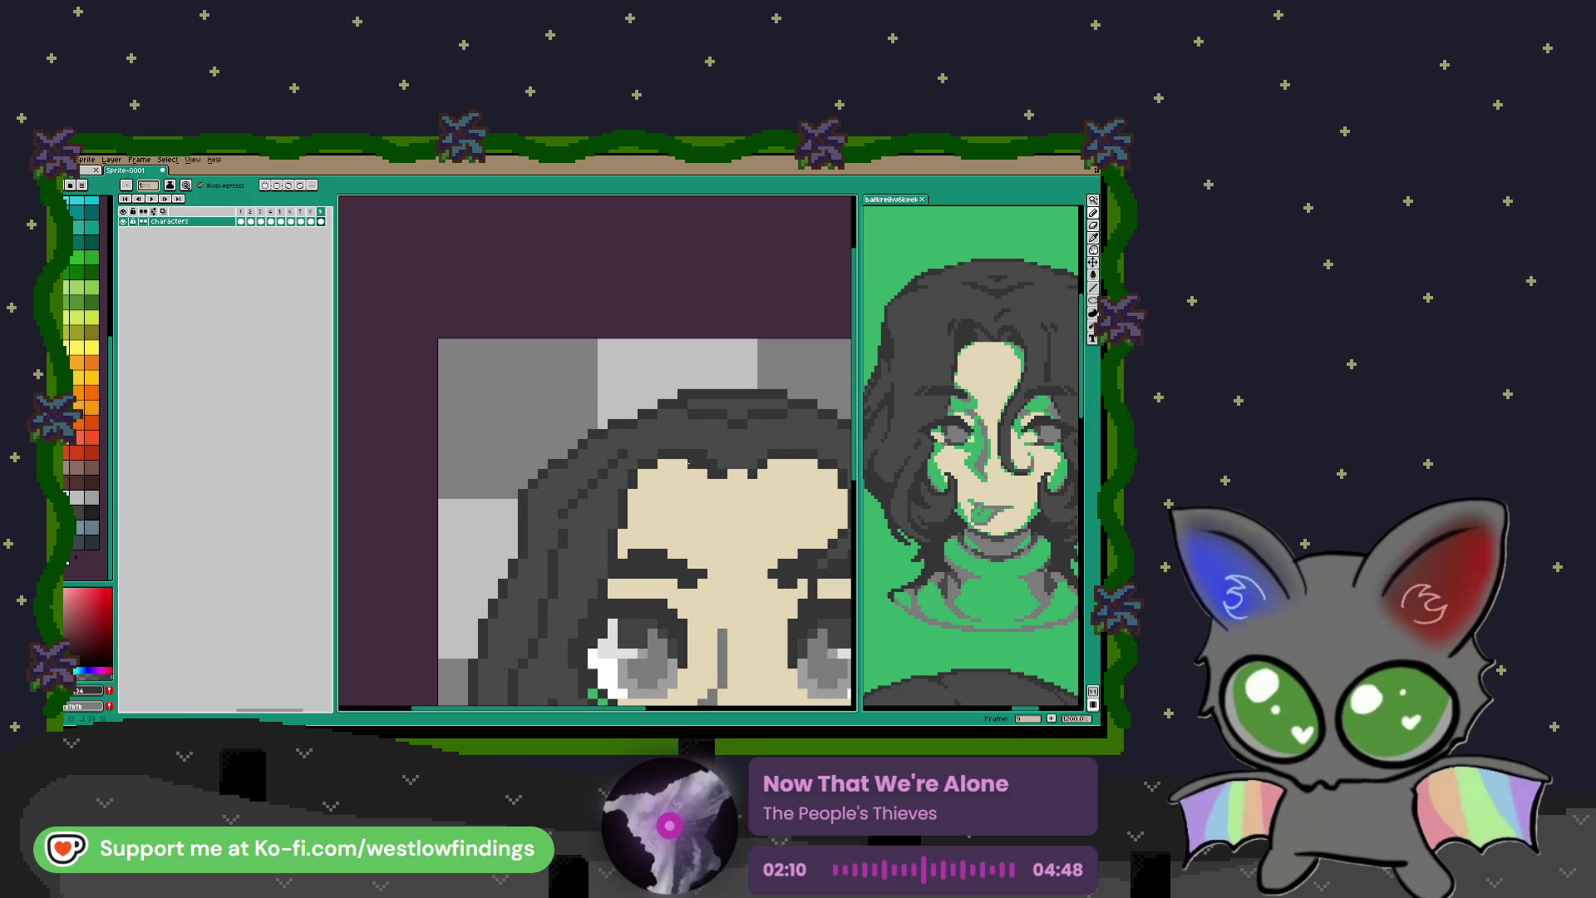
drag(697, 474, 661, 474)
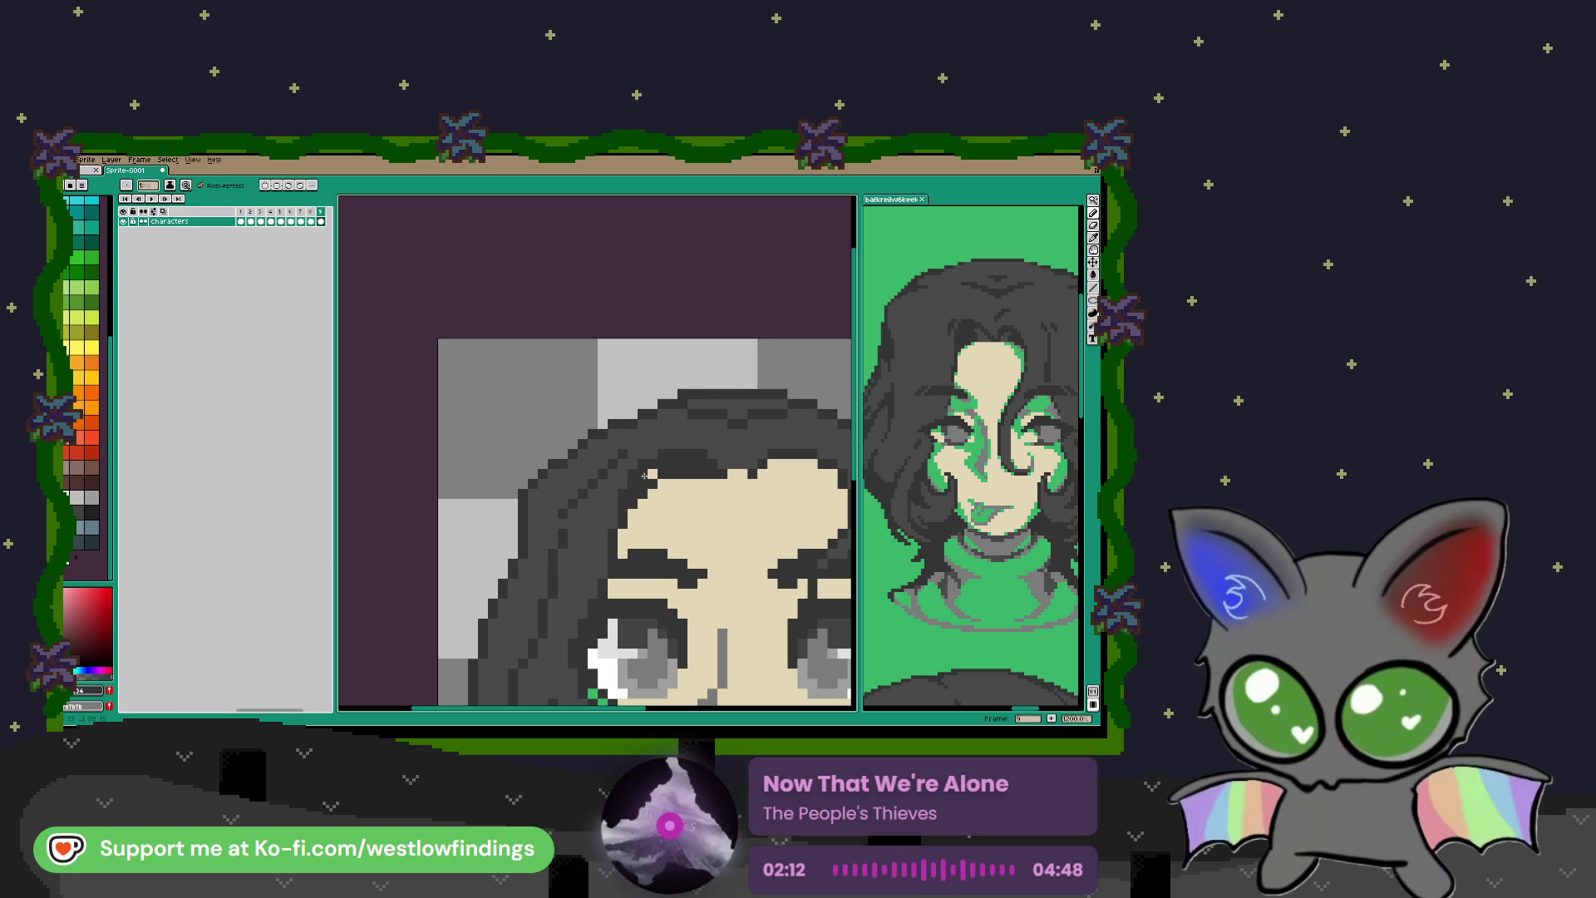
scroll(607, 463, right, 4)
scroll(607, 463, down, 1)
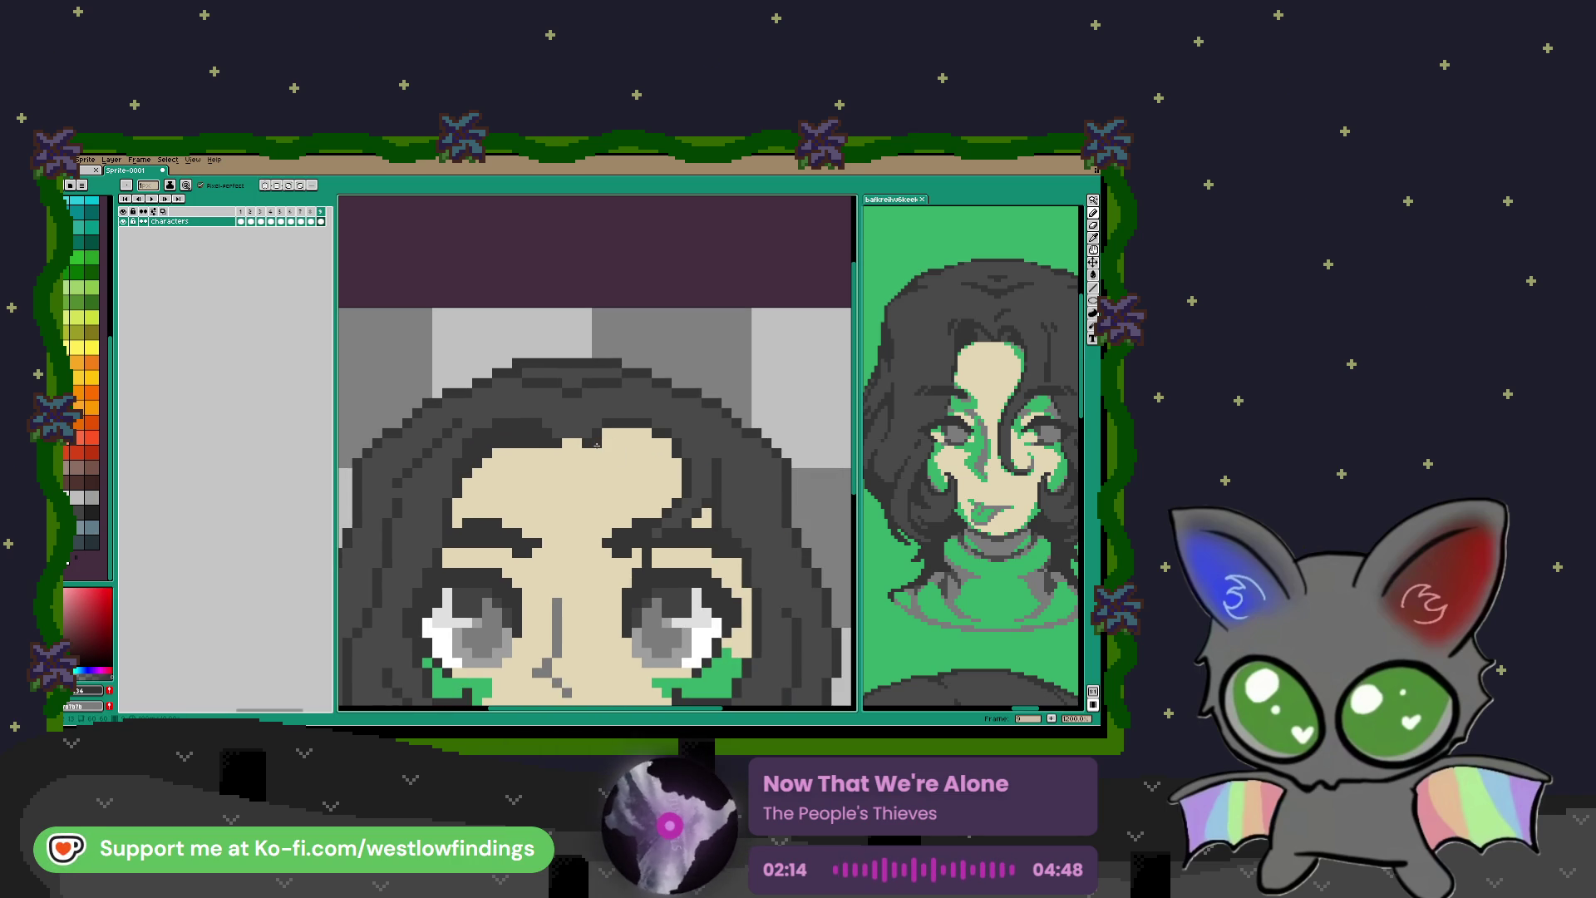
mouse_move(652, 435)
mouse_down()
mouse_move(679, 469)
mouse_move(647, 442)
mouse_up()
click(632, 443)
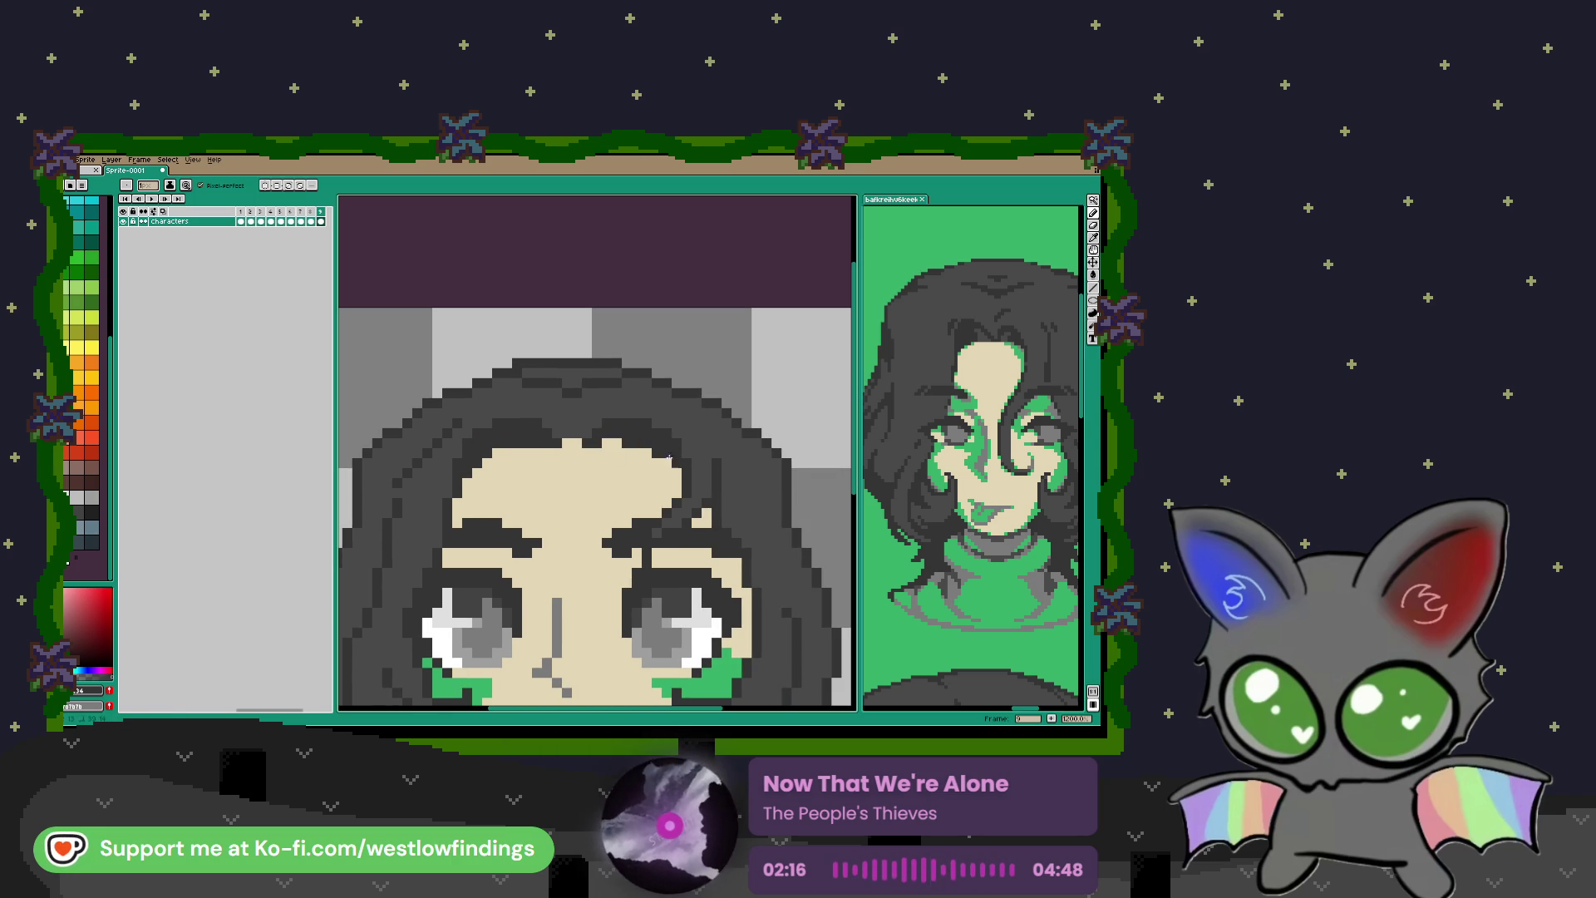
scroll(577, 436, down, 3)
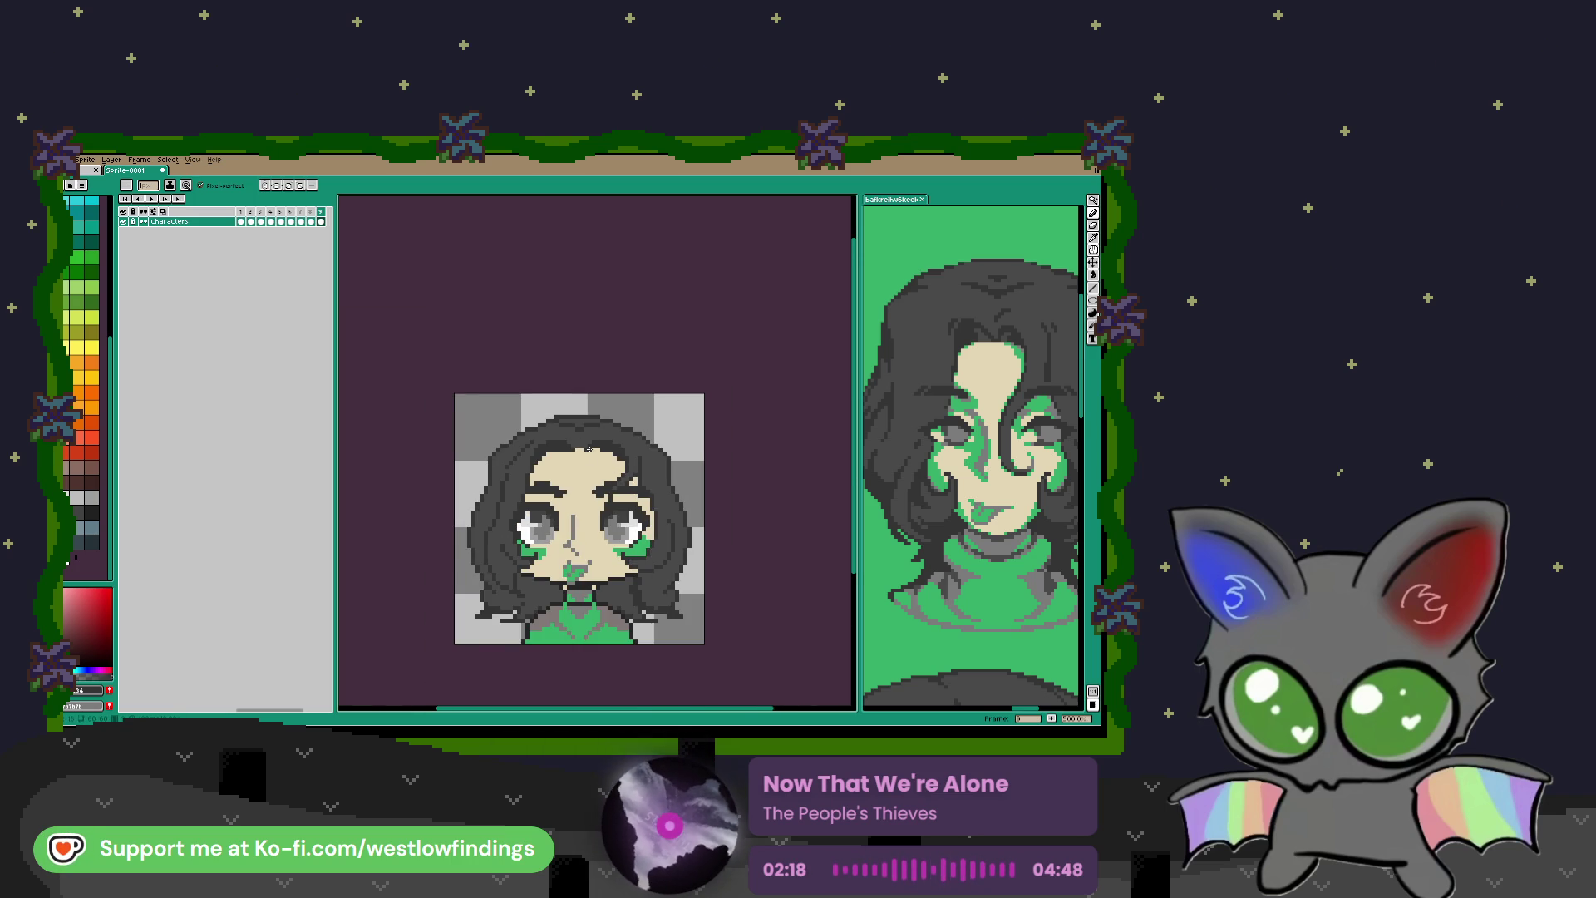
scroll(581, 454, up, 3)
drag(585, 431, 604, 414)
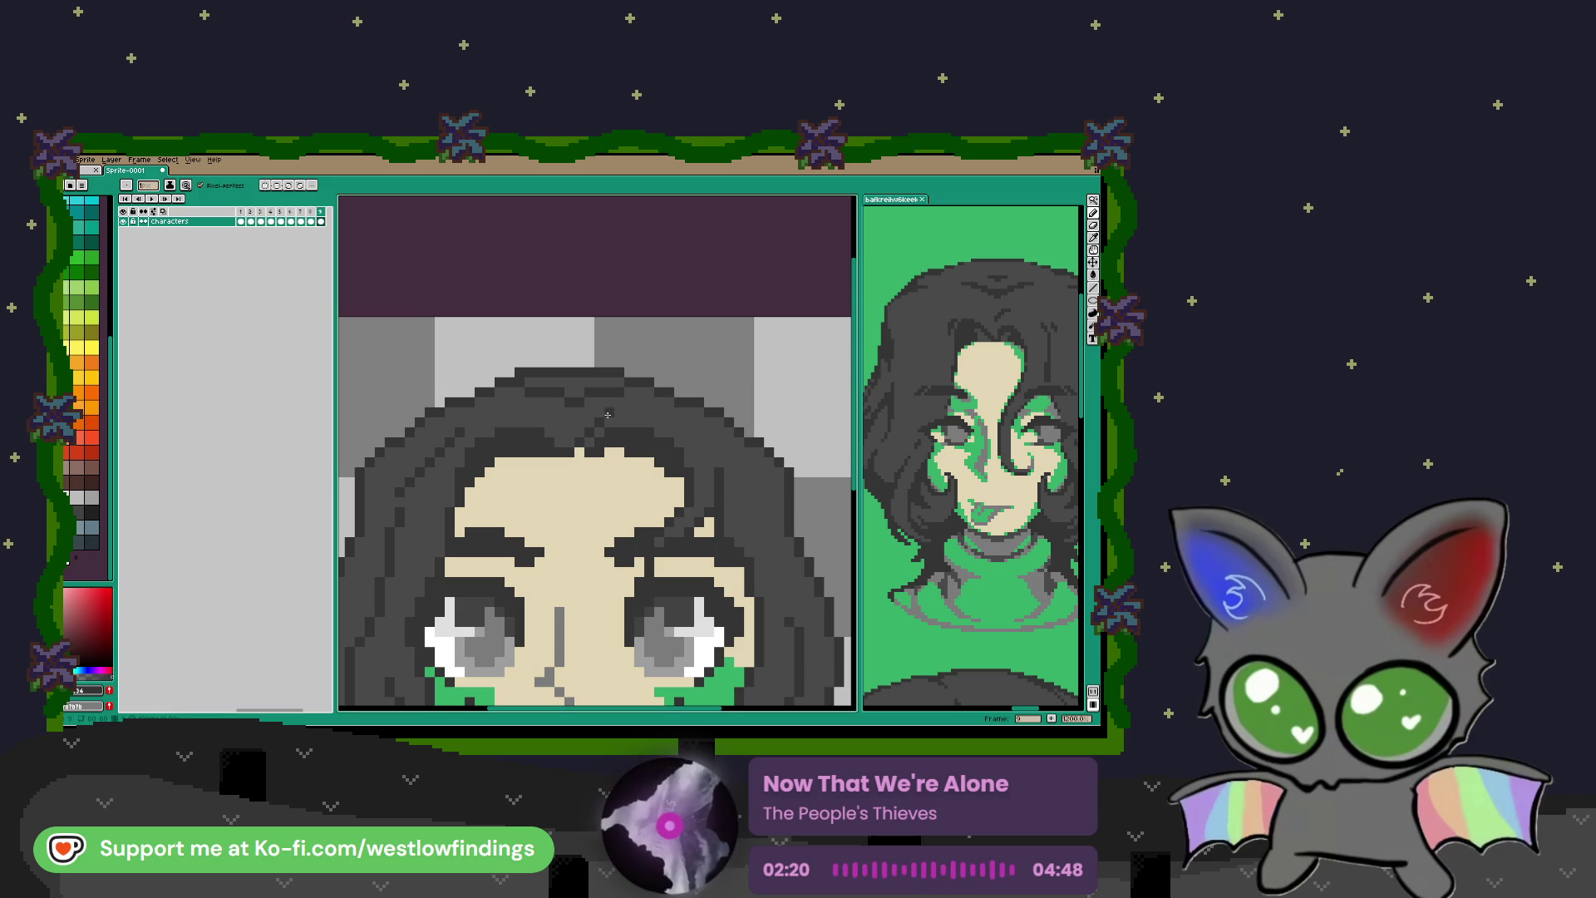
click(580, 454)
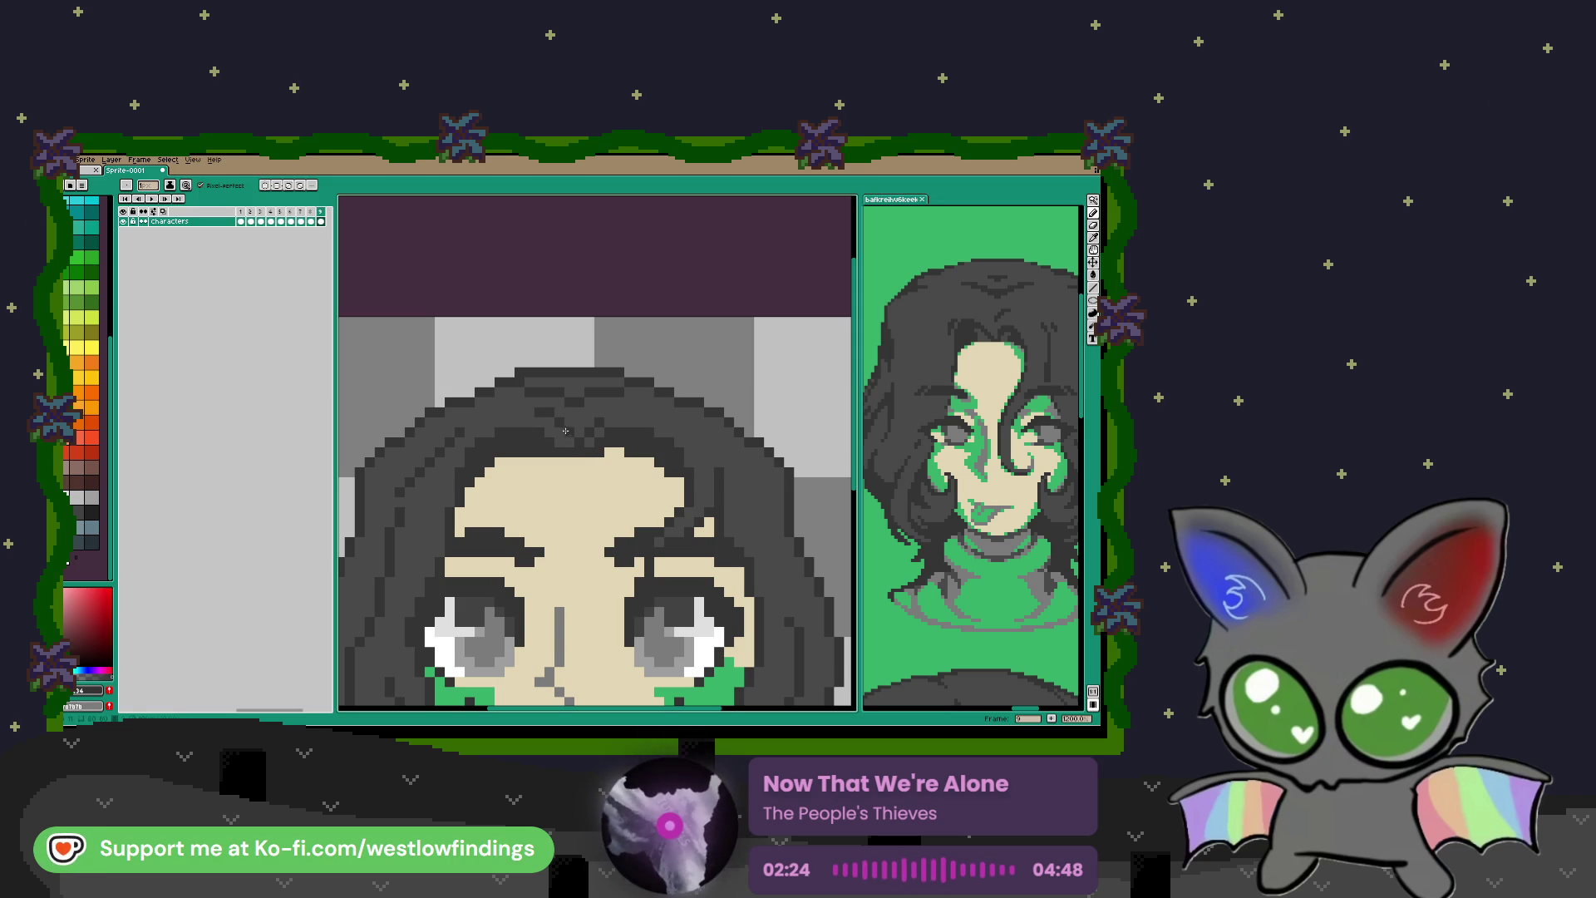
scroll(671, 505, down, 4)
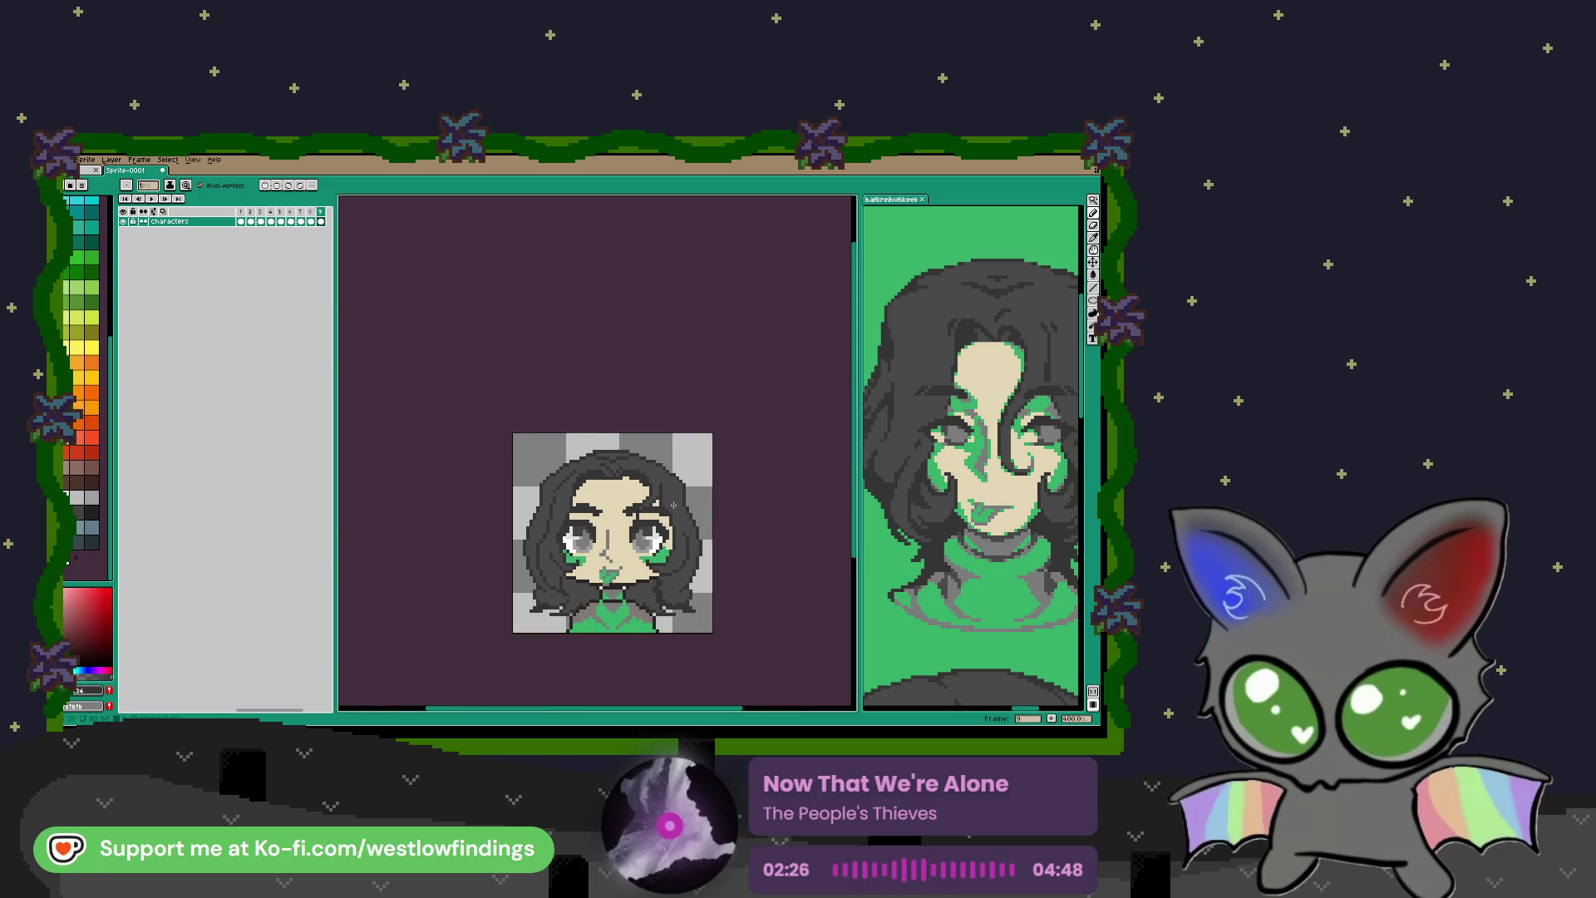
scroll(674, 505, down, 1)
scroll(659, 500, up, 2)
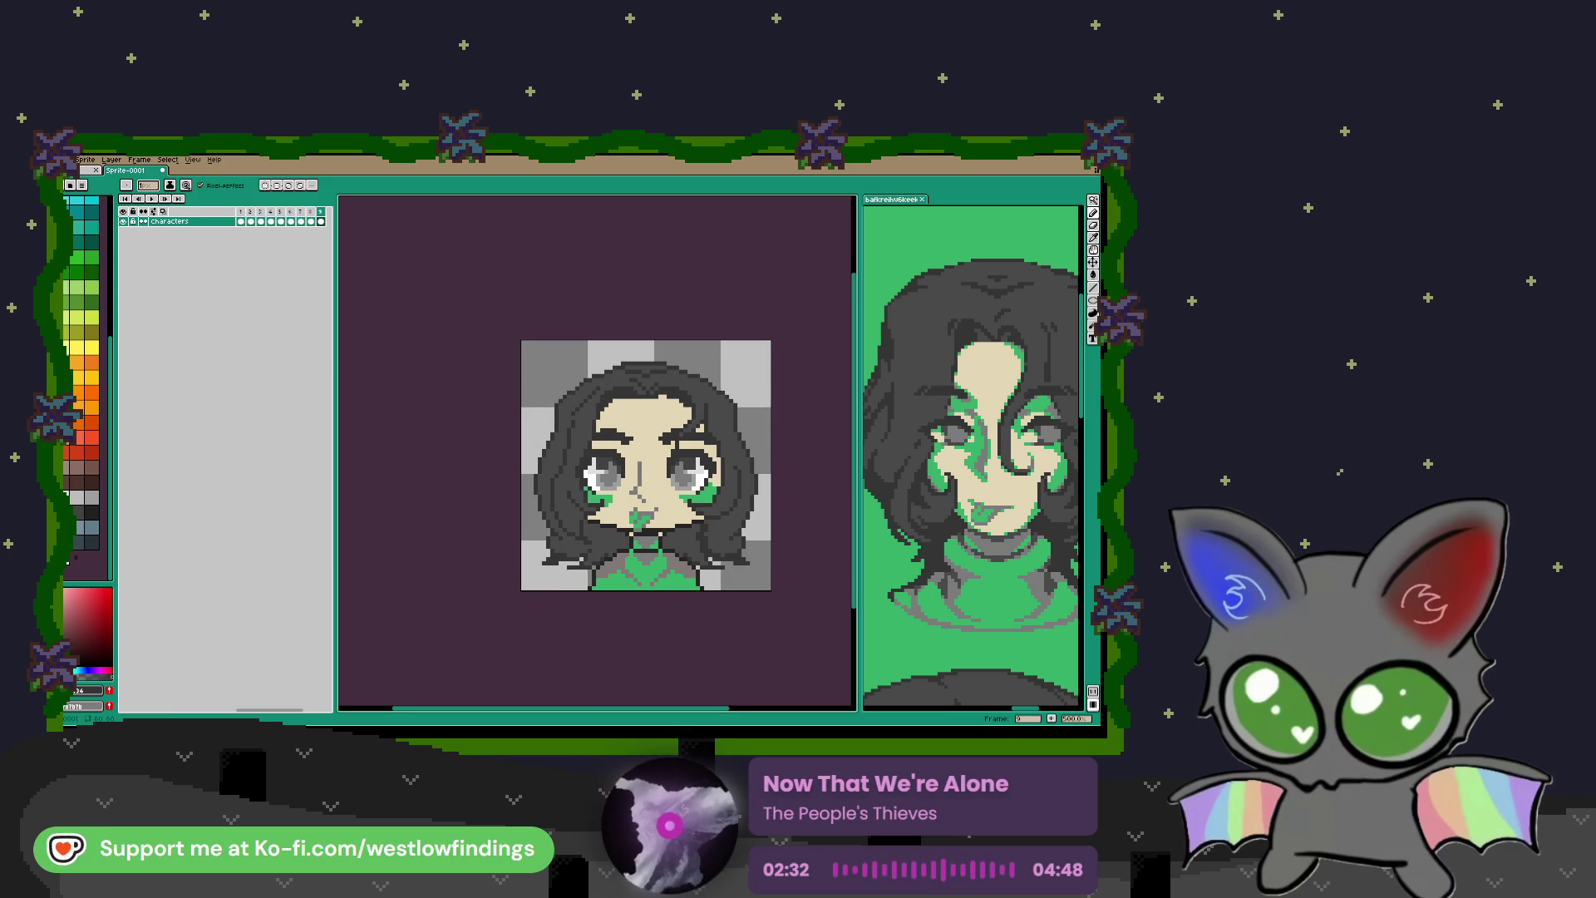
Step: Export the portrait with Frames set to Selected frames and save the image file
click(66, 159)
mouse_move(107, 241)
click(156, 243)
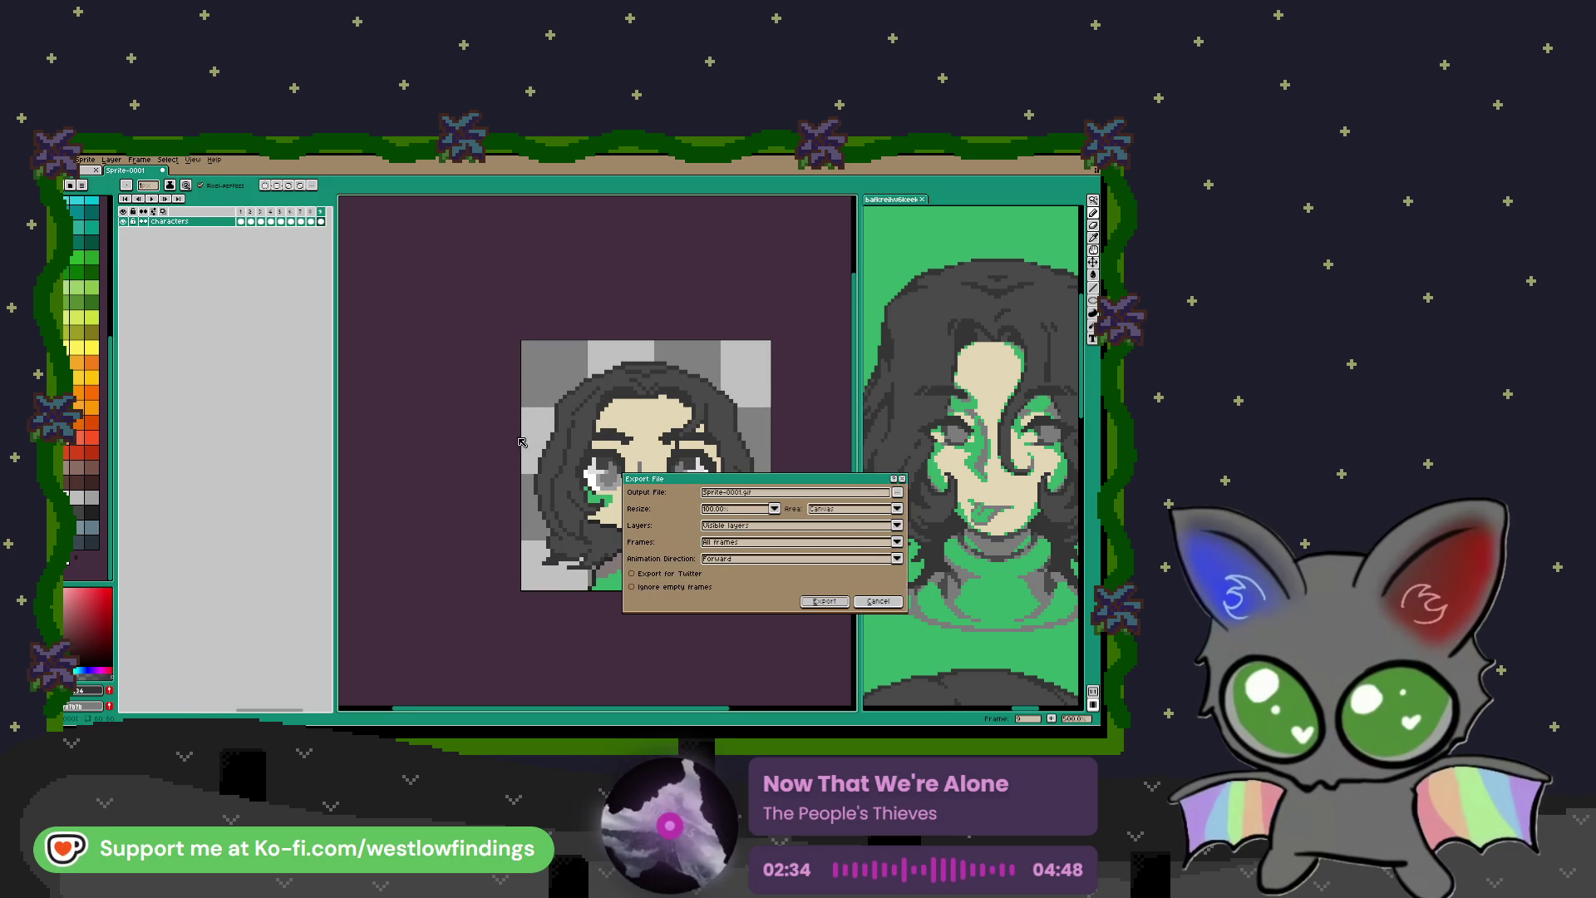
click(777, 542)
click(757, 563)
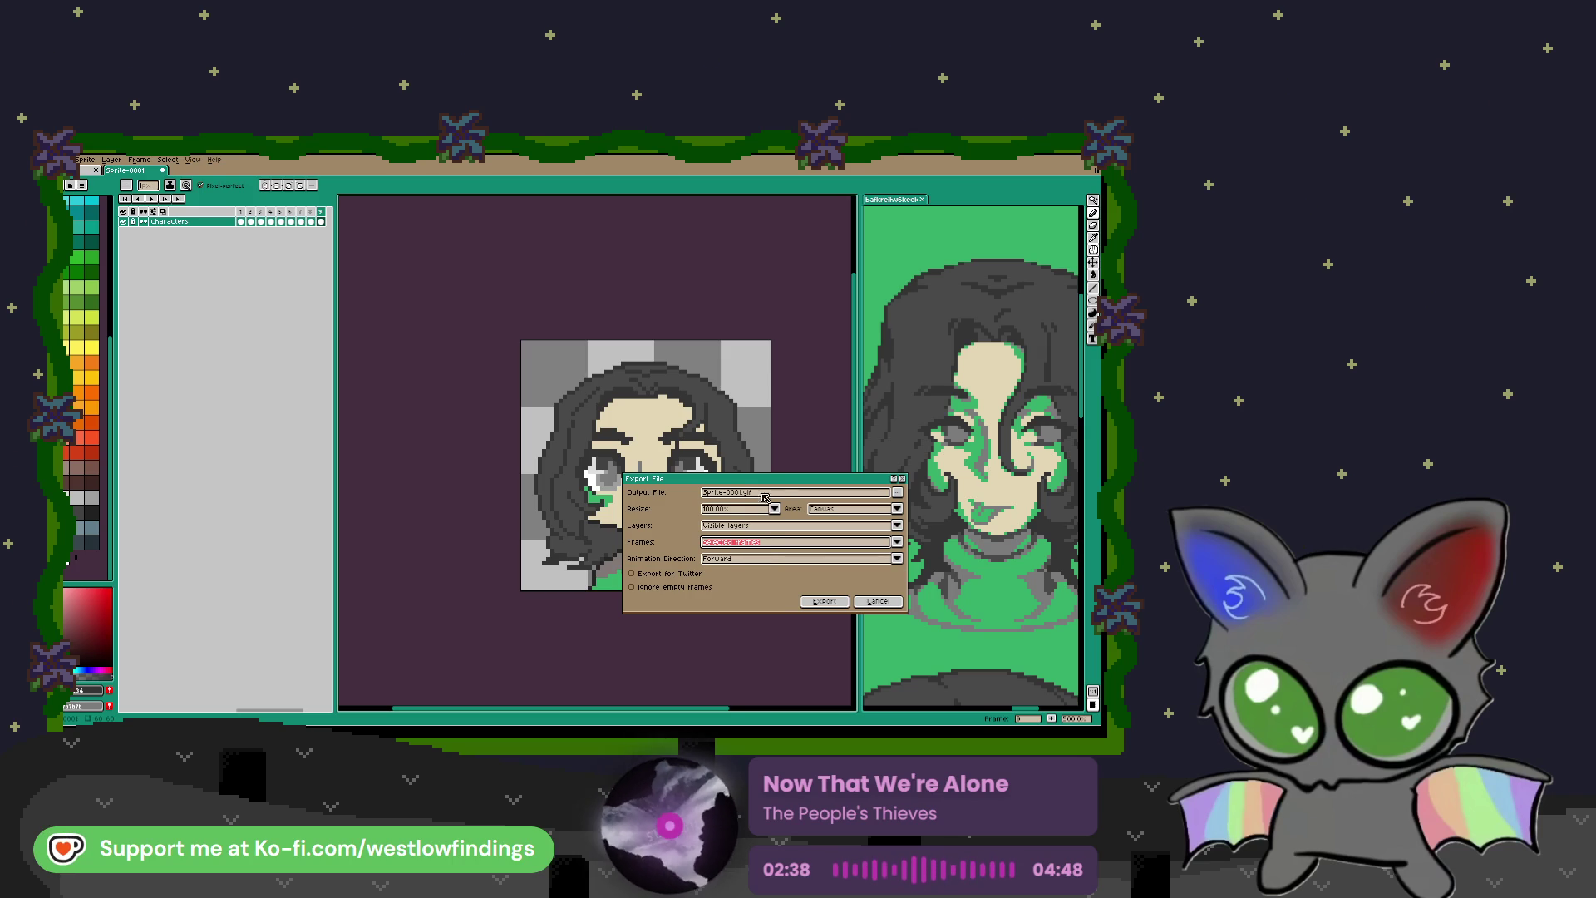
click(898, 492)
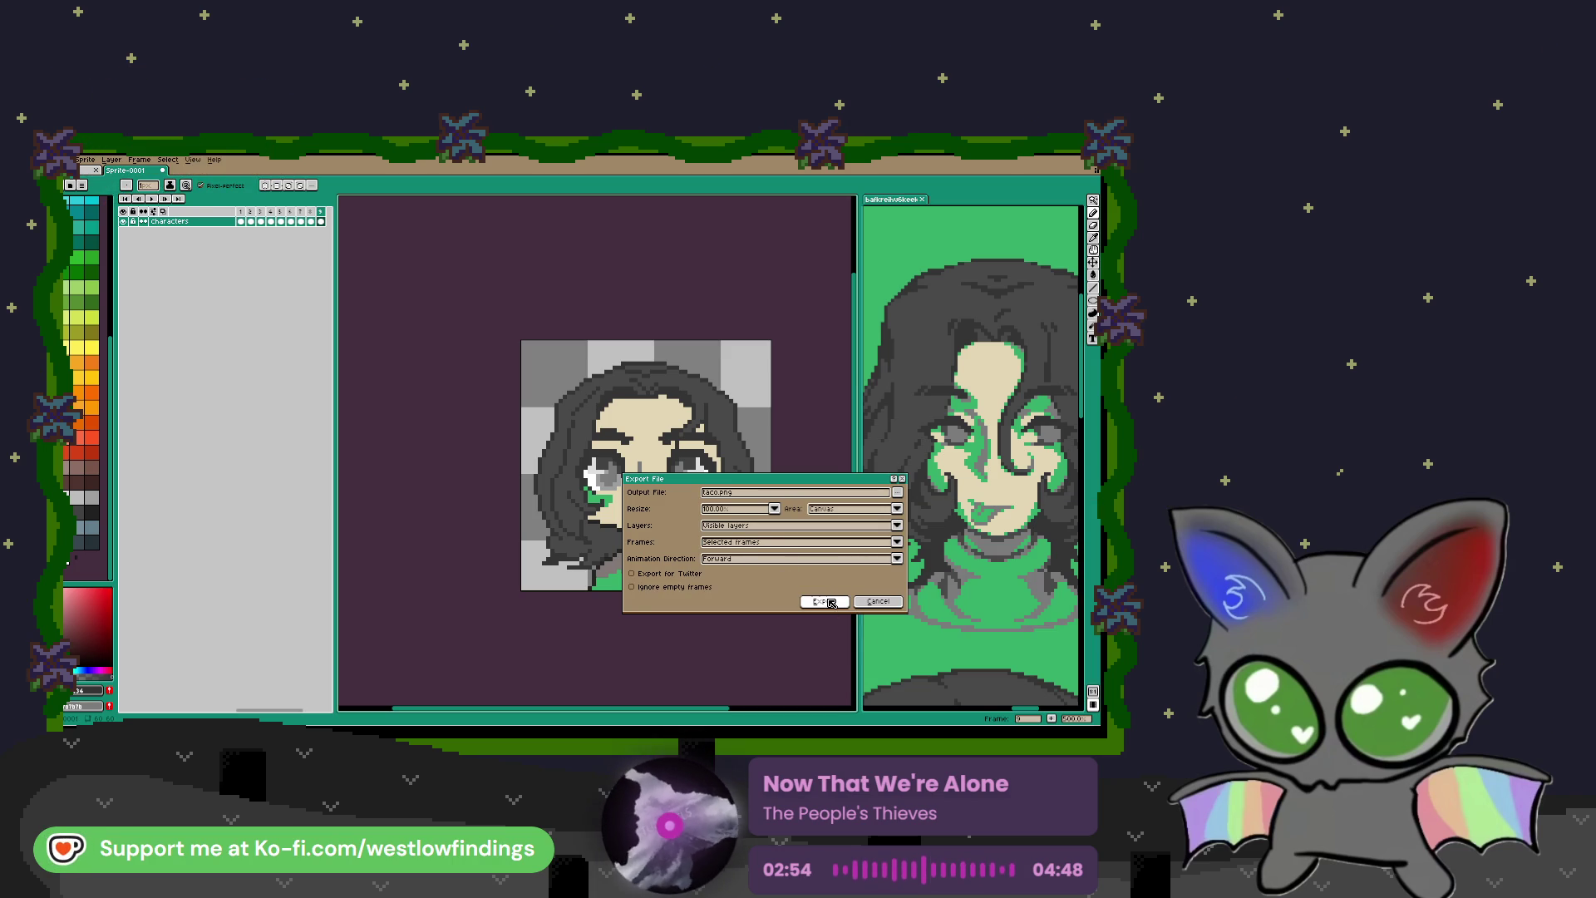
click(836, 604)
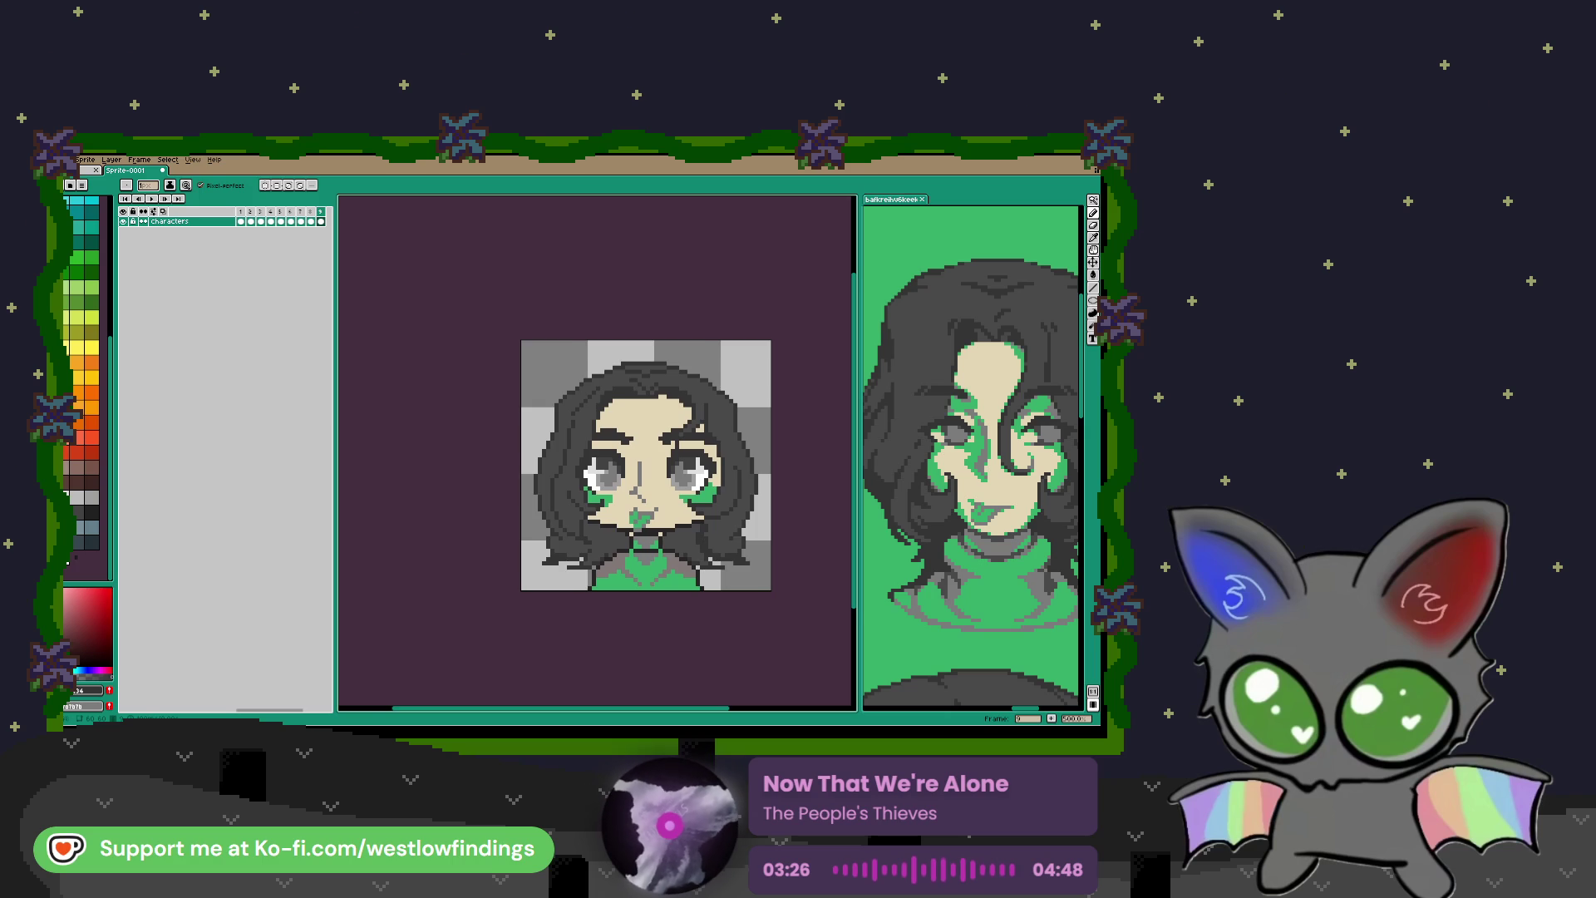
Step: Switch from Aseprite to the Godot editor showing the Credits scene
scroll(624, 491, right, 3)
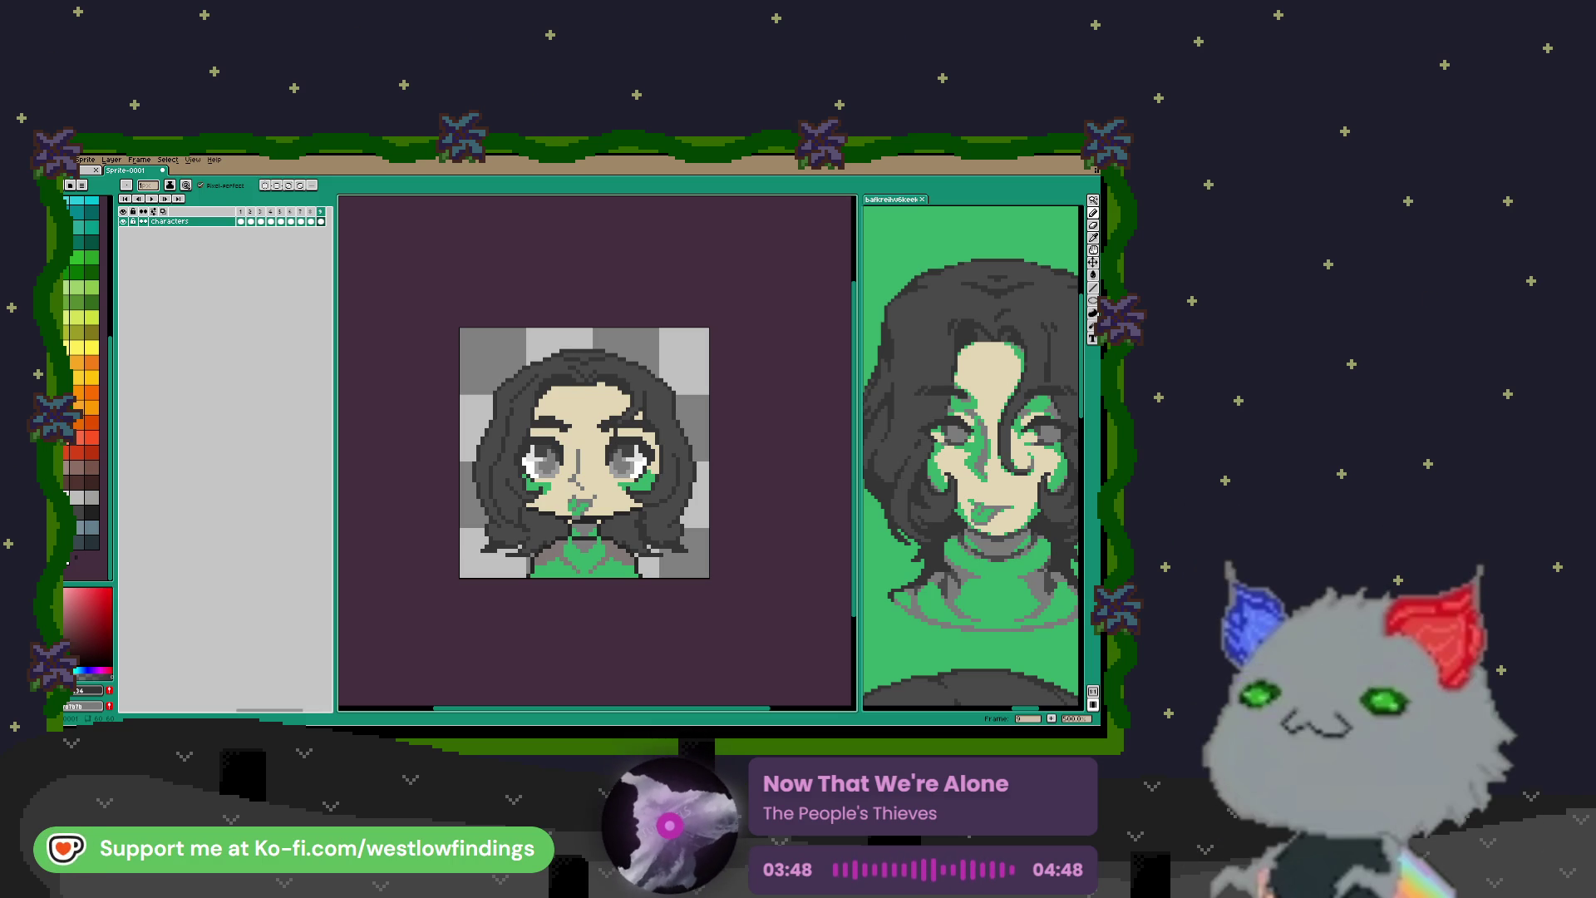
key(alt+Tab)
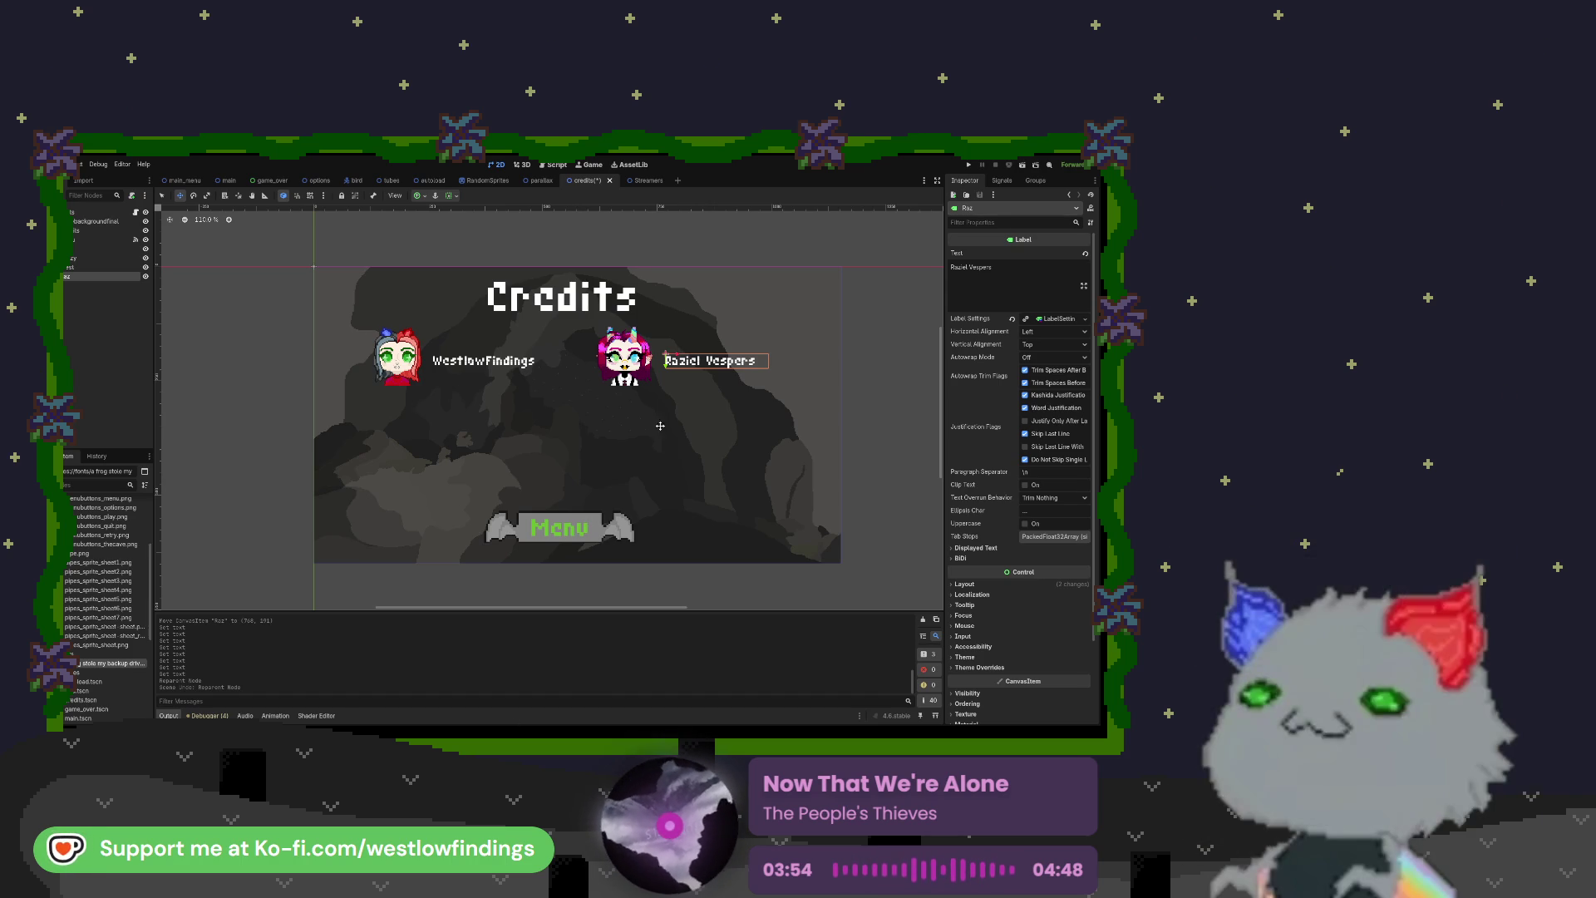
Step: Duplicate the left Stik portrait sprite and rename the copy Taco
click(73, 252)
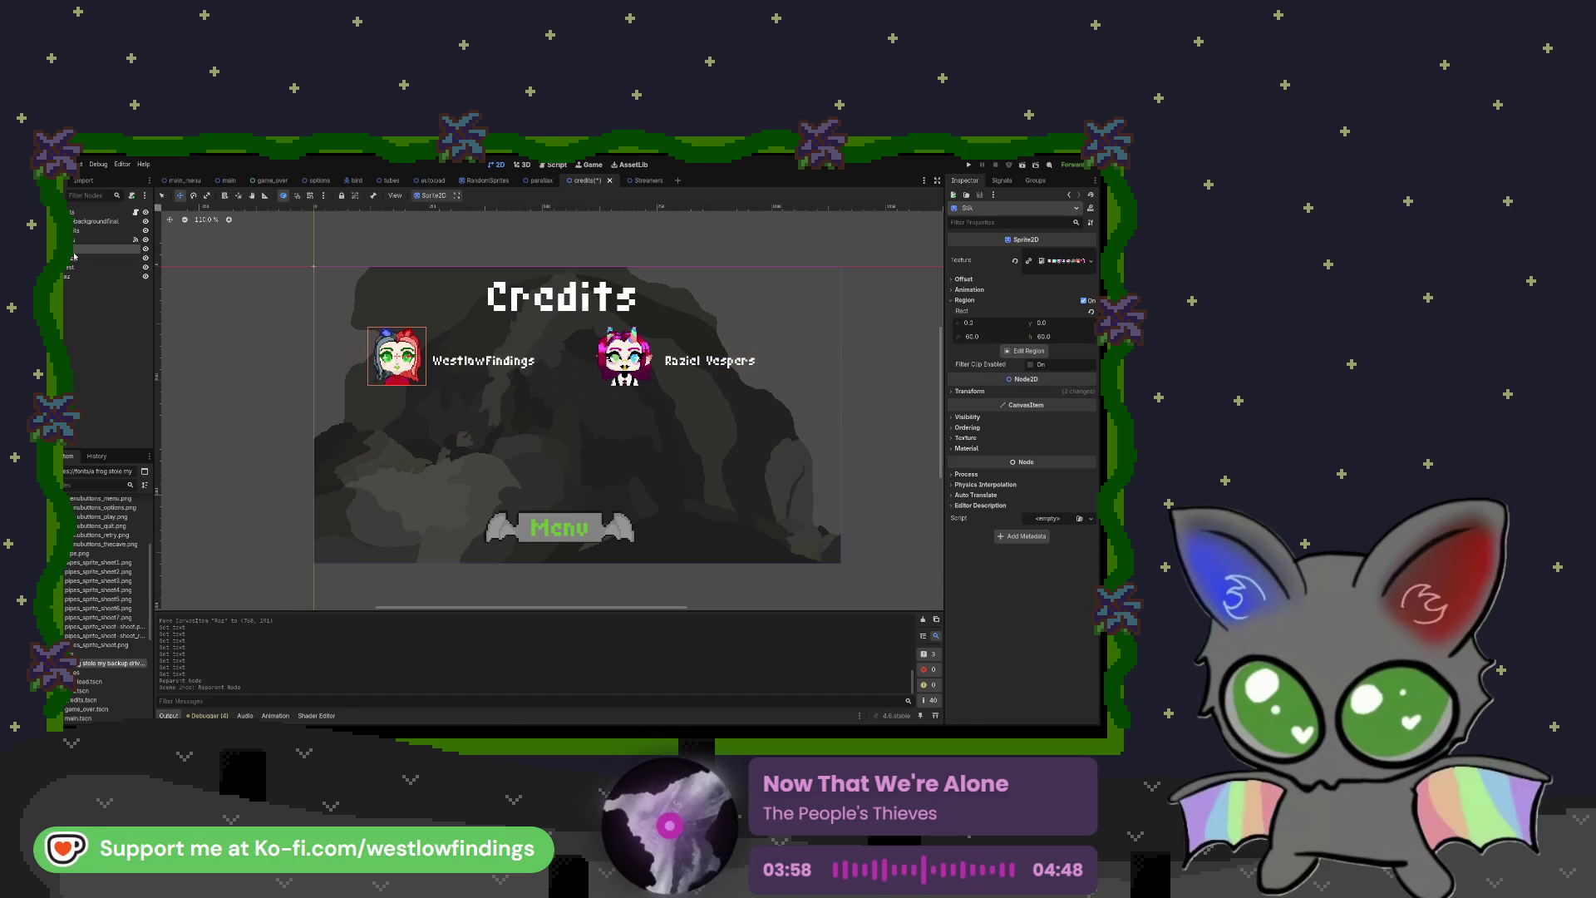
key(ctrl+d)
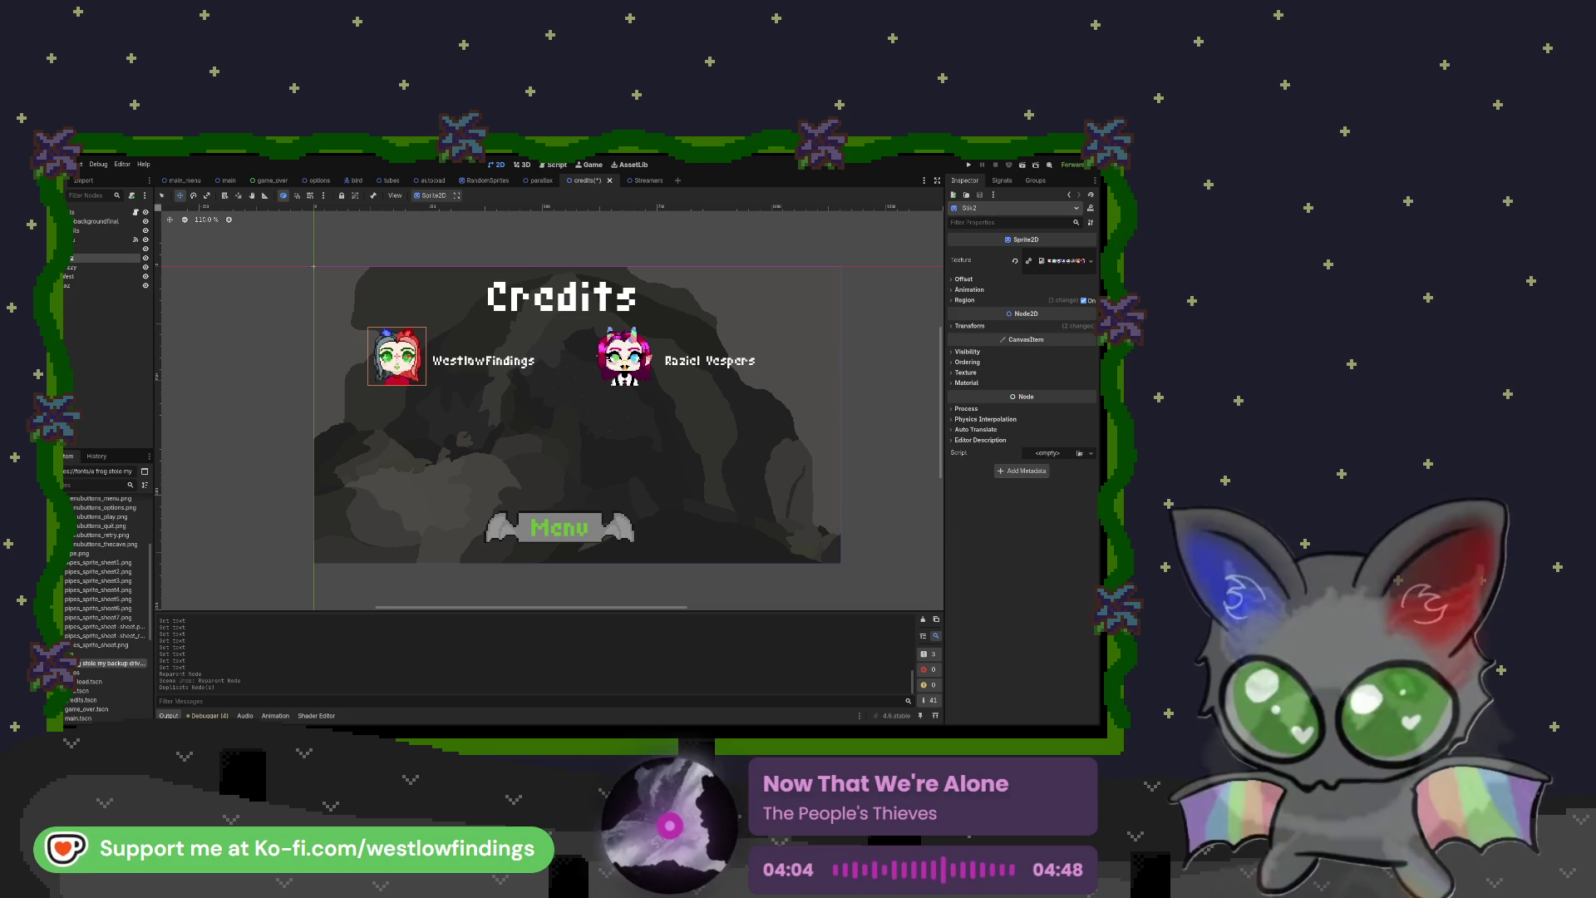
text(Taco)
key(Return)
click(1057, 264)
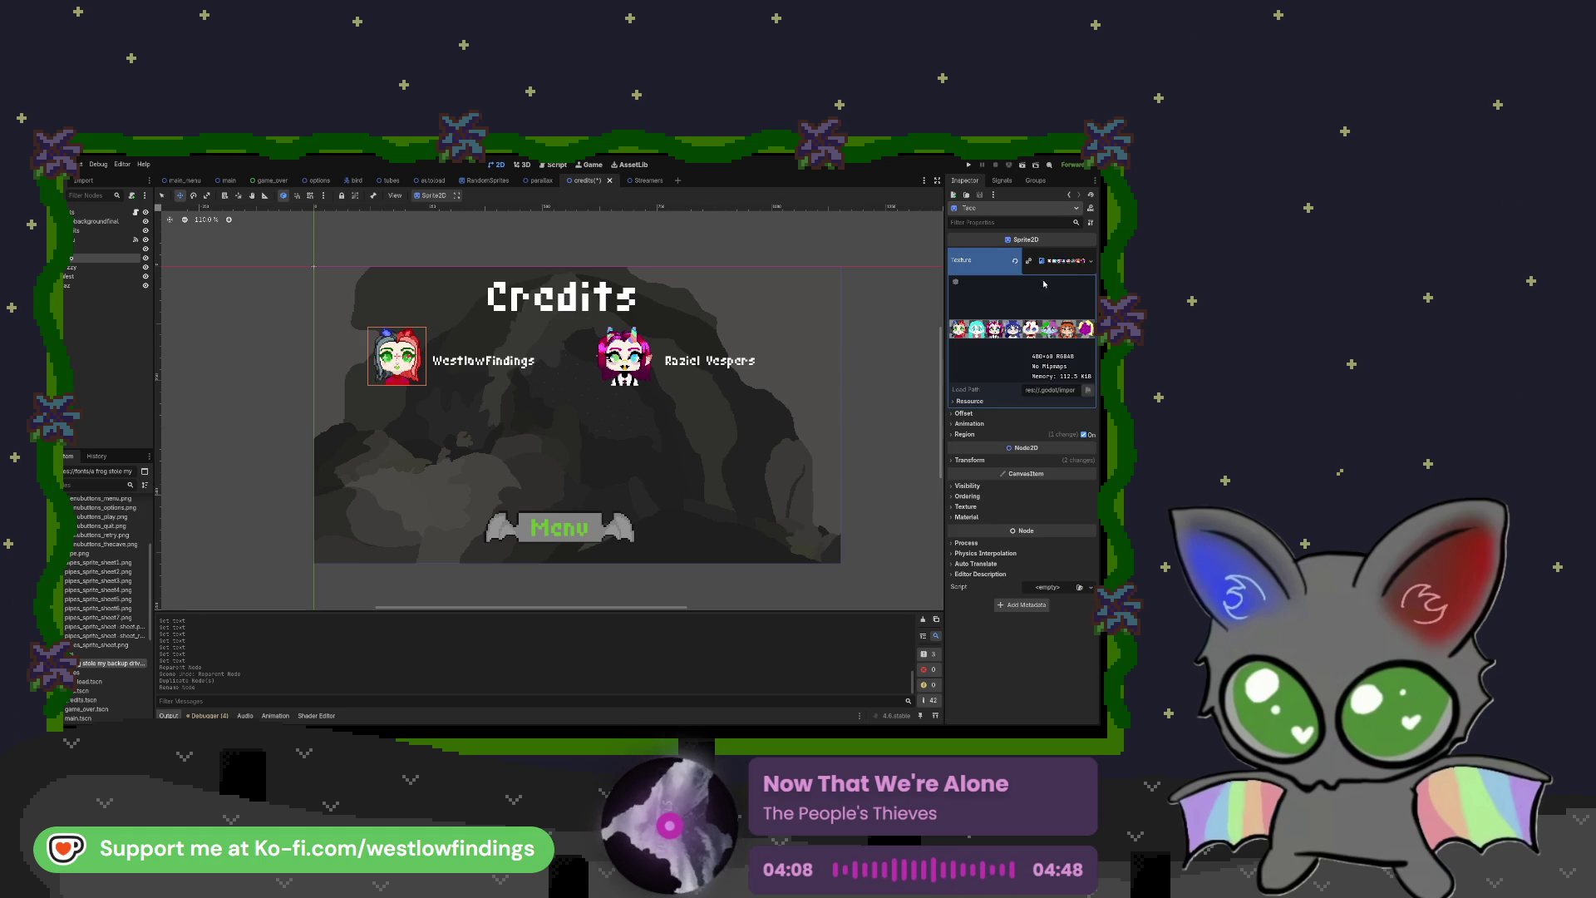
scroll(106, 599, up, 5)
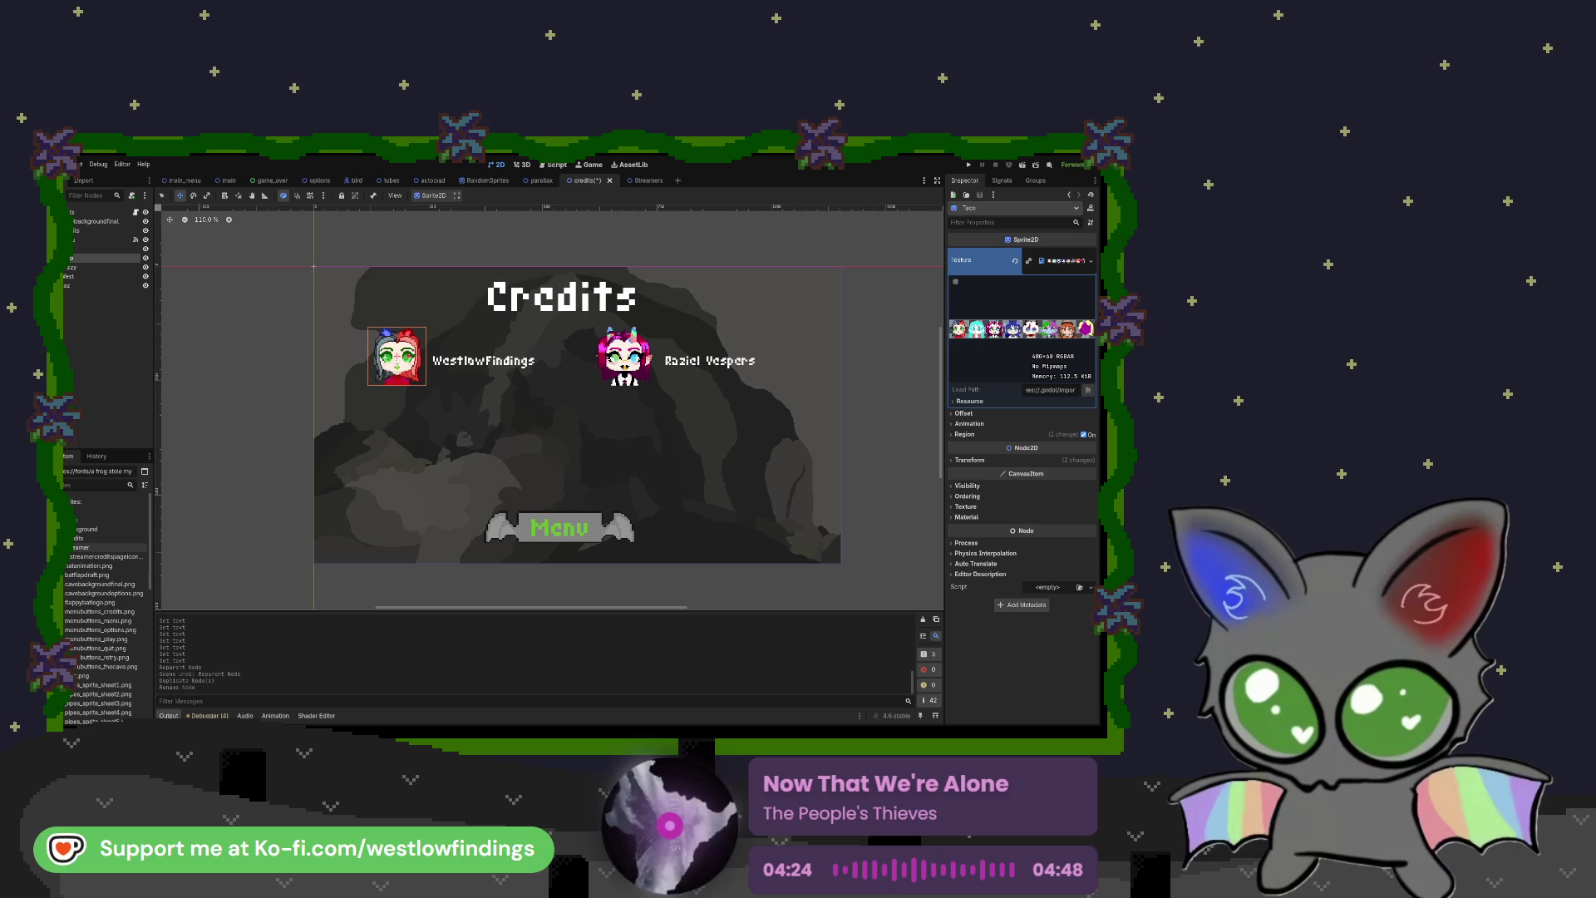
Step: Assign taco.png as the Taco sprite's texture and position it below the existing credits
click(75, 567)
mouse_move(75, 566)
mouse_down()
mouse_move(445, 549)
mouse_move(832, 441)
mouse_move(1002, 385)
mouse_move(1060, 262)
mouse_up()
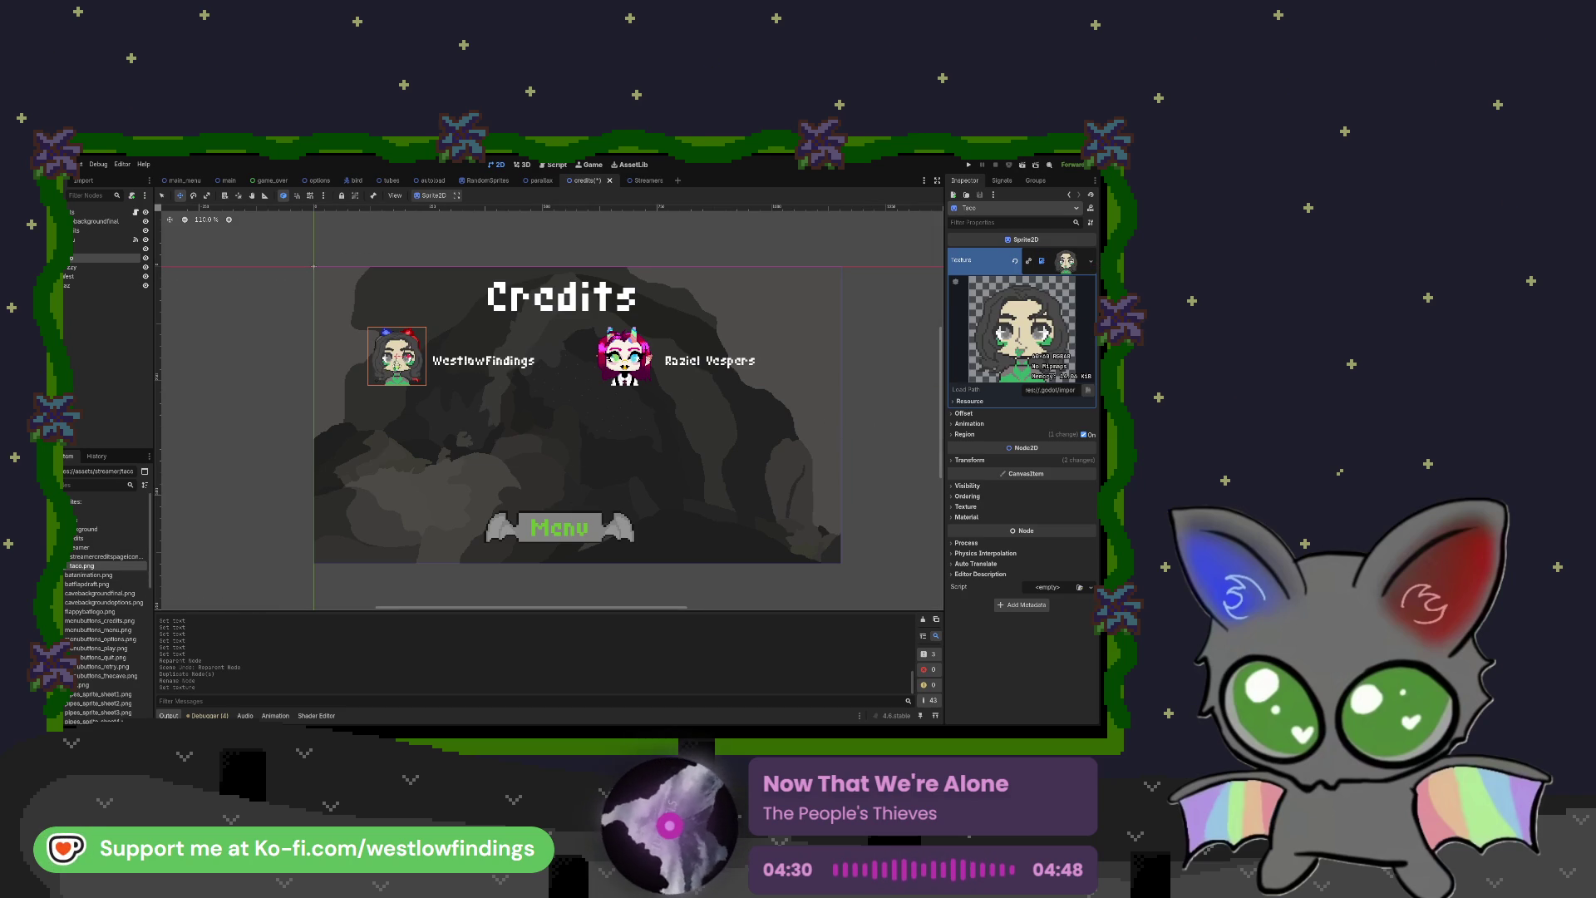
mouse_move(397, 366)
mouse_down()
mouse_move(400, 460)
mouse_move(496, 456)
mouse_up()
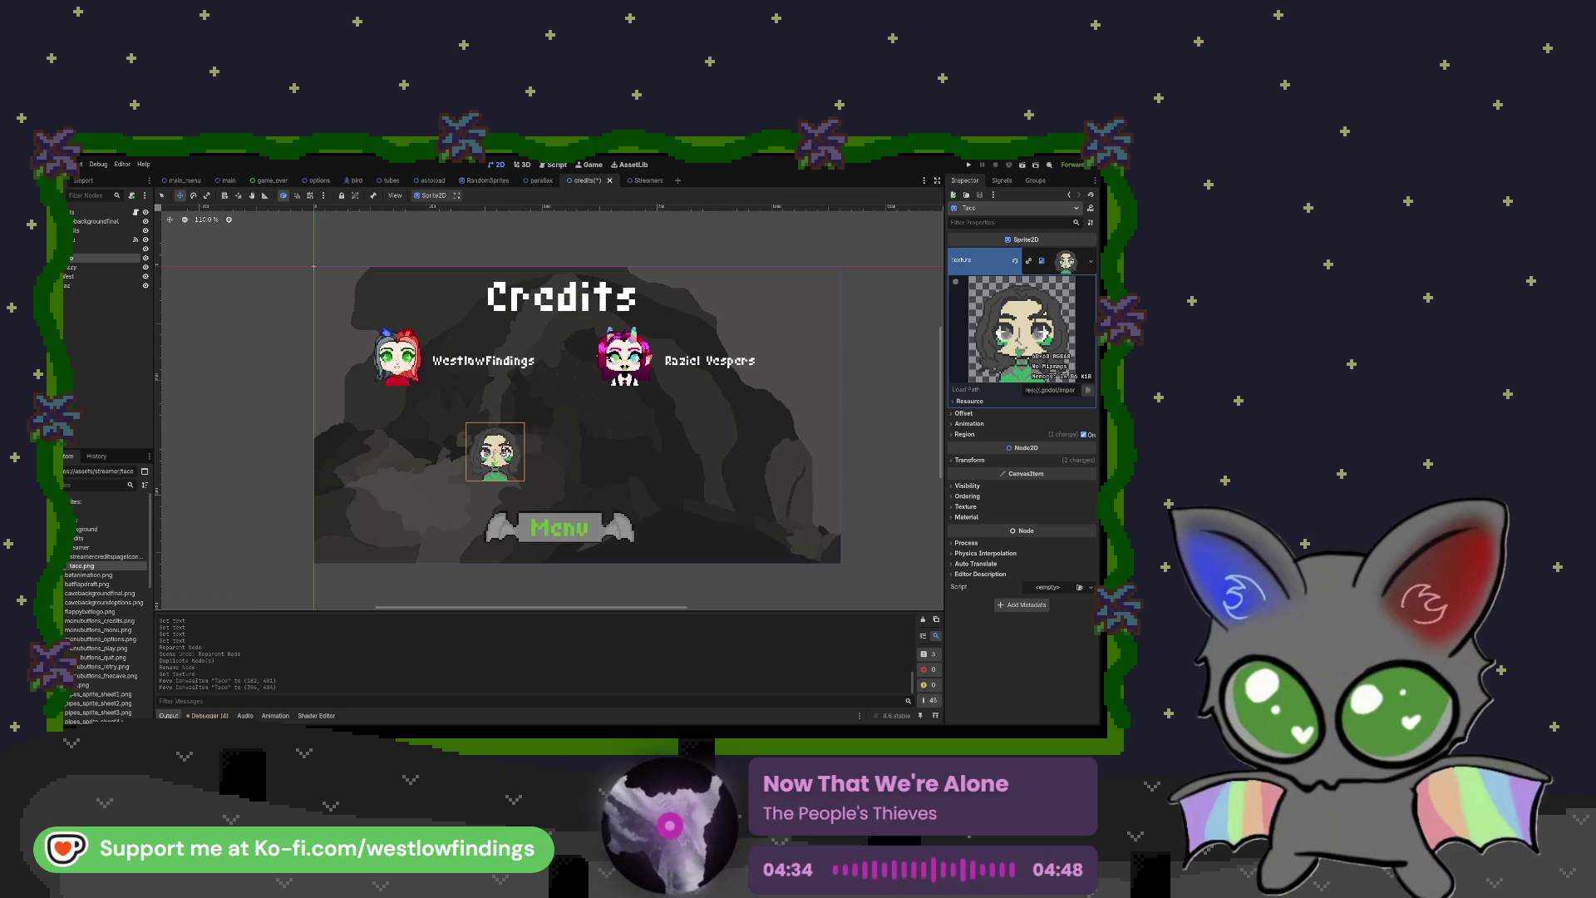
key(ctrl+z)
drag(417, 449, 488, 450)
key(ctrl+z)
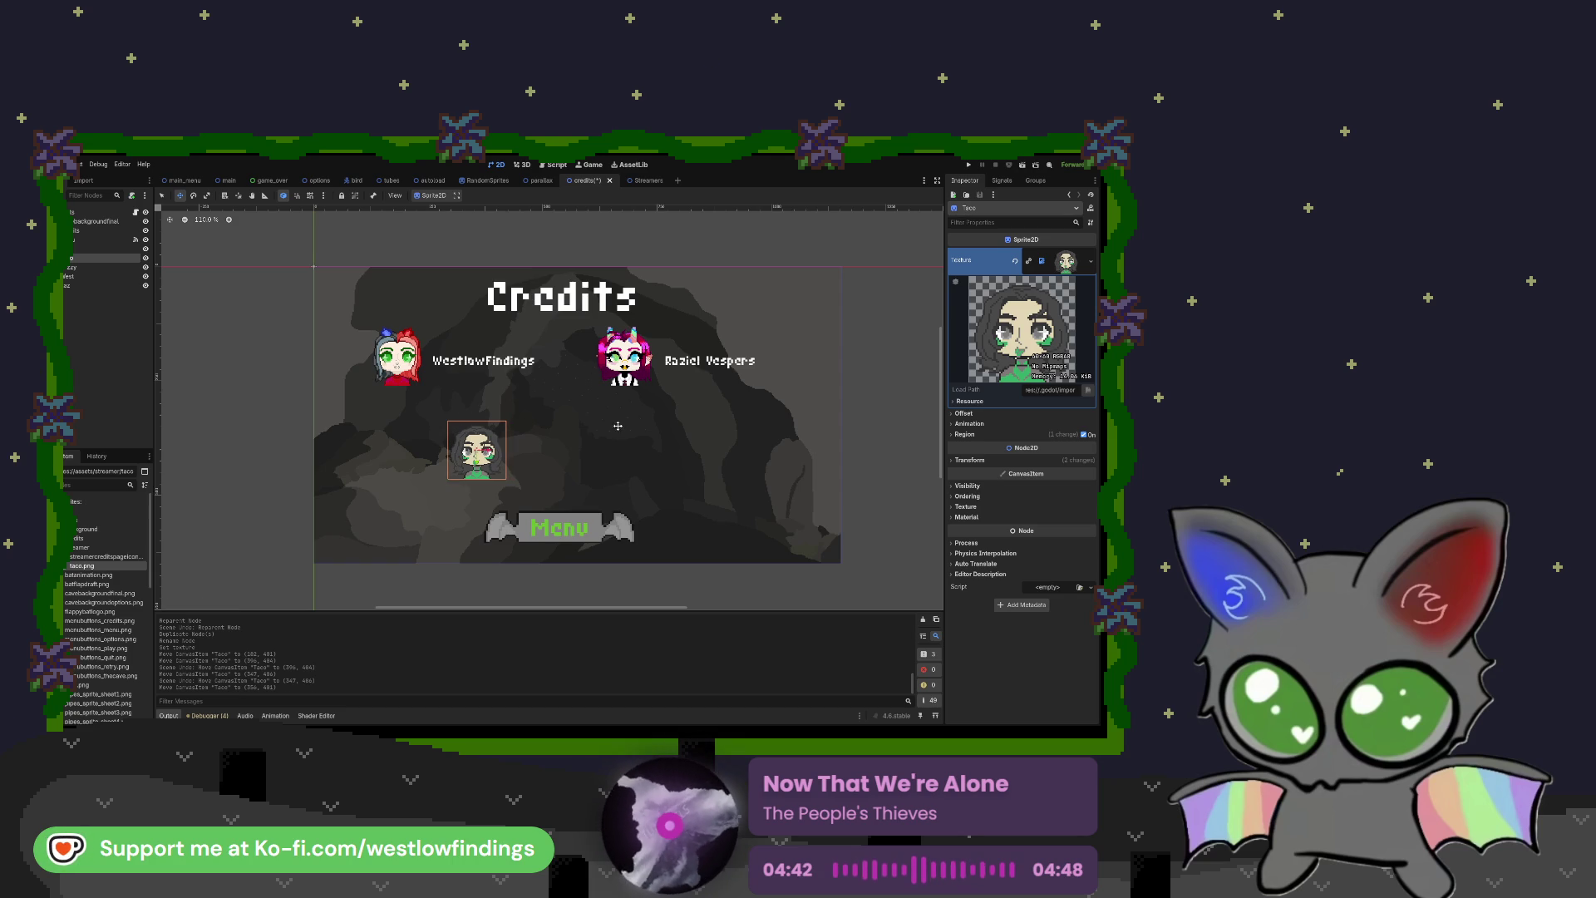
drag(455, 427, 455, 438)
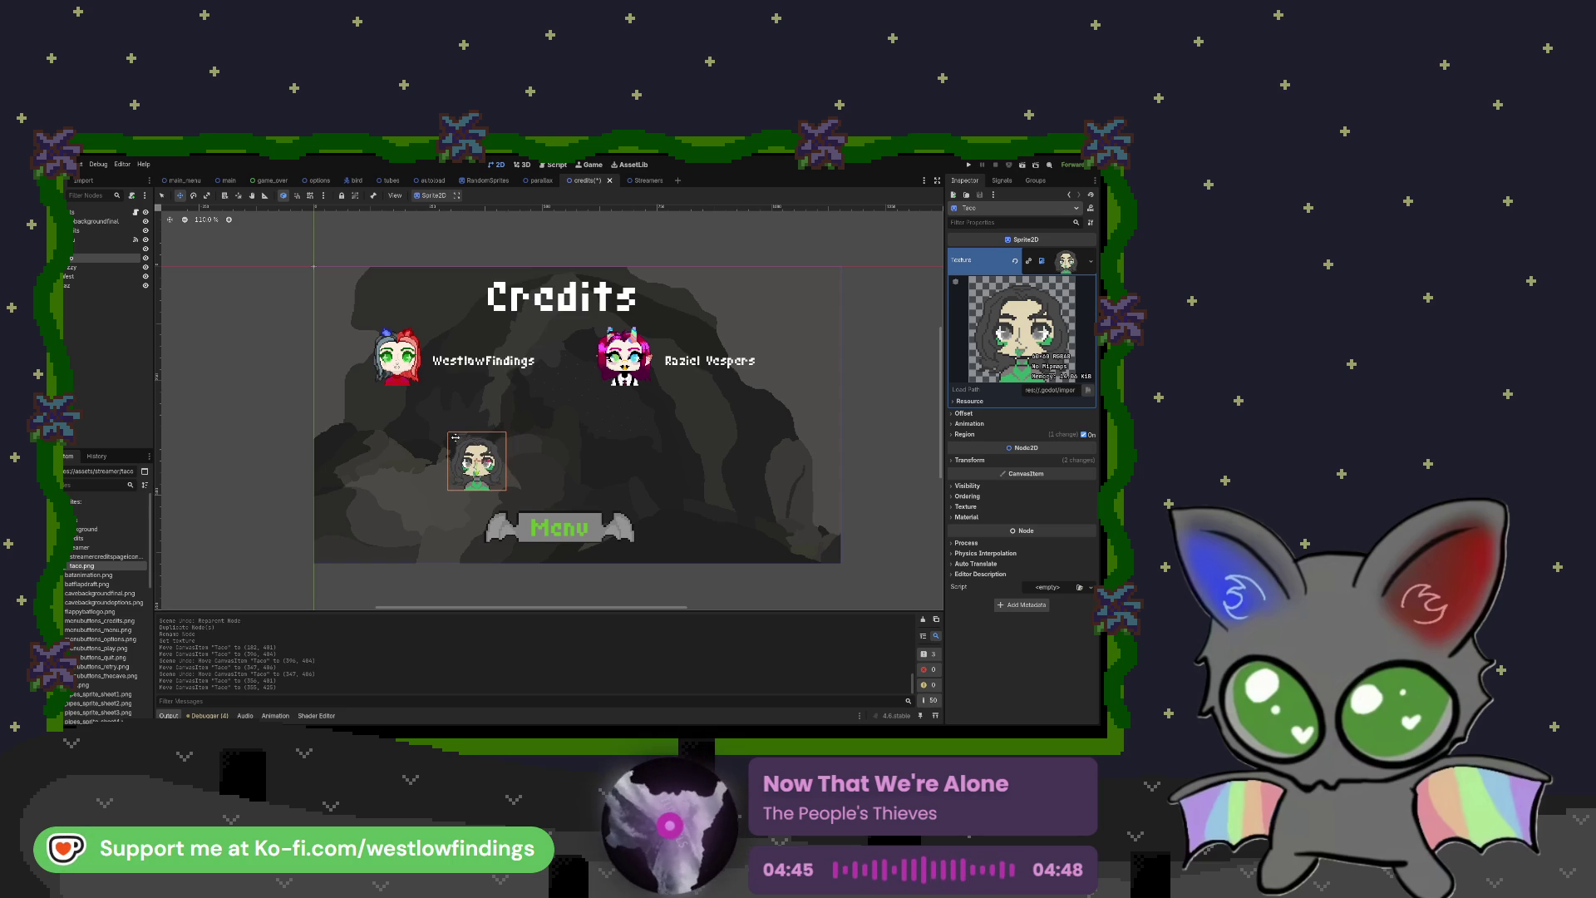
Step: Move the Taco node higher in the Scene tree
ctrl+click(95, 249)
ctrl+click(95, 267)
click(95, 267)
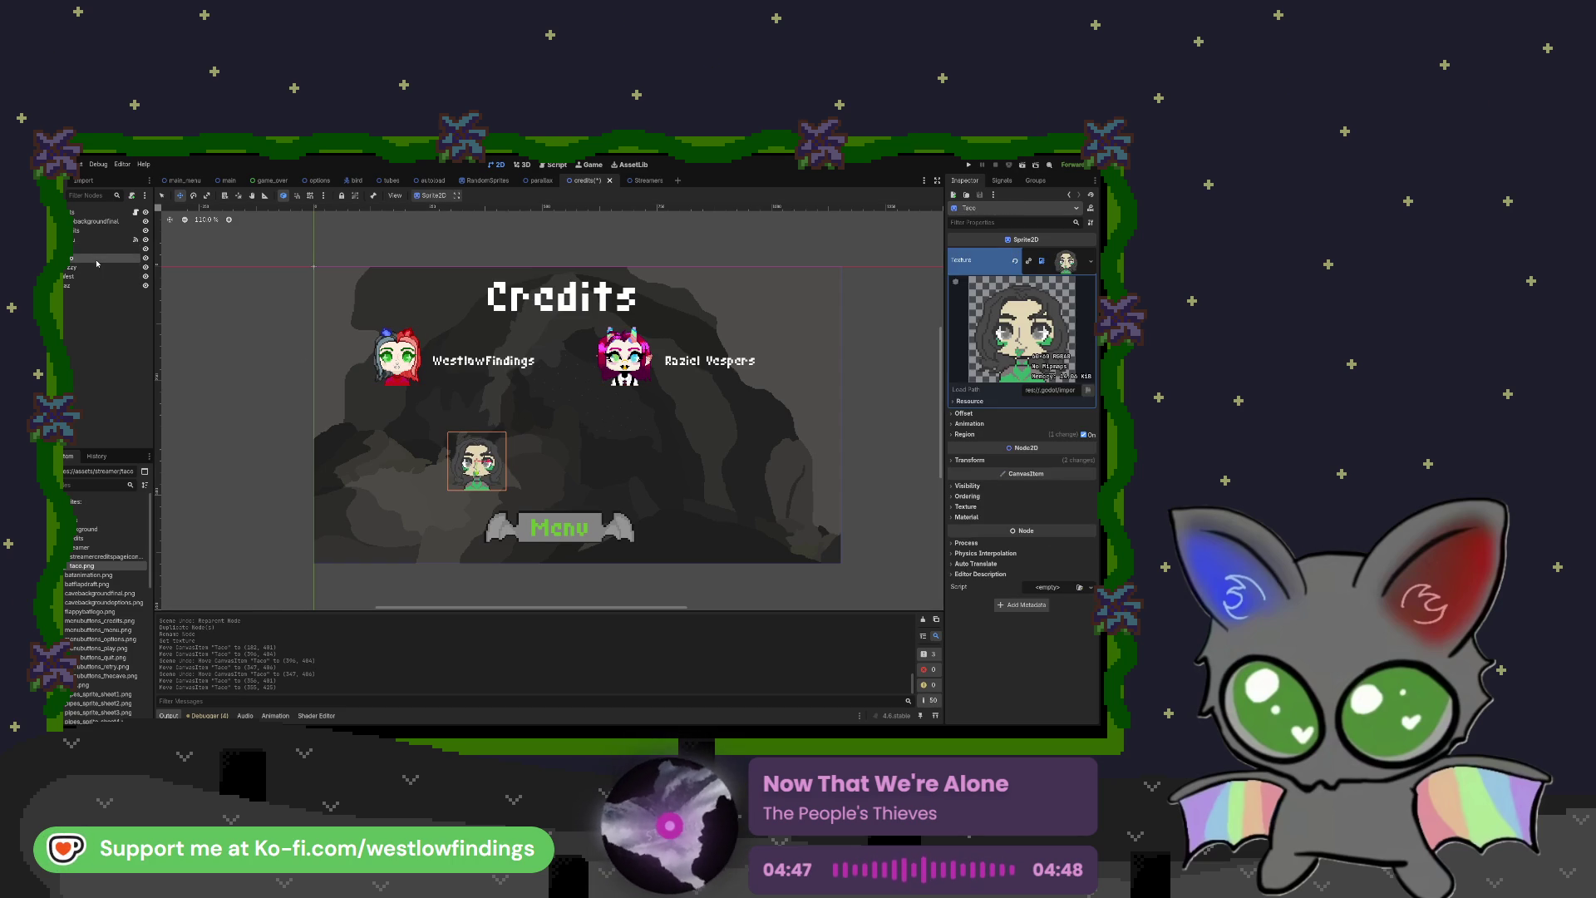
drag(94, 267, 92, 261)
shift+click(116, 286)
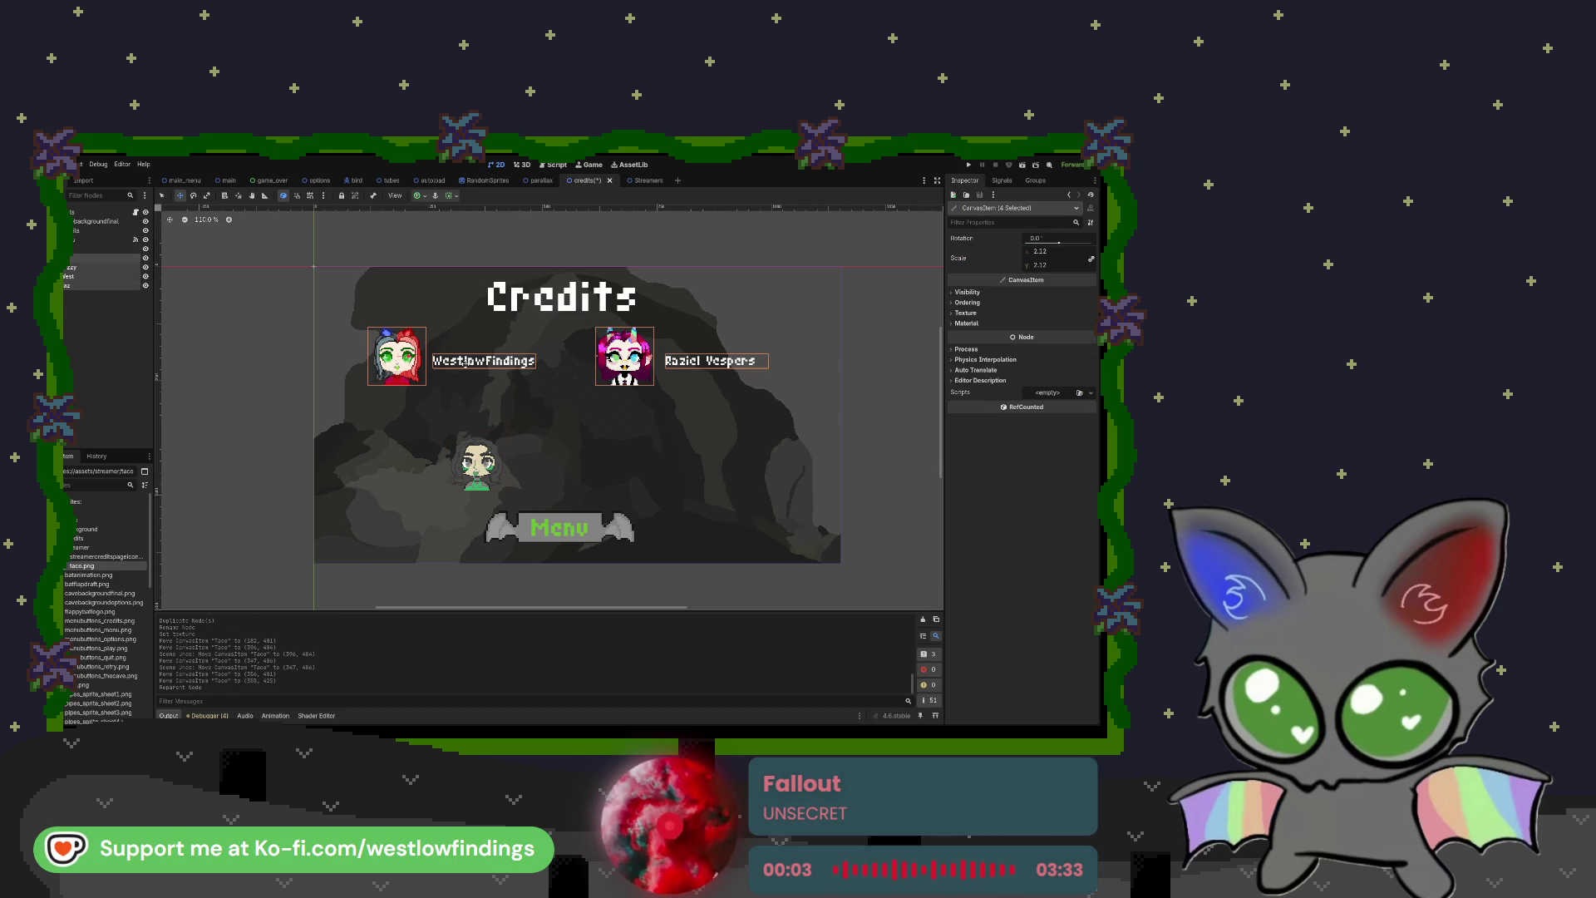
Step: Lower the four existing portrait and name label nodes slightly toward the Taco chibi
drag(397, 366, 398, 388)
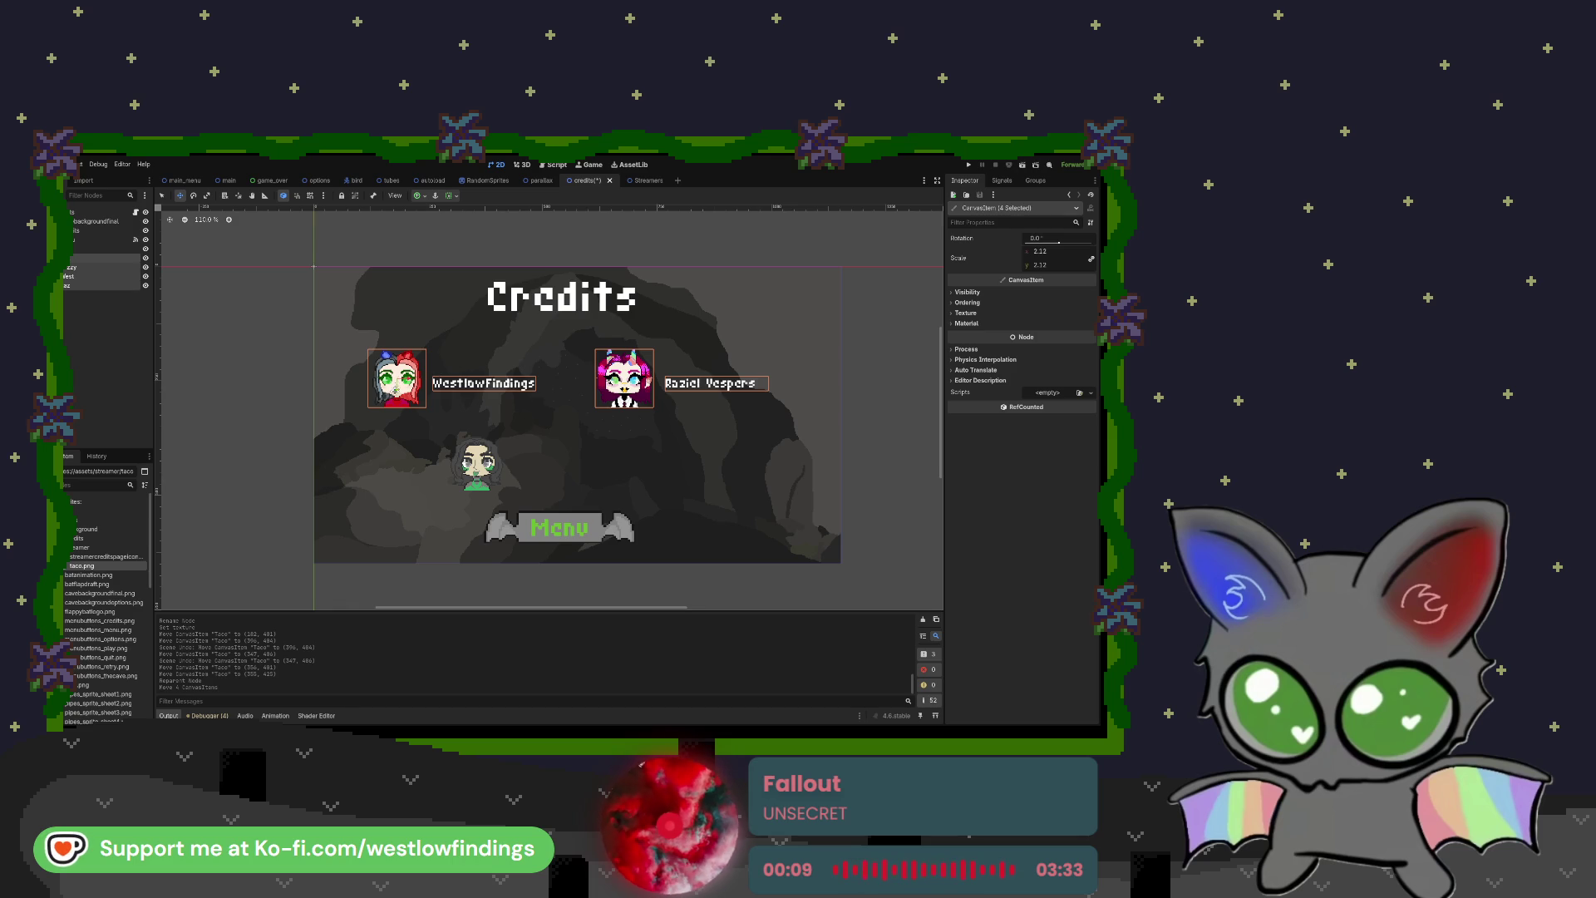
key(Down)
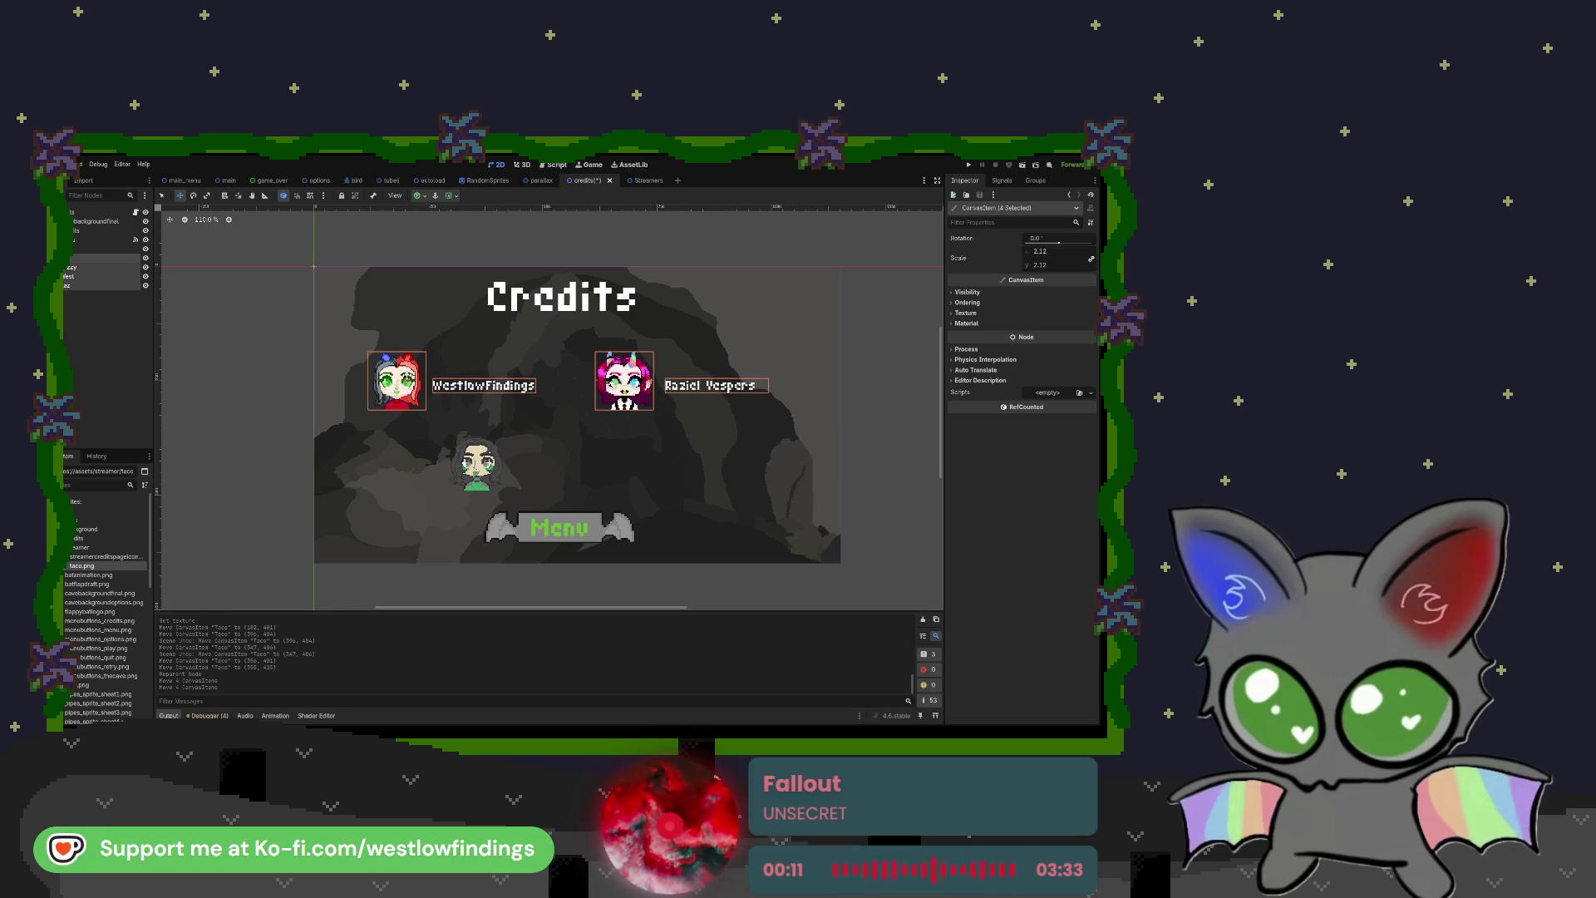
click(83, 267)
click(88, 277)
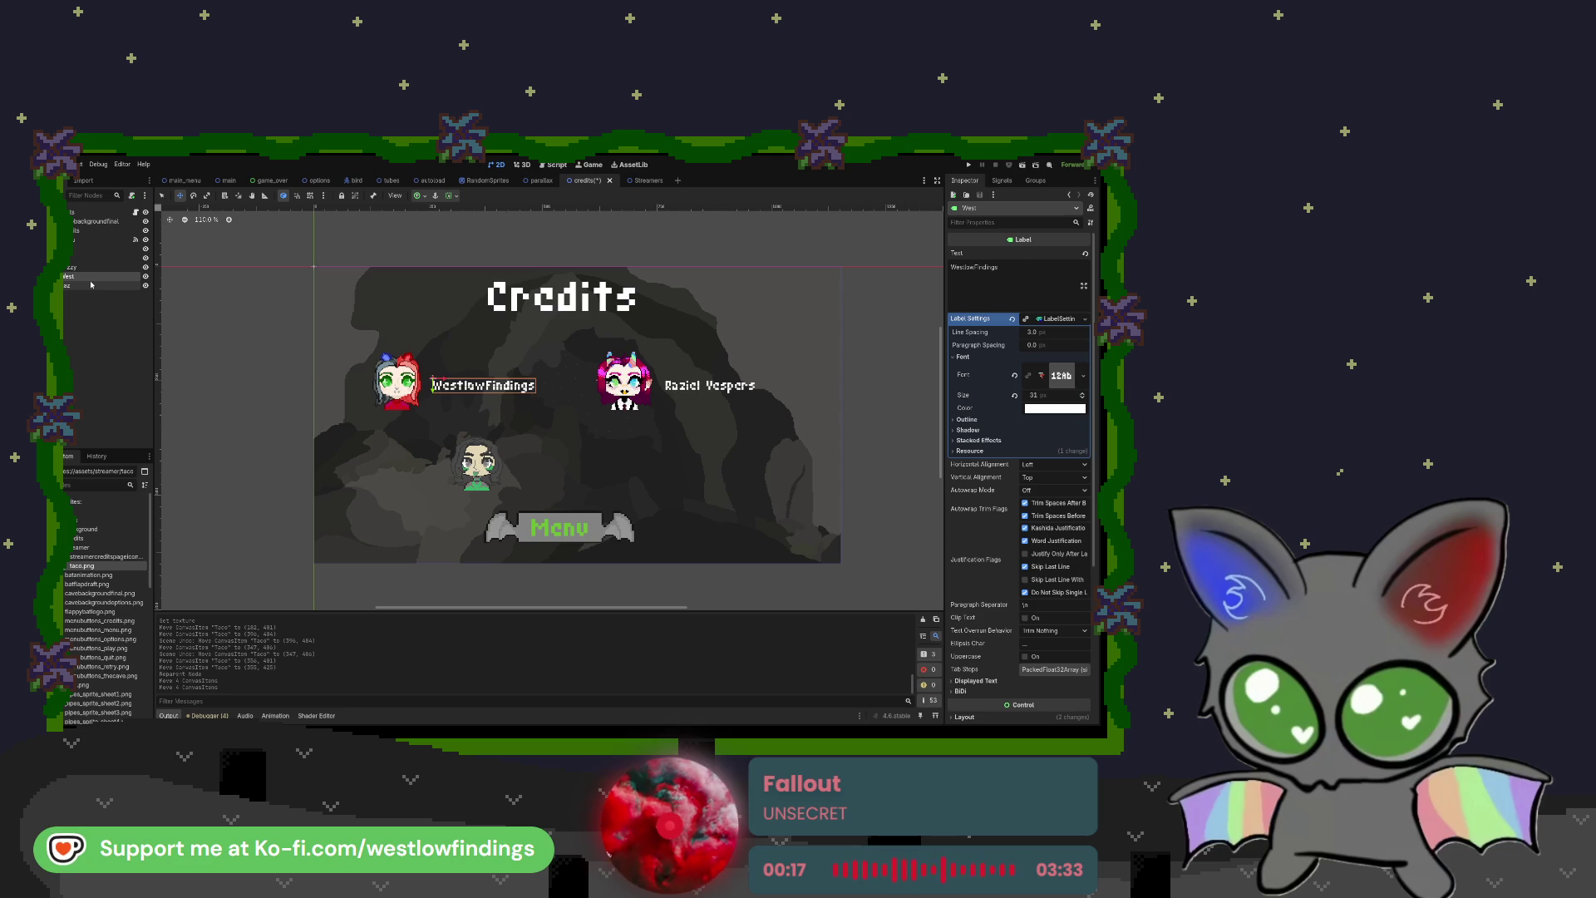
Step: Duplicate the first name label, rename the copy Crepe, and place it beside the Taco portrait
key(ctrl+d)
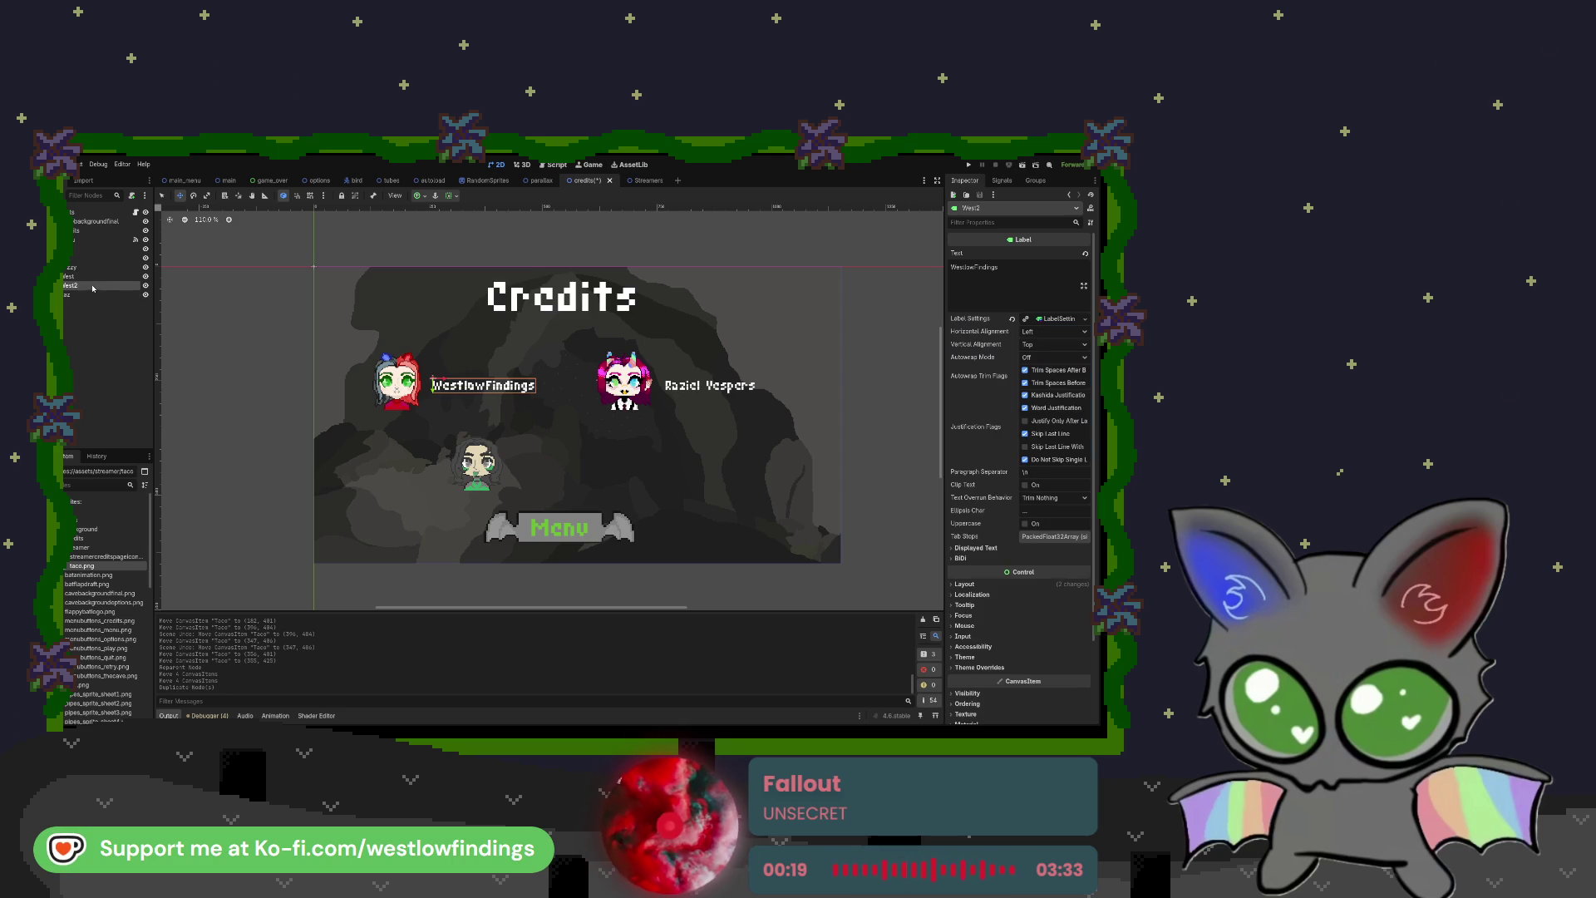
double_click(82, 286)
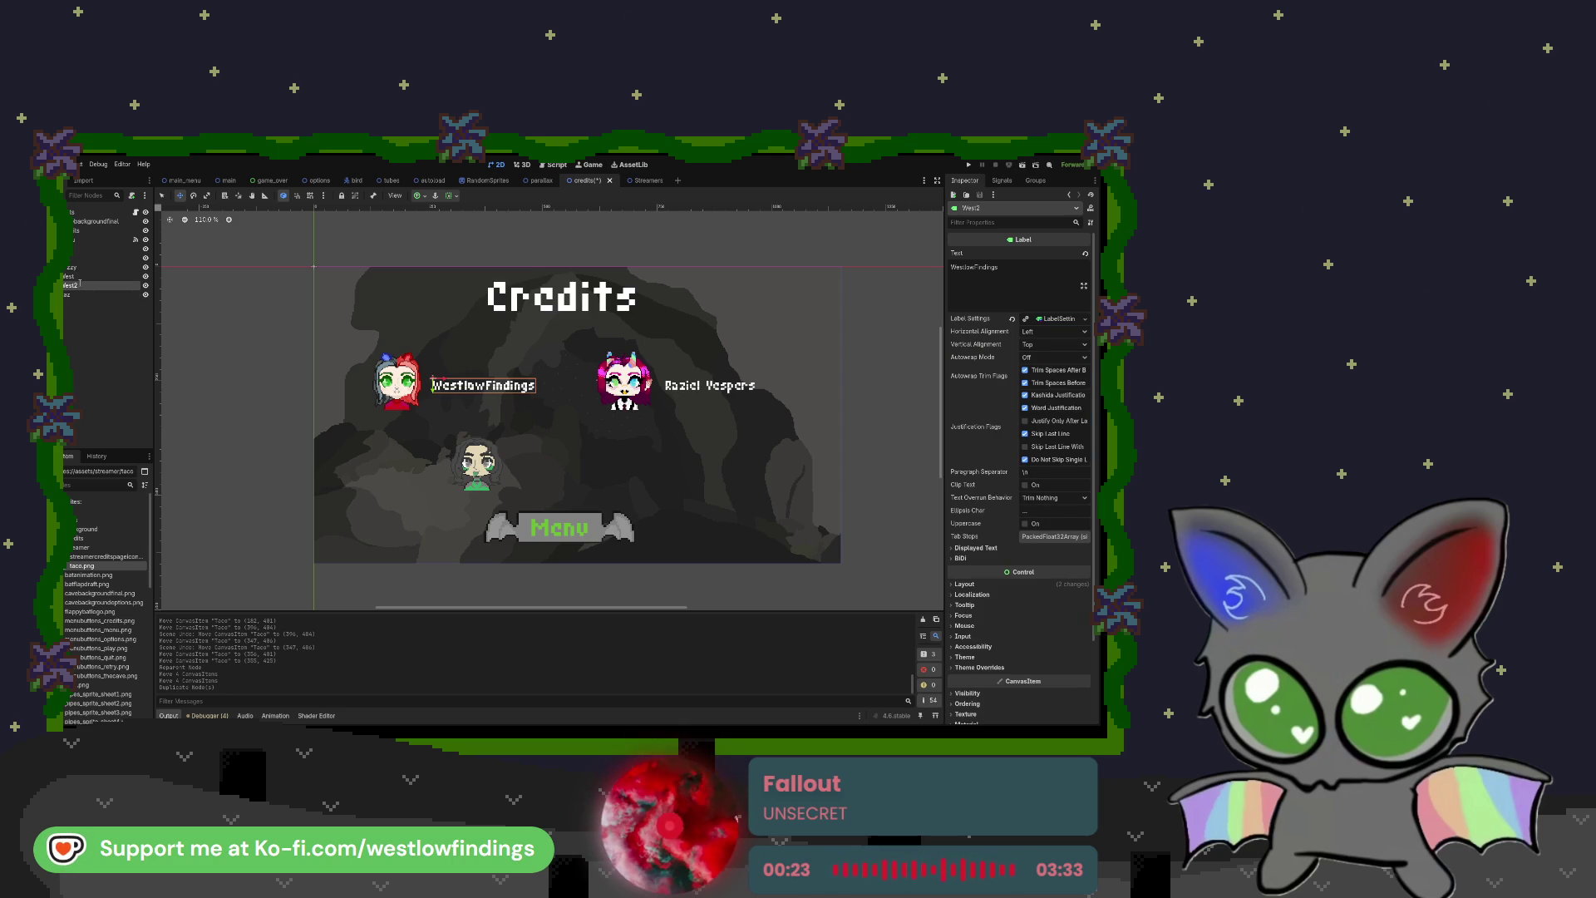
text(Taco2)
key(Return)
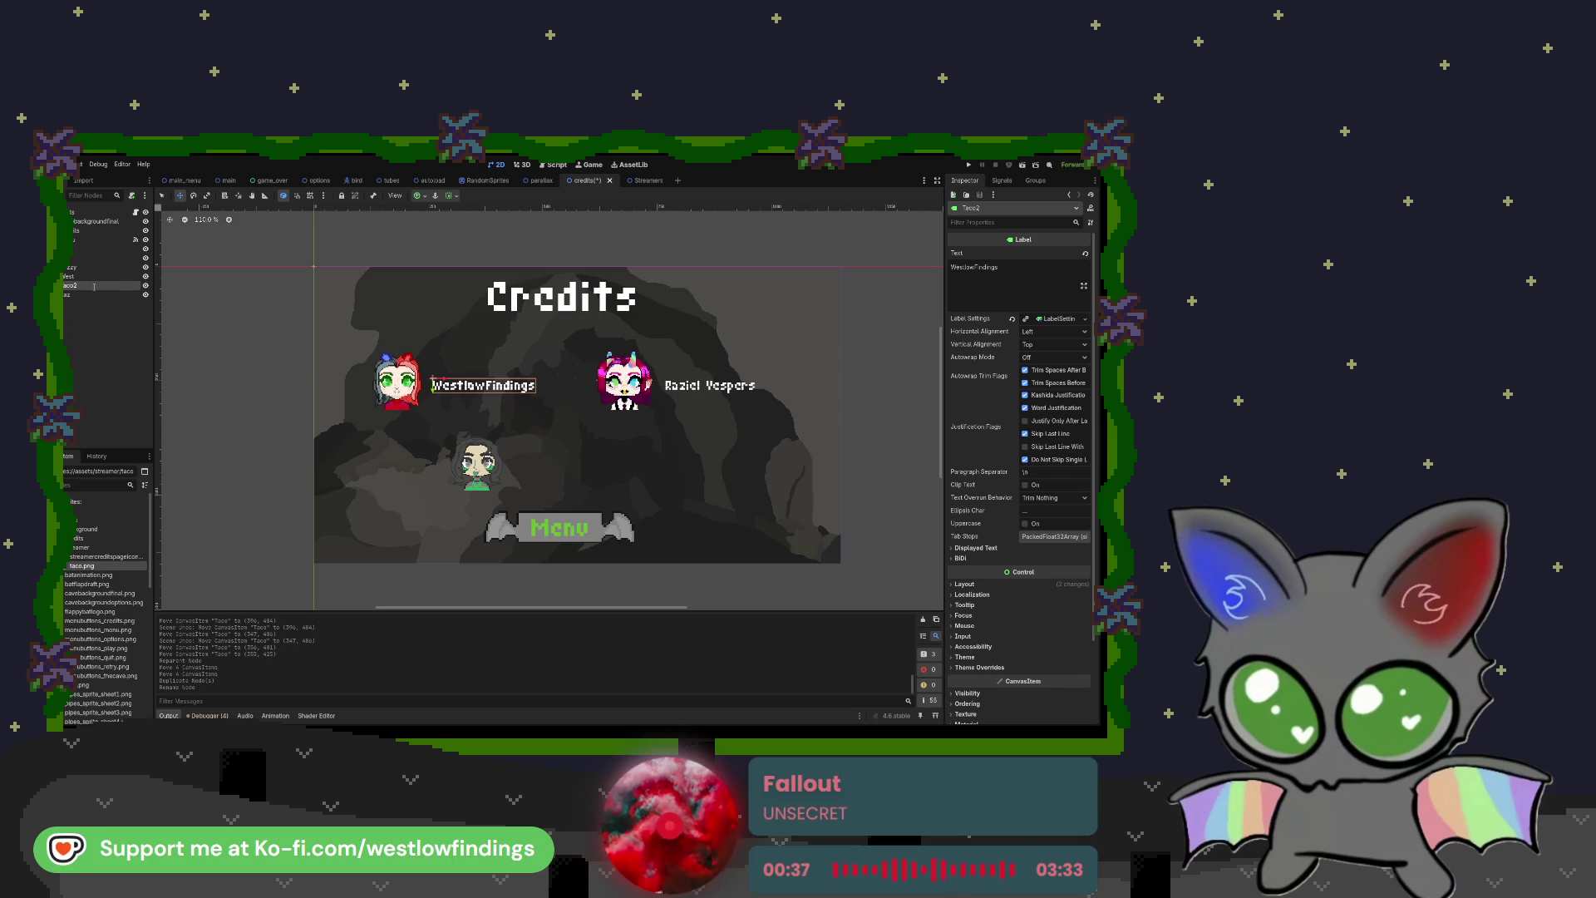
text(Crepe)
key(Return)
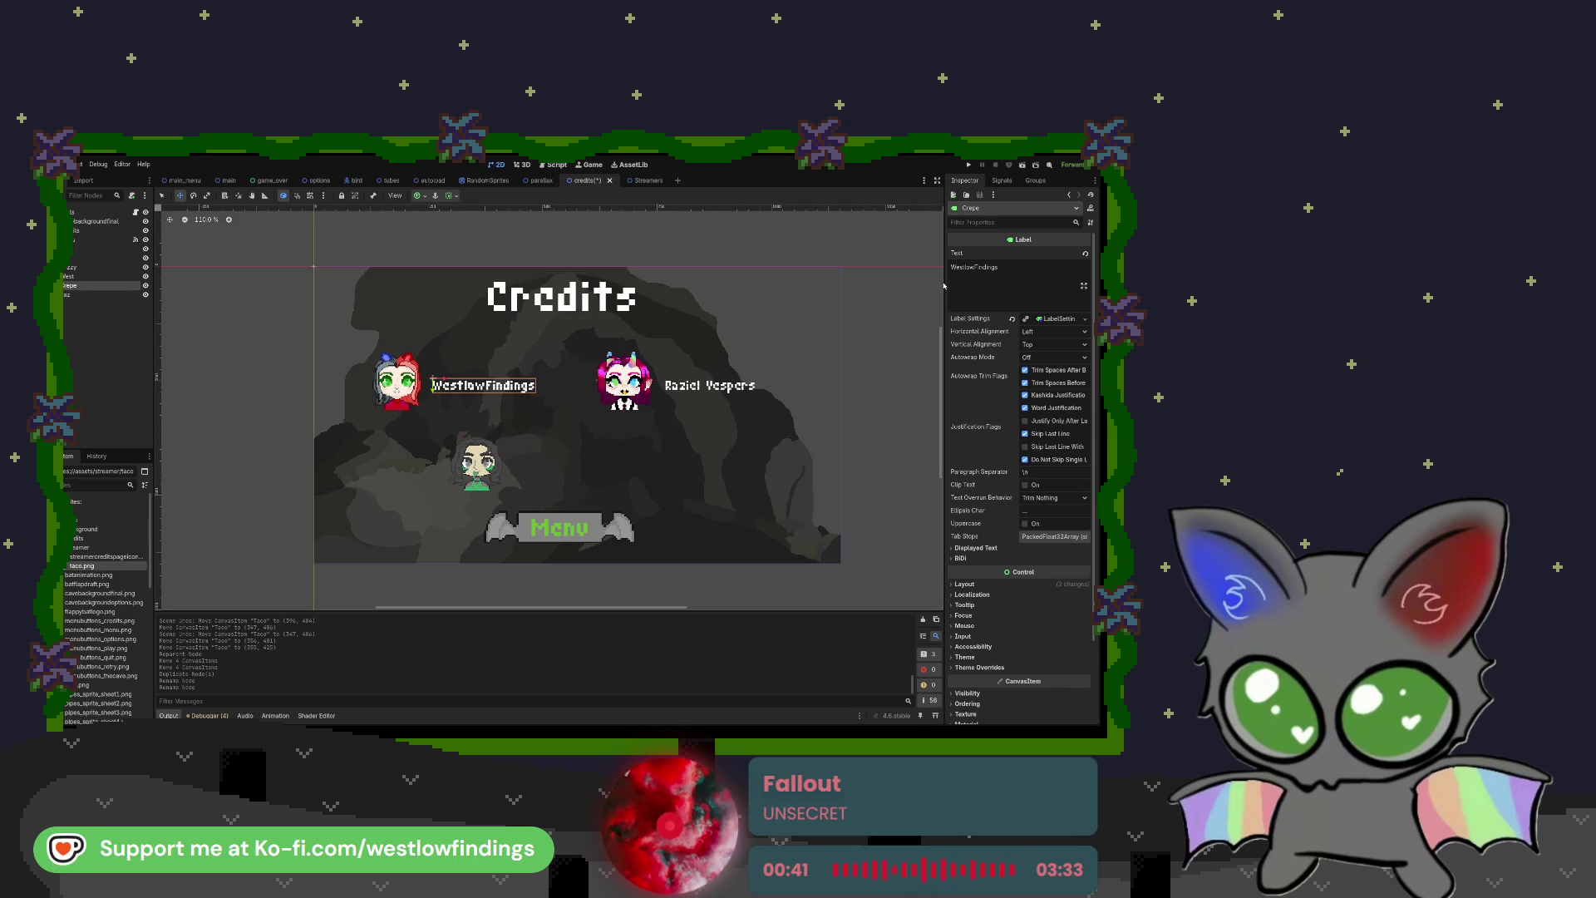
drag(468, 386, 552, 470)
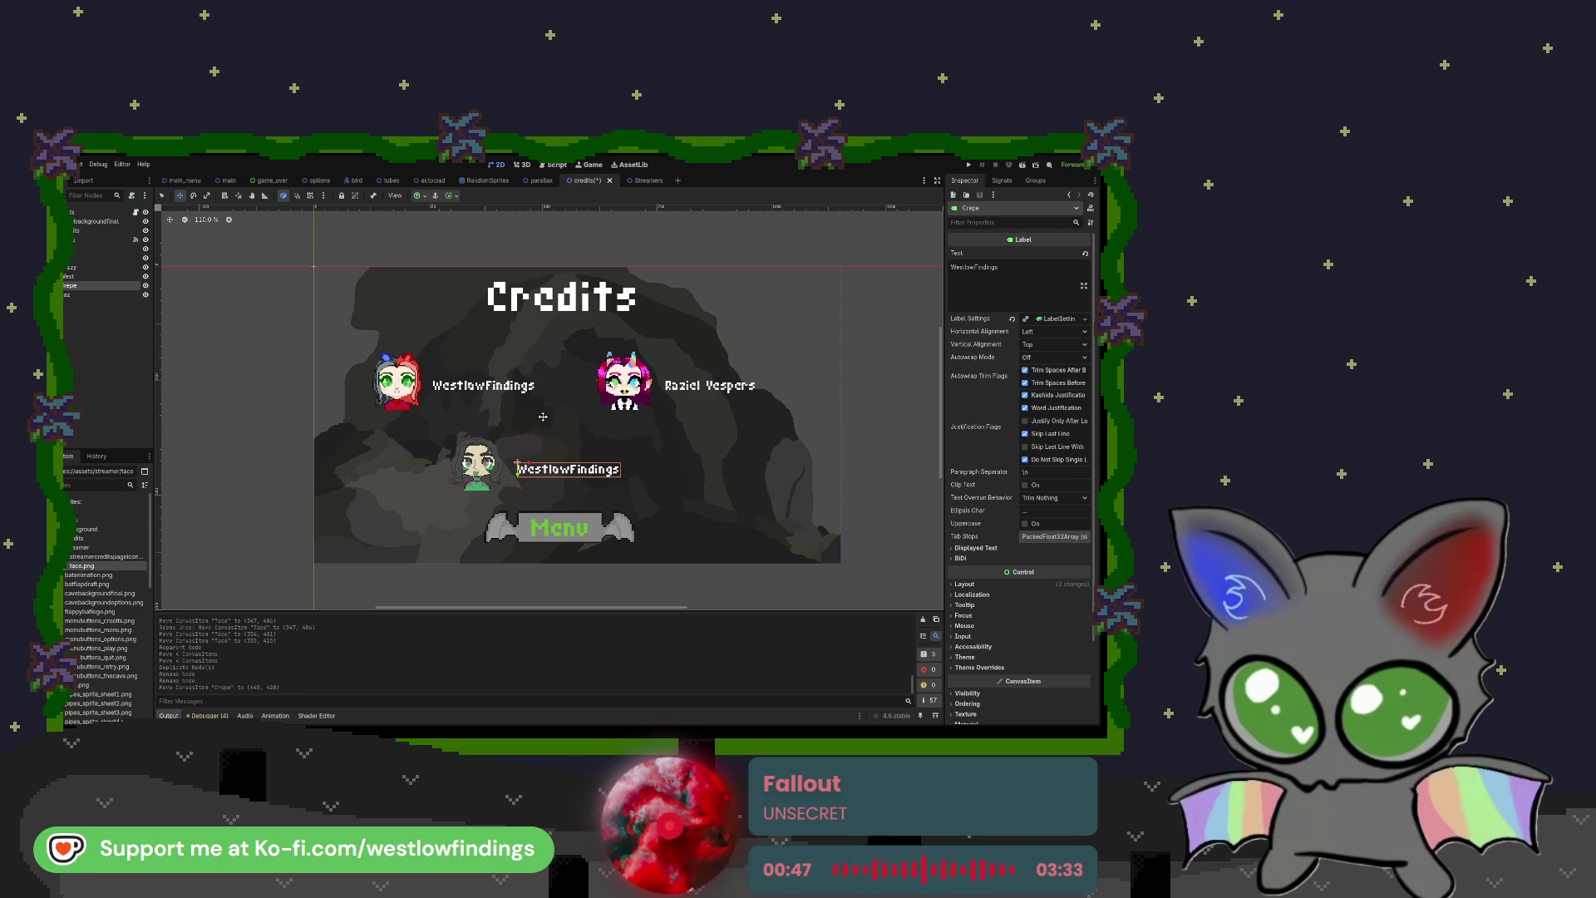
shift+click(86, 249)
Step: Shift all six credit items, then the Credits title and Menu button, slightly right
shift+click(91, 295)
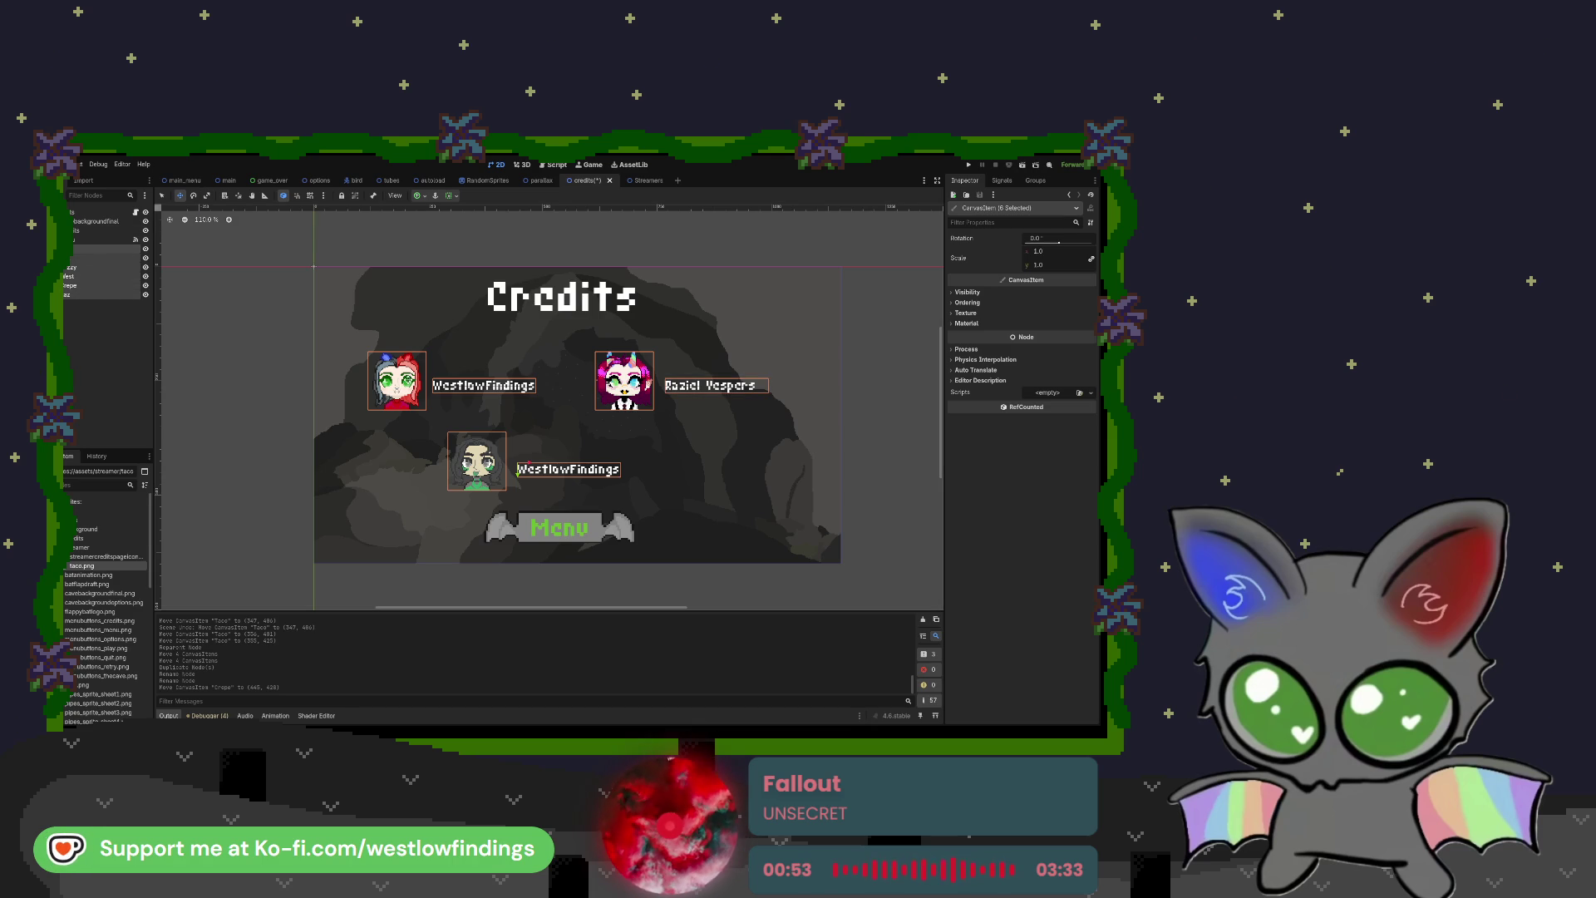
drag(529, 466, 542, 465)
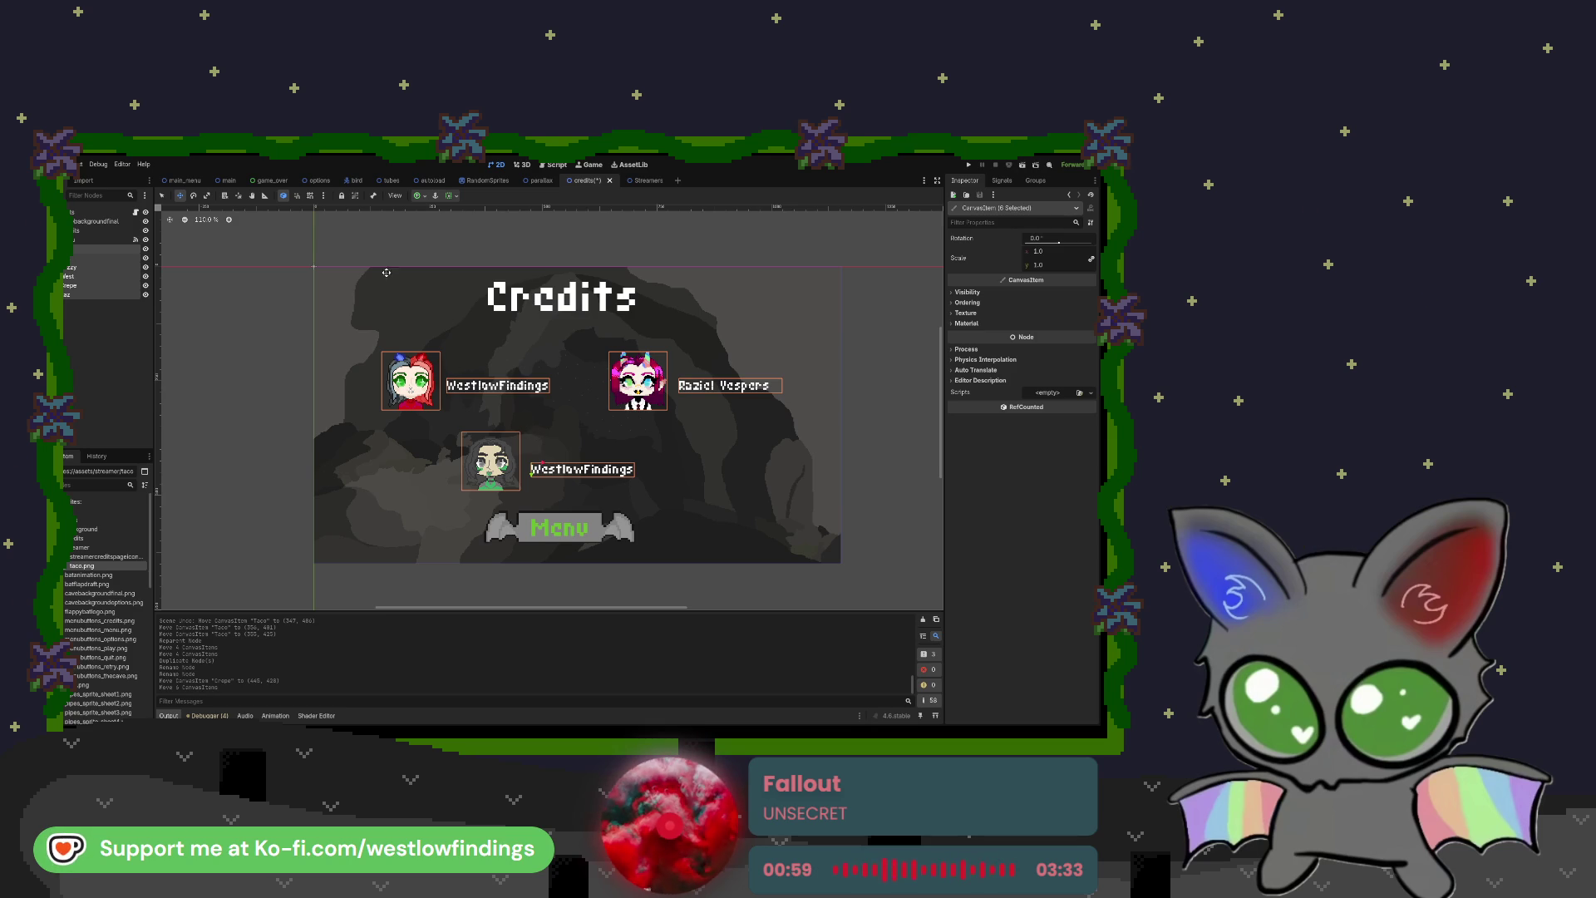
click(94, 231)
ctrl+click(94, 240)
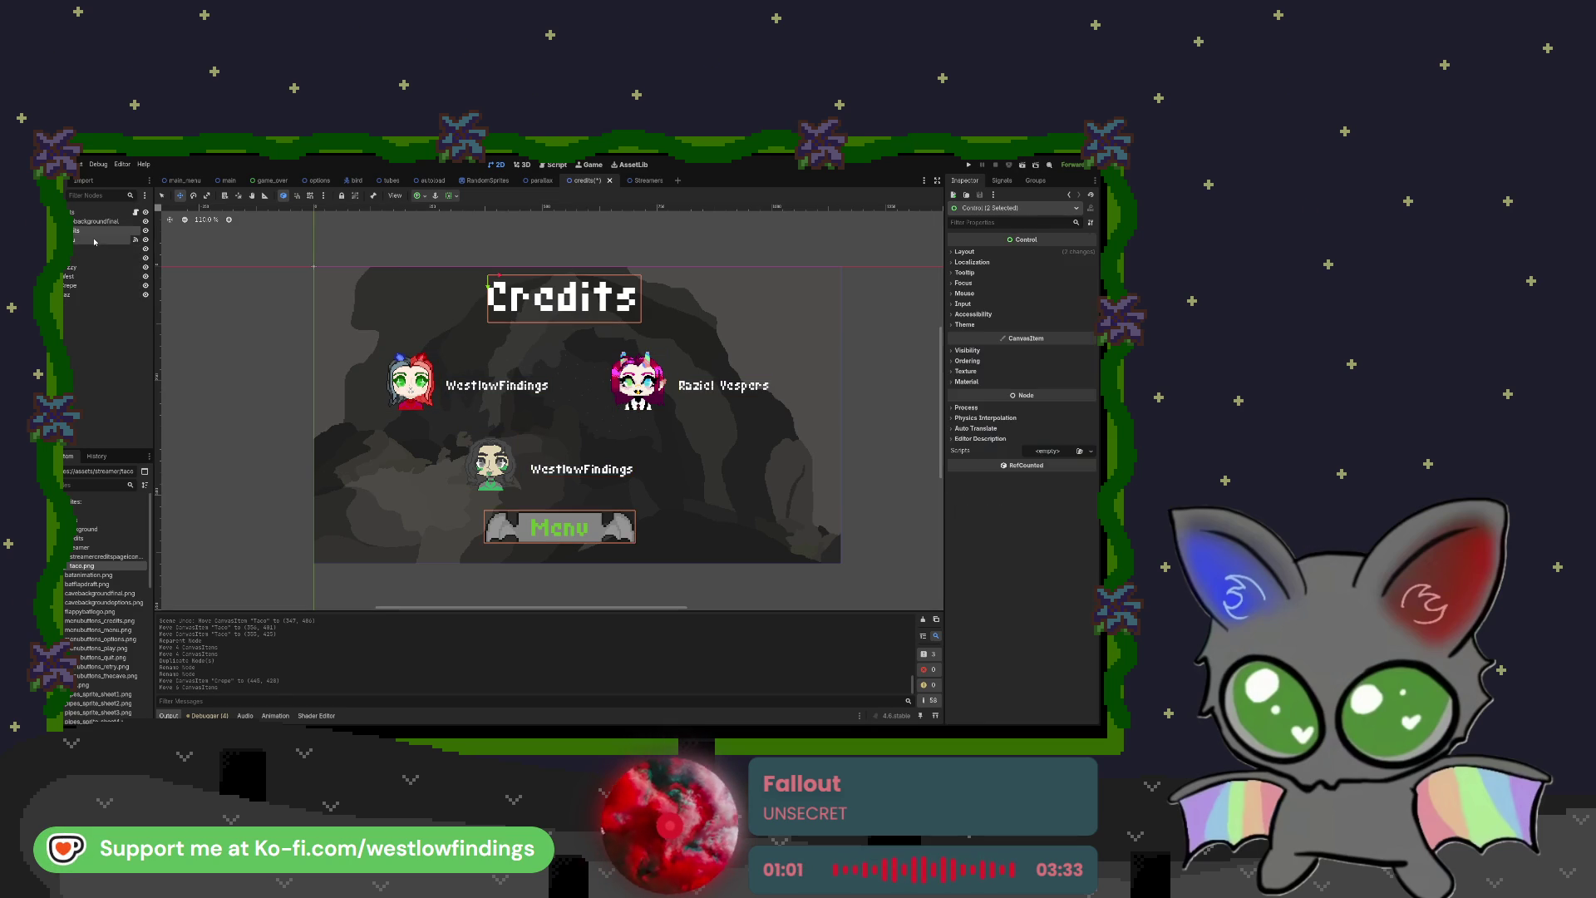
drag(498, 279, 513, 275)
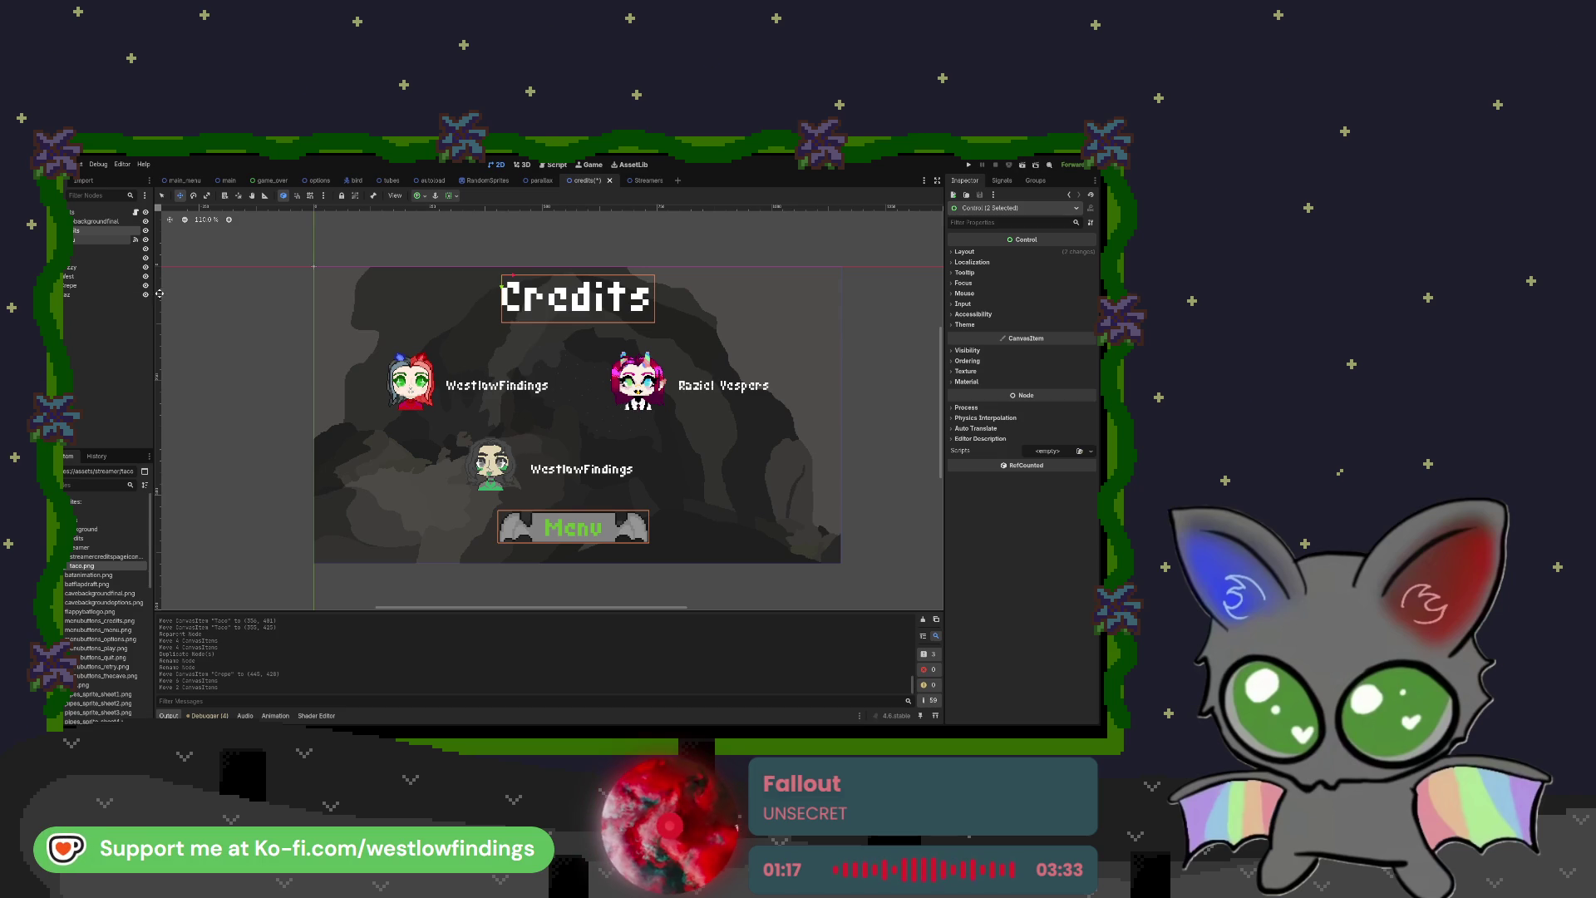
click(103, 284)
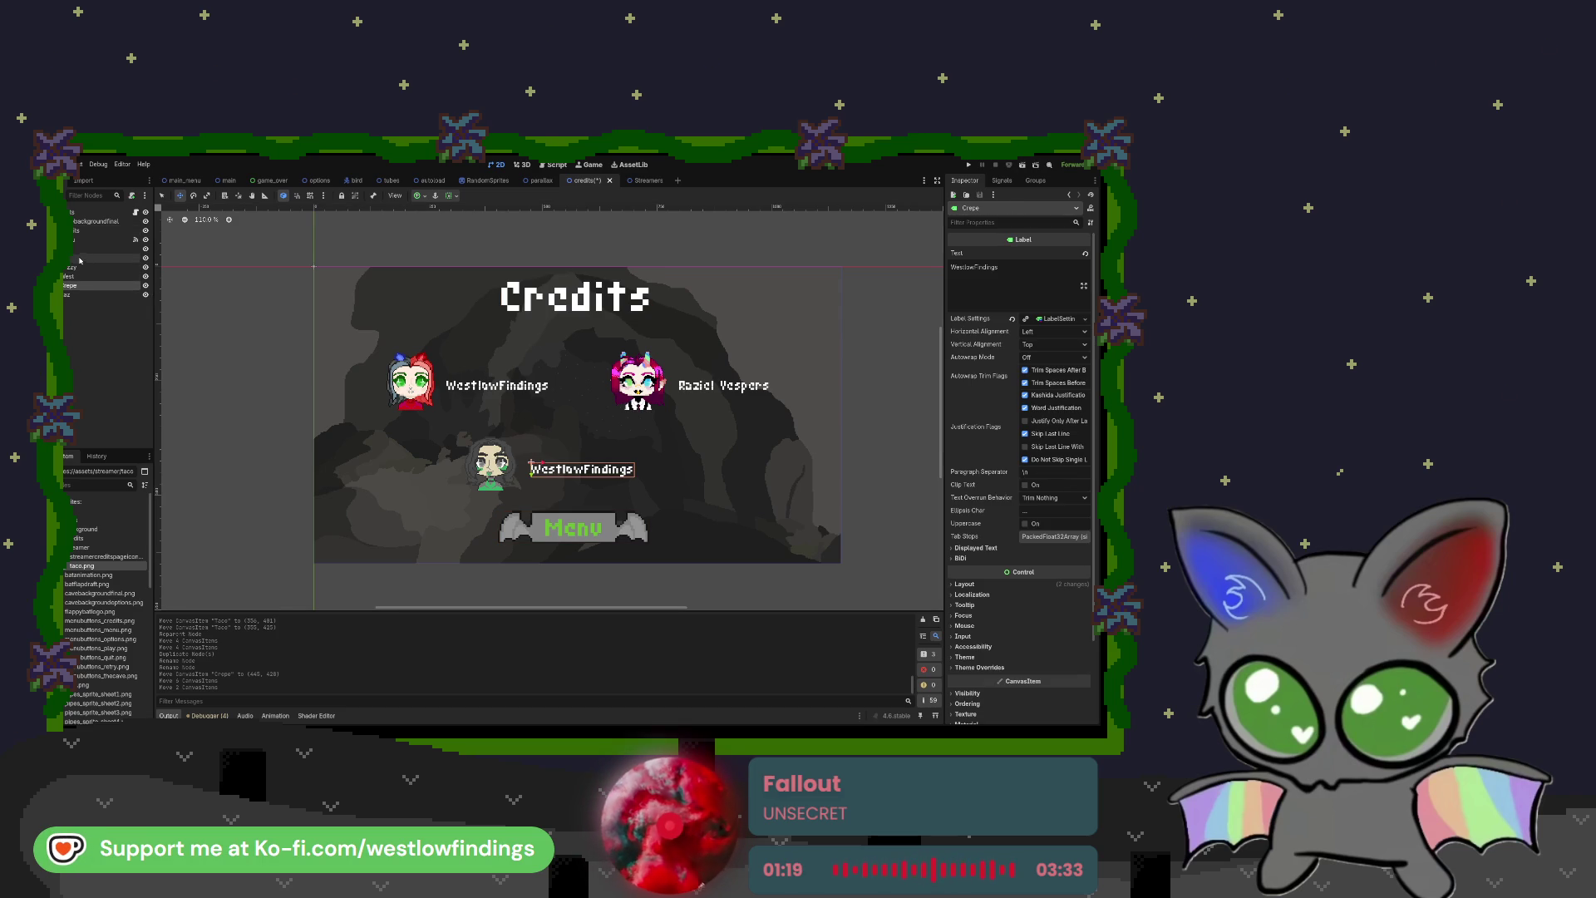
Step: Nudge the Taco portrait and its copied name label slightly to the right
click(84, 249)
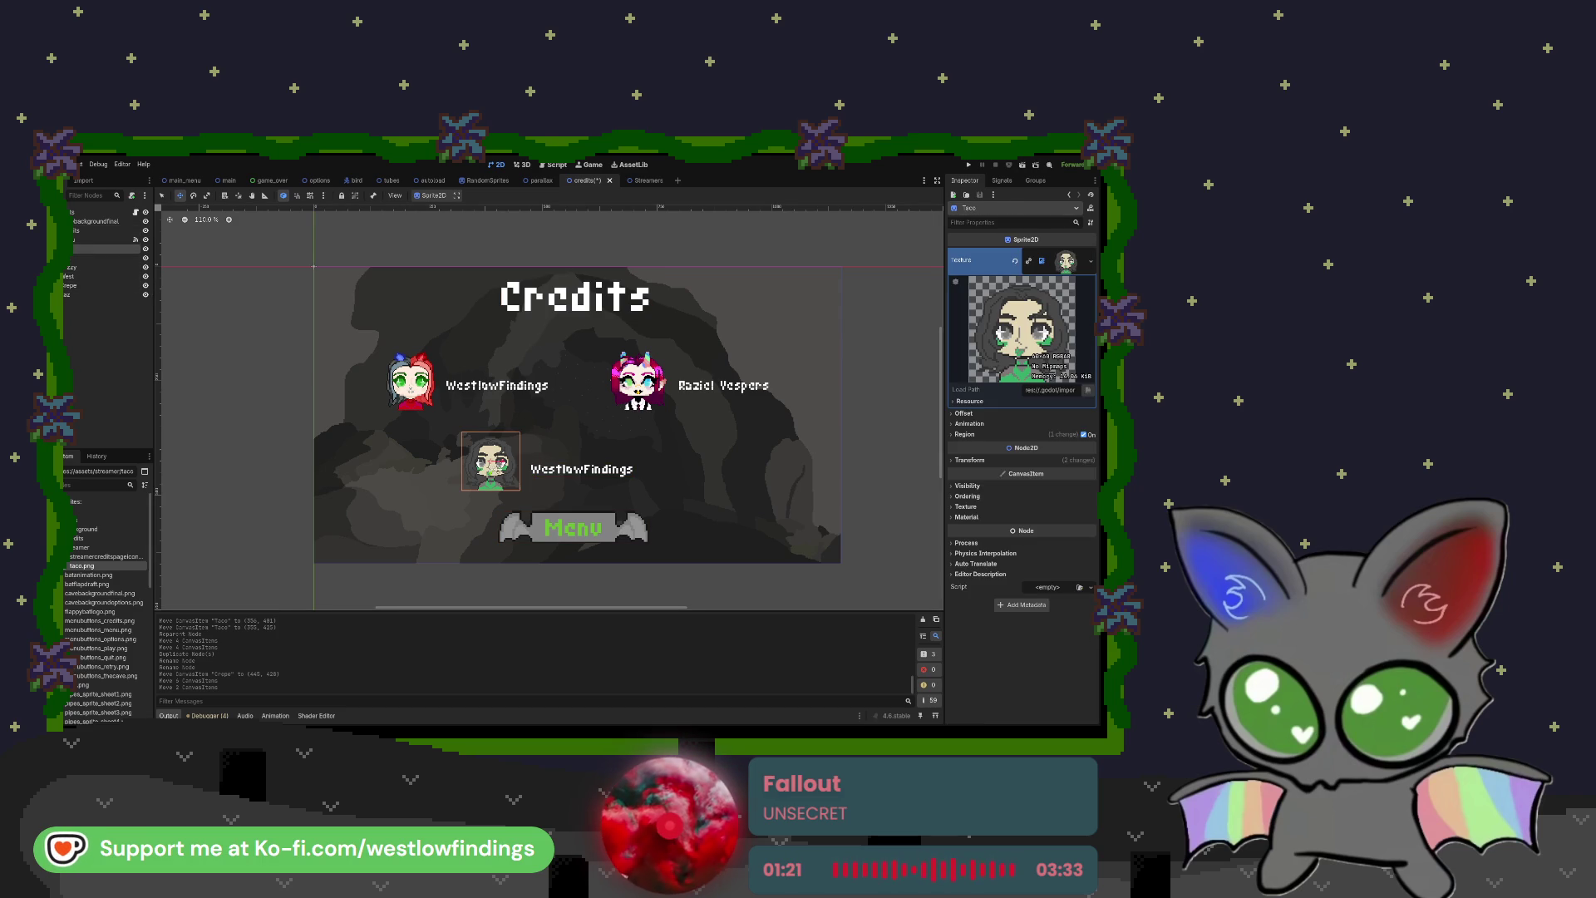
drag(490, 461, 504, 460)
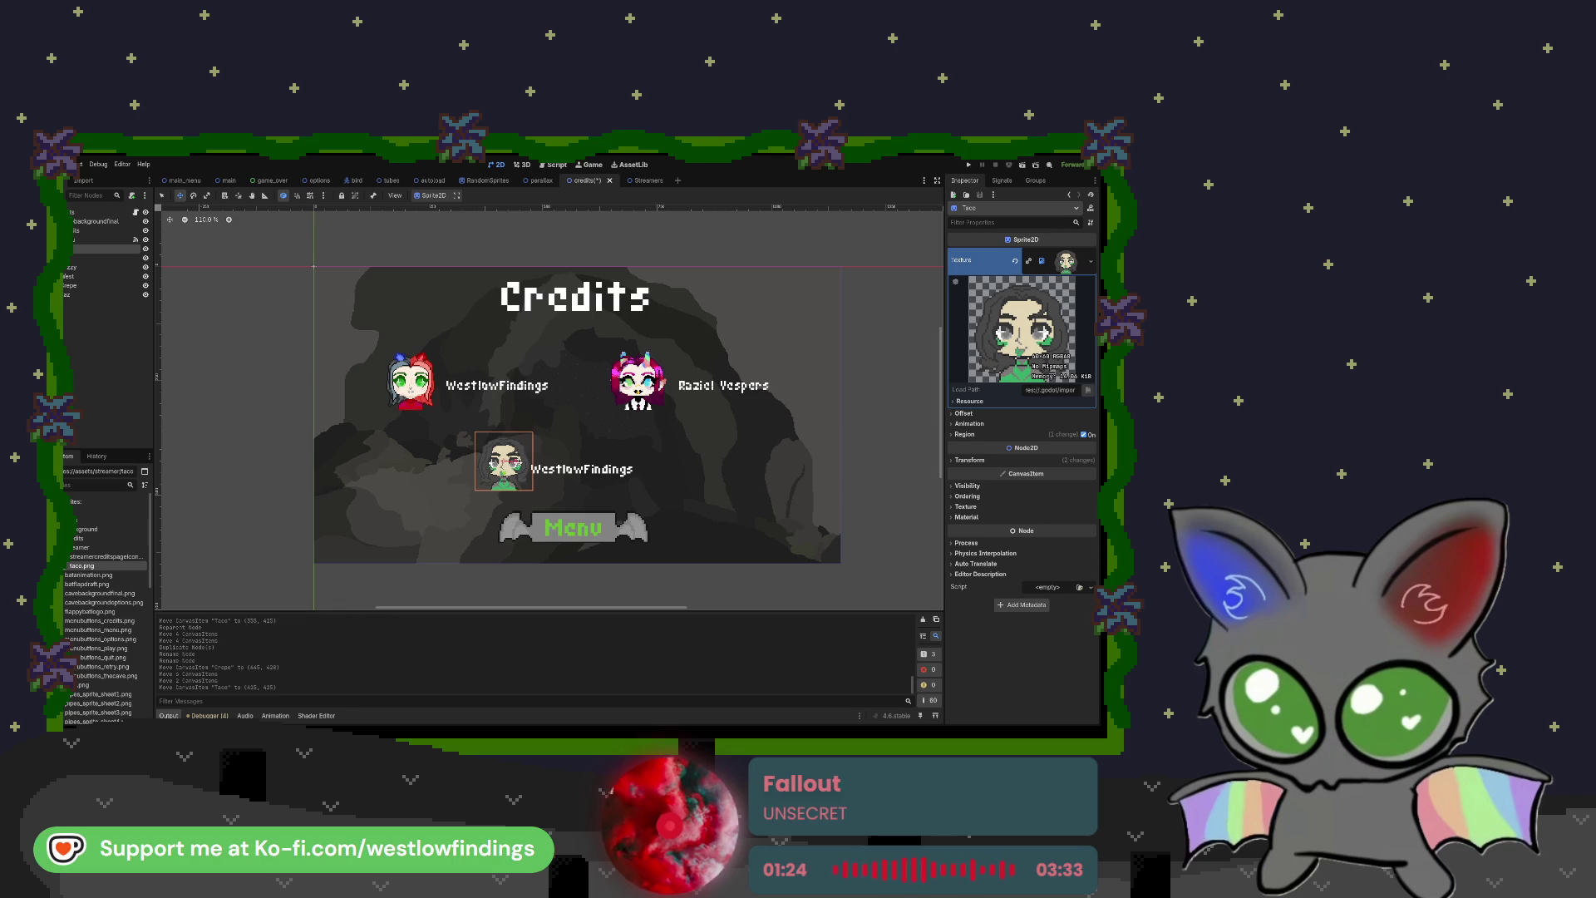
click(113, 277)
click(114, 285)
drag(543, 463, 556, 464)
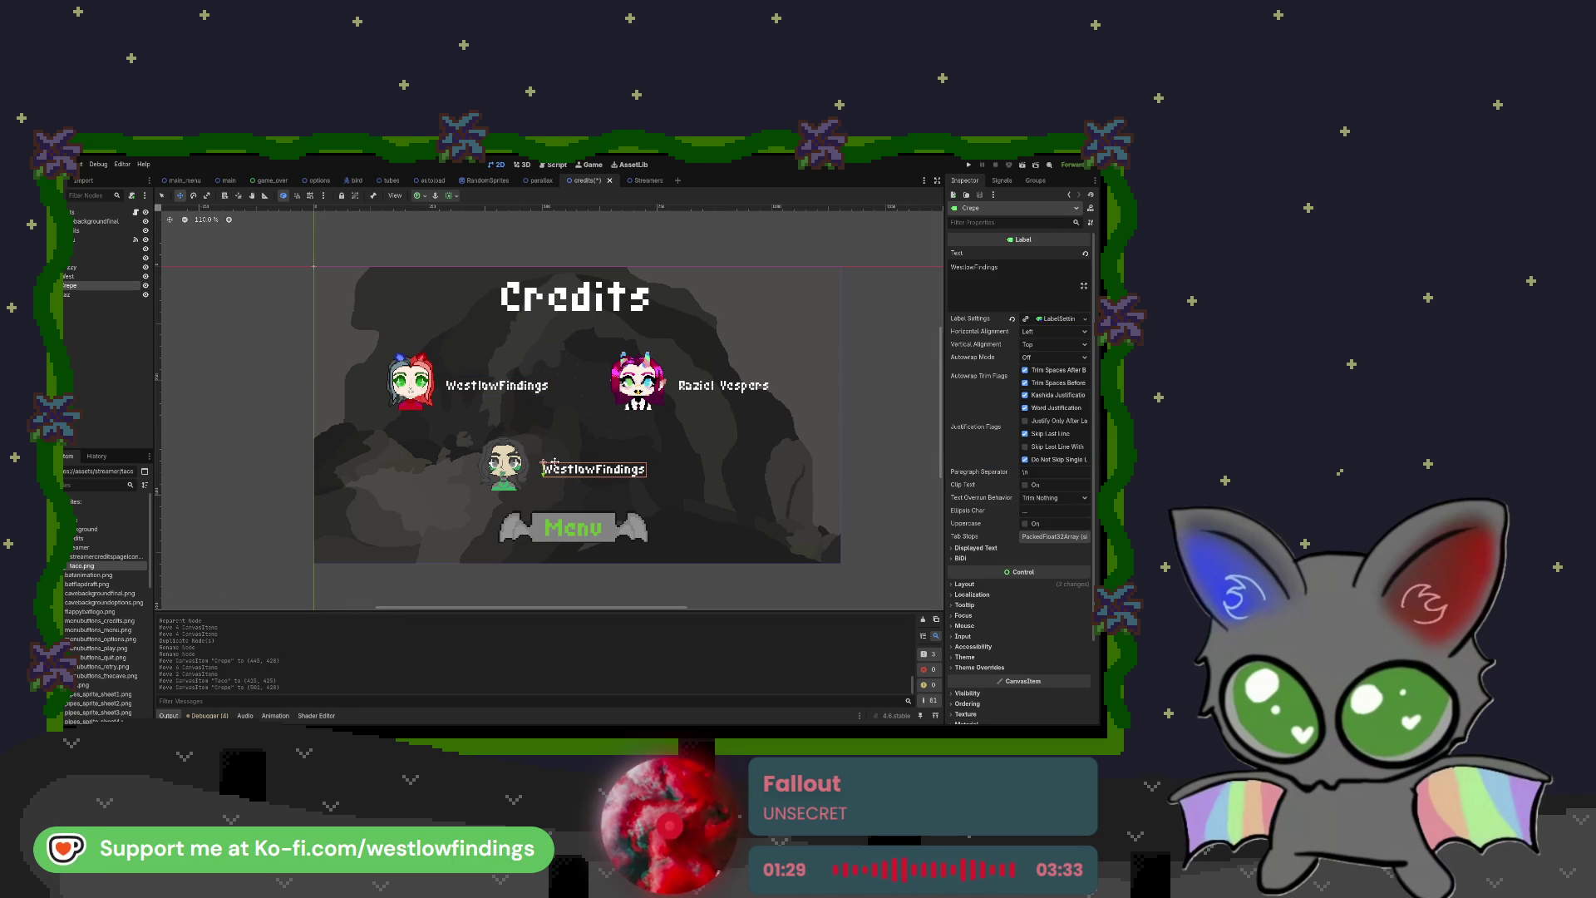
Step: Replace the copied label's Text with the third streamer's name
drag(998, 267, 965, 267)
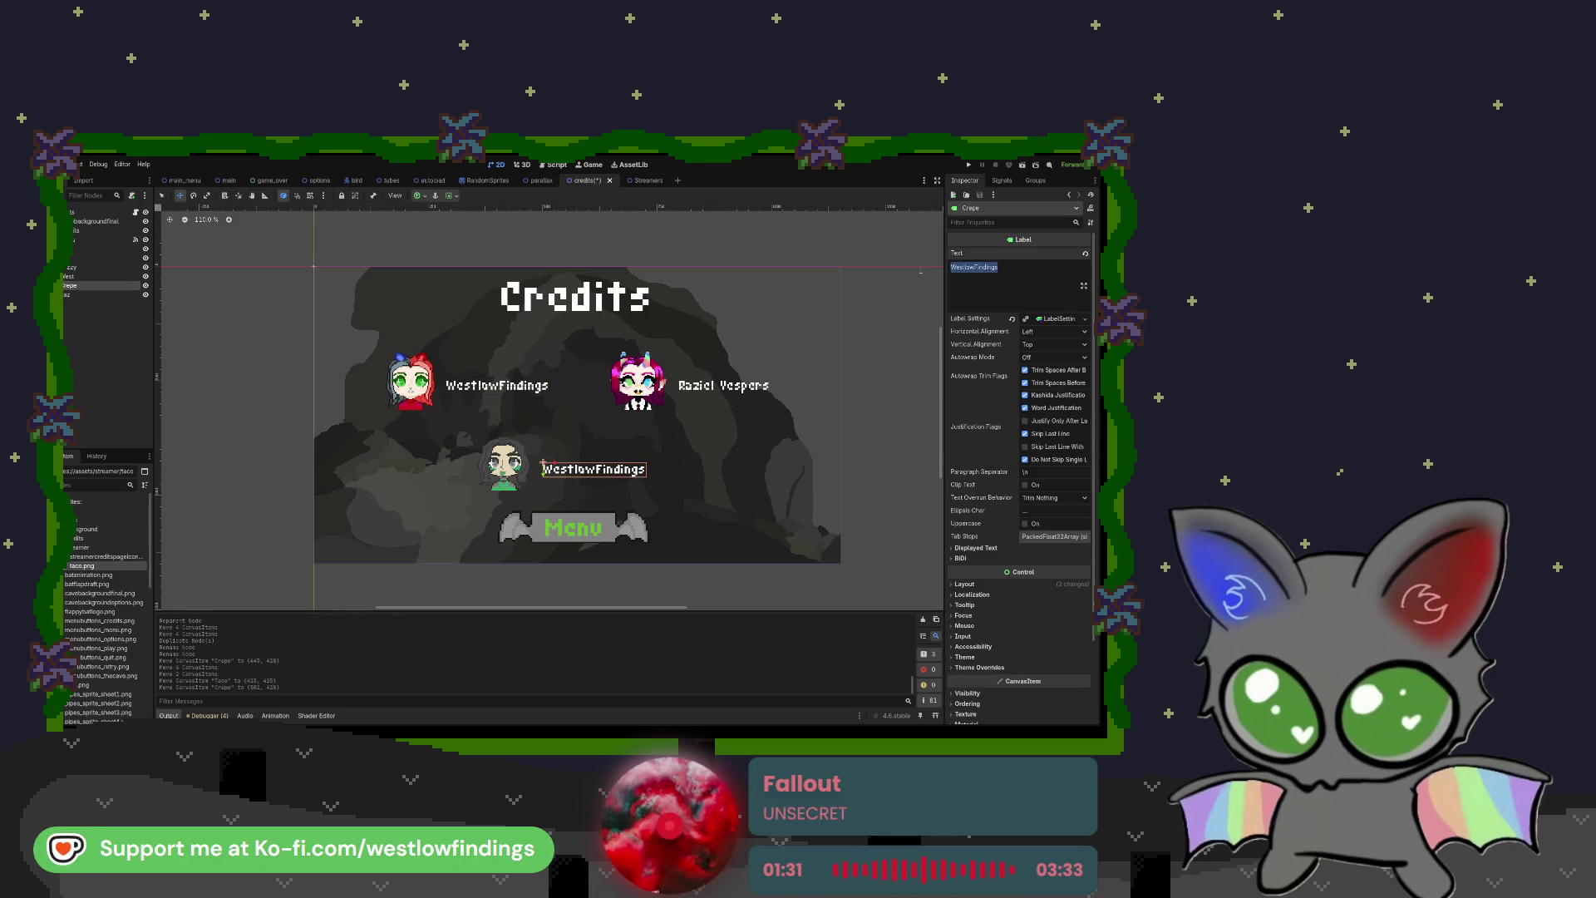
text(Tac)
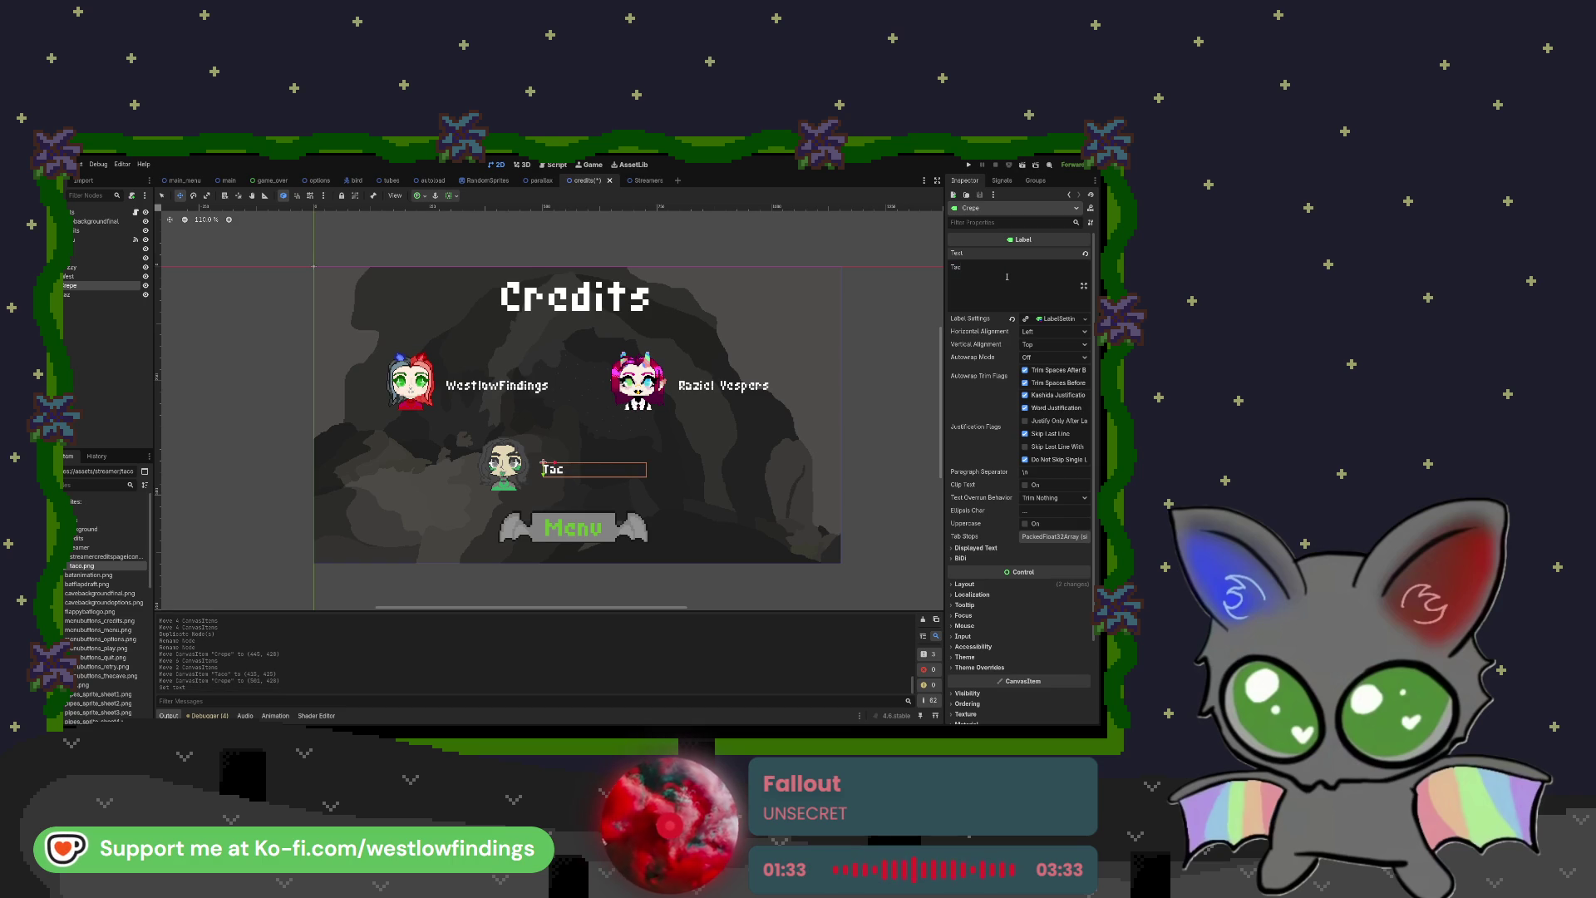
text(ocrepe)
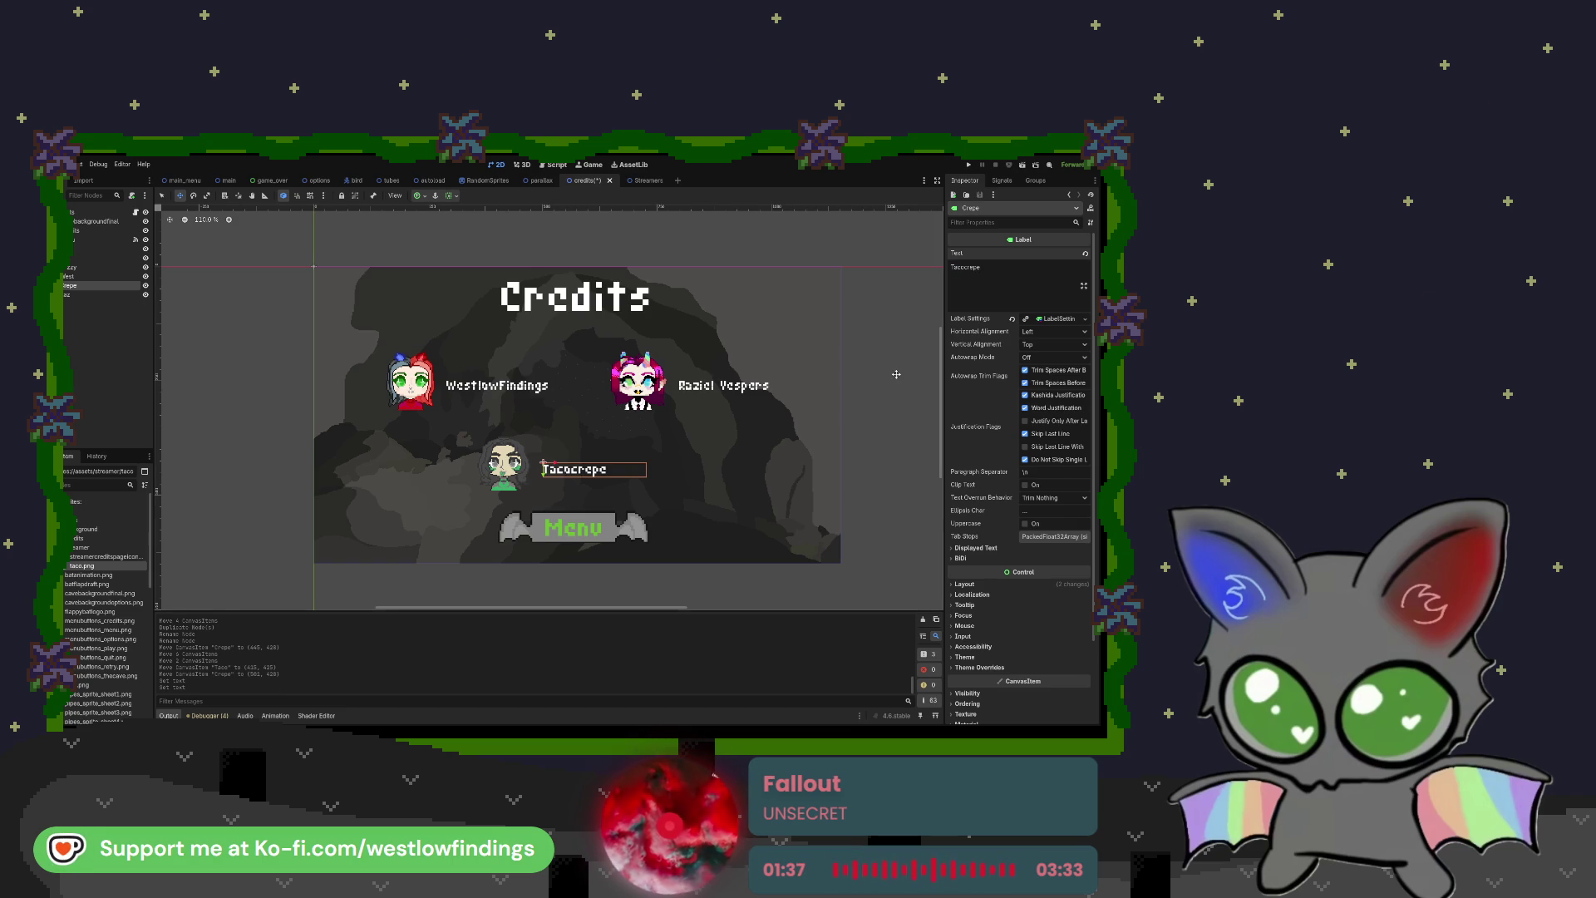
click(285, 365)
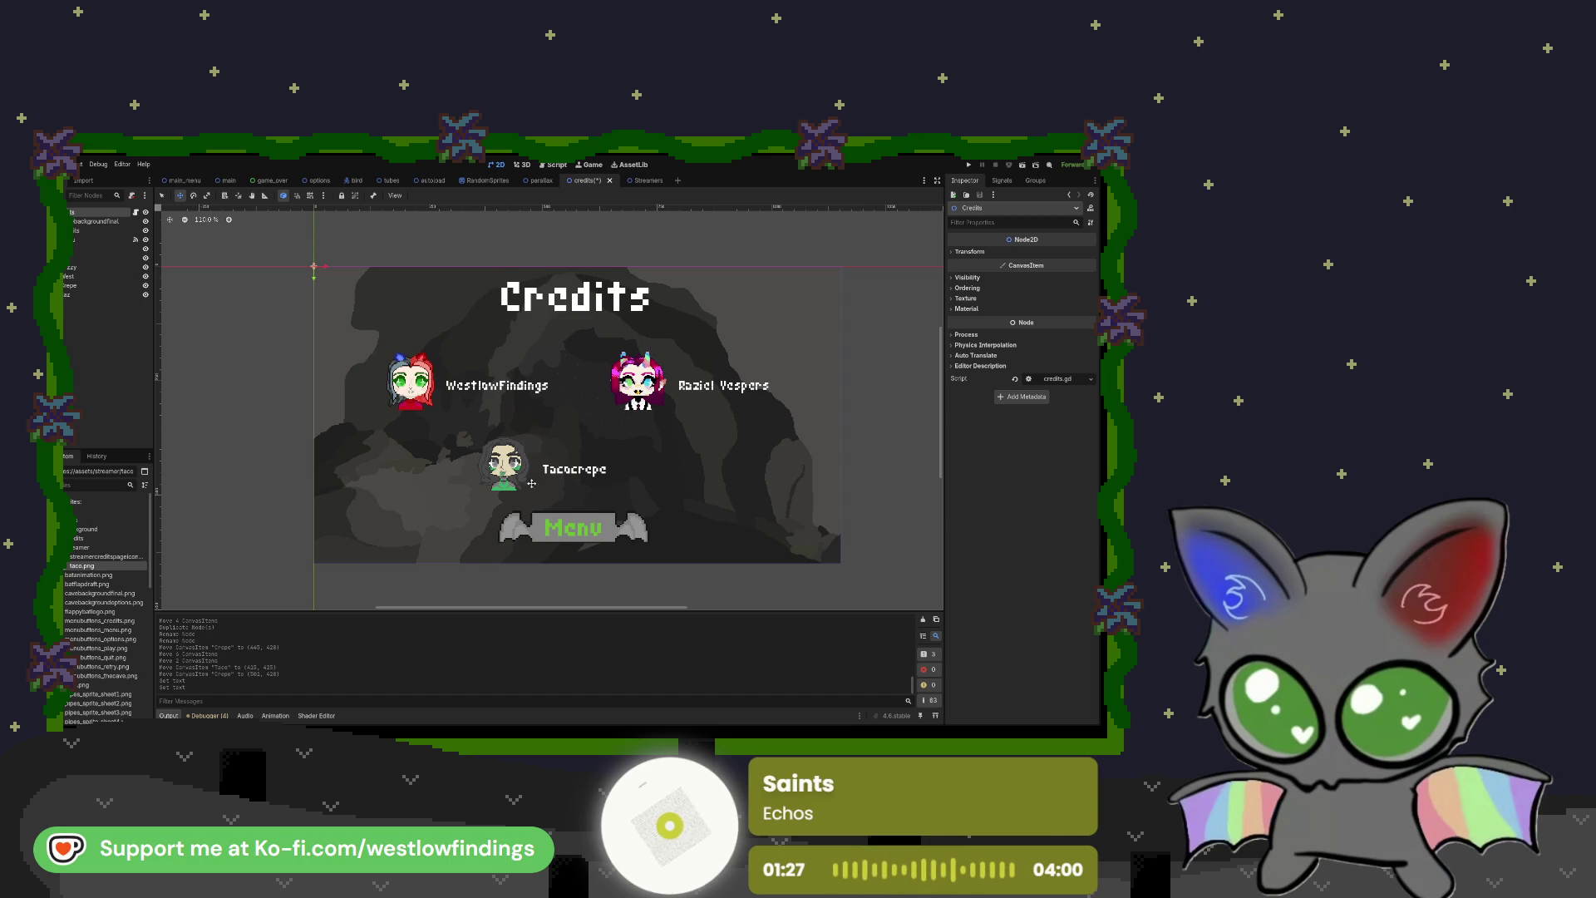
scroll(553, 443, down, 1)
scroll(553, 443, down, 2)
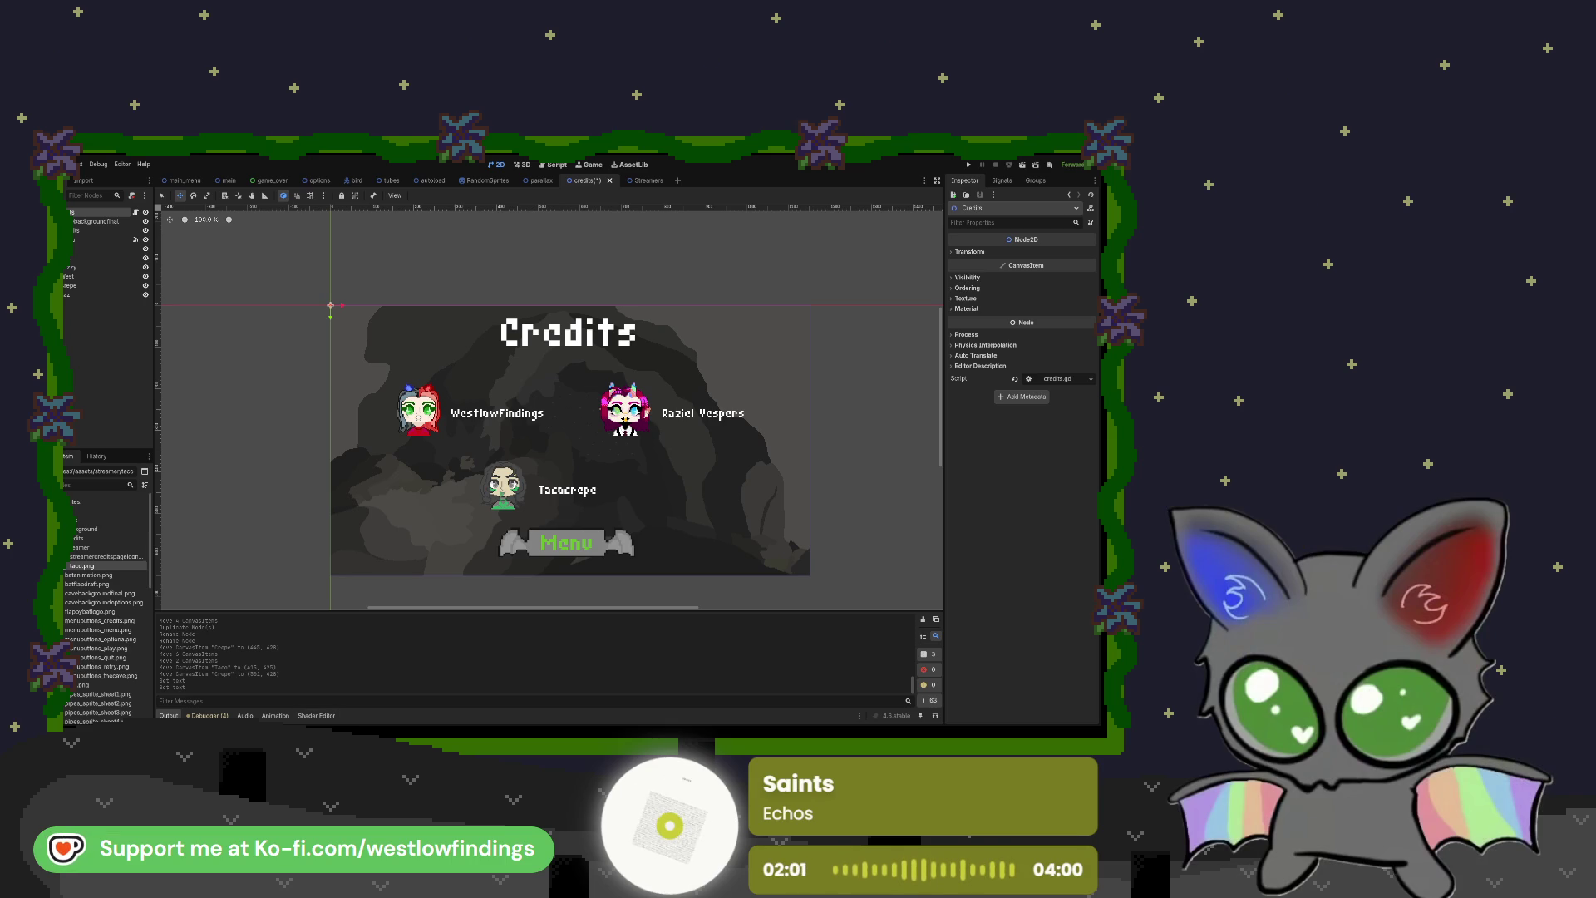
Step: Clear the four script warnings from the Debugger's Errors list
click(208, 716)
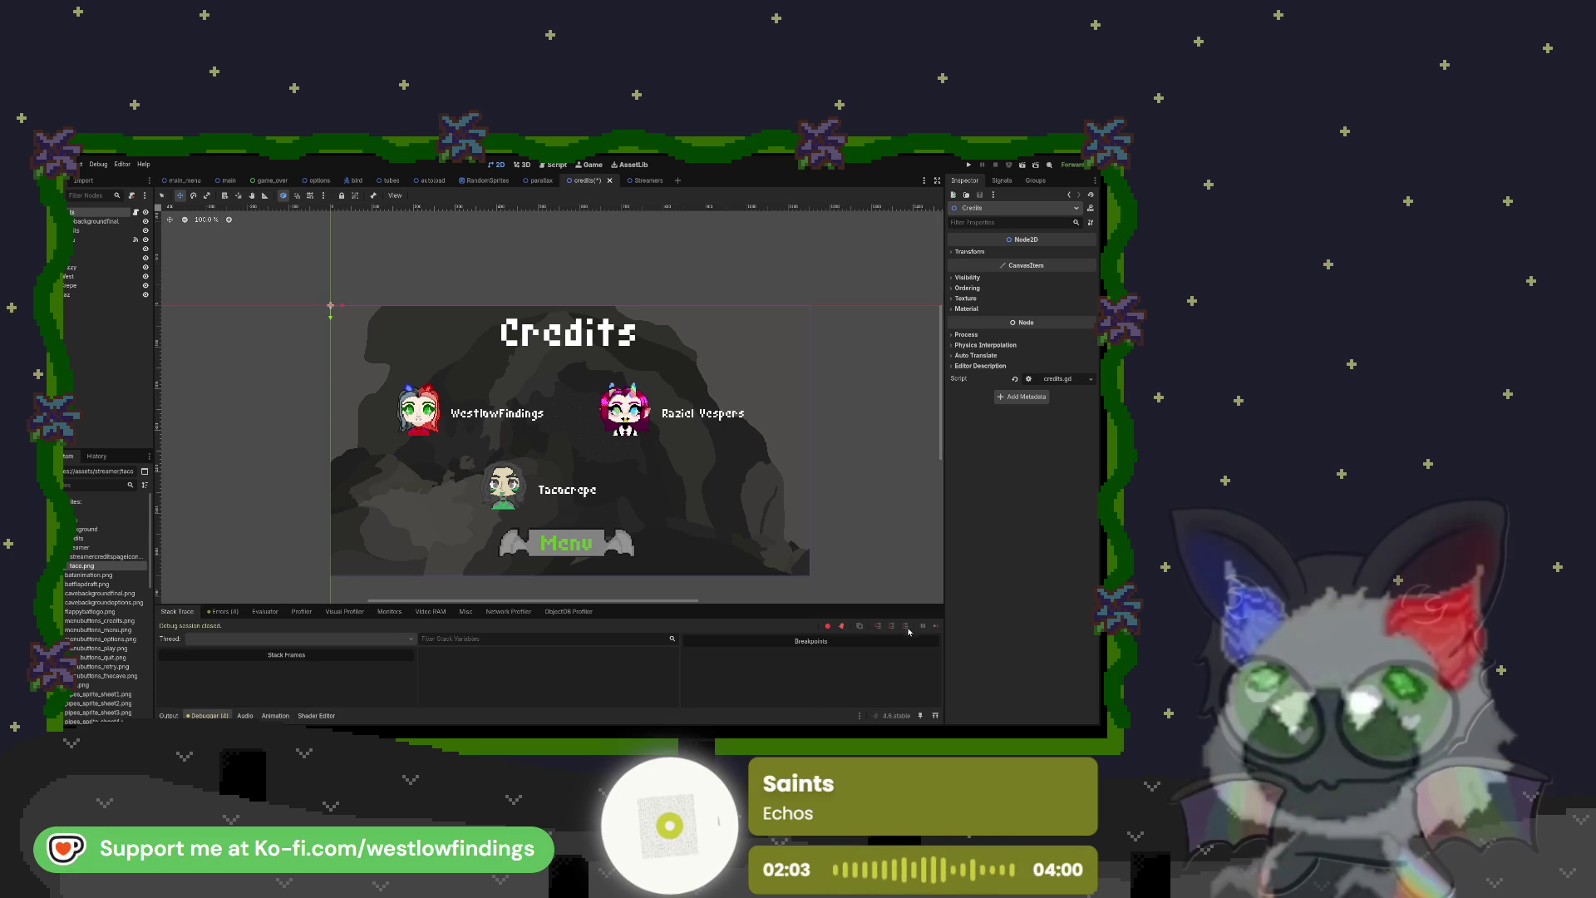
click(222, 611)
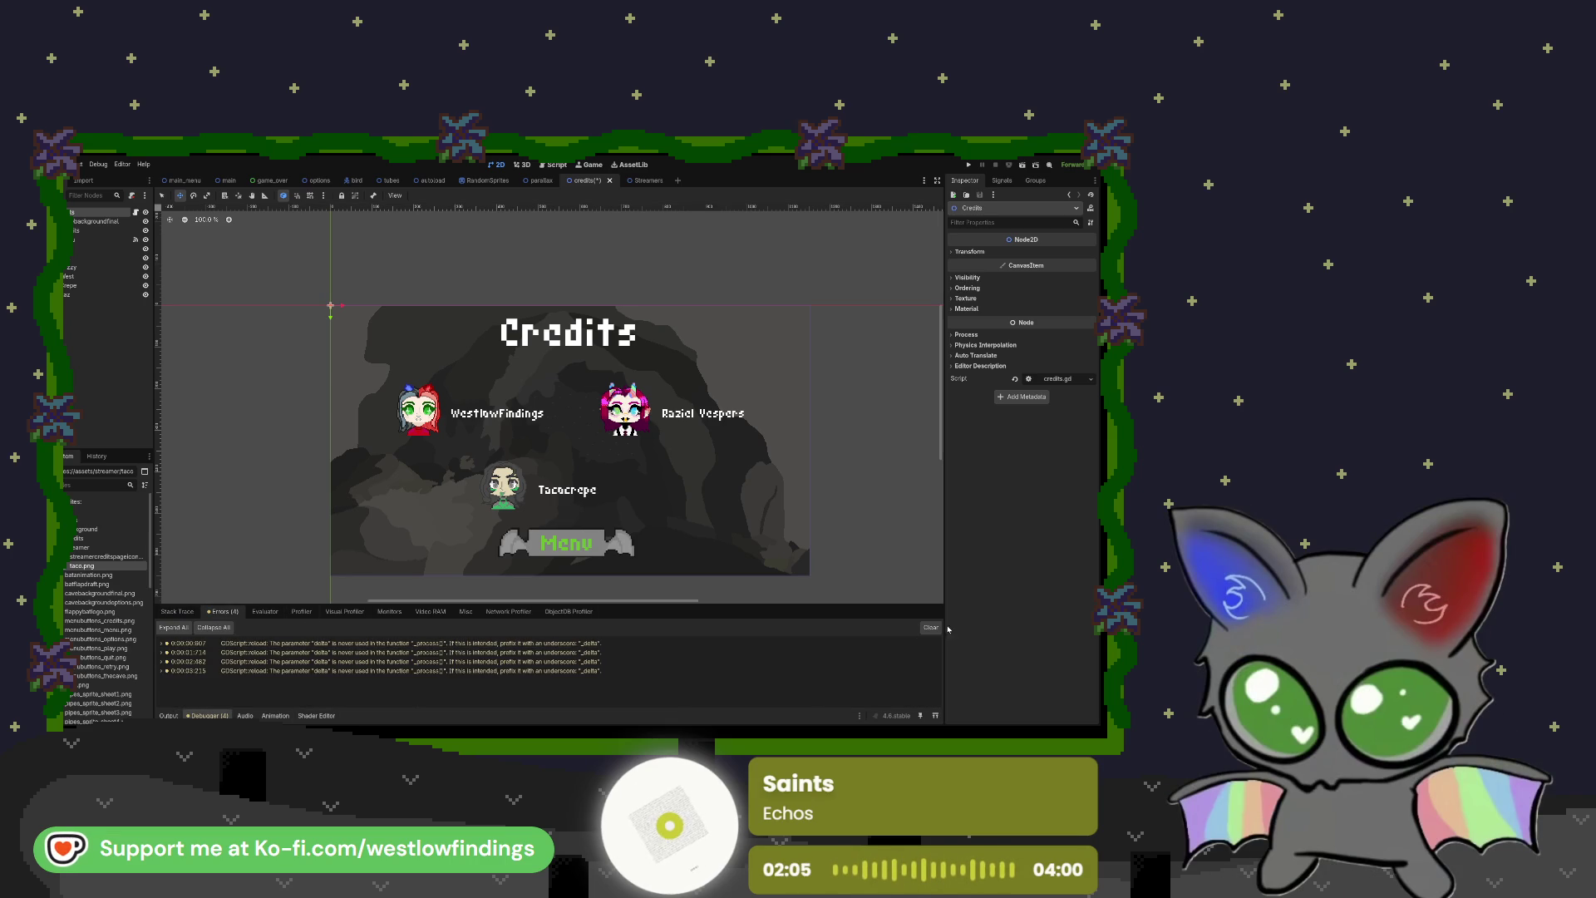
click(163, 611)
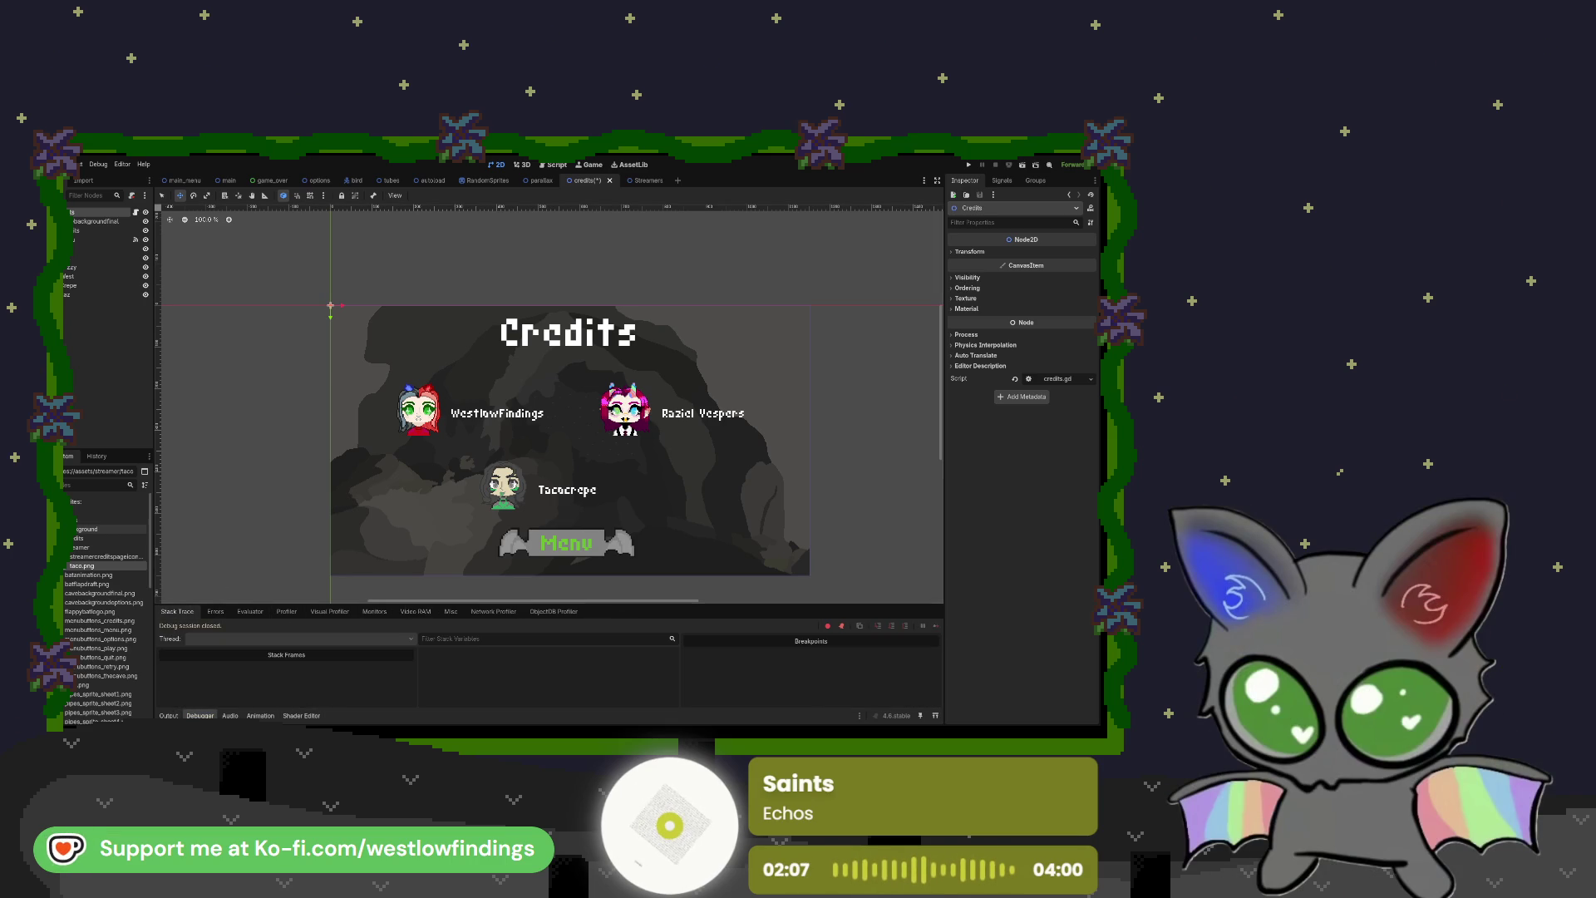
Step: Browse the assets folders in the FileSystem dock and select several asset files
click(81, 547)
click(79, 538)
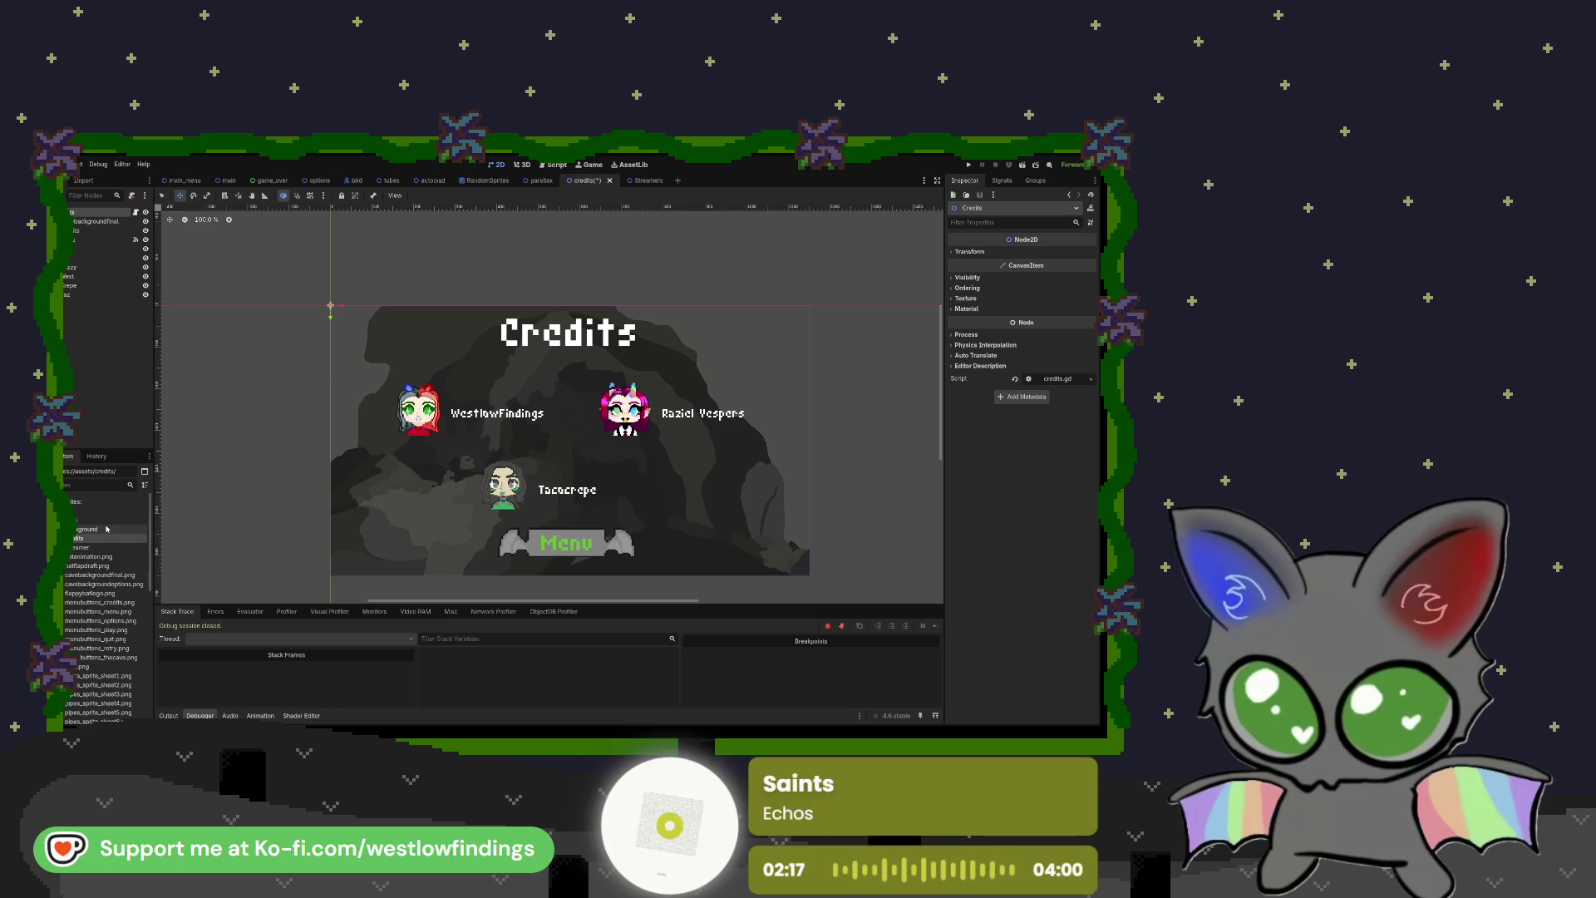
click(95, 520)
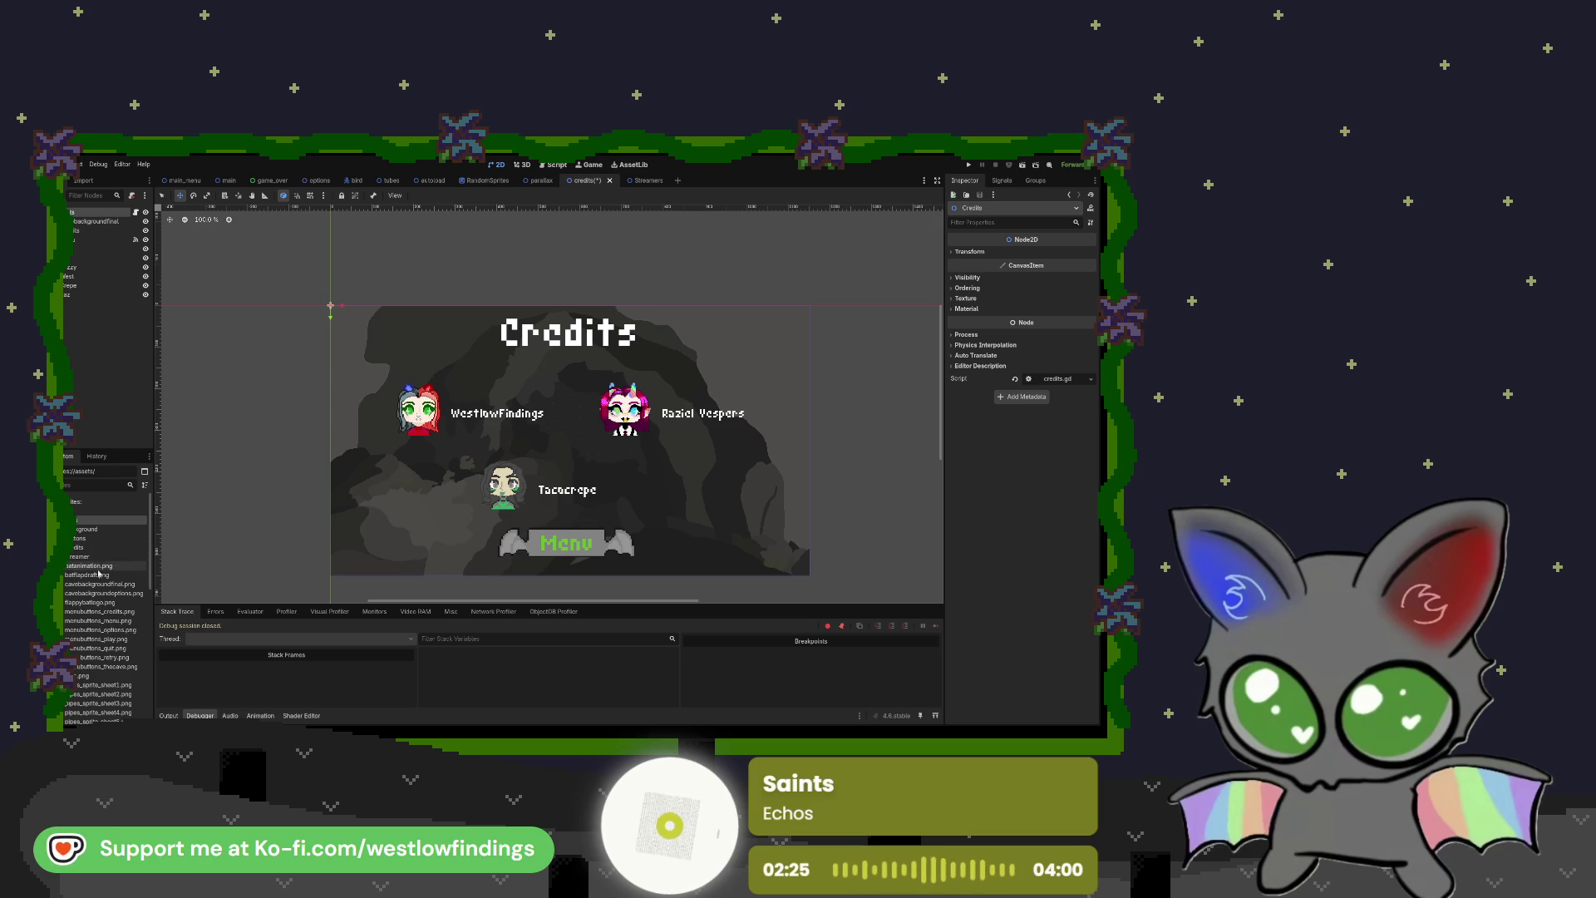
click(106, 612)
shift+click(111, 667)
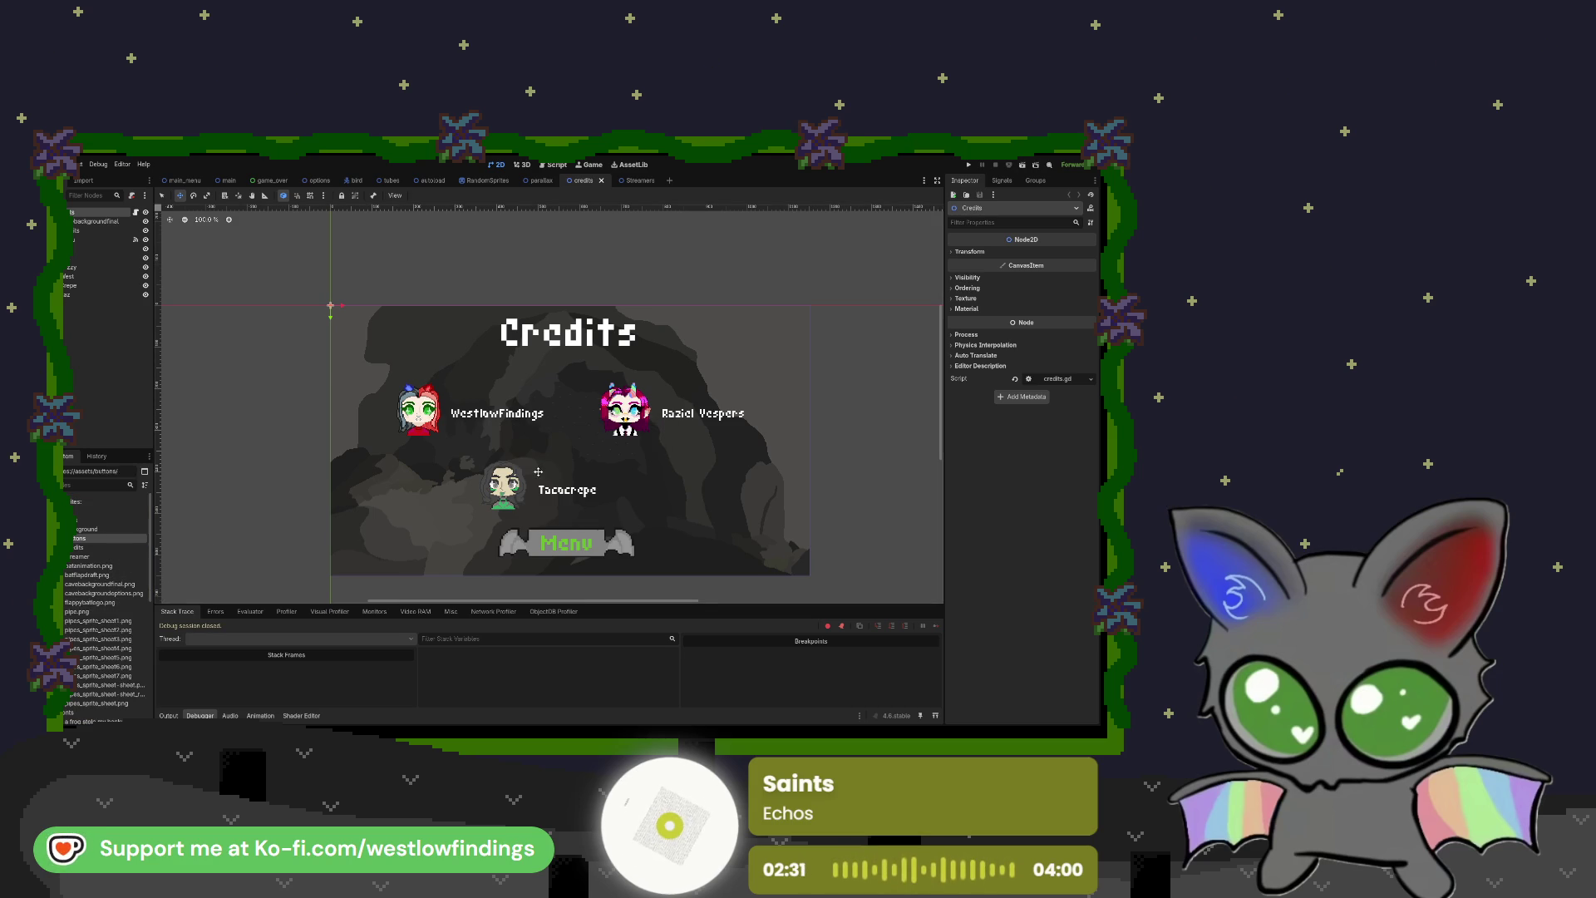
click(94, 249)
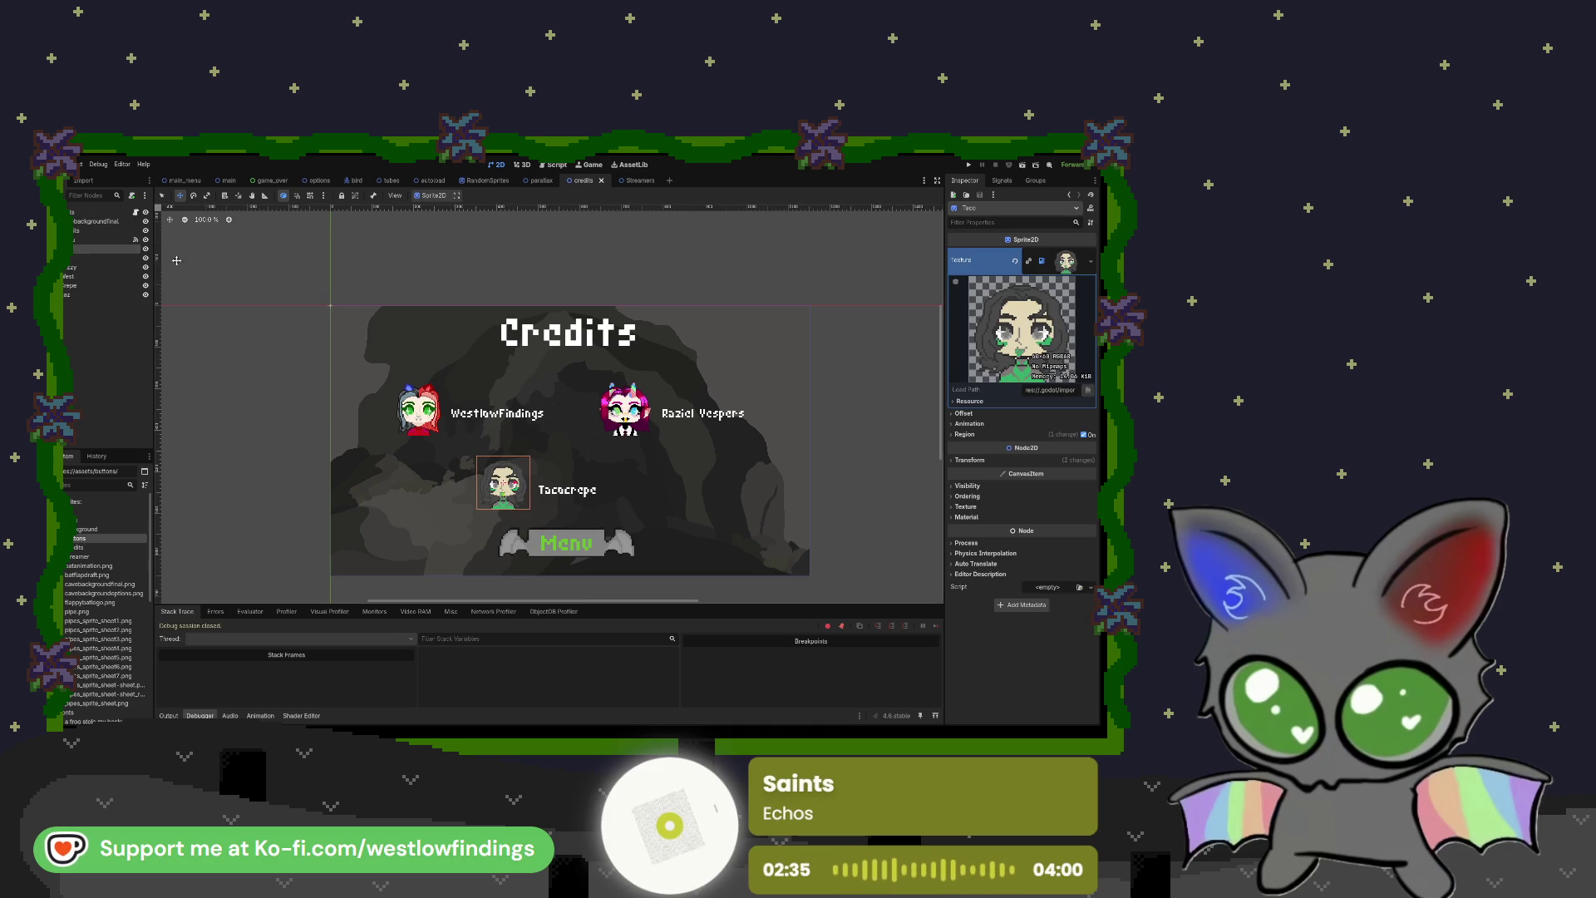
Step: Inspect the Credits title label and the Menu button's normal texture
click(84, 232)
click(85, 241)
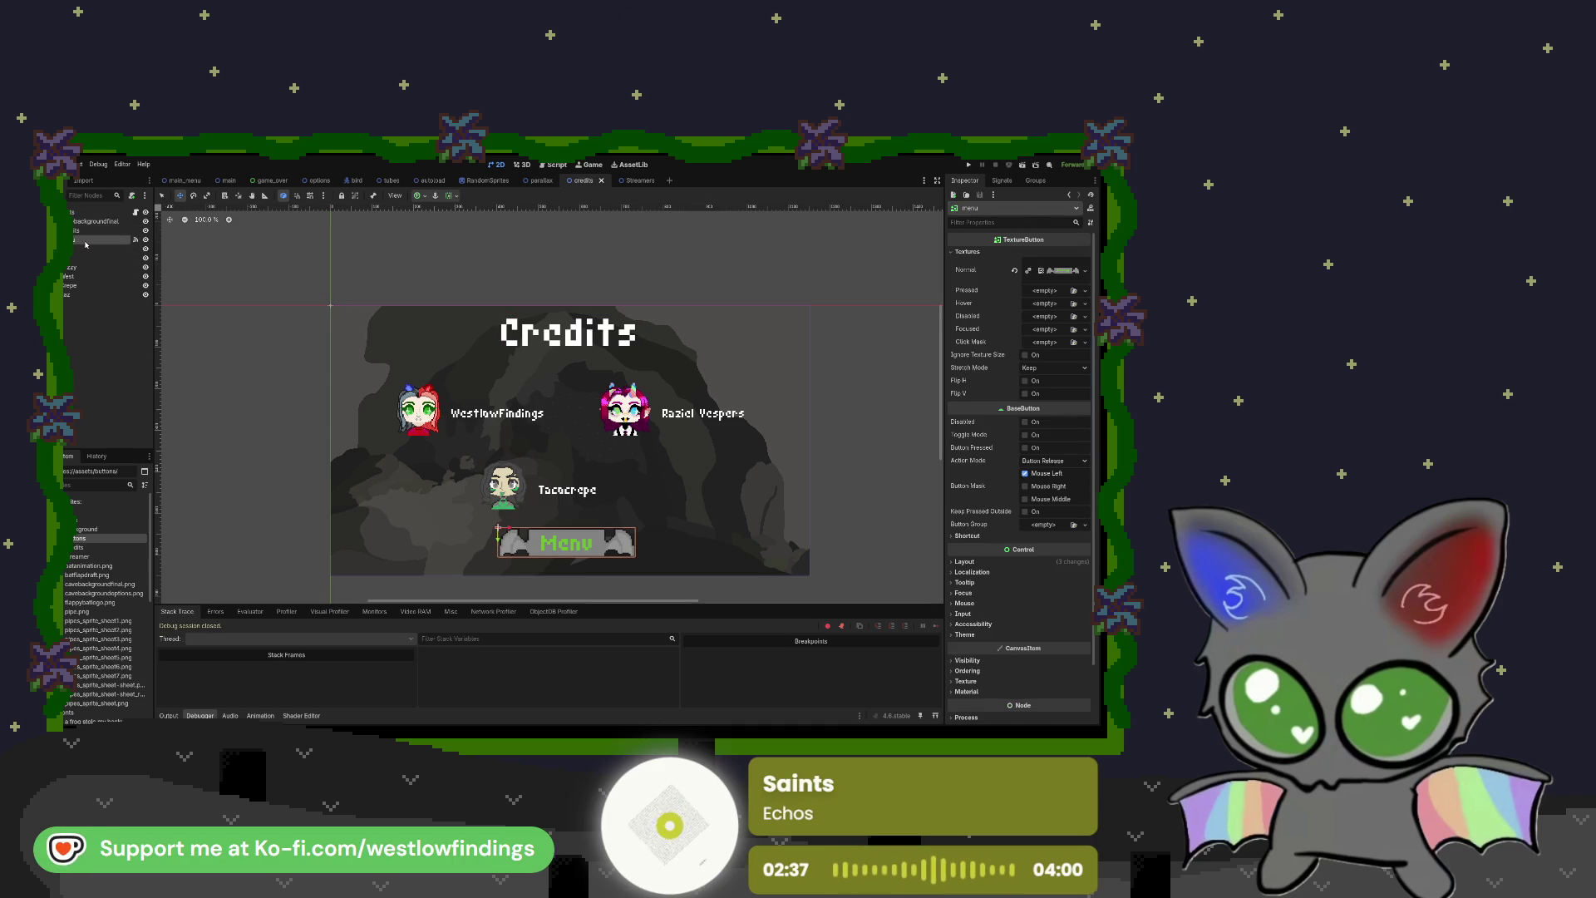
click(1067, 270)
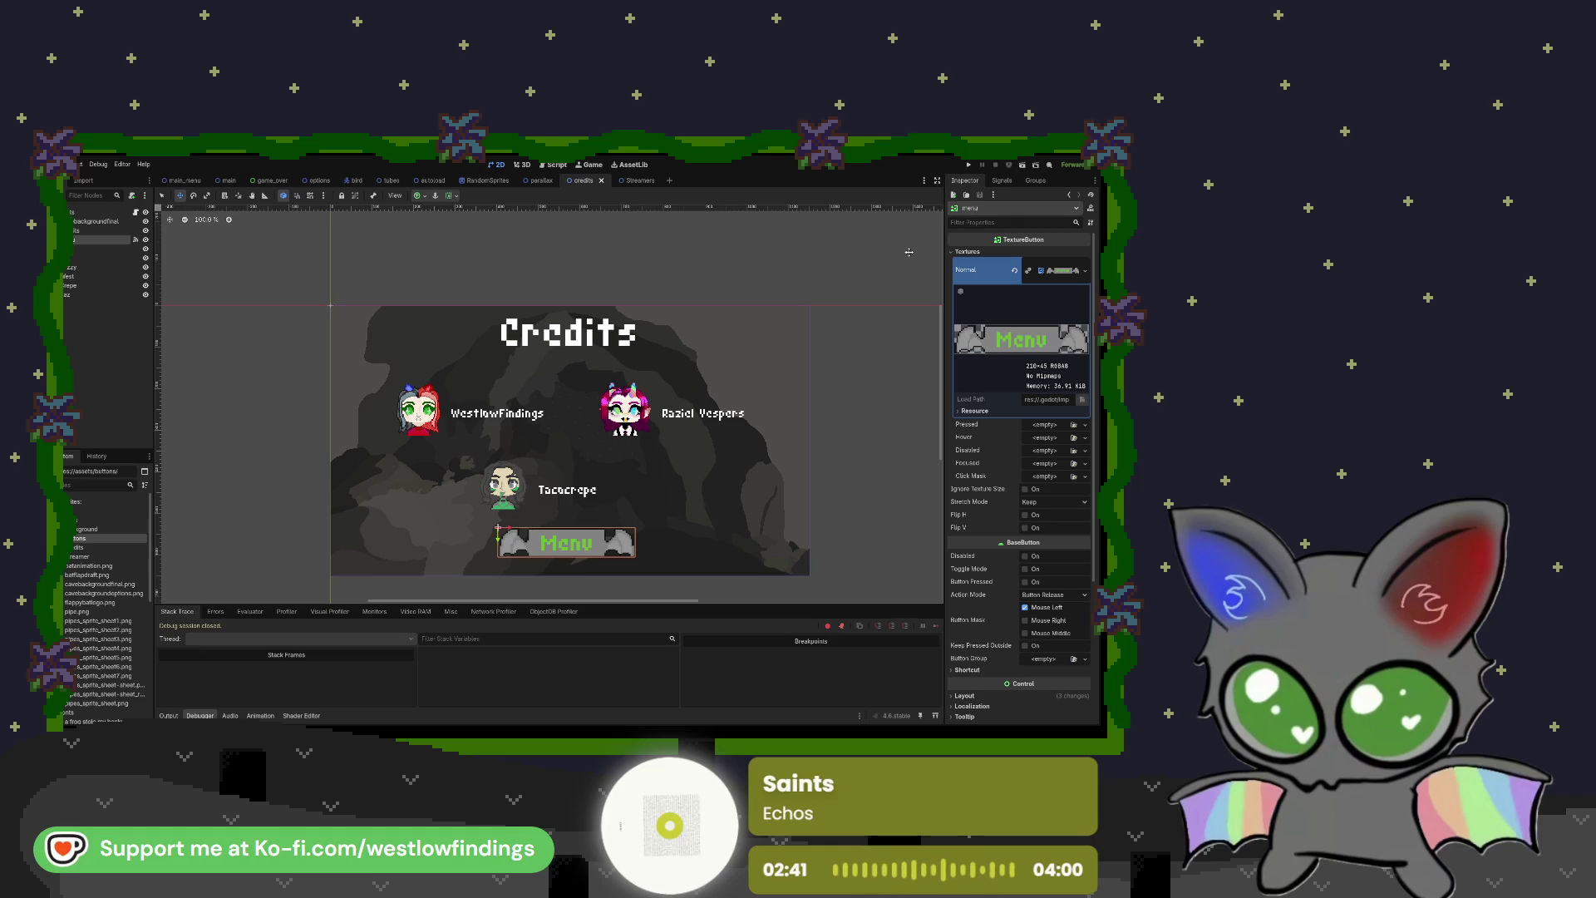
Step: Run the project to test the credits scene, then stop it with F8
click(969, 164)
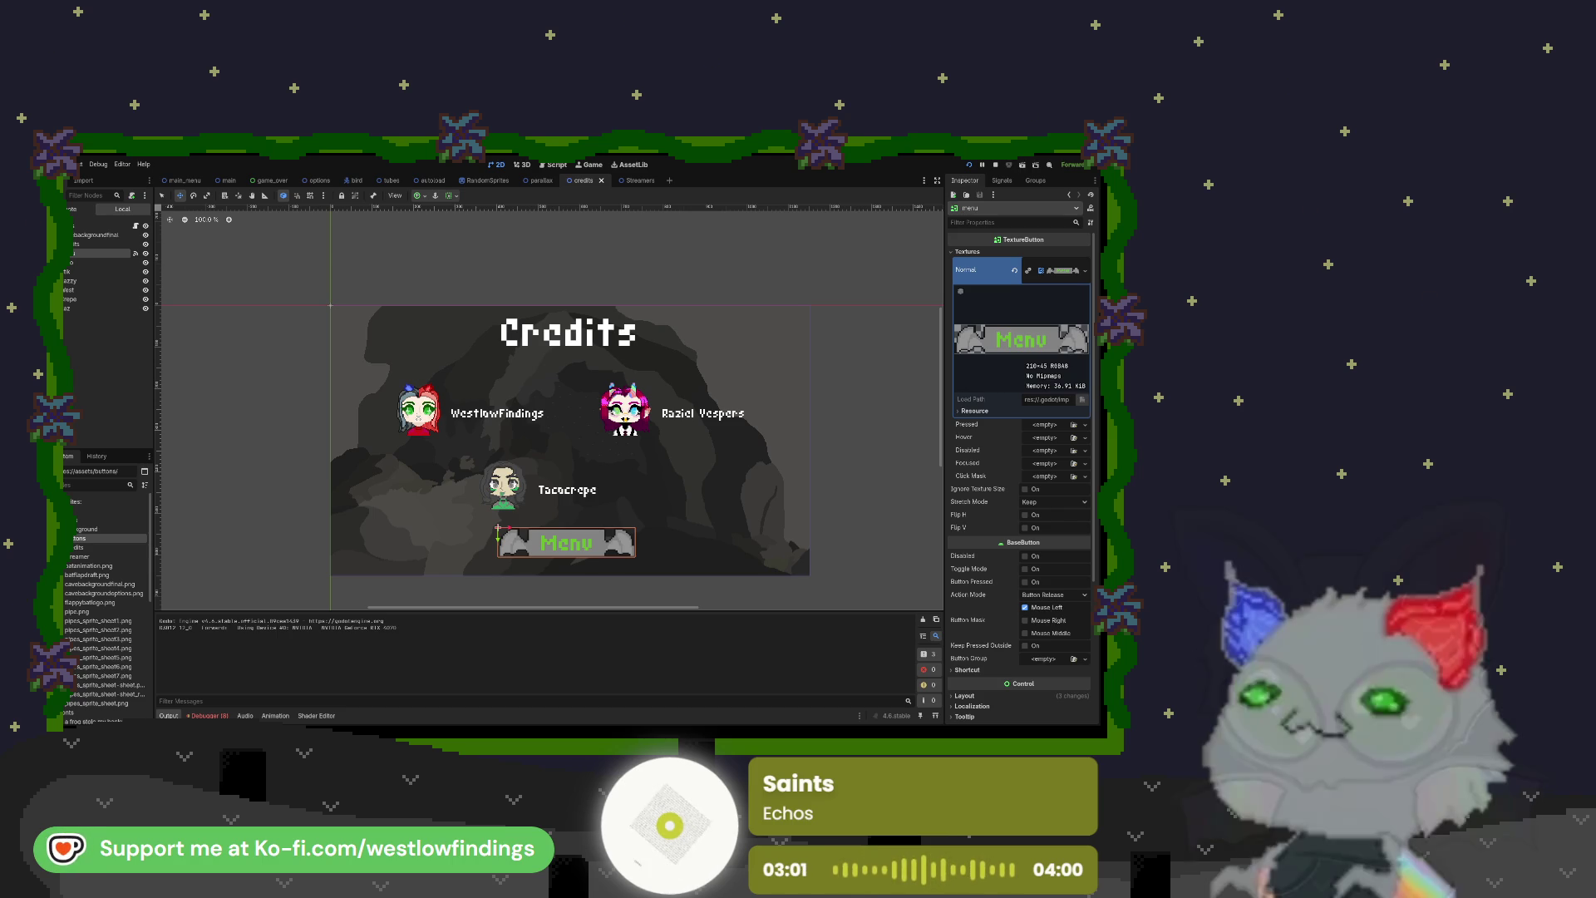
key(F8)
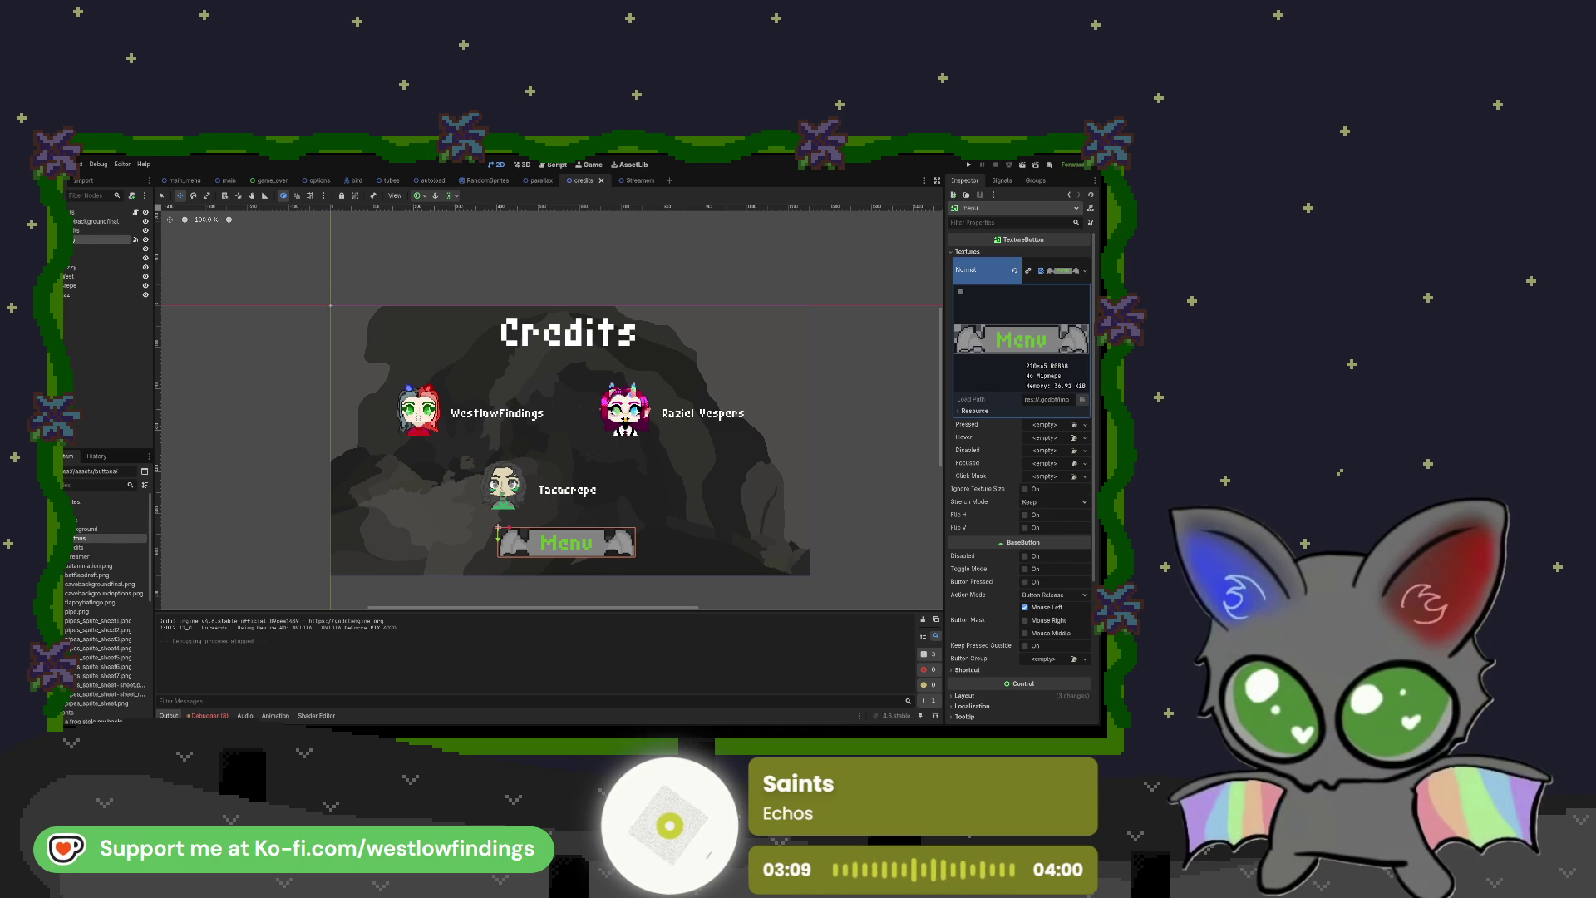
click(91, 212)
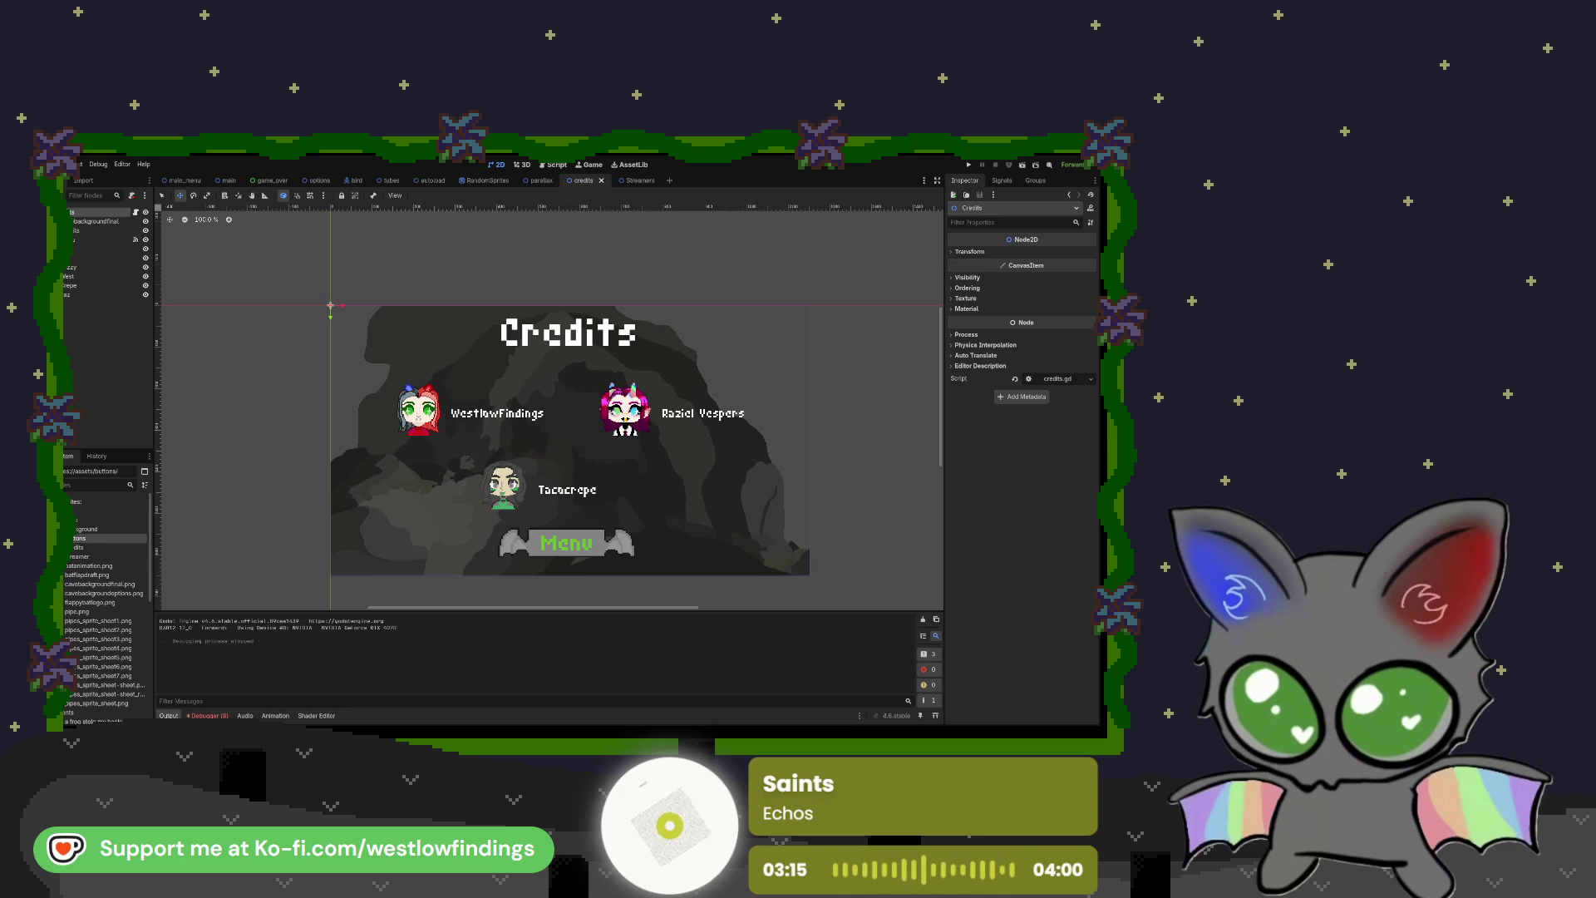
Step: Add an HBoxContainer and move the Menu button into it
key(Return)
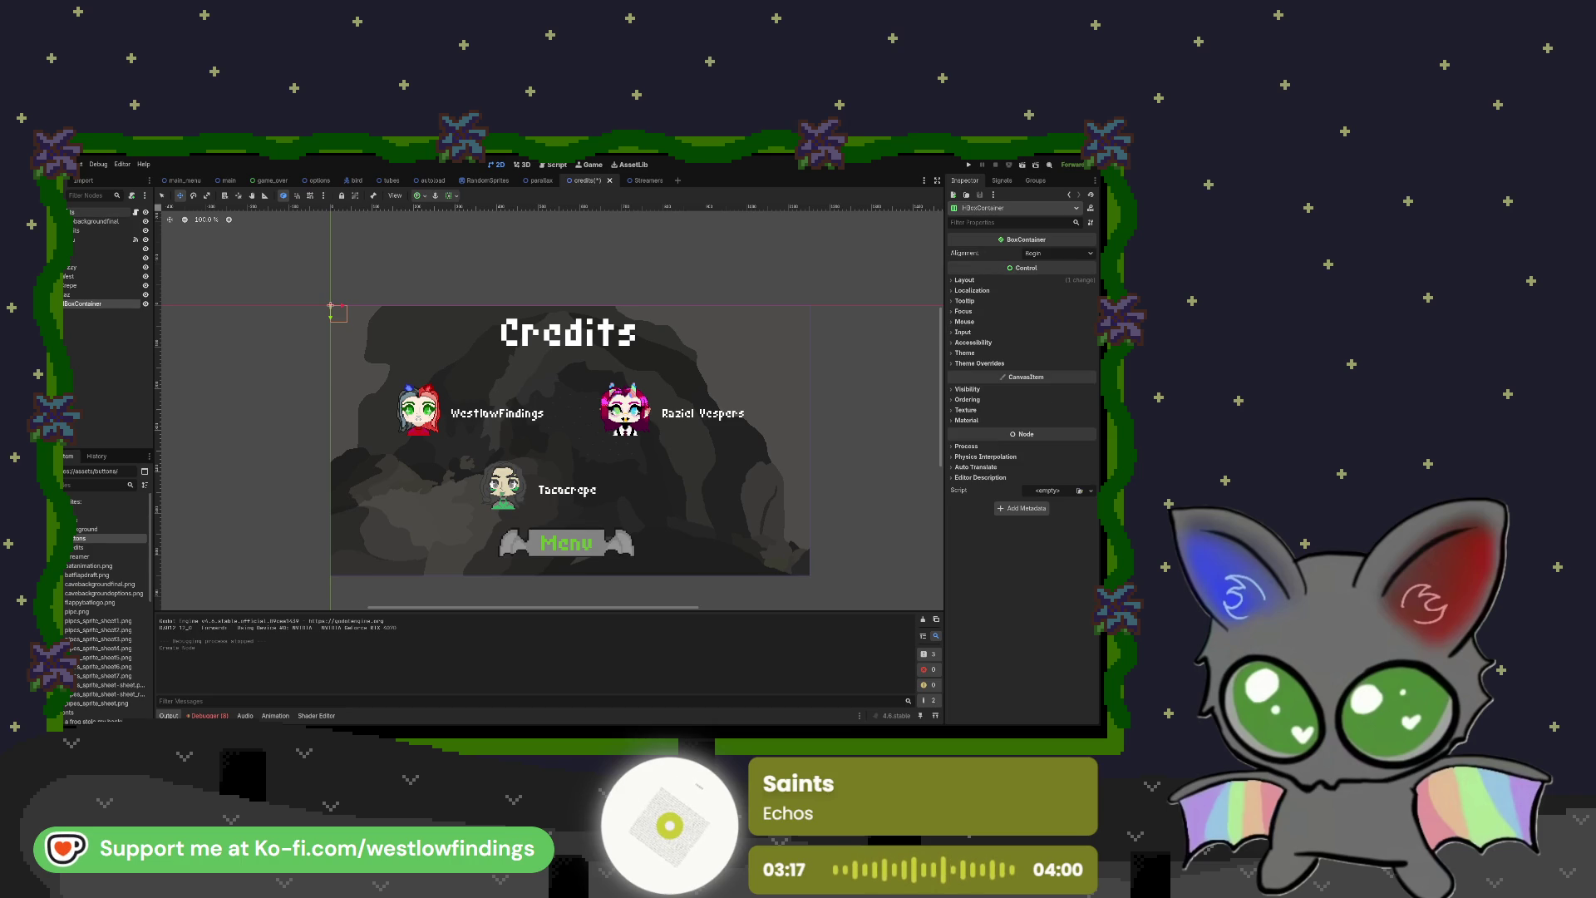
drag(83, 241, 90, 307)
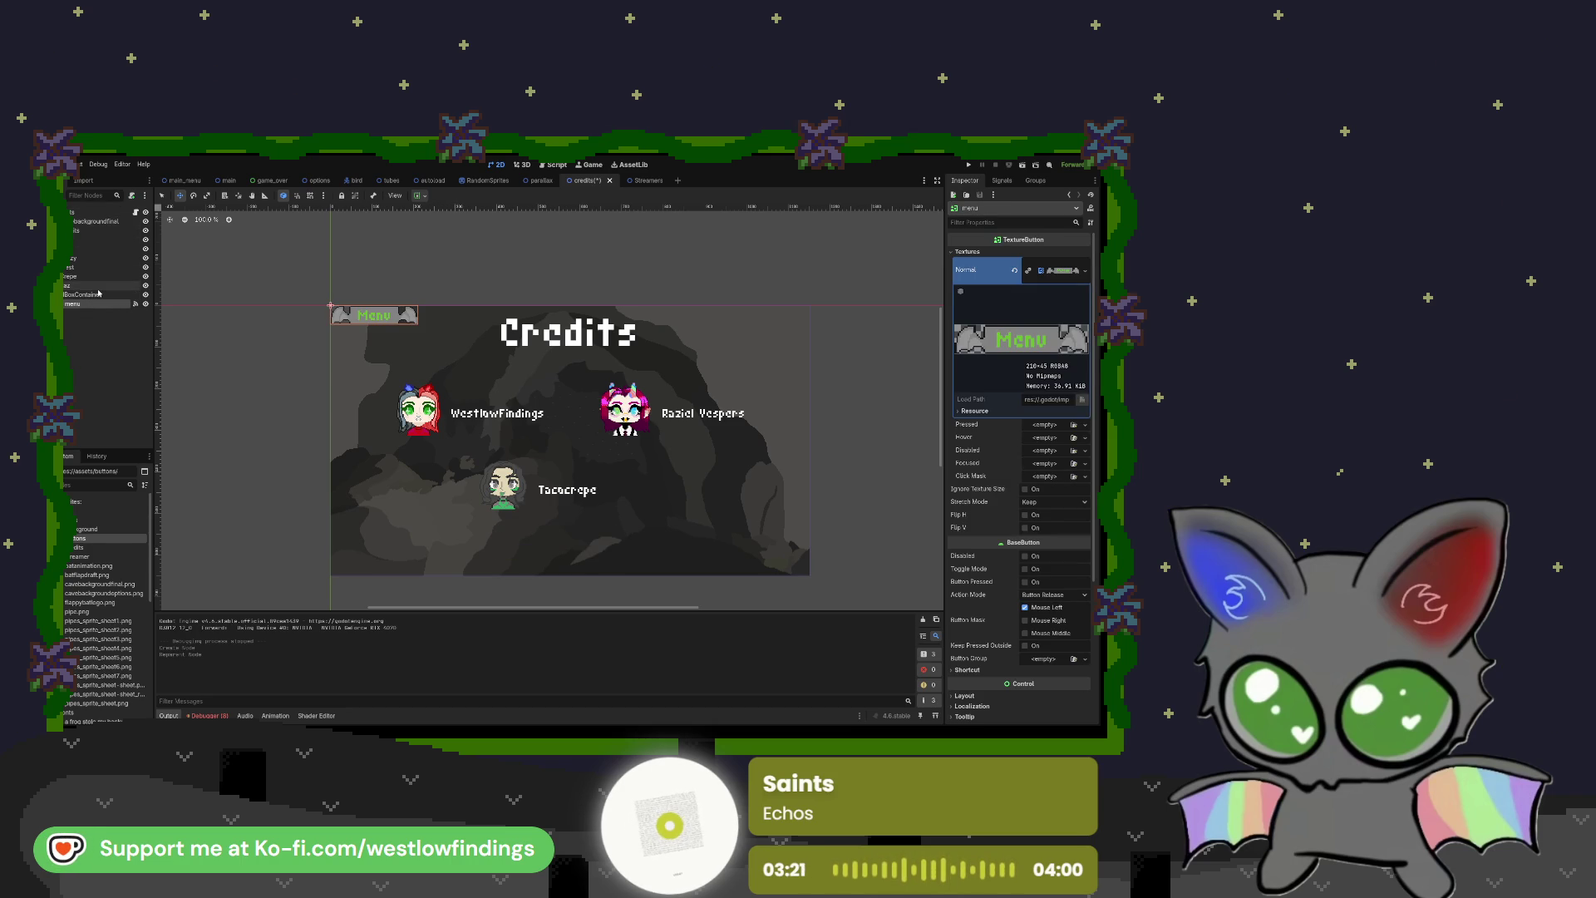
click(97, 295)
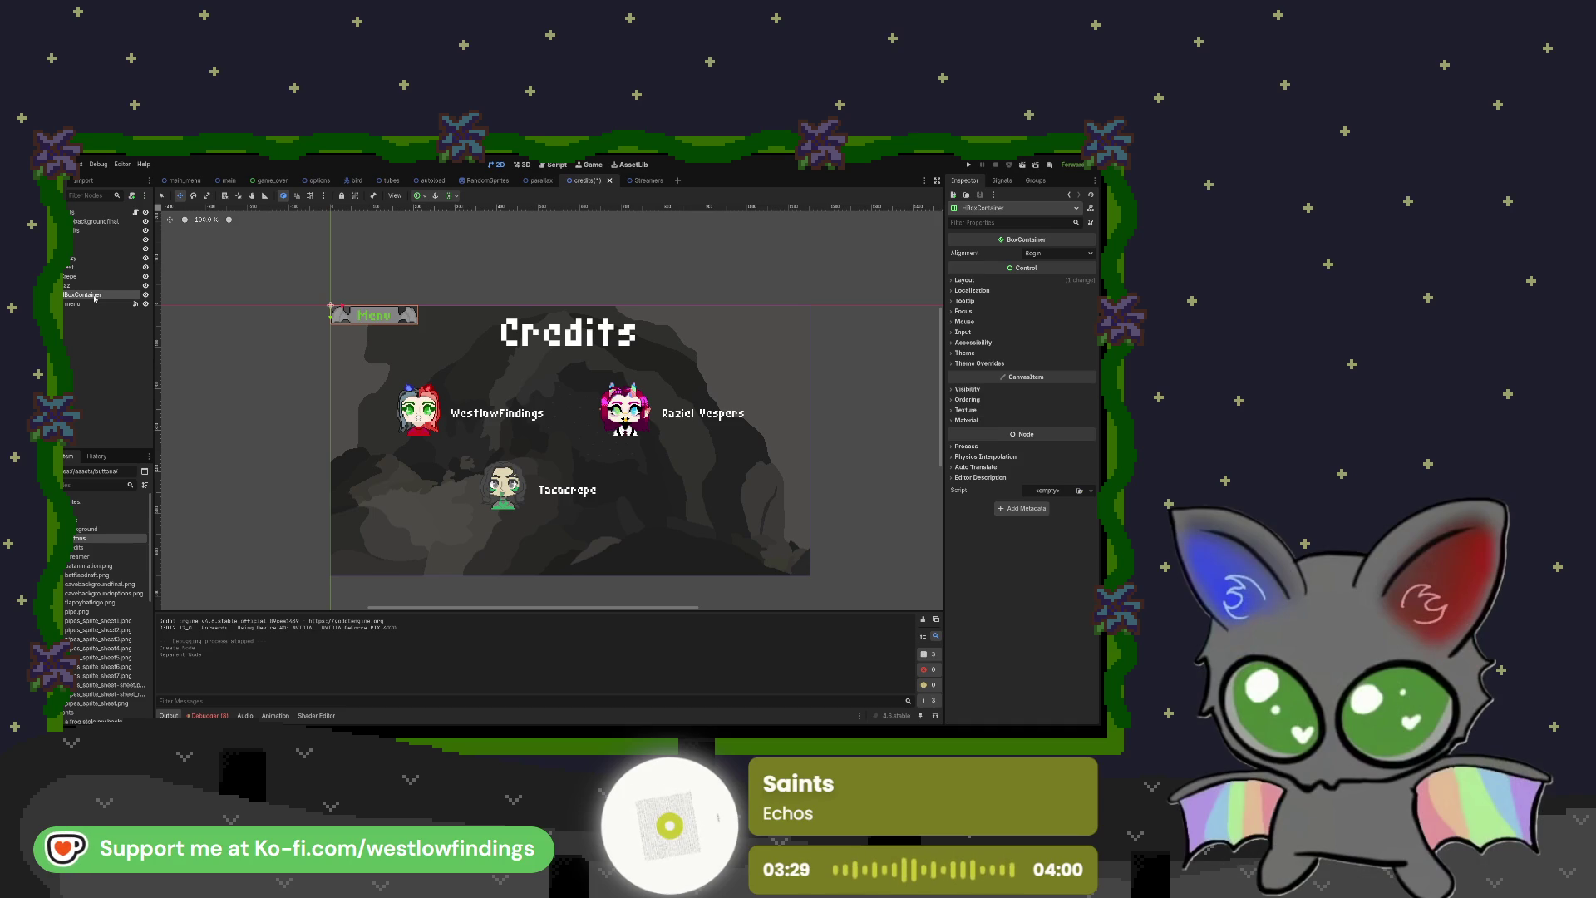
Step: Add a streamers TextureButton inside the container, placed before the Menu button
key(ctrl+a)
key(Return)
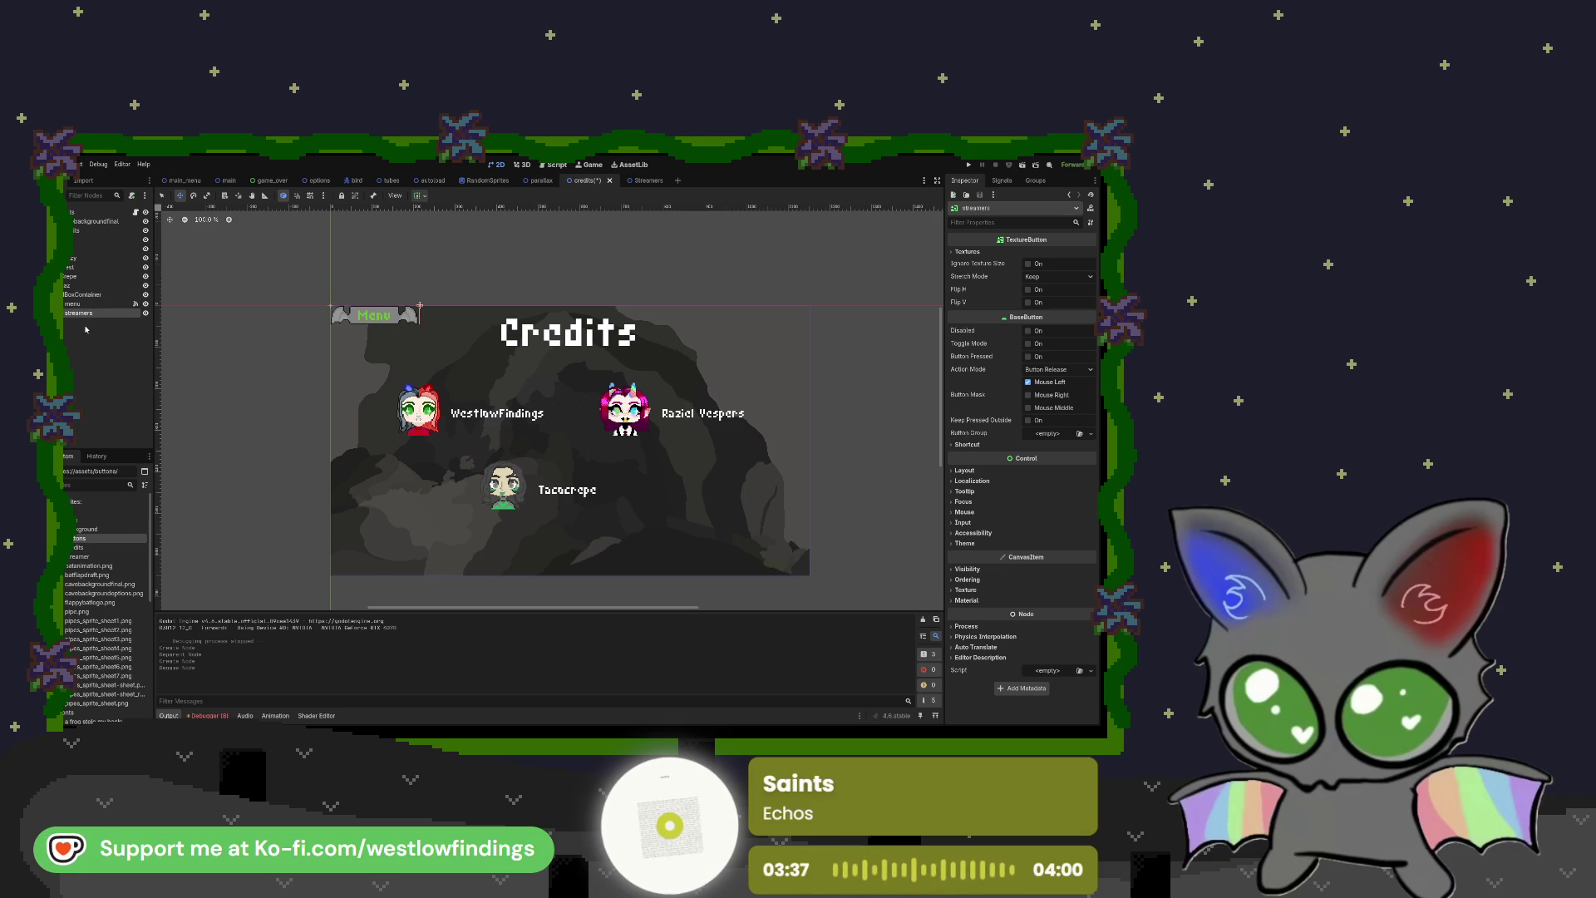
drag(88, 313, 89, 303)
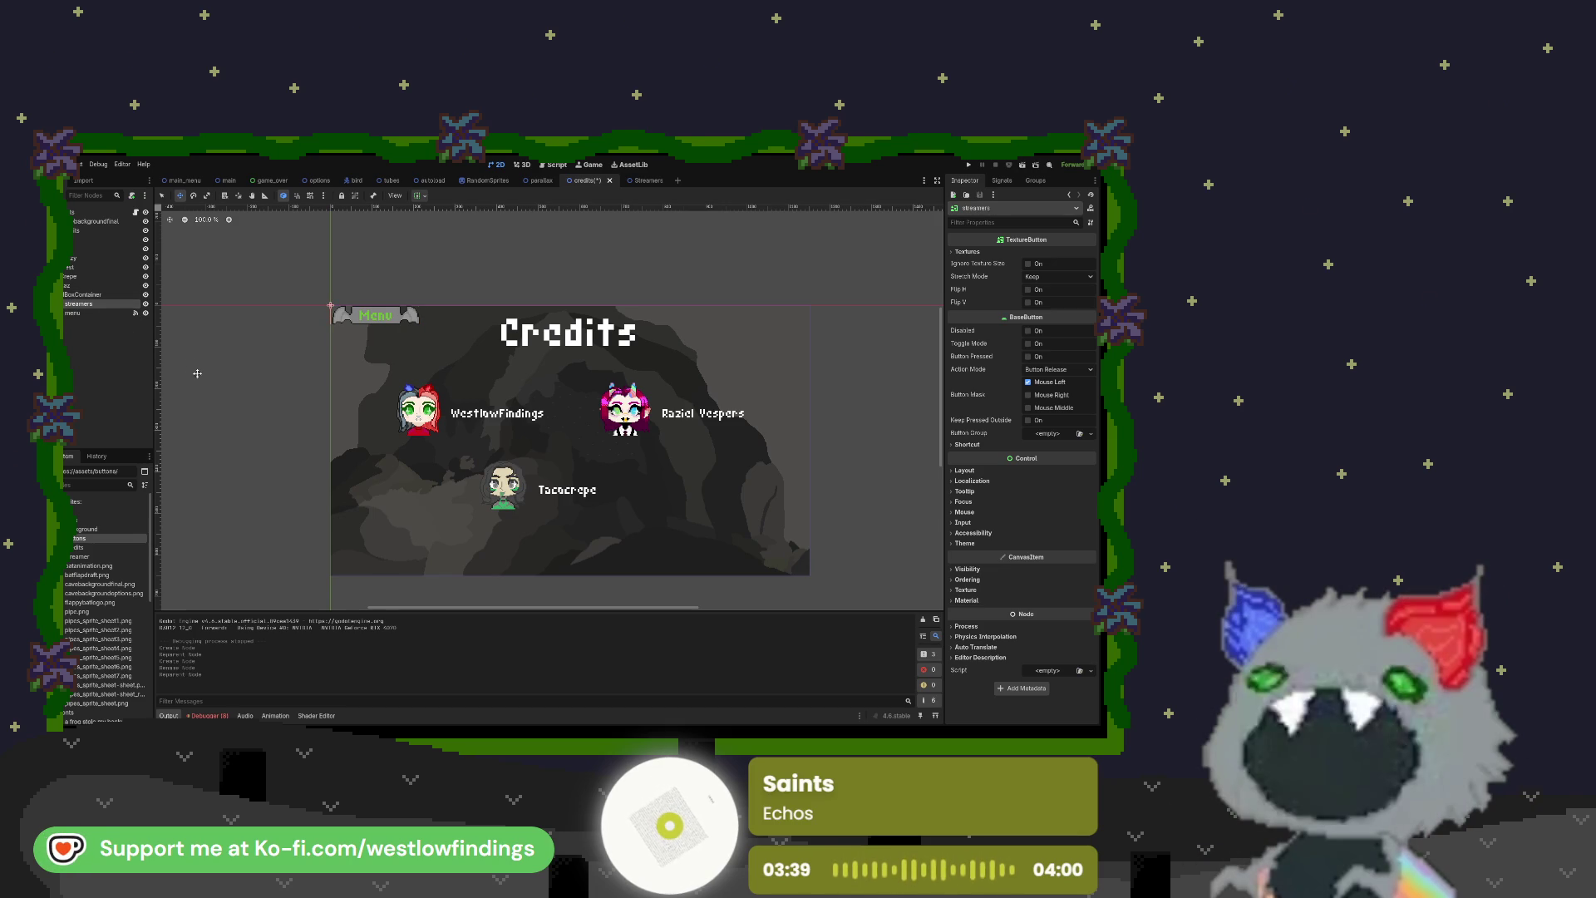
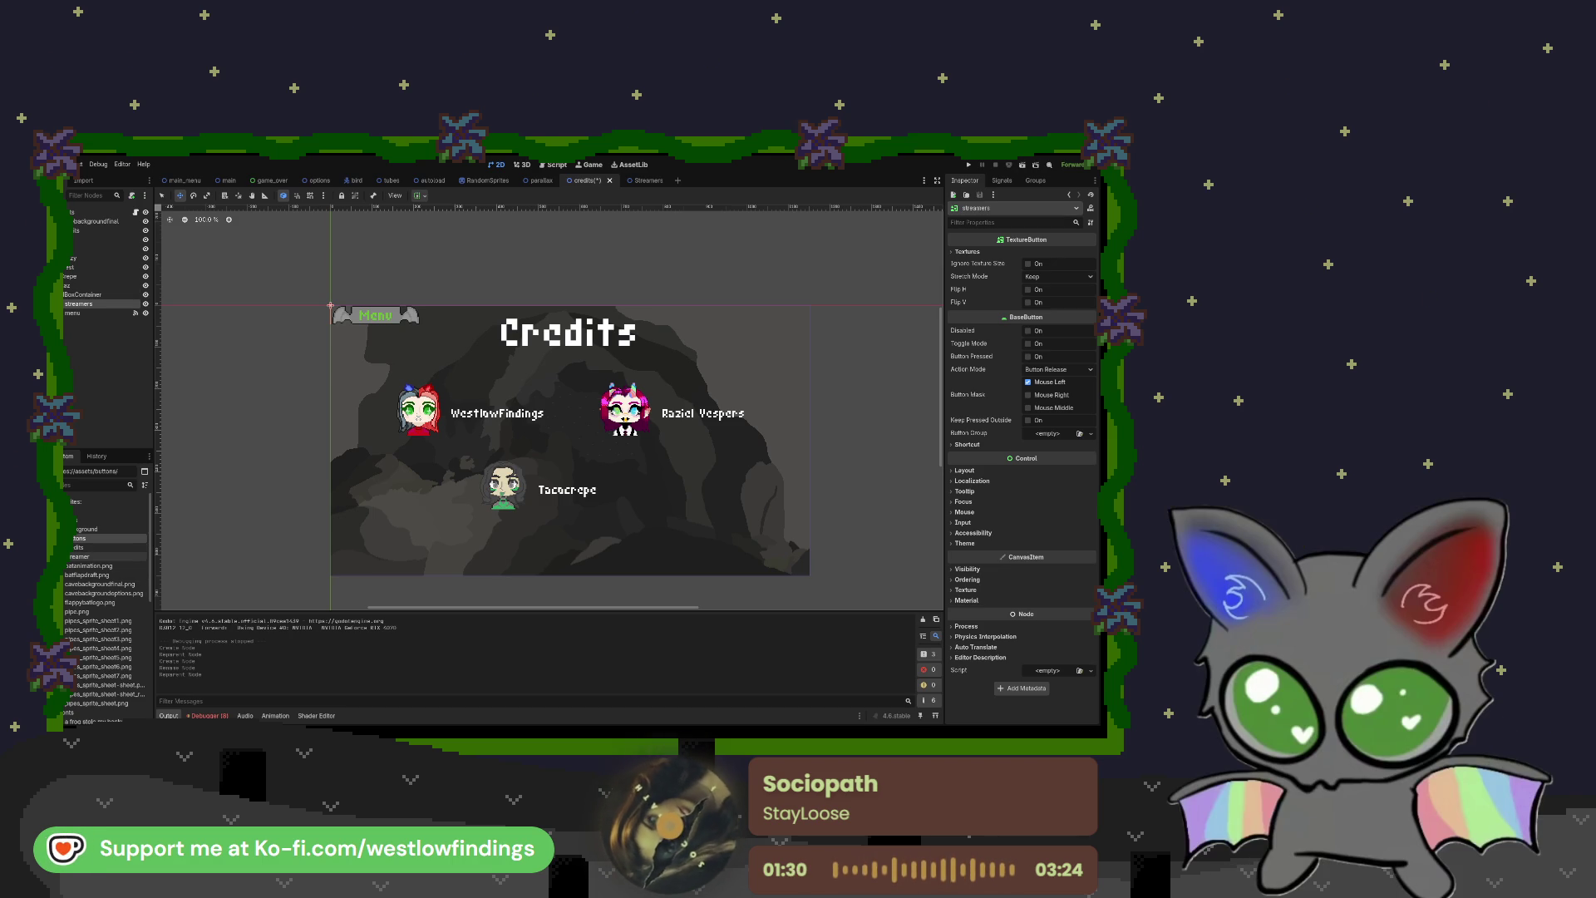
Step: Assign menubuttons_streamers.png as the streamers button's Normal texture, then select the HBoxContainer
double_click(83, 538)
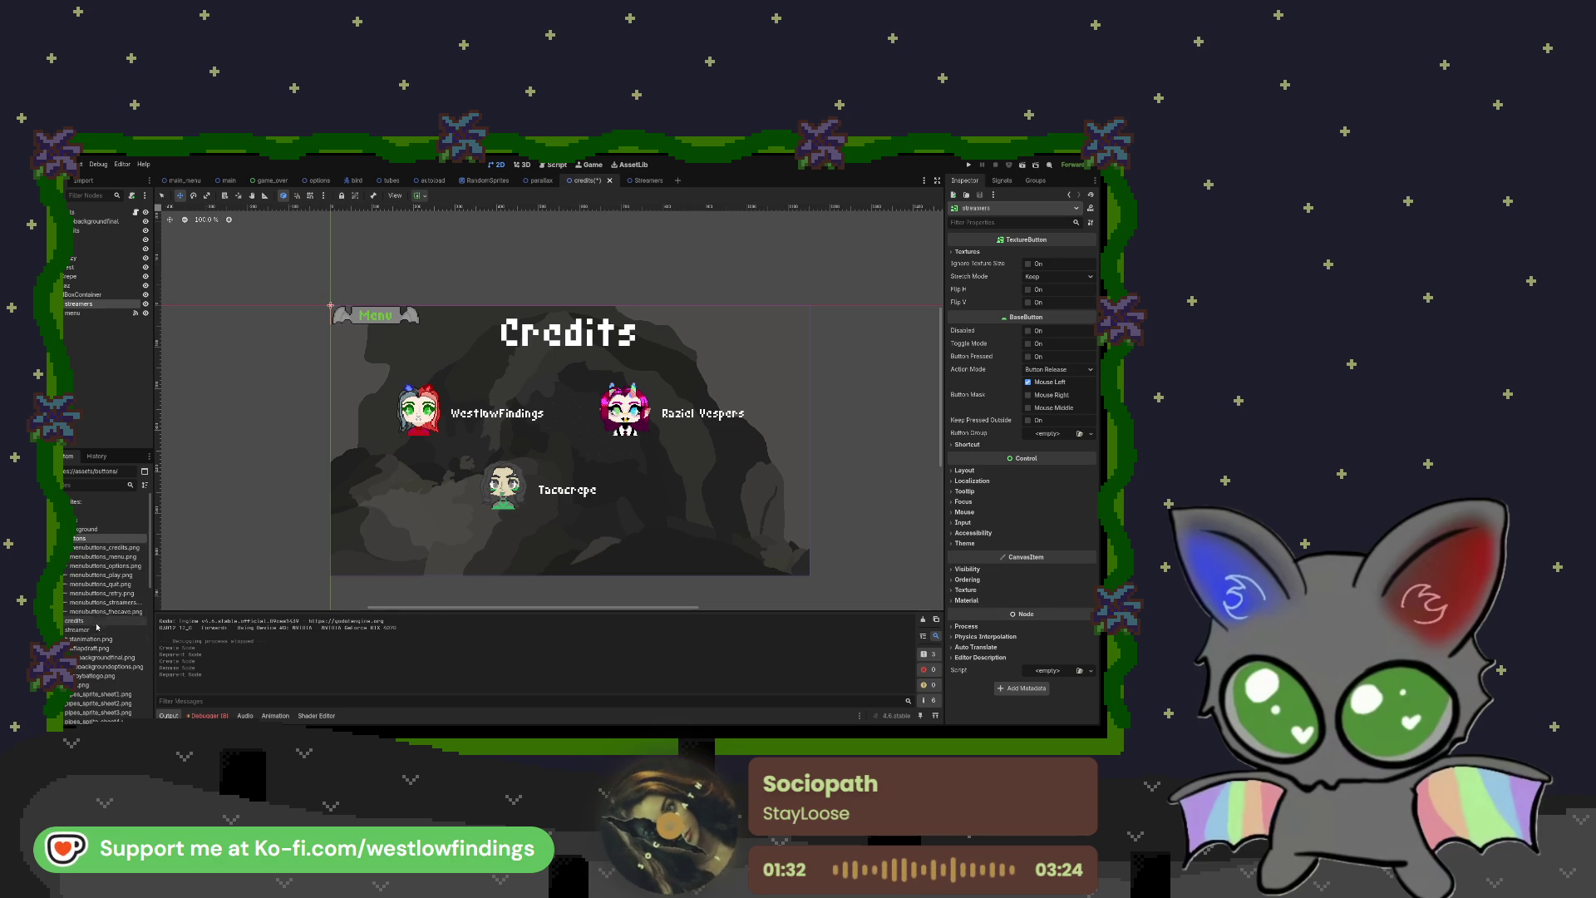
mouse_move(94, 607)
mouse_down()
mouse_move(634, 534)
mouse_move(1031, 291)
mouse_move(1042, 267)
mouse_up()
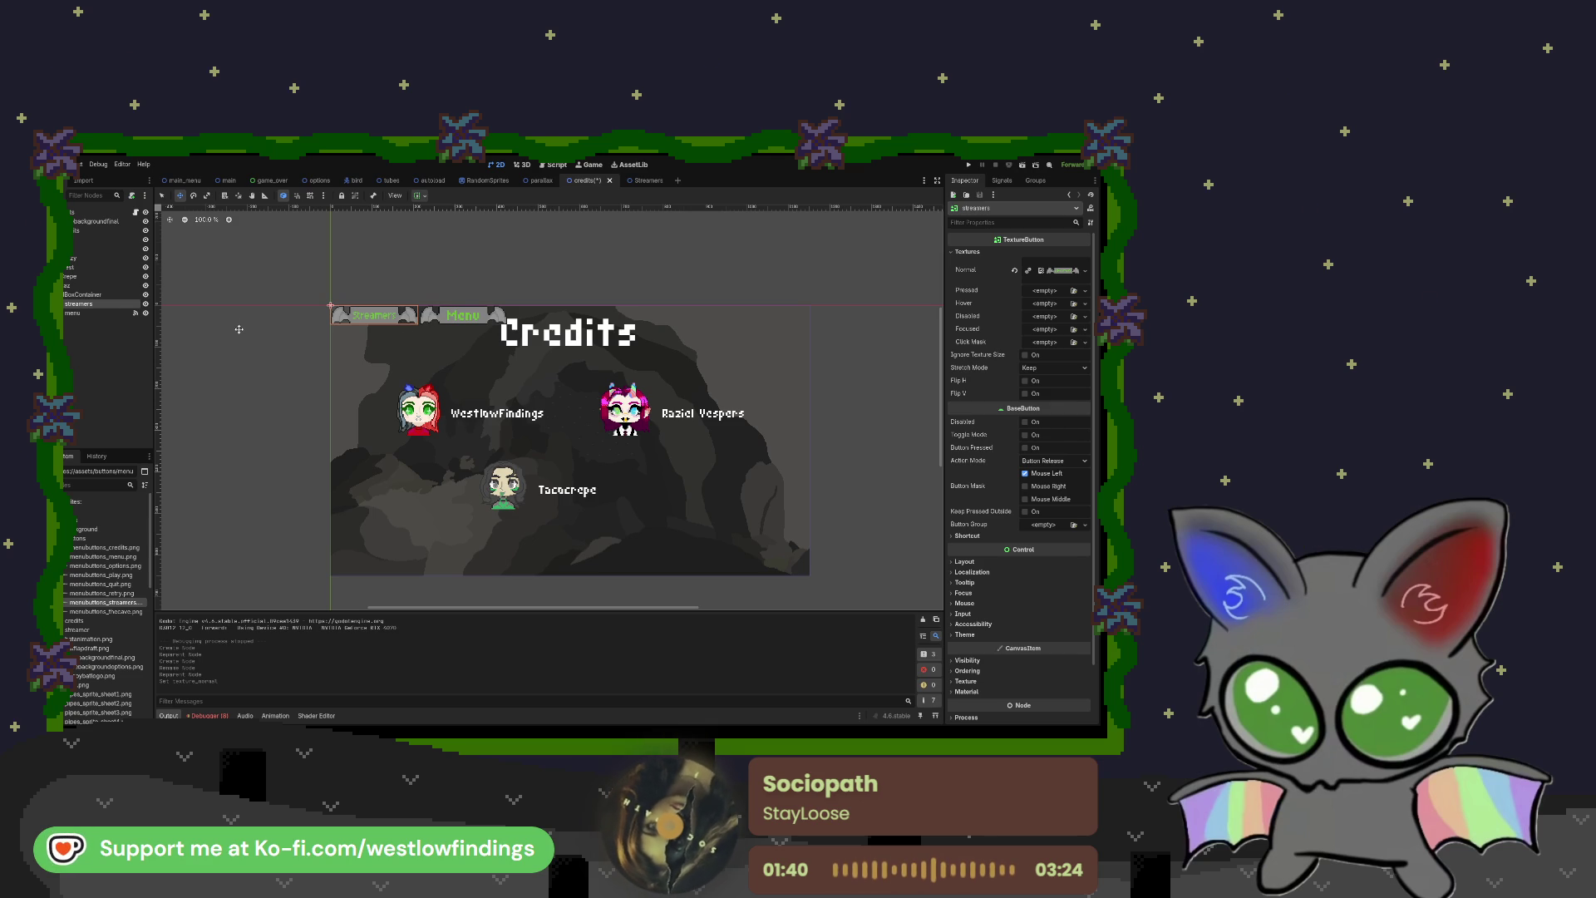
click(113, 295)
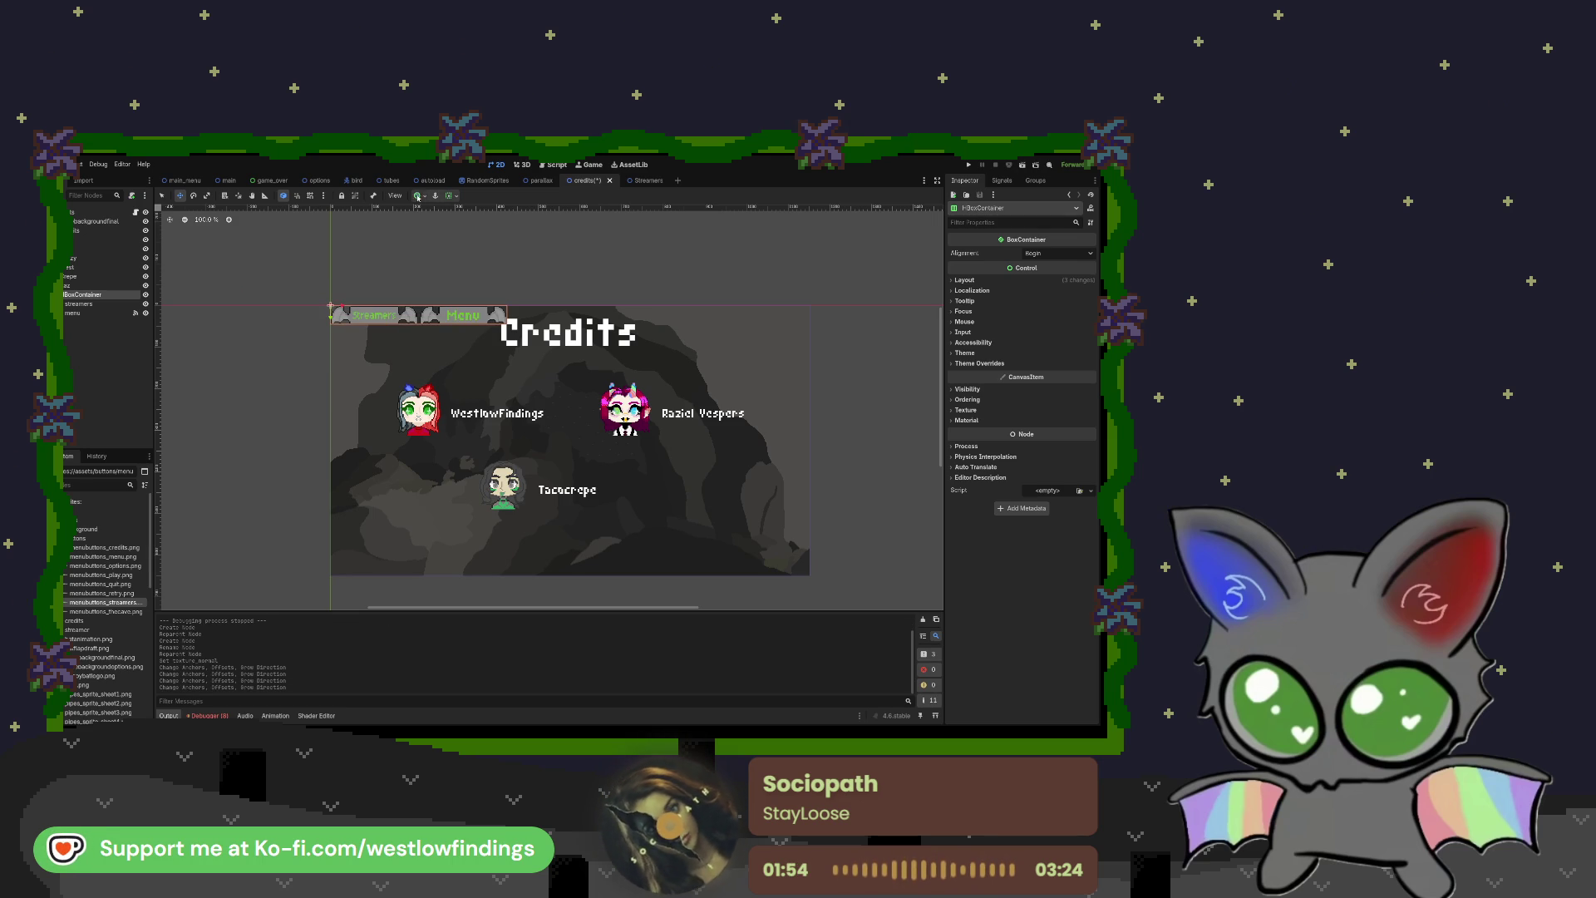
key(q)
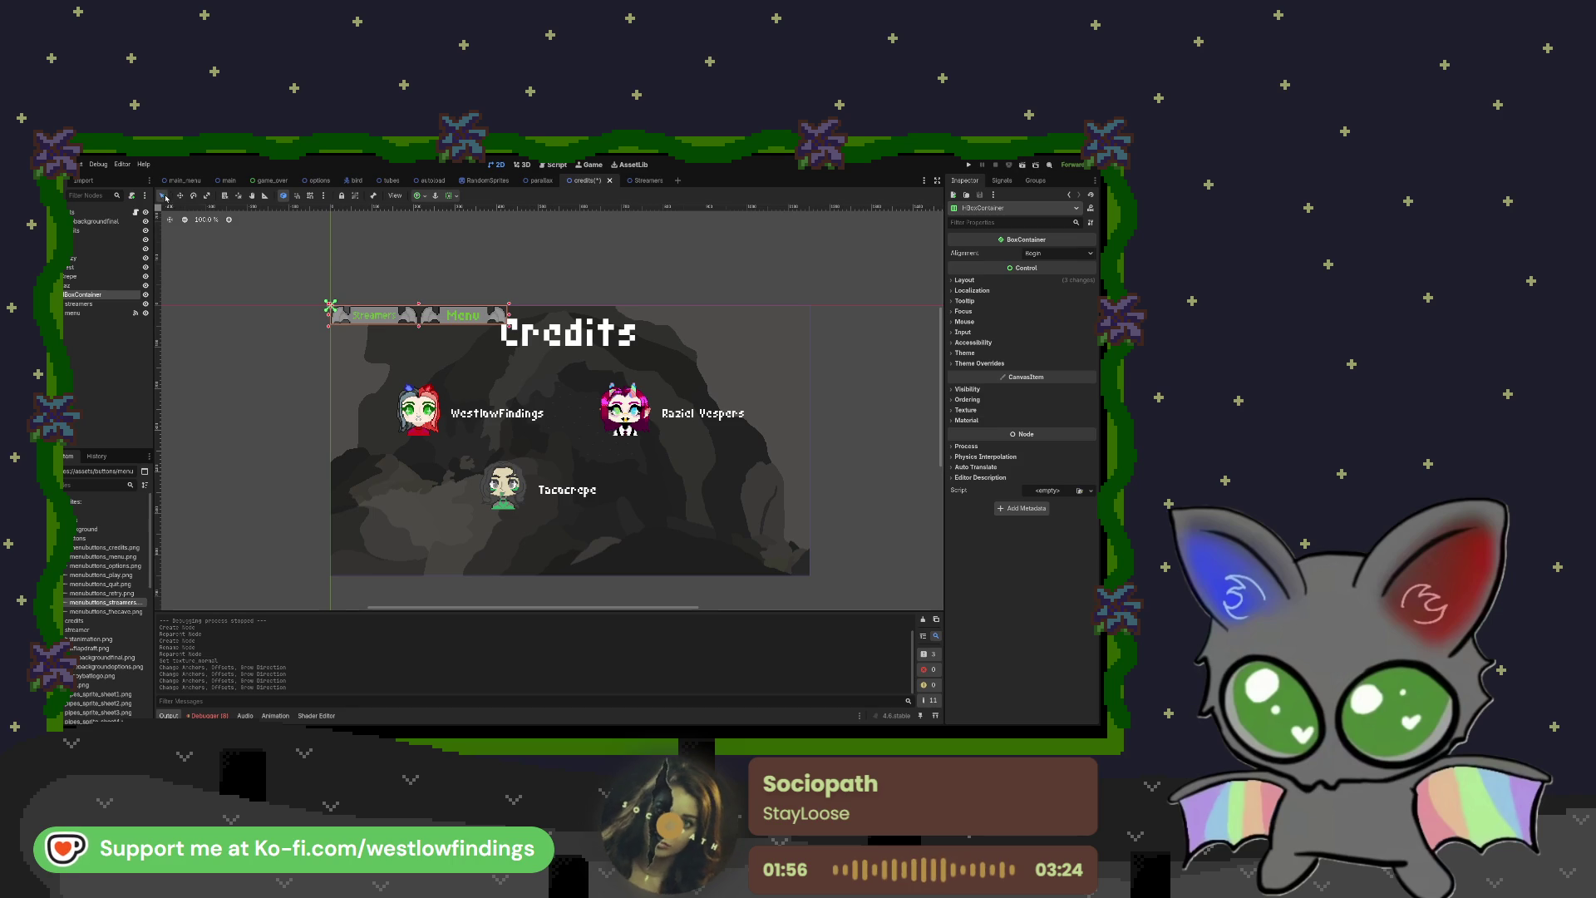
Step: Center the HBoxContainer's alignment and set its custom minimum size to 1152 × 648
click(341, 317)
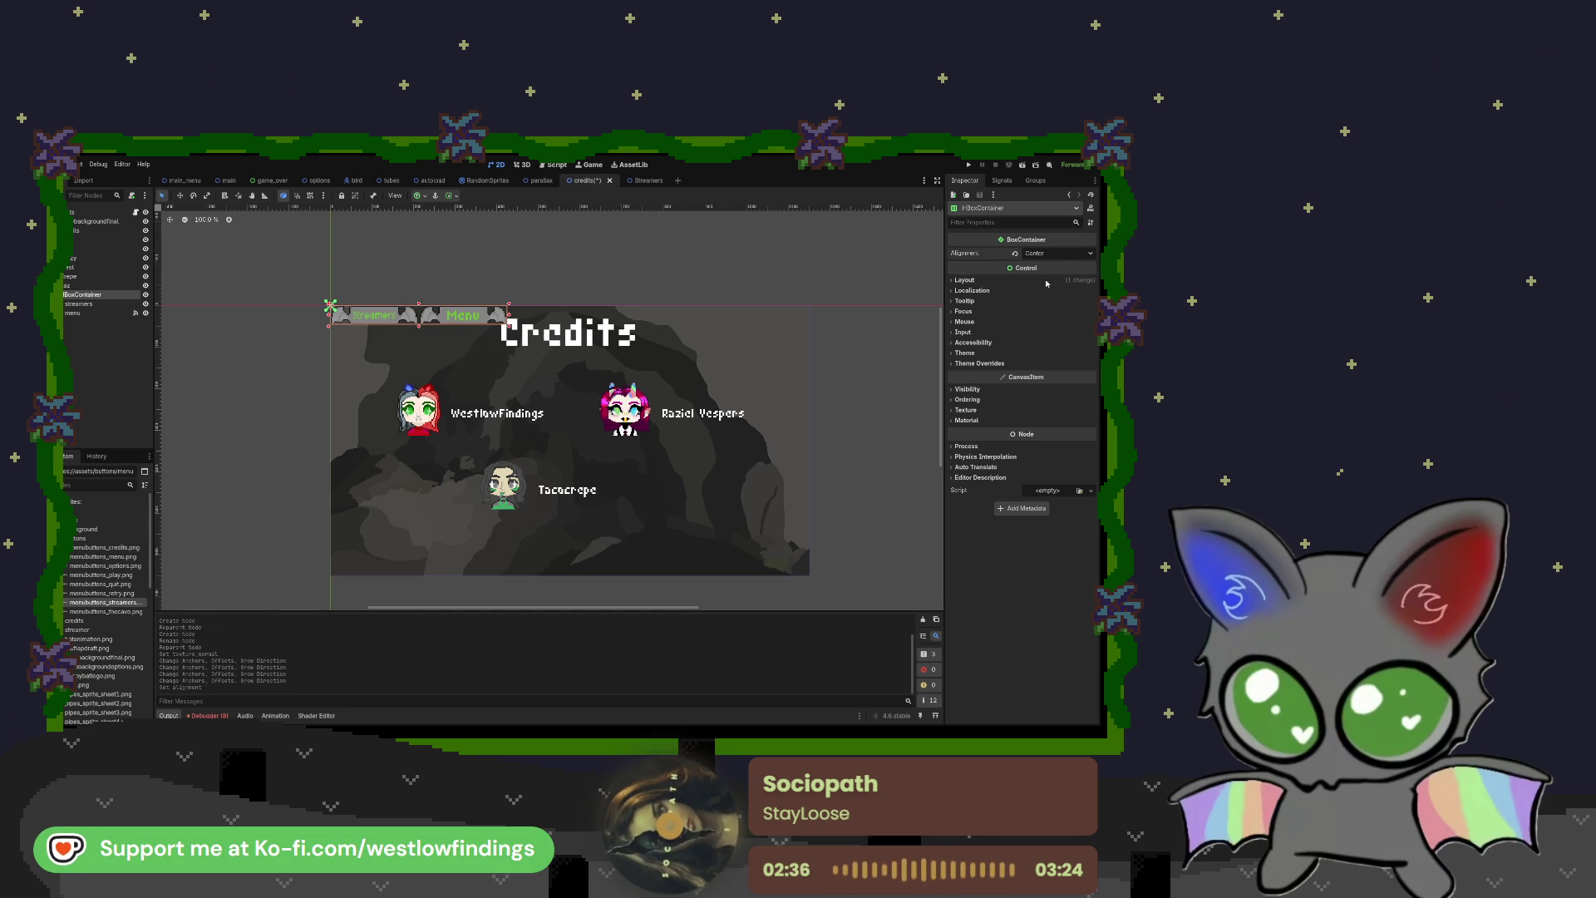
click(973, 281)
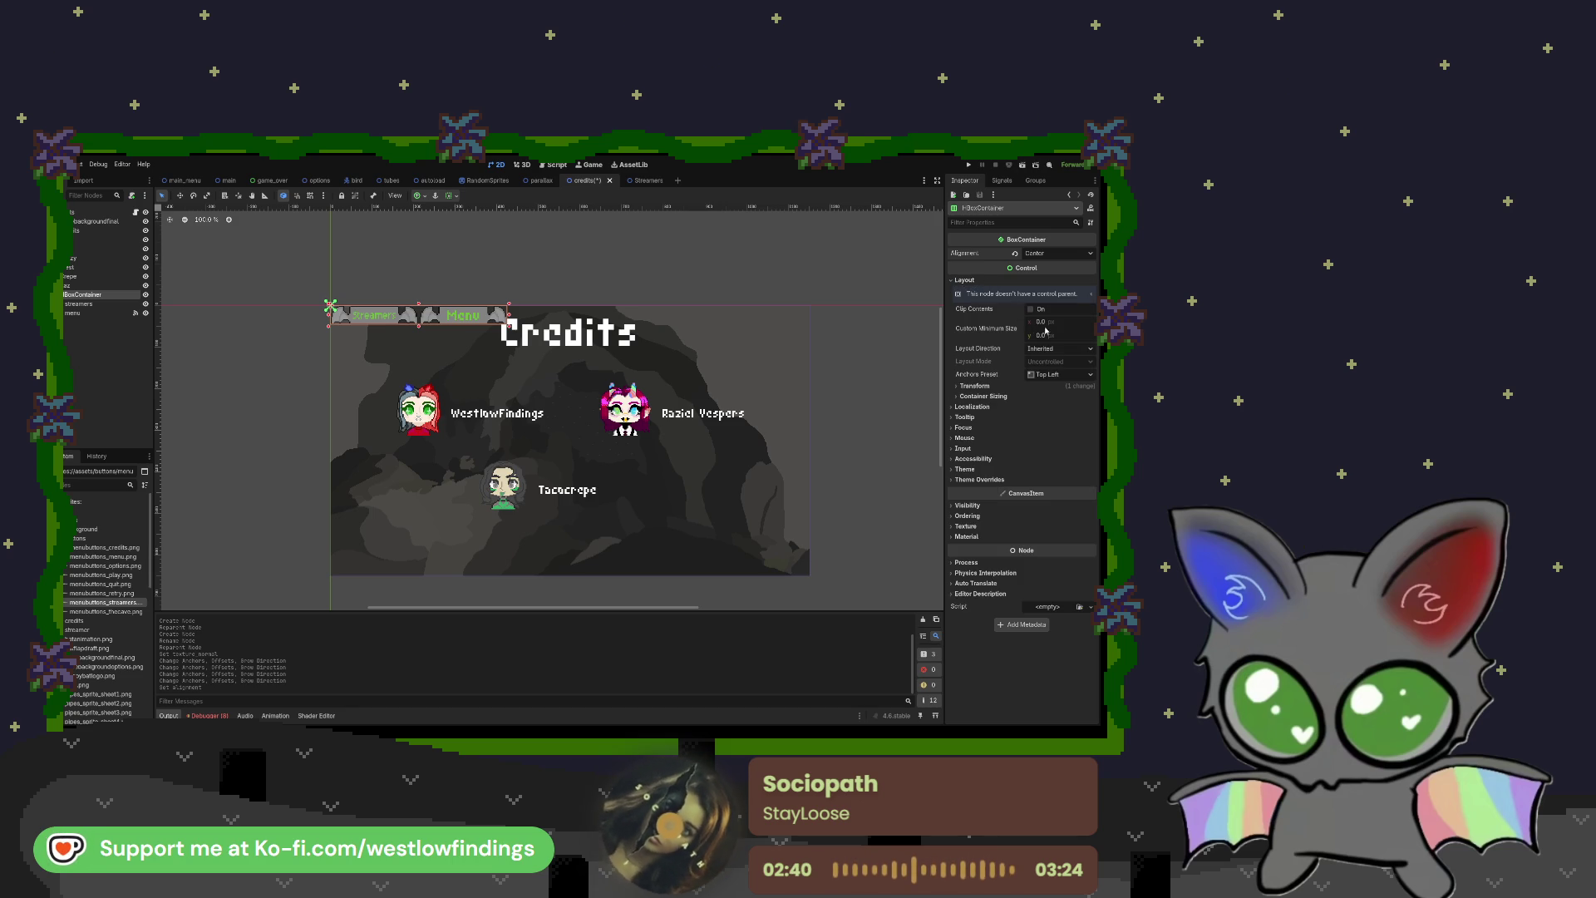
click(1047, 322)
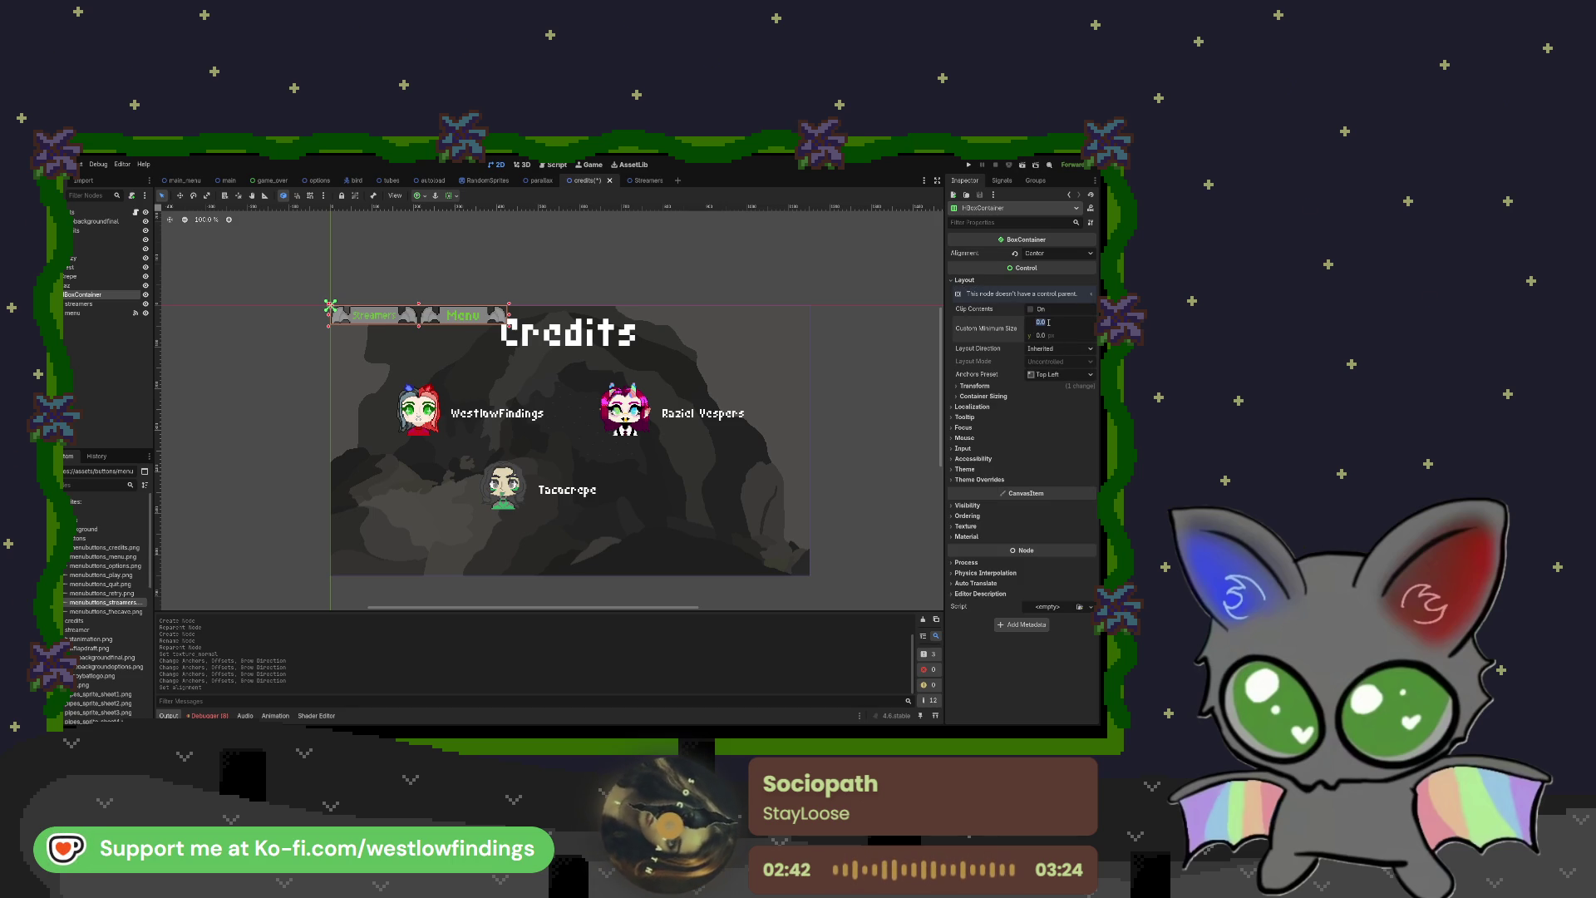
text(11)
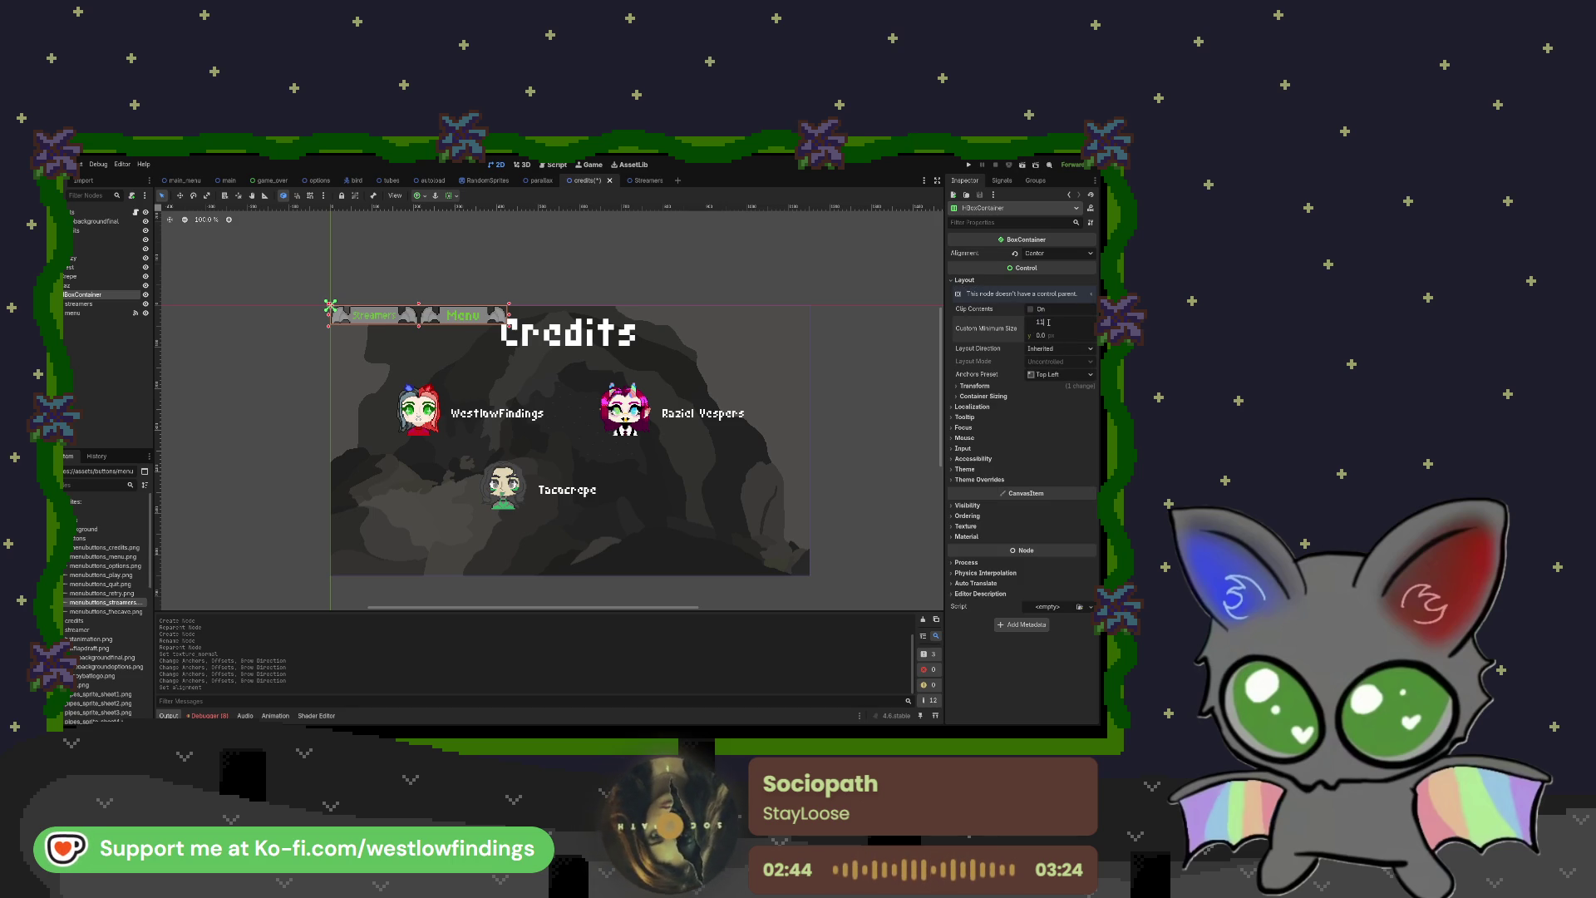
text(52)
key(Return)
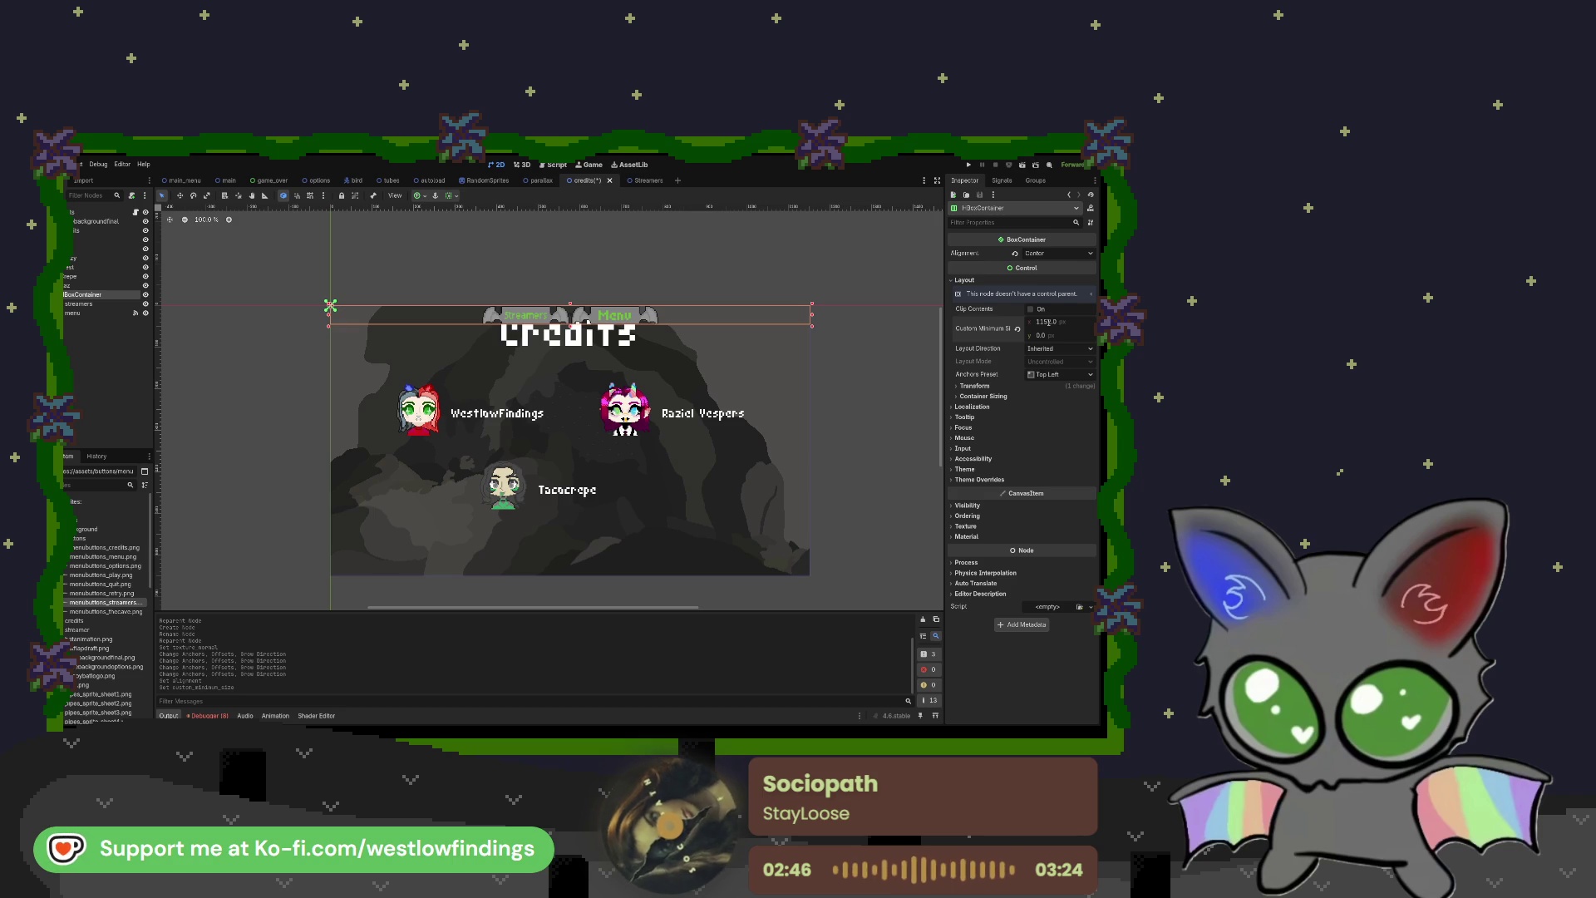
click(1041, 335)
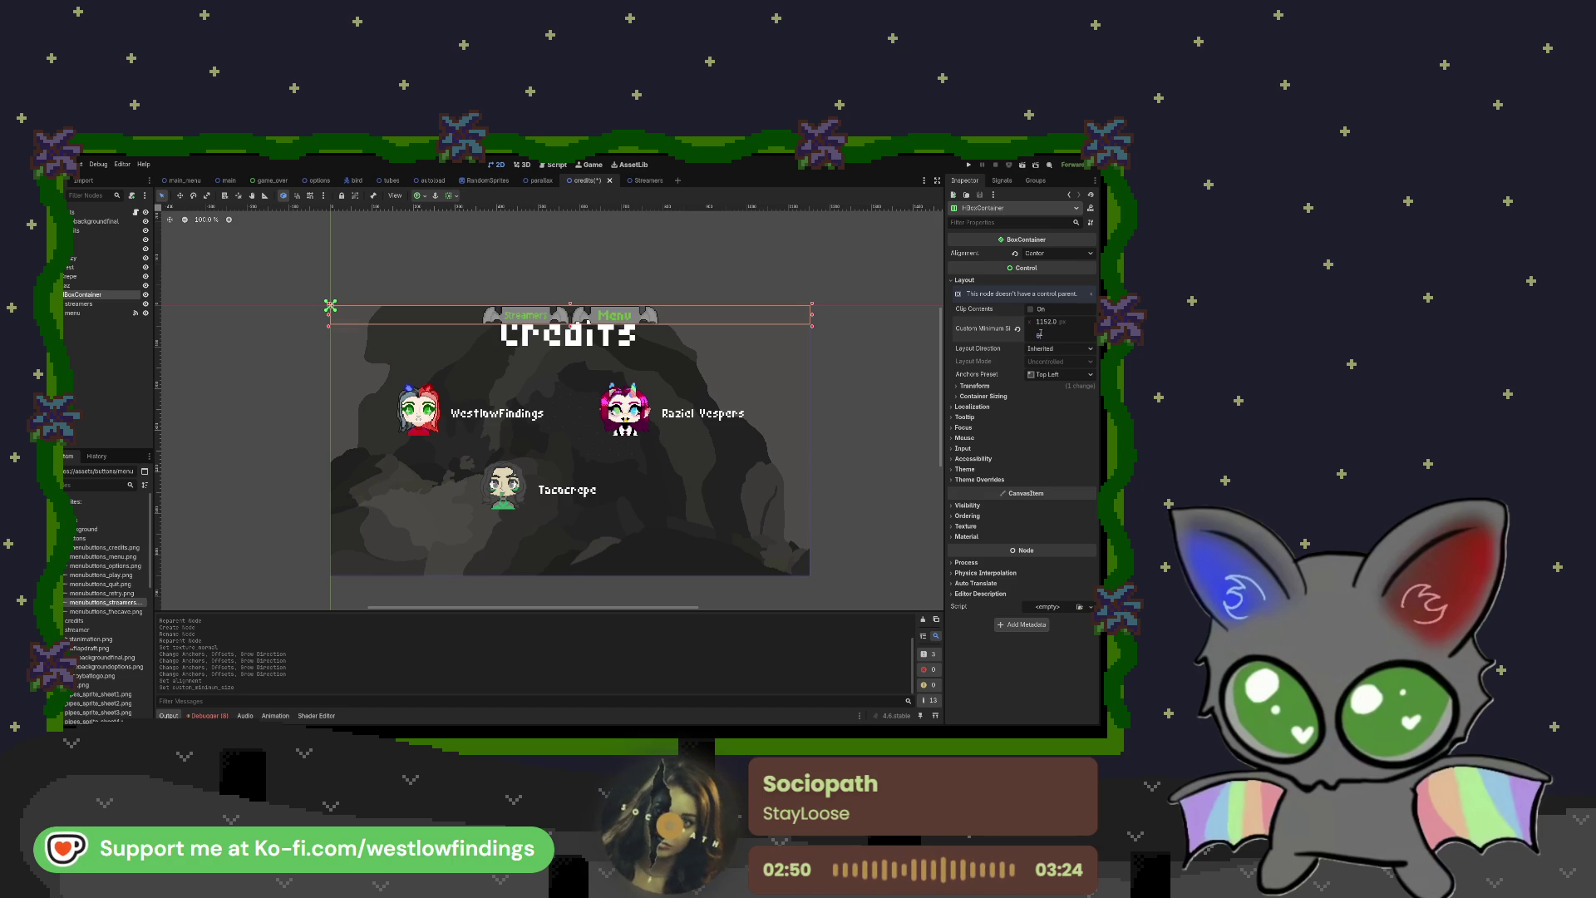
text(648)
key(Return)
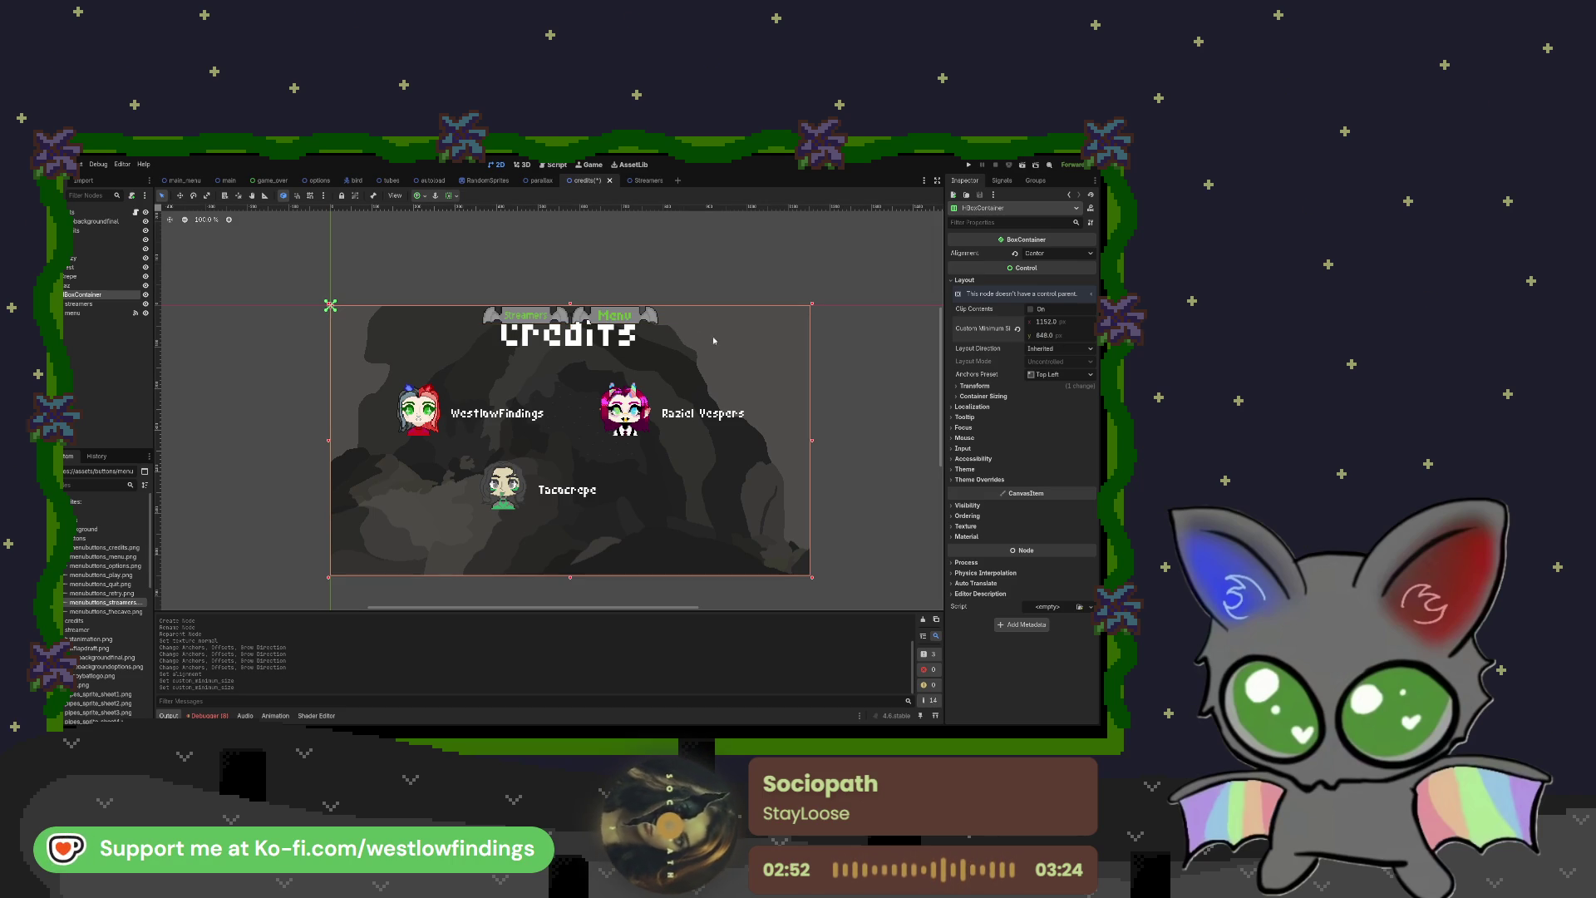
Step: Set the Streamers button's vertical container sizing to Shrink End, dropping it to the bottom
click(148, 305)
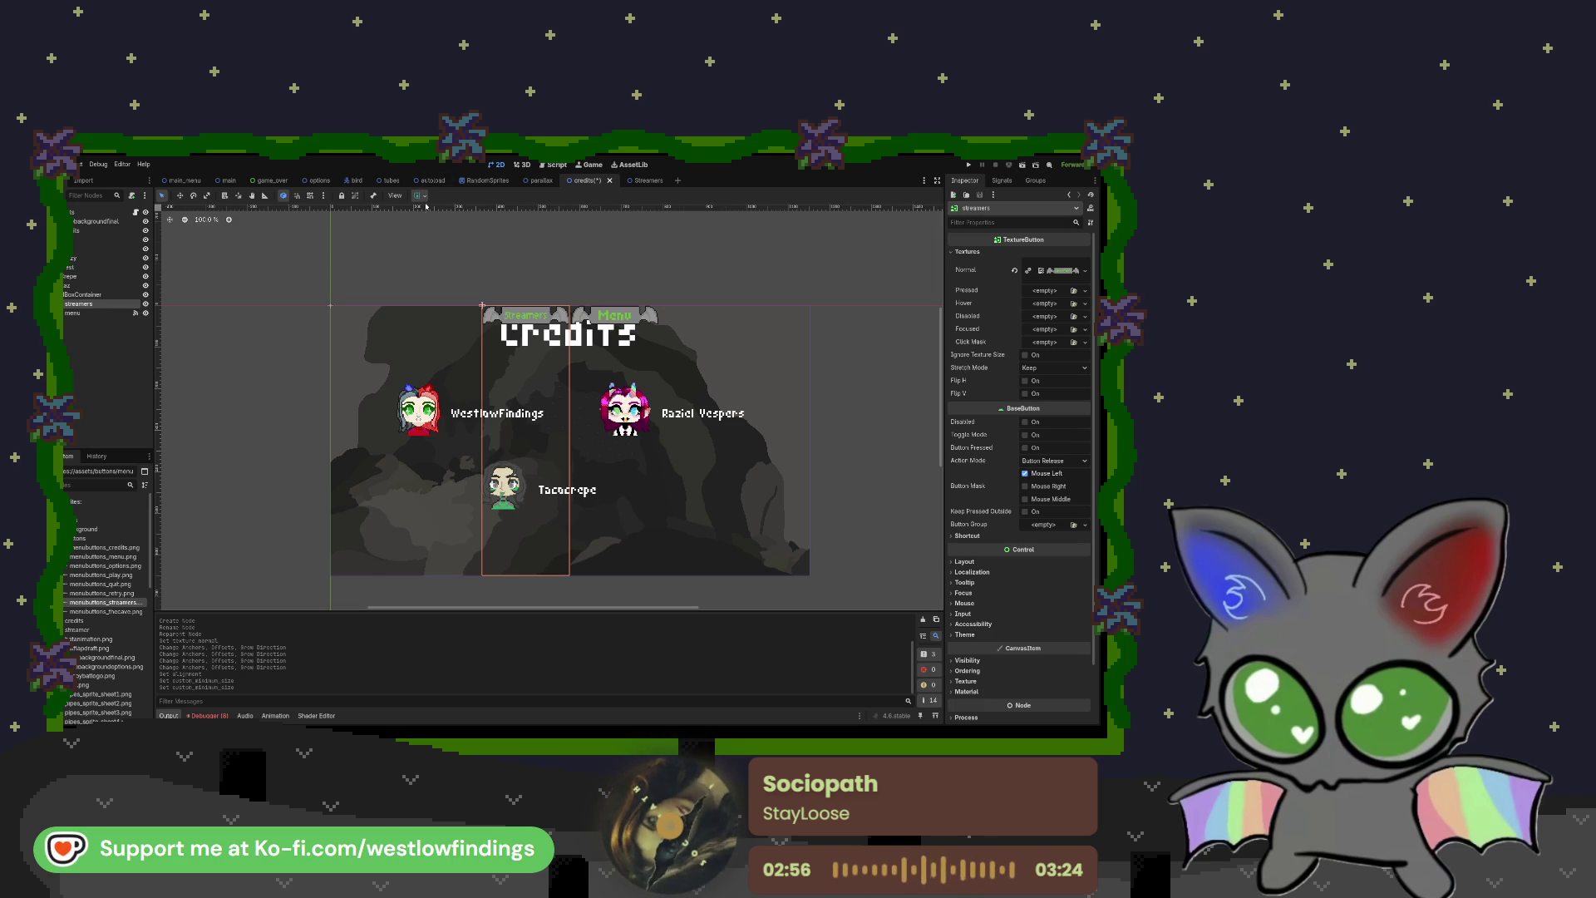
click(442, 232)
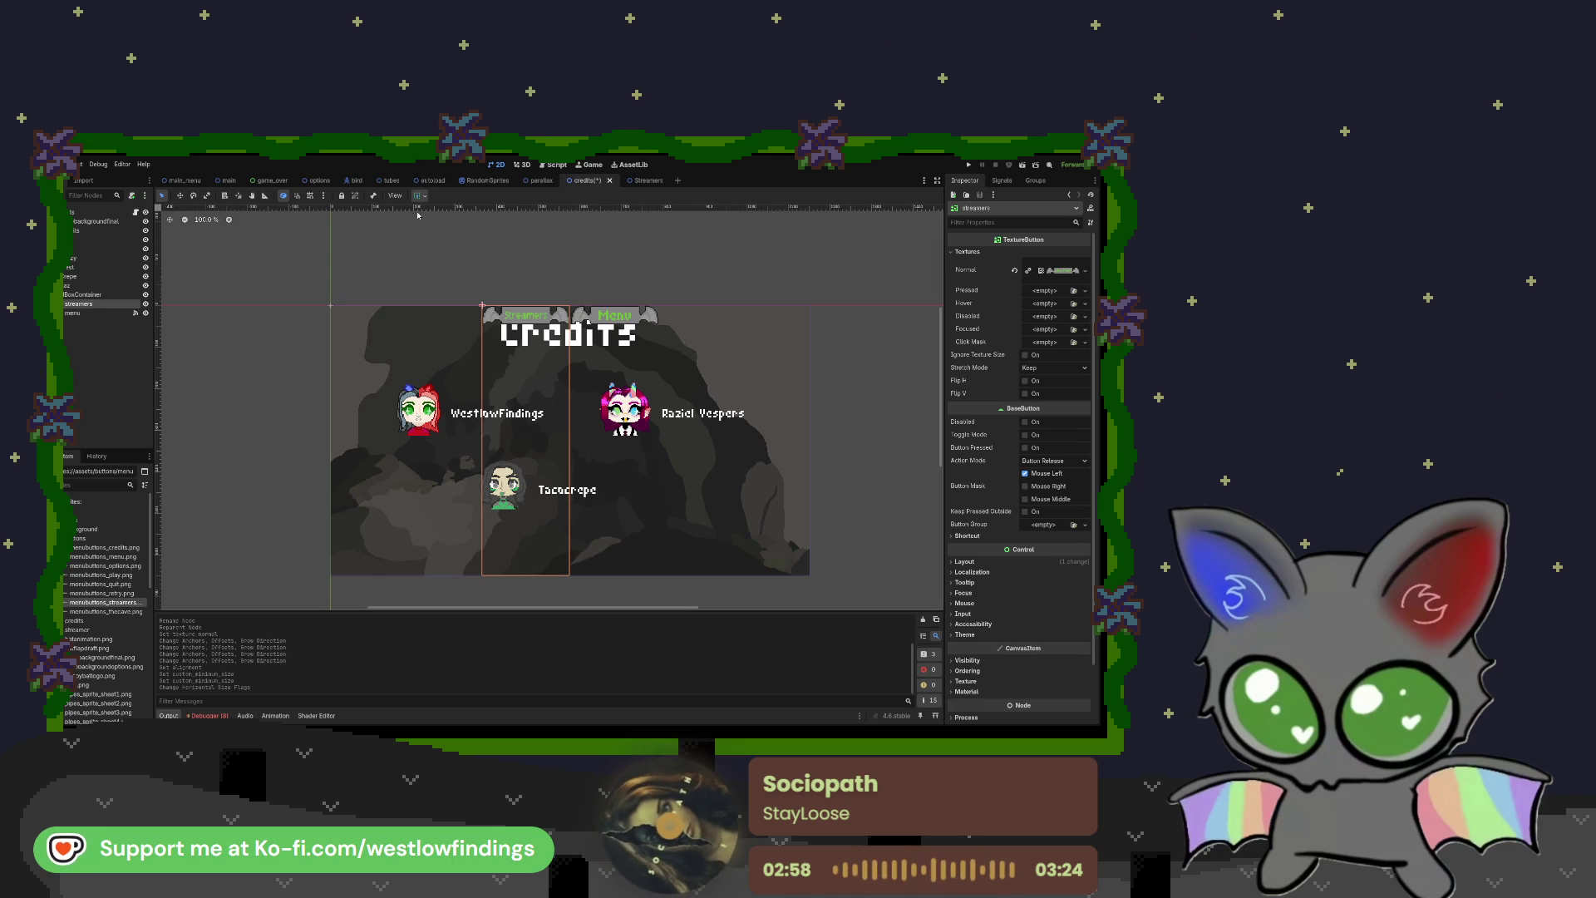
click(179, 197)
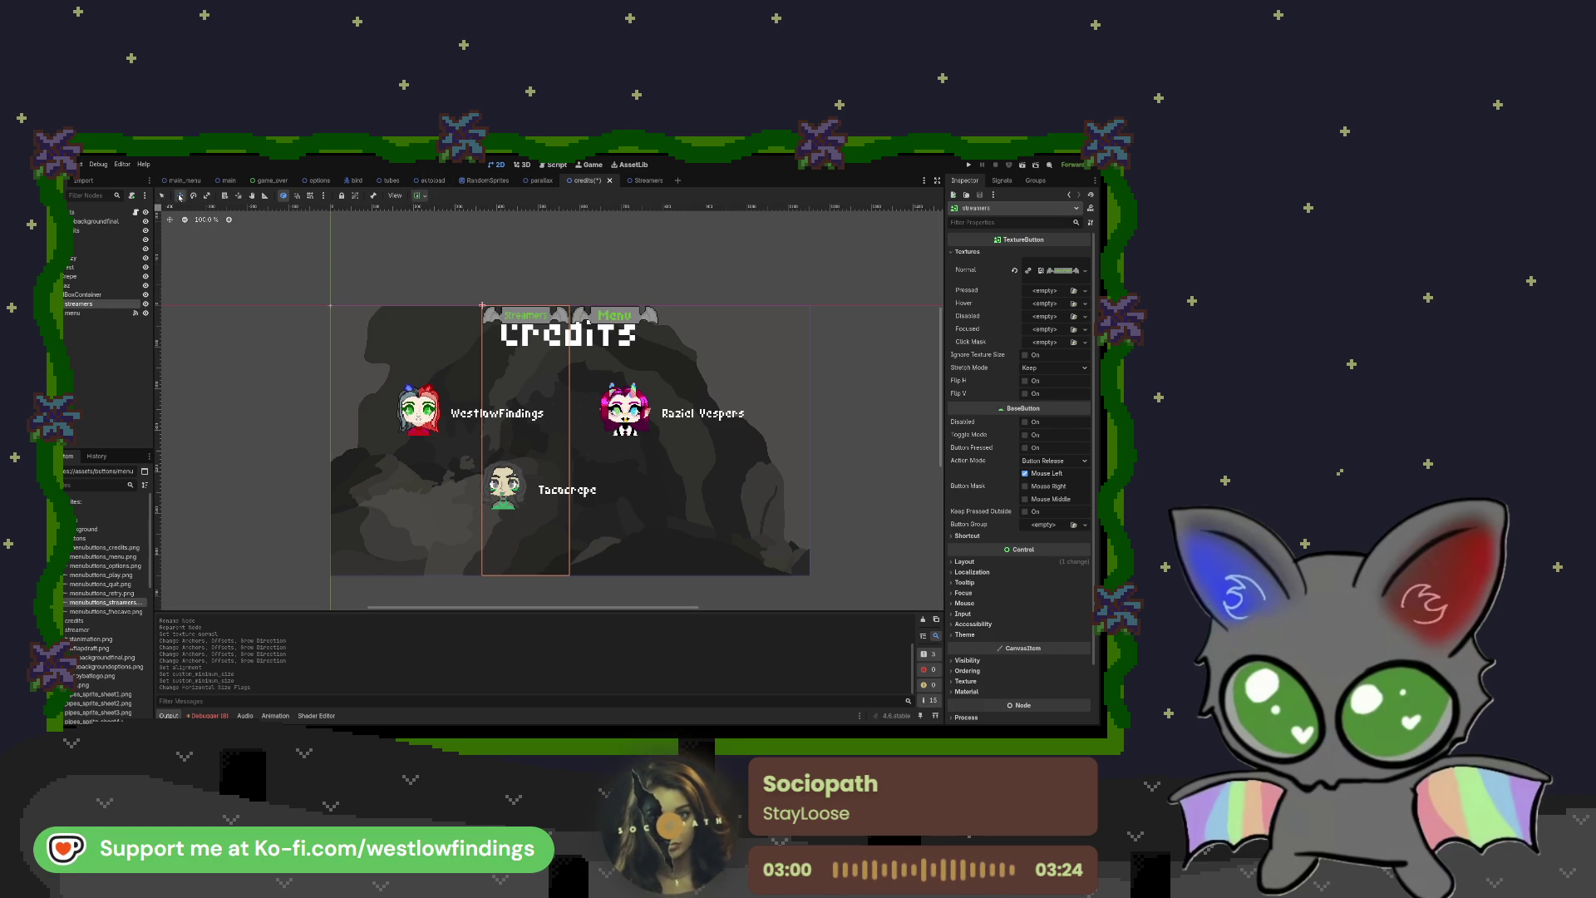
click(453, 269)
click(456, 279)
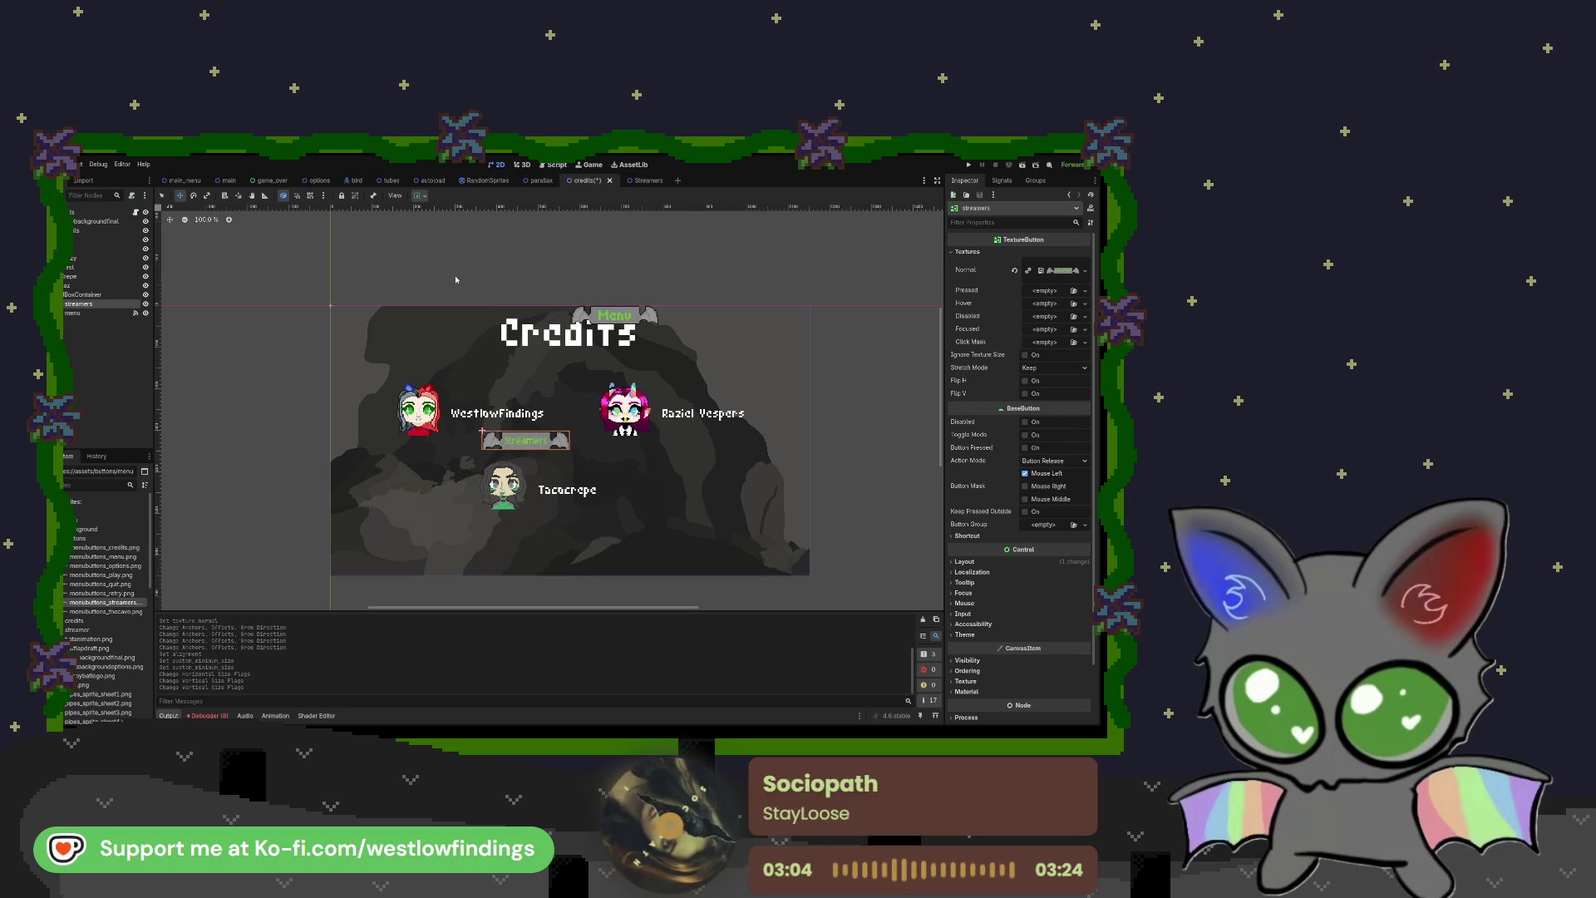
click(456, 279)
click(449, 269)
click(439, 280)
click(434, 281)
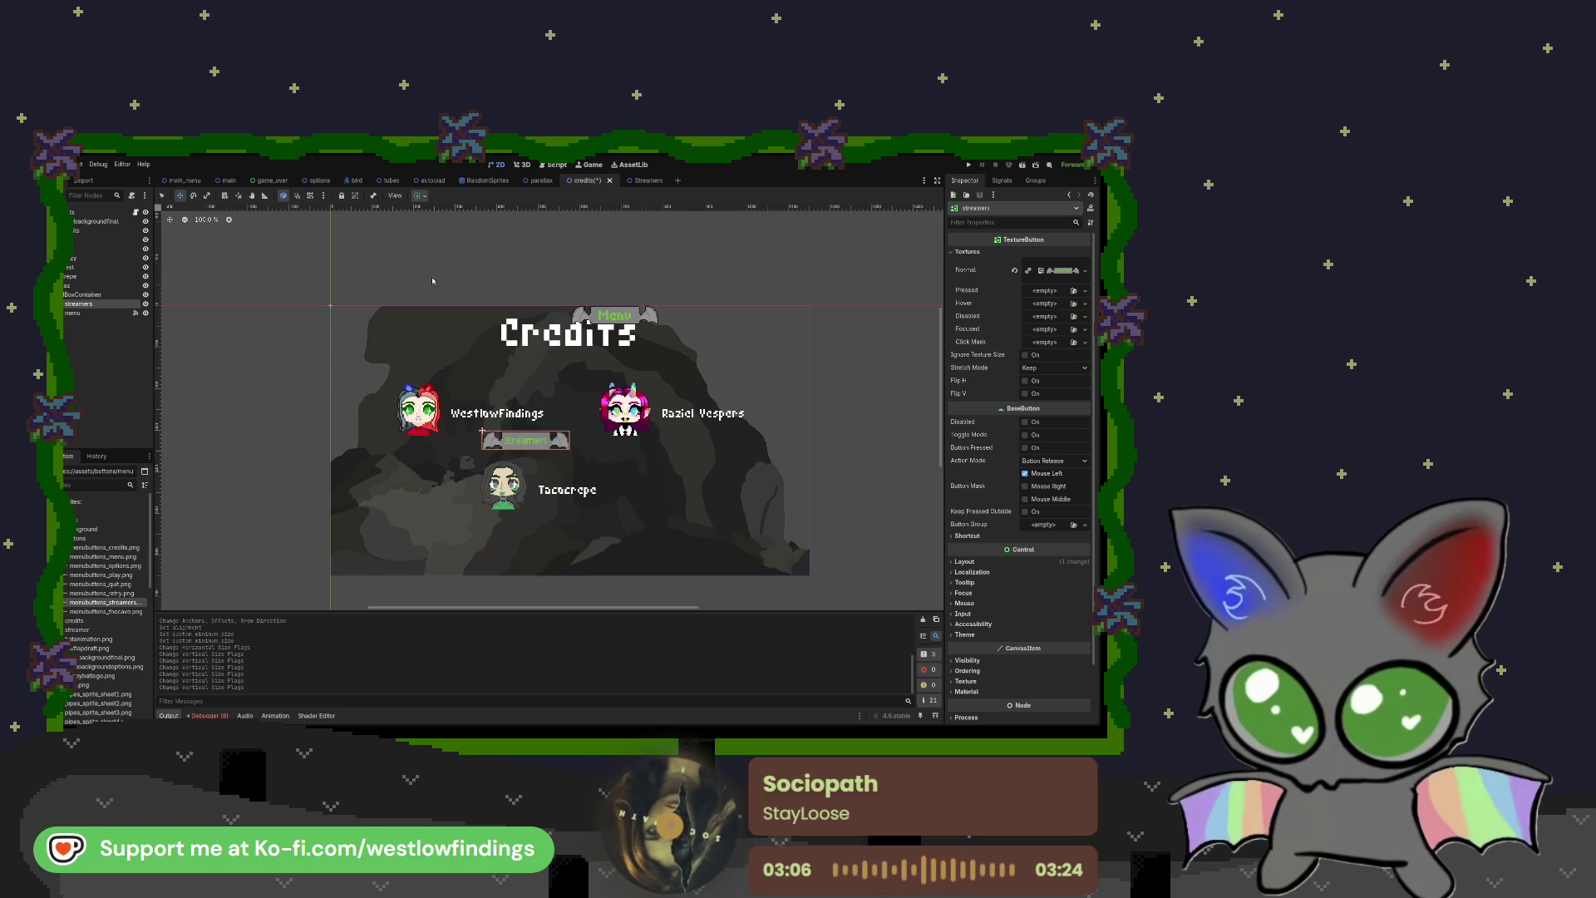
click(458, 279)
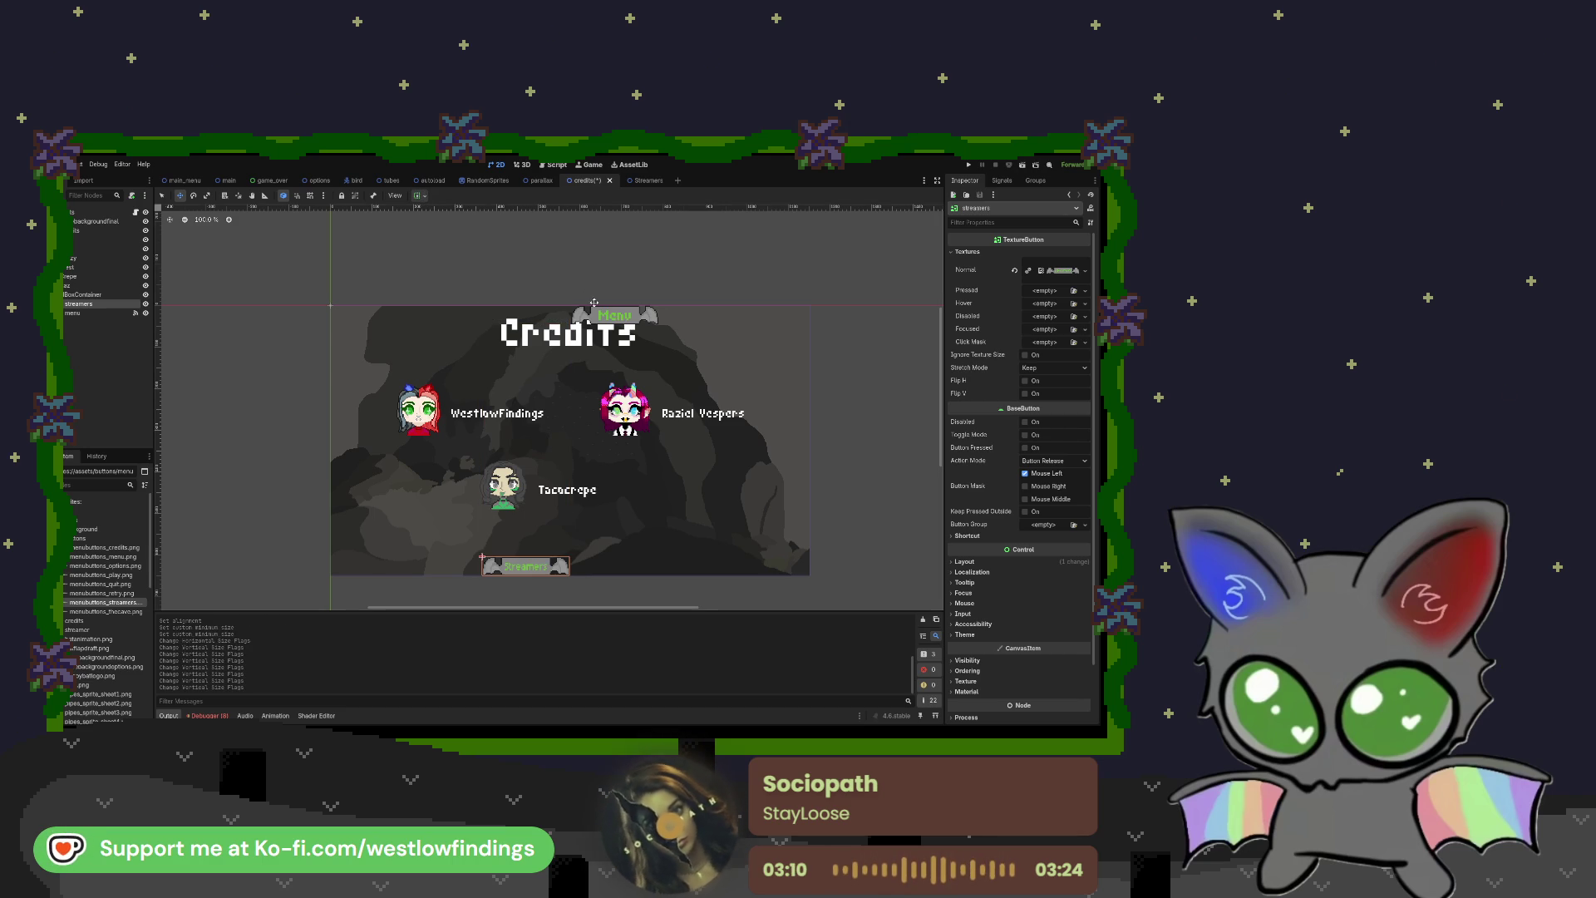
Step: Multi-select the Streamers and Menu buttons, then reselect the buttons row container
click(108, 312)
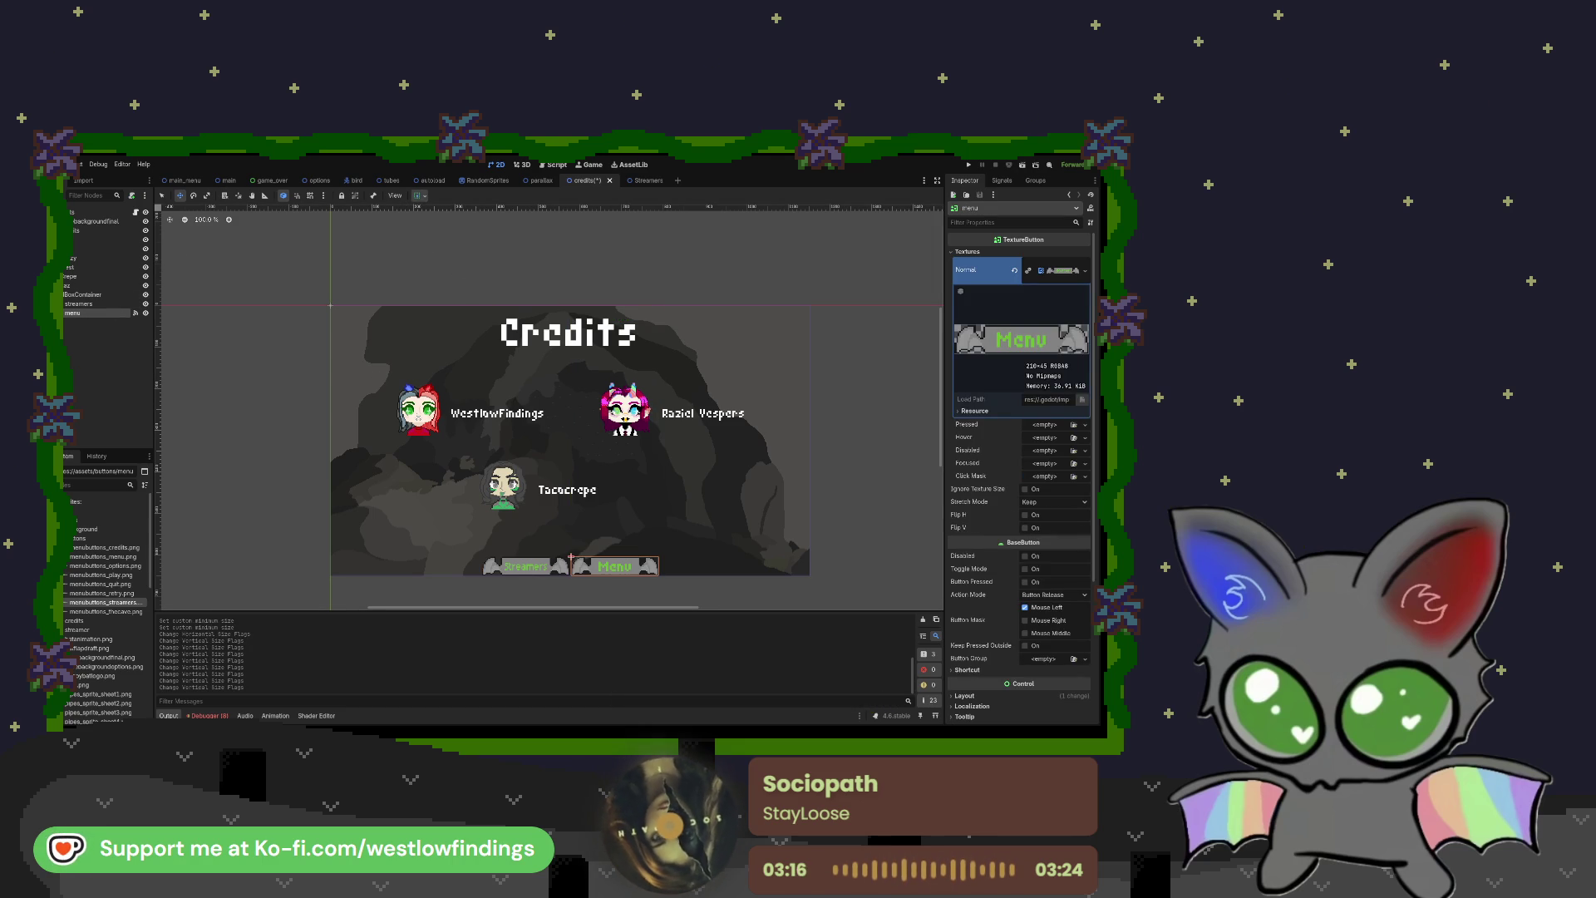
click(64, 295)
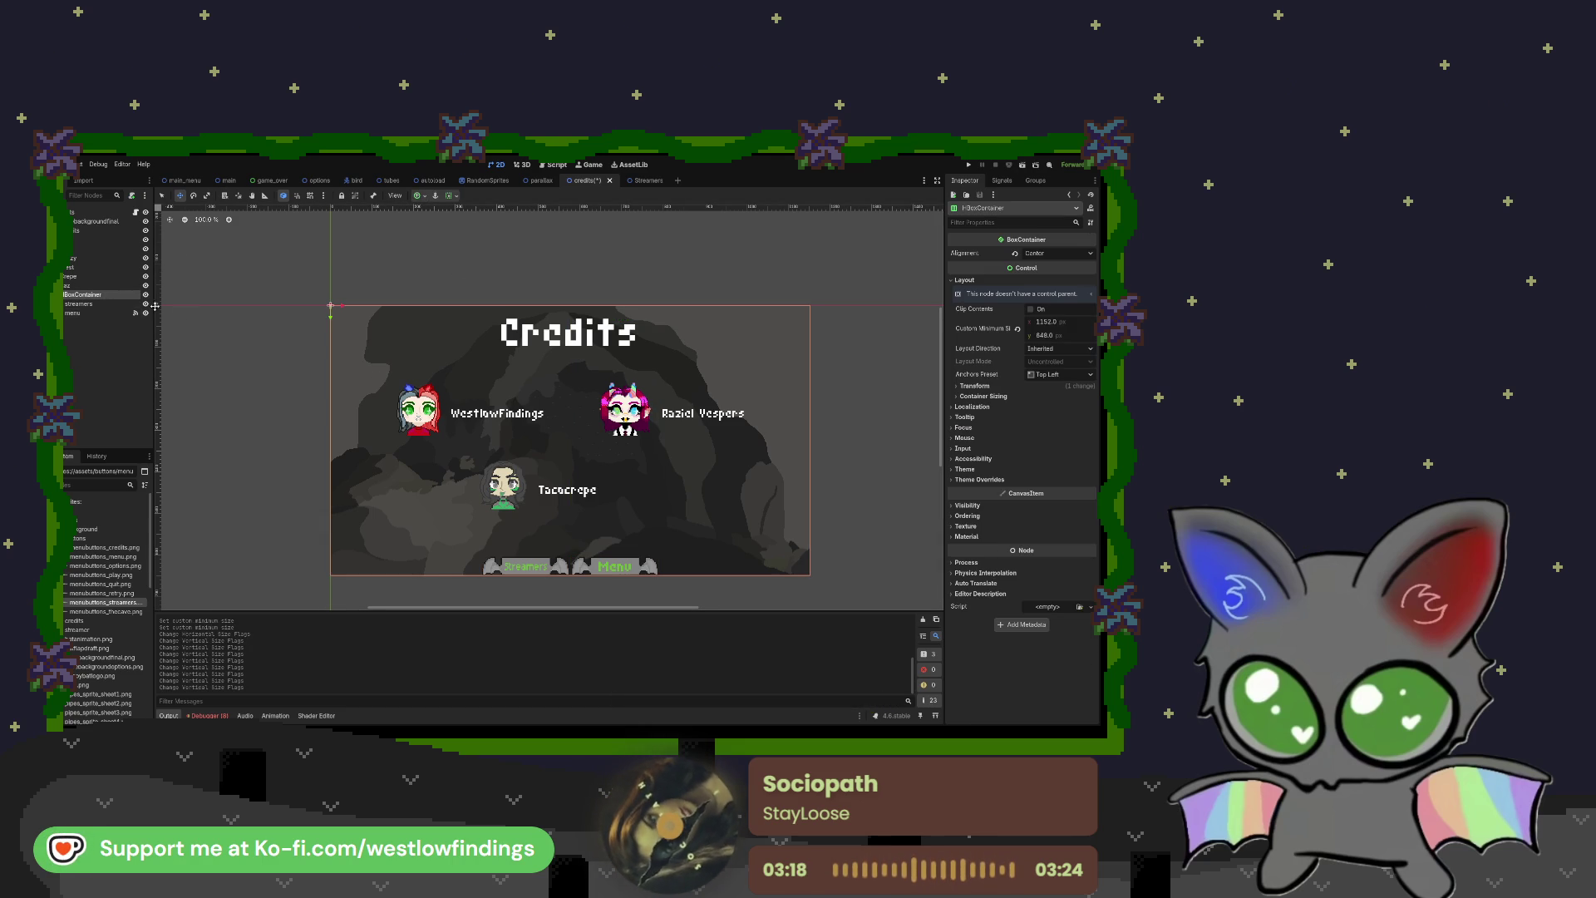
click(92, 304)
shift+click(79, 313)
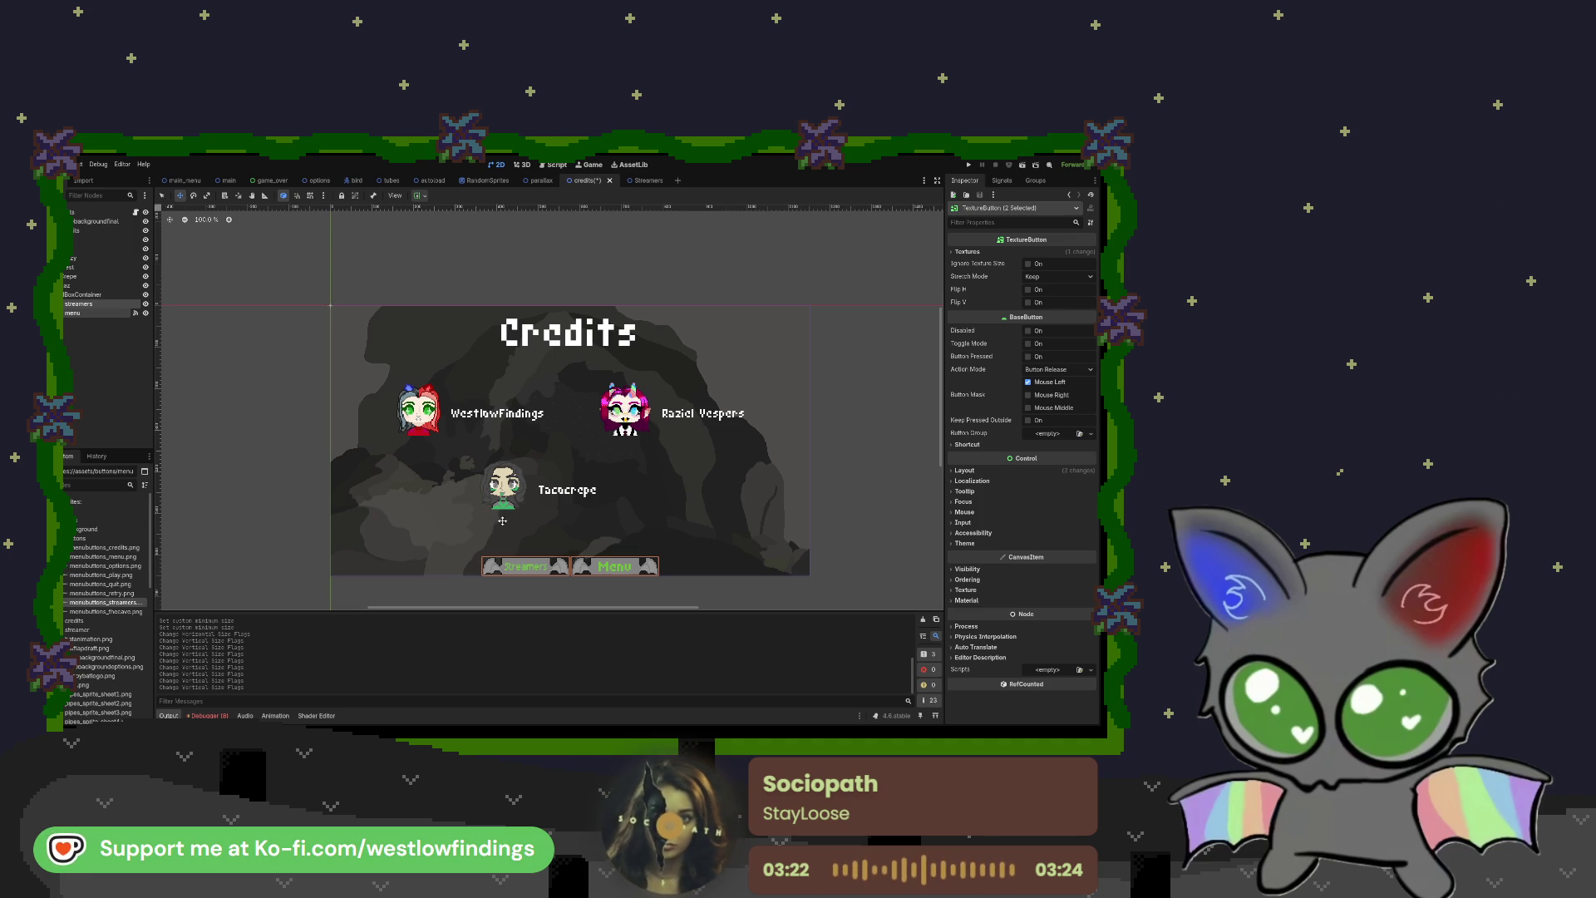
scroll(516, 515, down, 3)
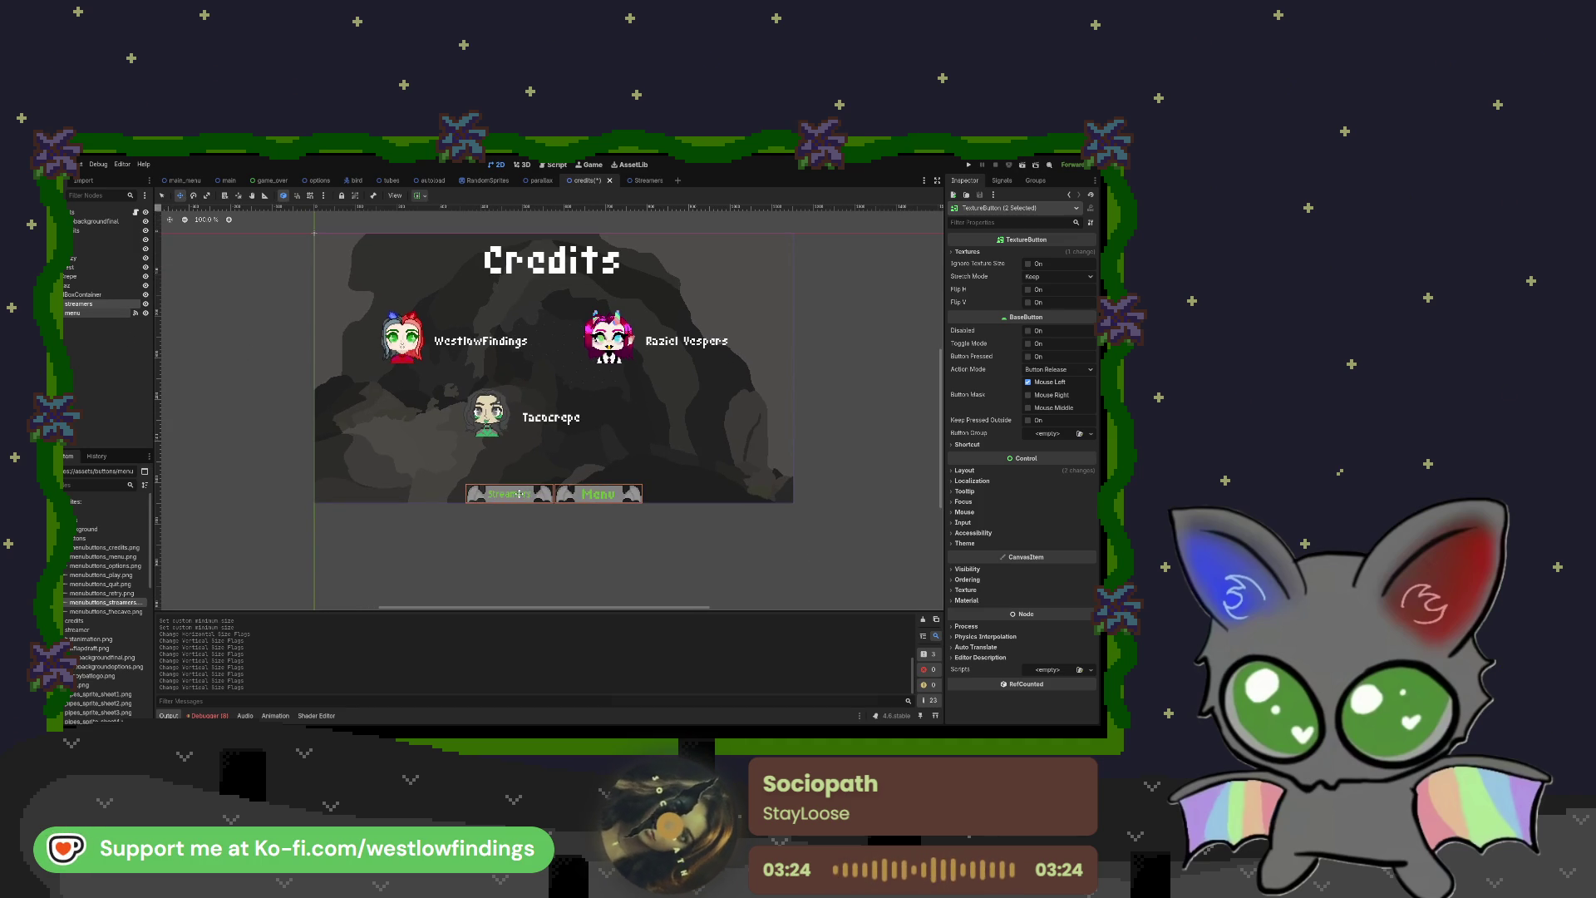
click(532, 496)
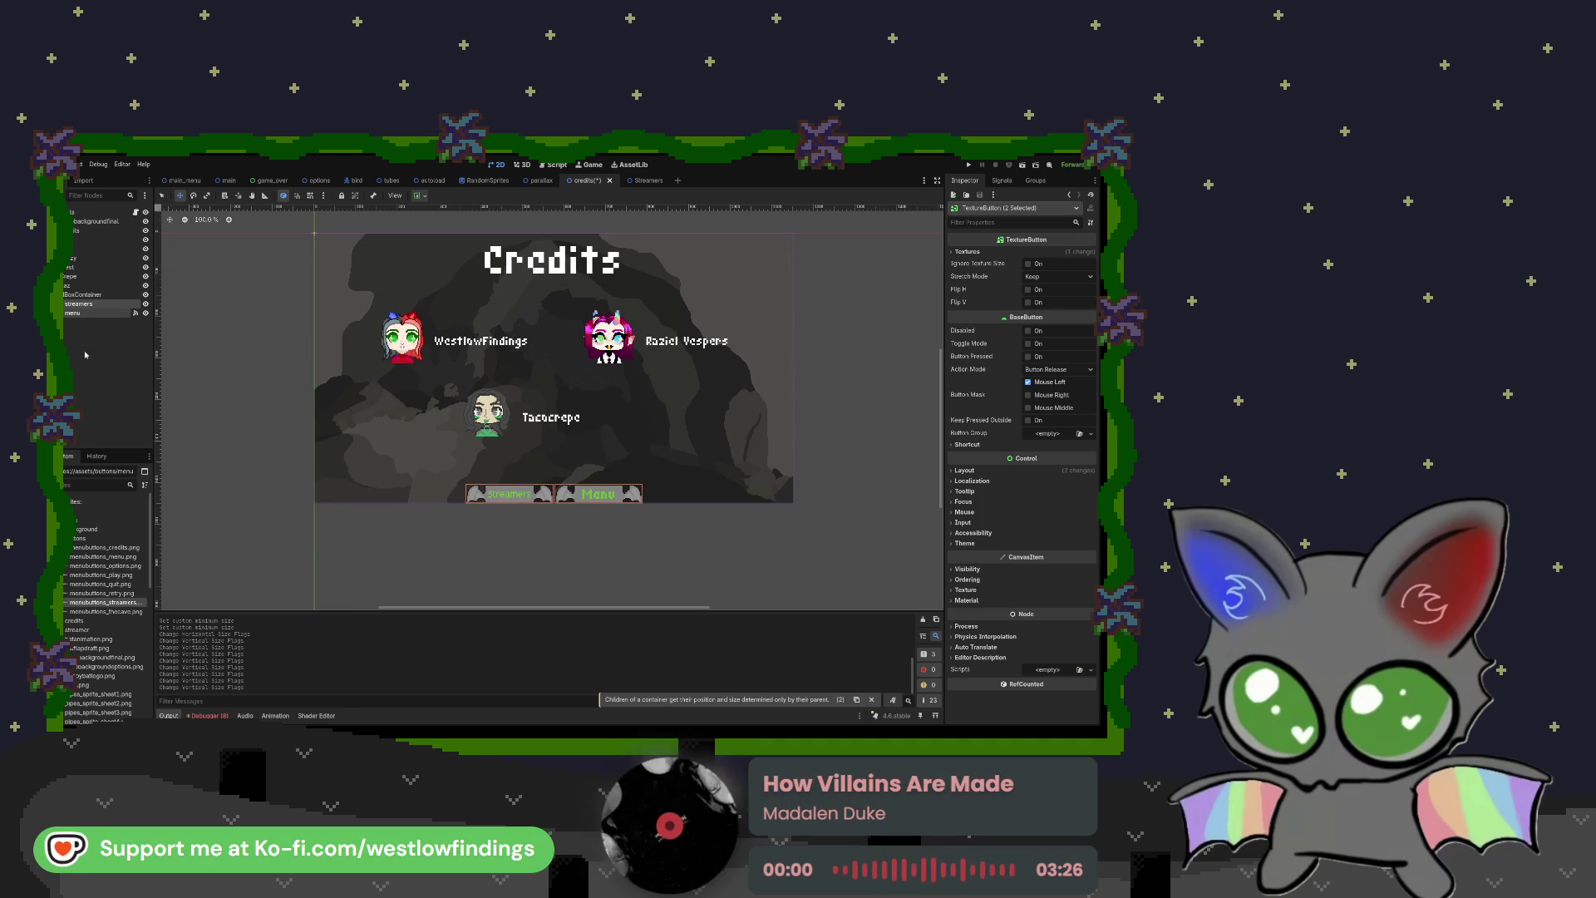
click(100, 295)
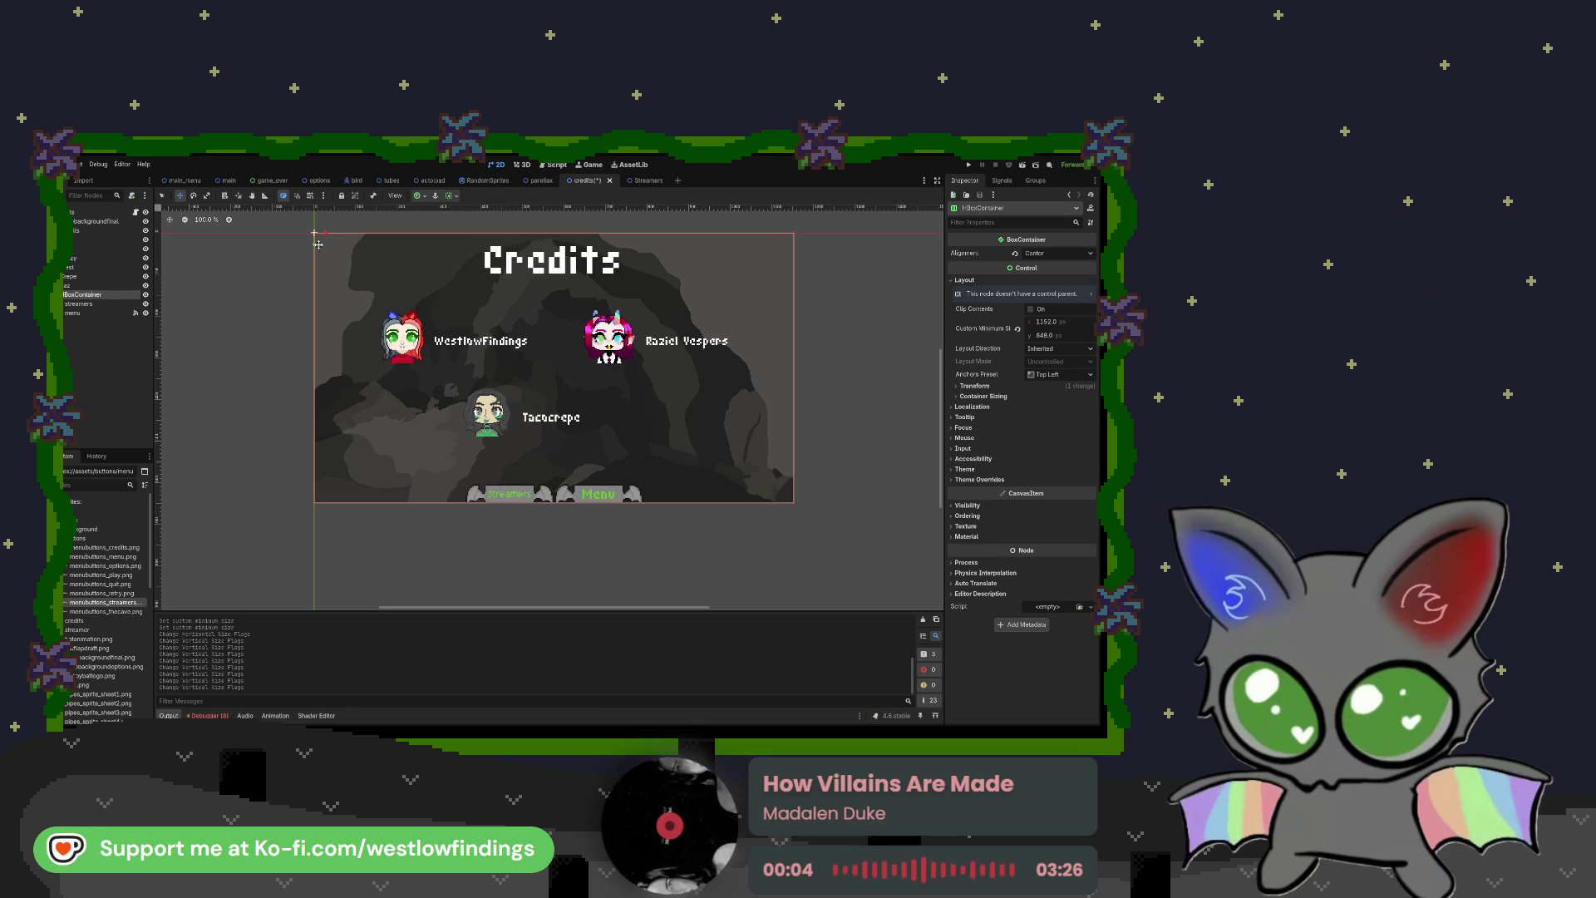
Step: Give the HBoxContainer Full Rect anchors and reset its minimum size to zero
drag(313, 243, 313, 255)
key(ctrl+z)
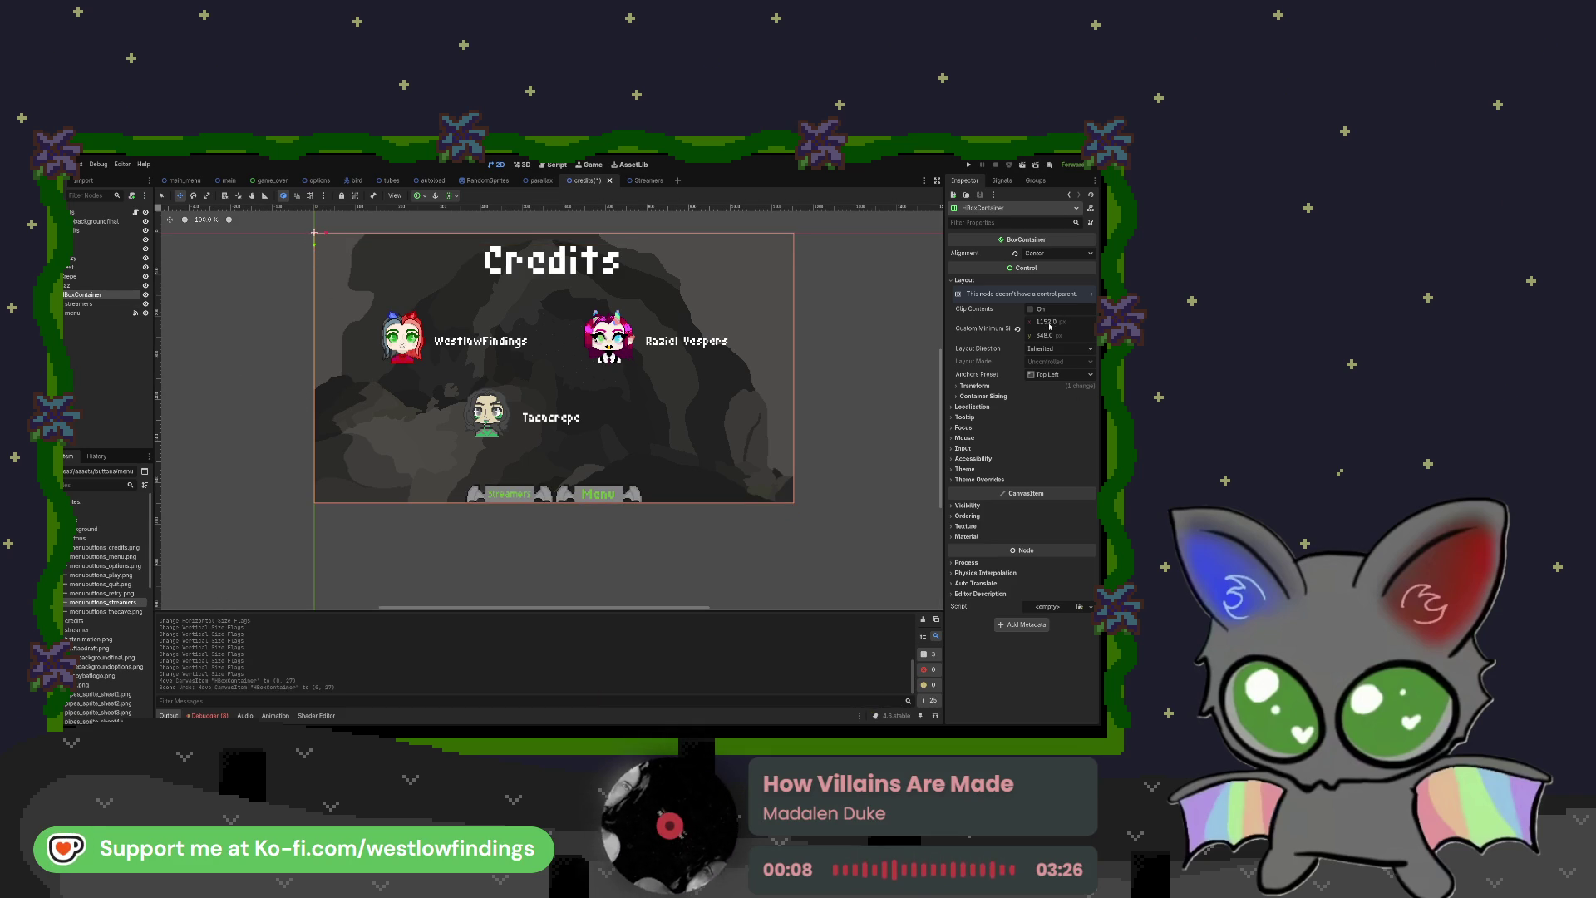
click(1060, 374)
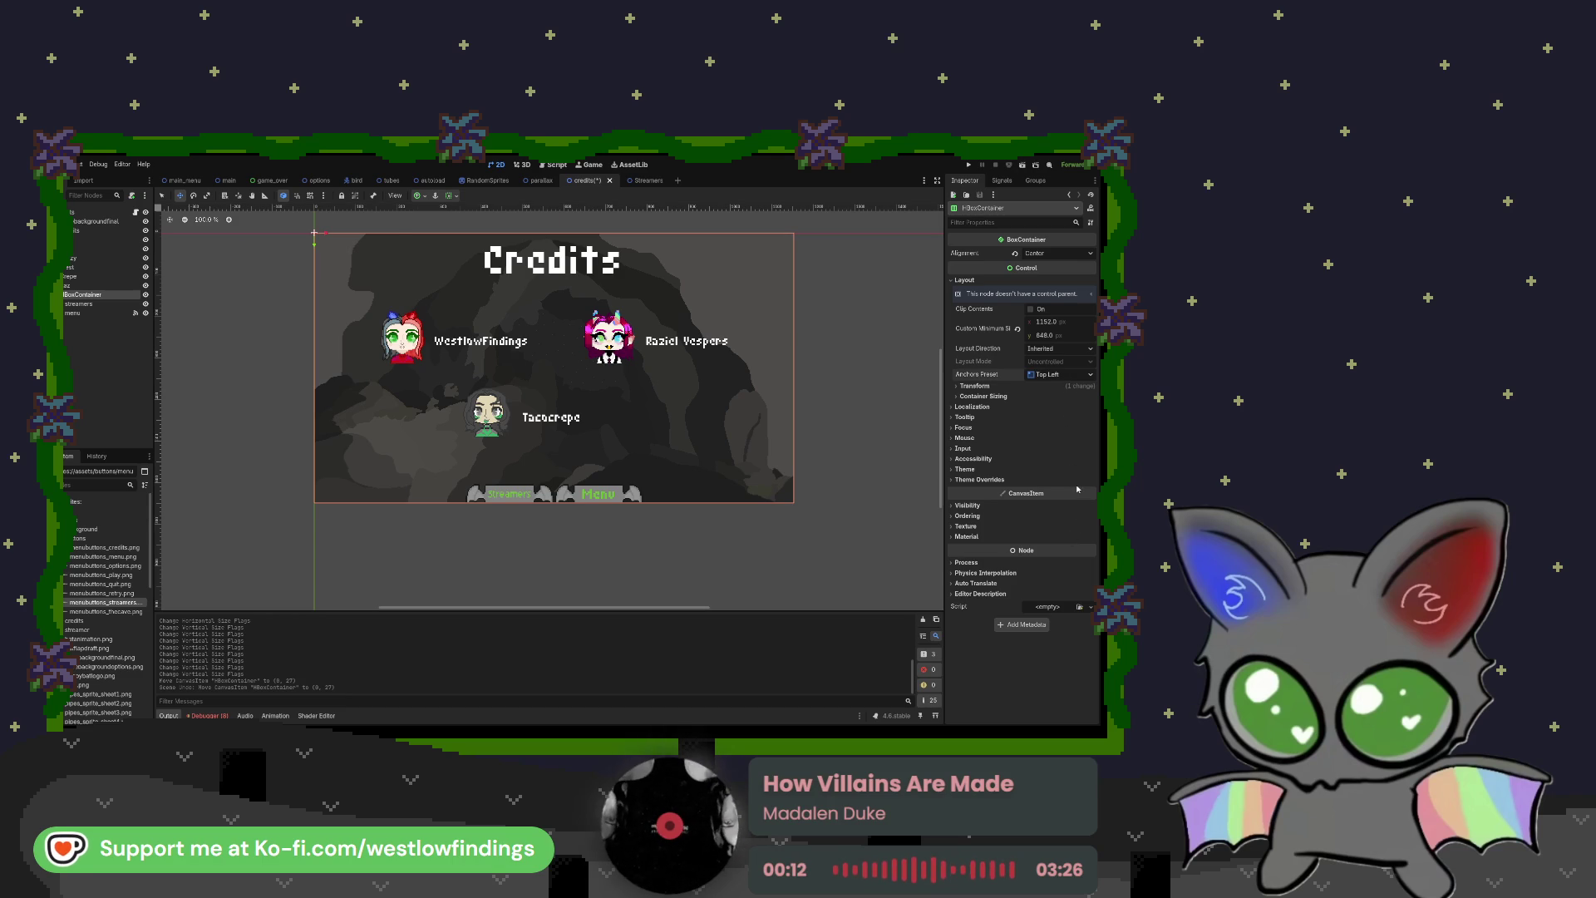
click(1055, 462)
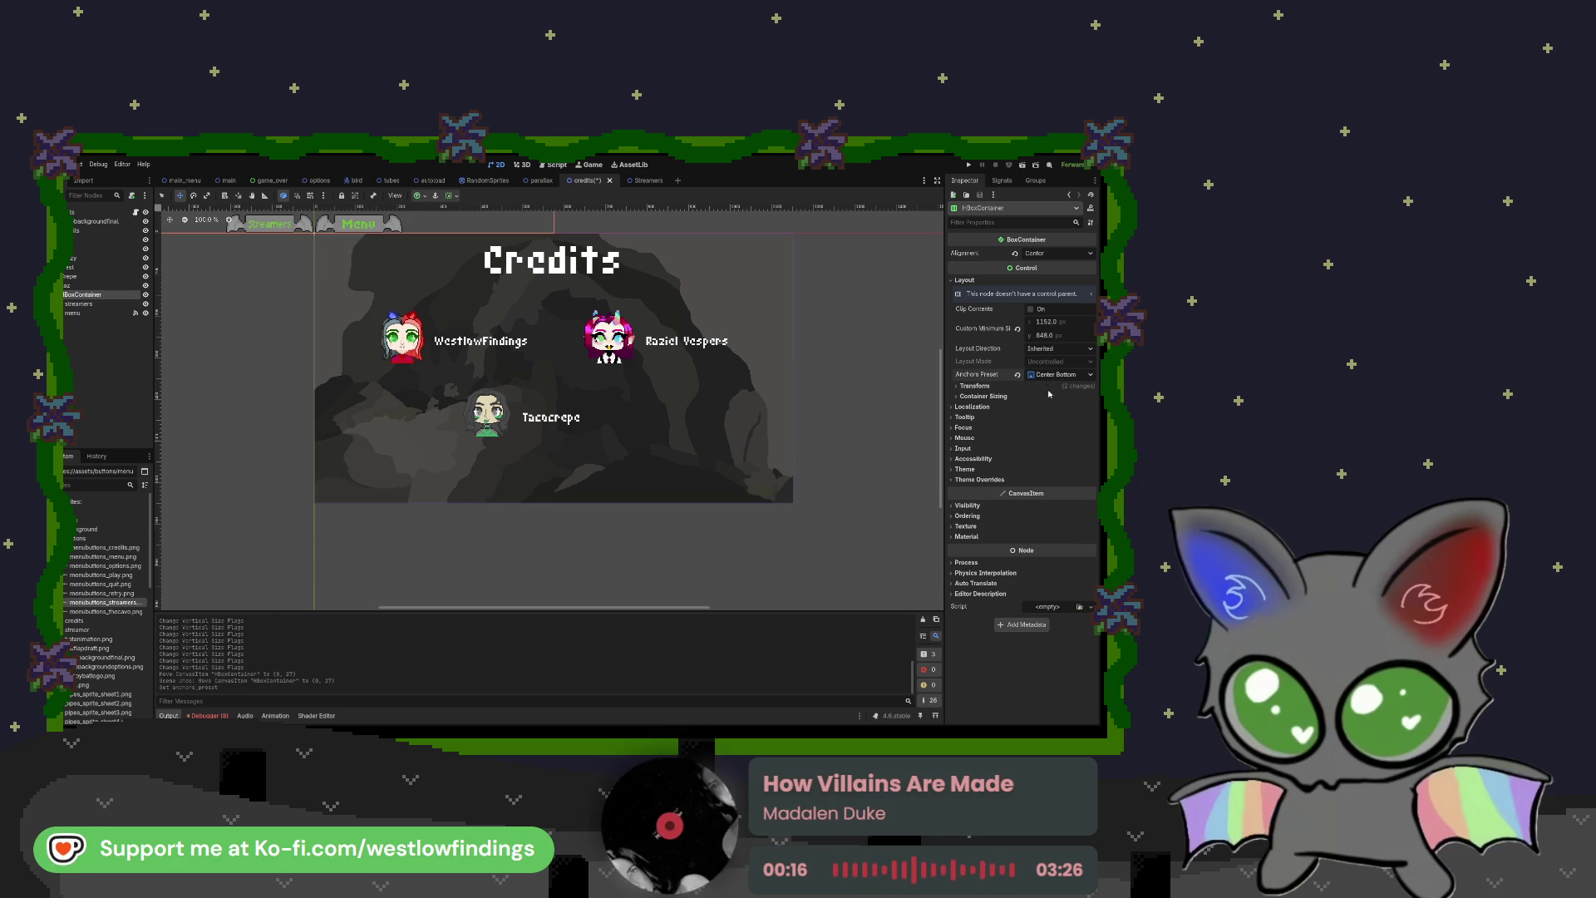
click(1060, 374)
click(1055, 540)
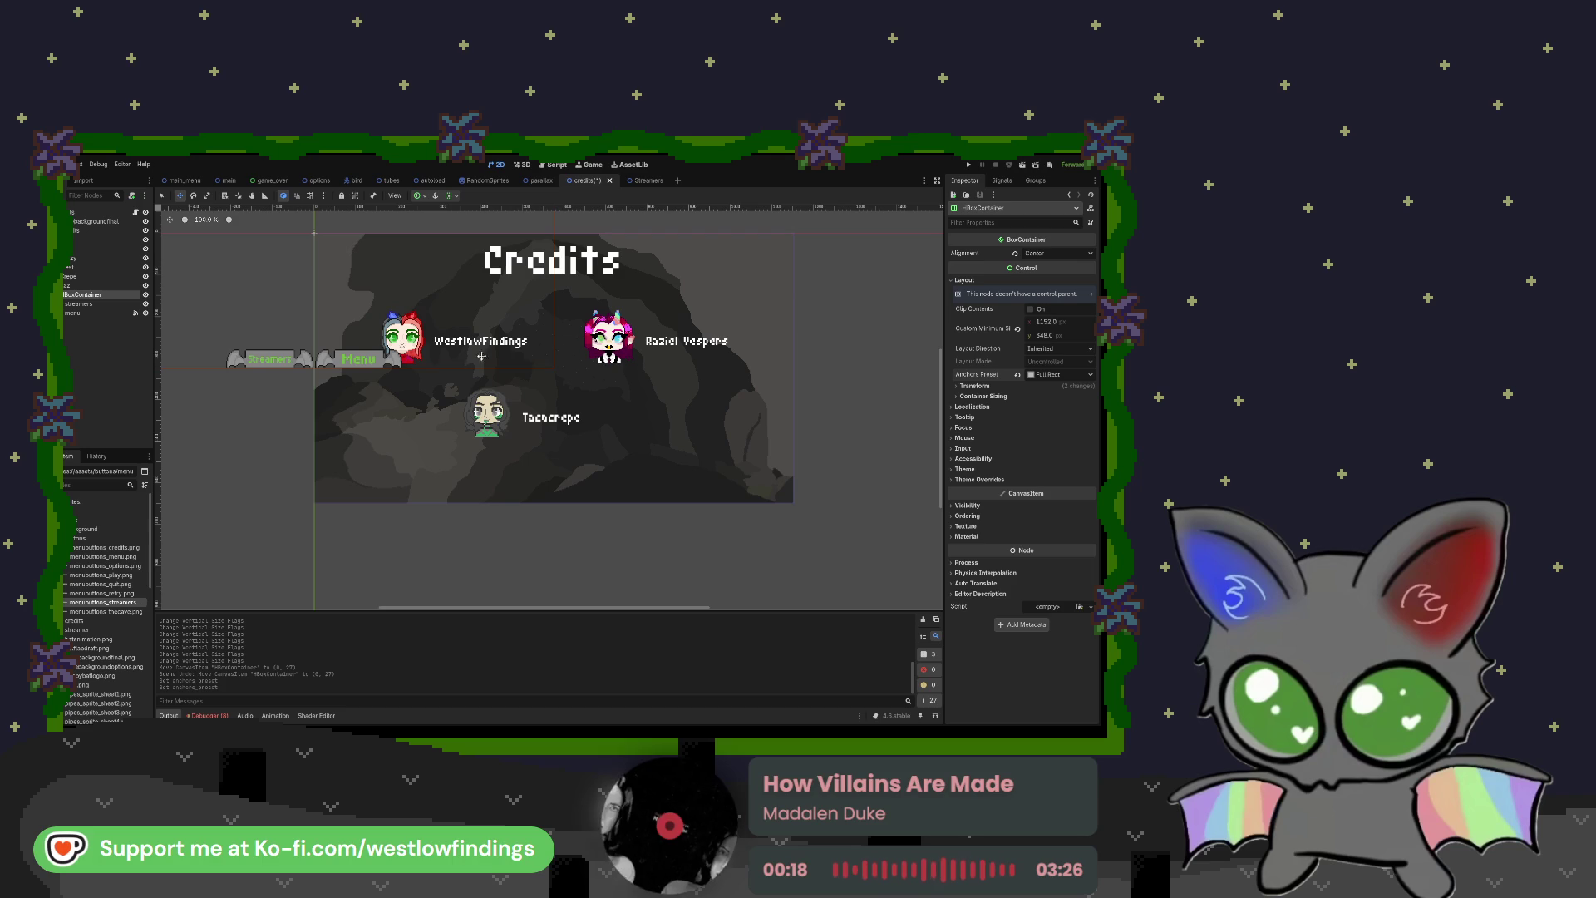
click(1018, 329)
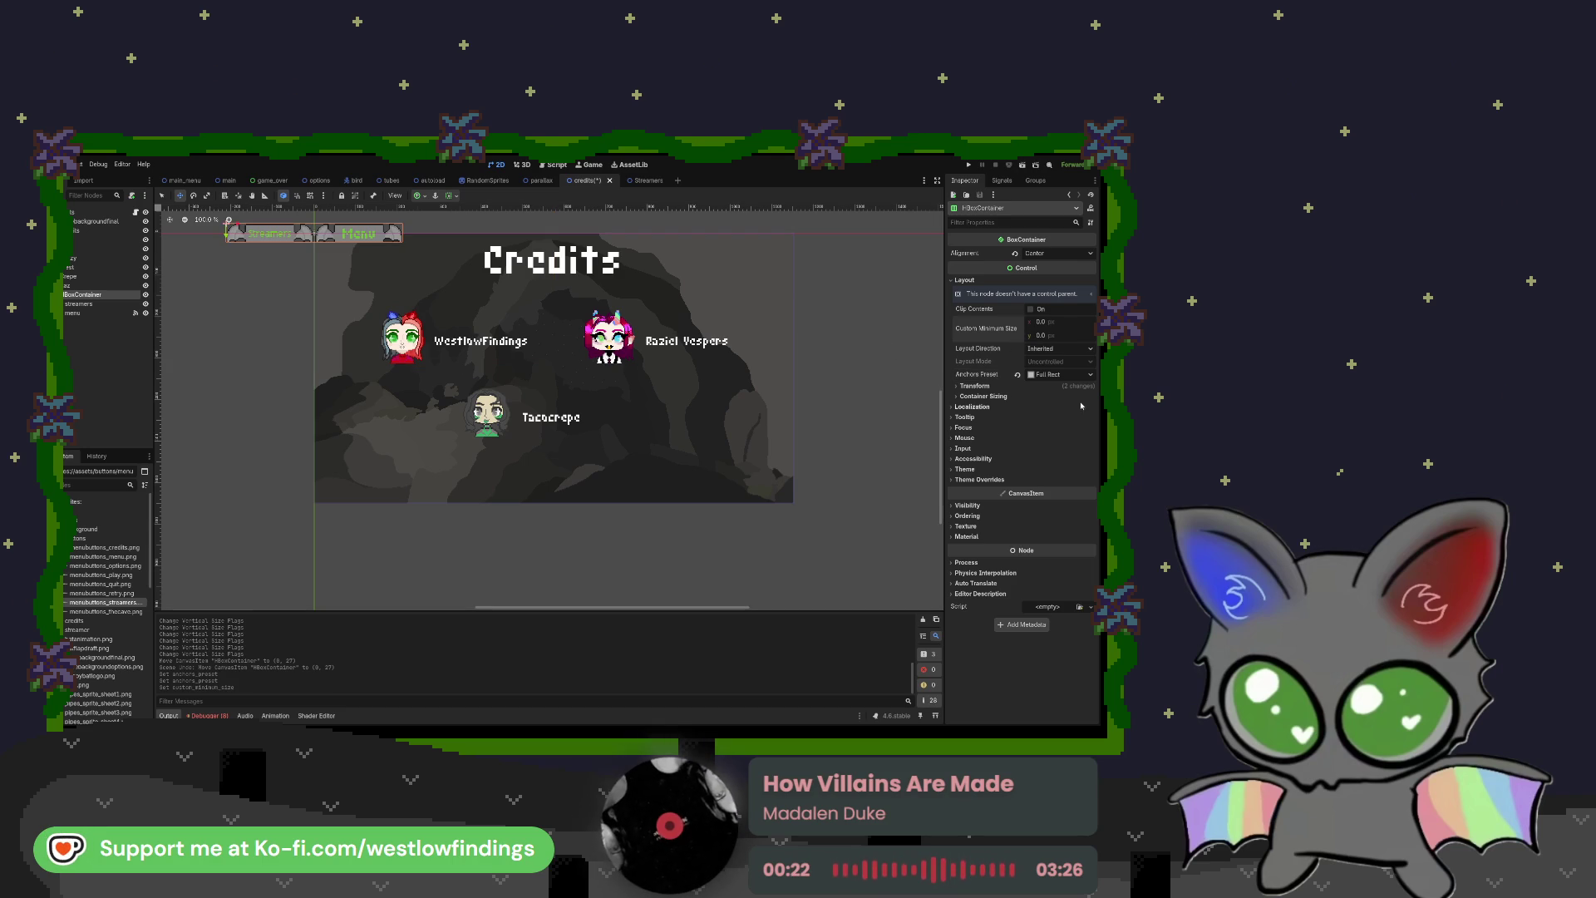
click(1020, 375)
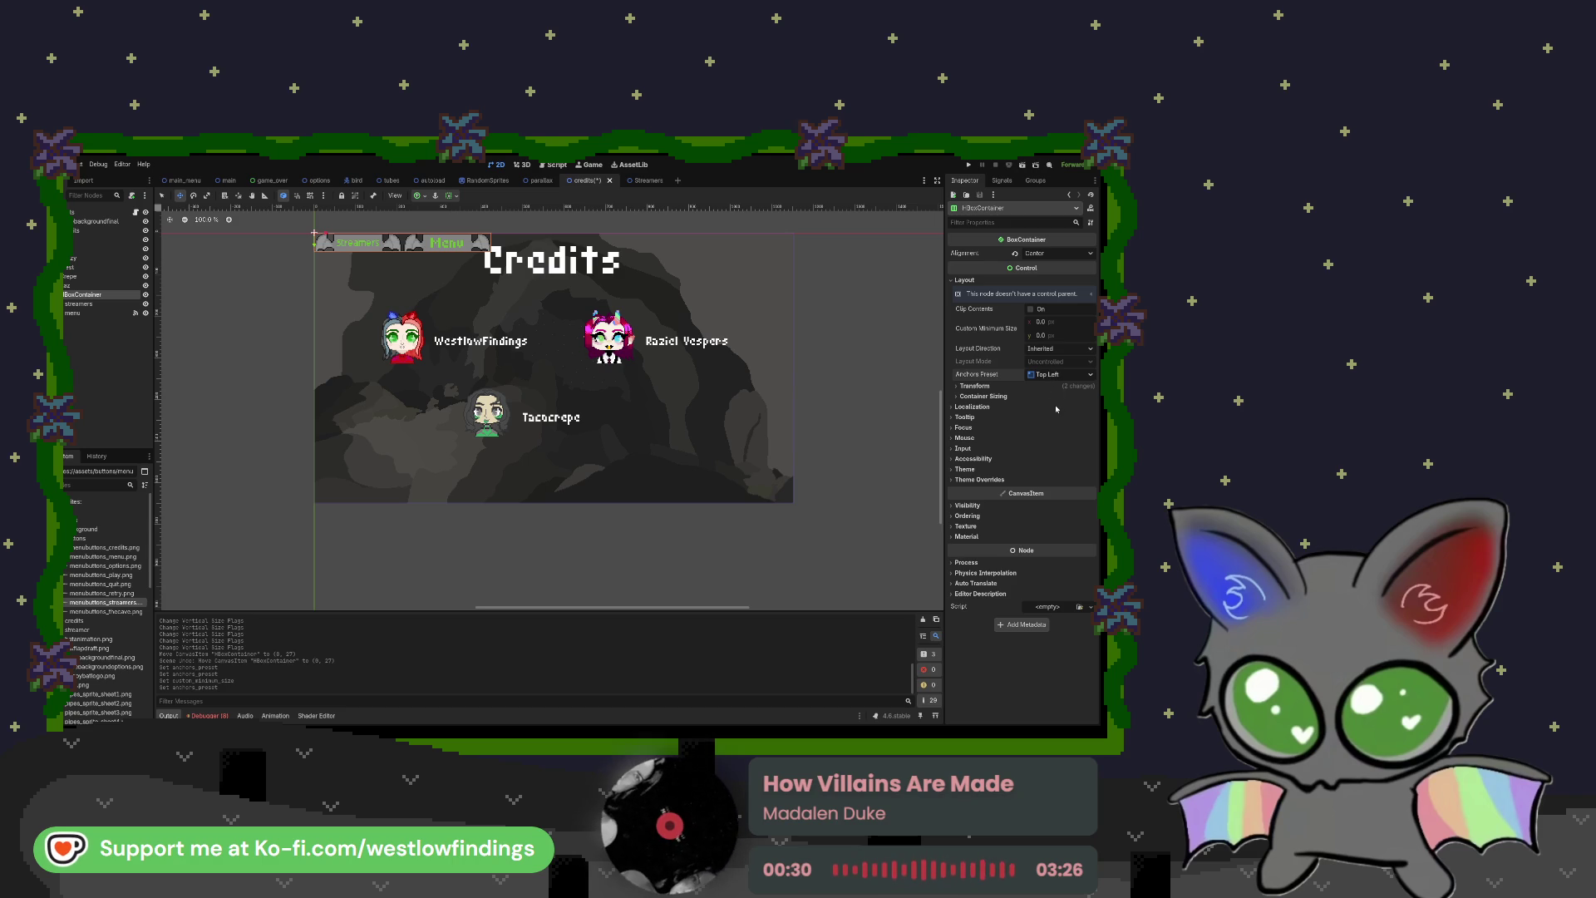
click(1050, 375)
click(1057, 407)
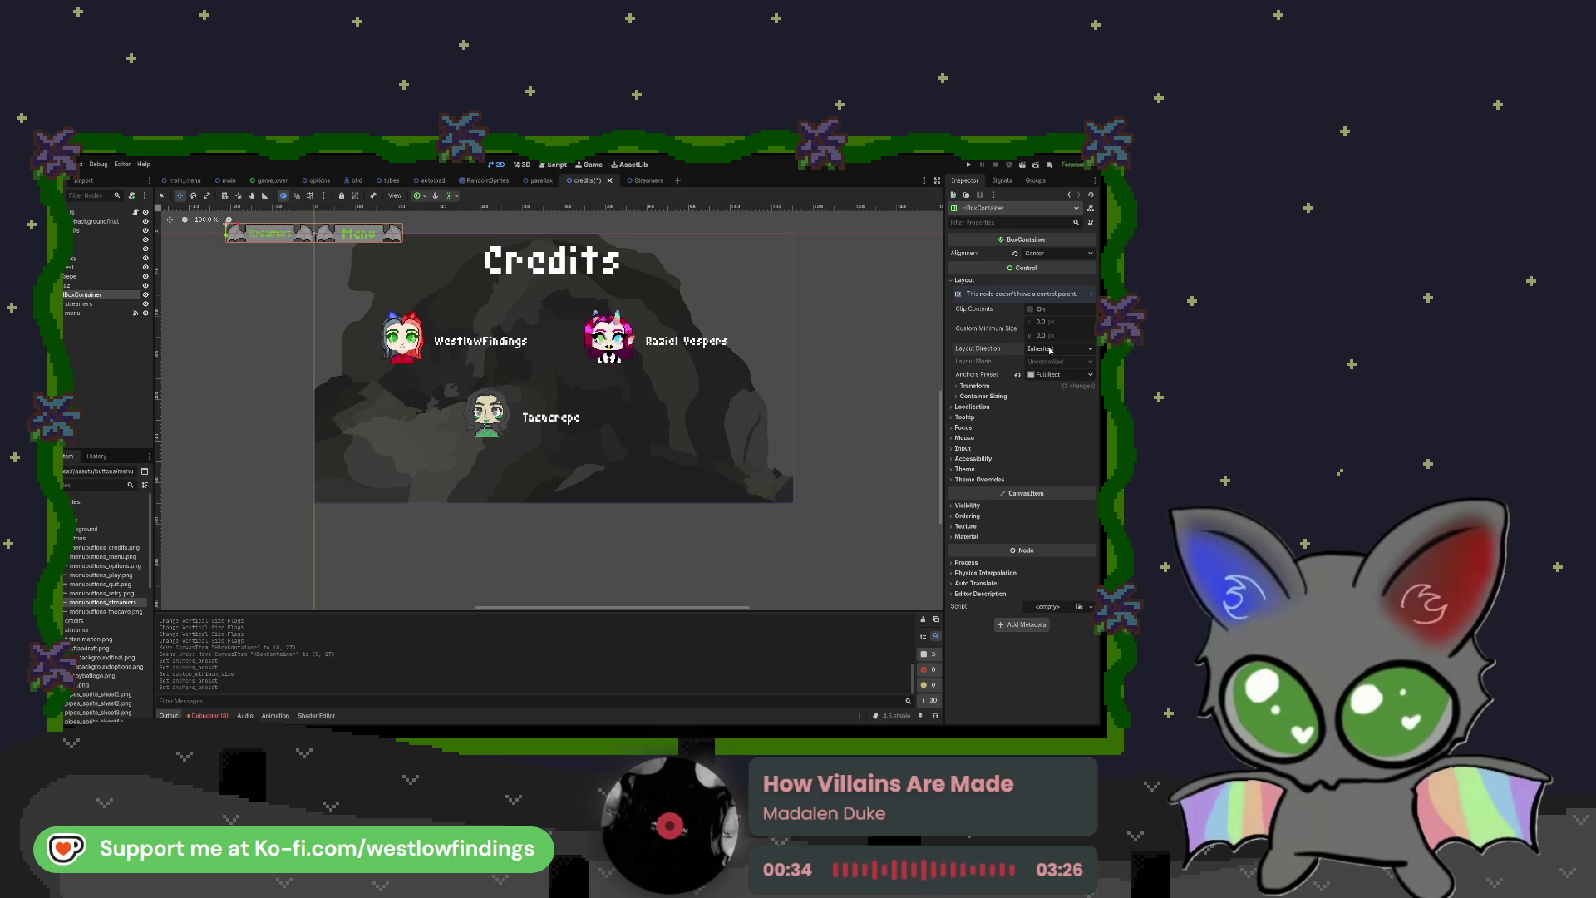
Step: Move the button row below the Tacocrepe credit and fine-tune its size and position
mouse_move(348, 233)
mouse_down()
mouse_move(601, 436)
mouse_move(570, 462)
mouse_move(552, 453)
mouse_up()
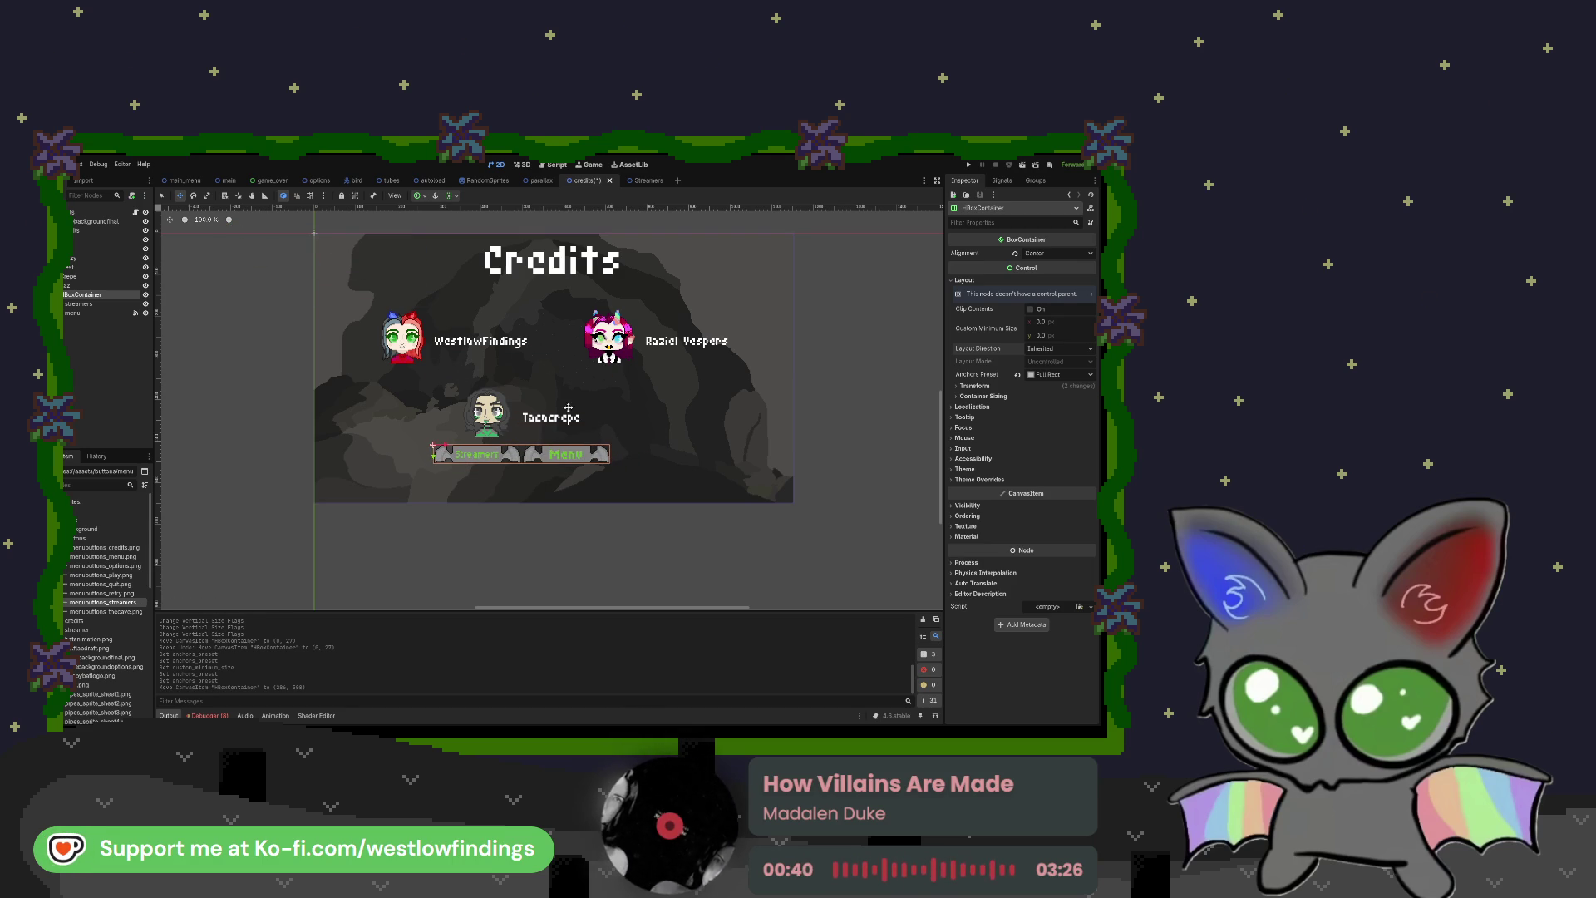
mouse_move(606, 463)
mouse_down()
mouse_move(436, 473)
mouse_move(594, 465)
mouse_move(436, 453)
mouse_up()
key(ctrl+z)
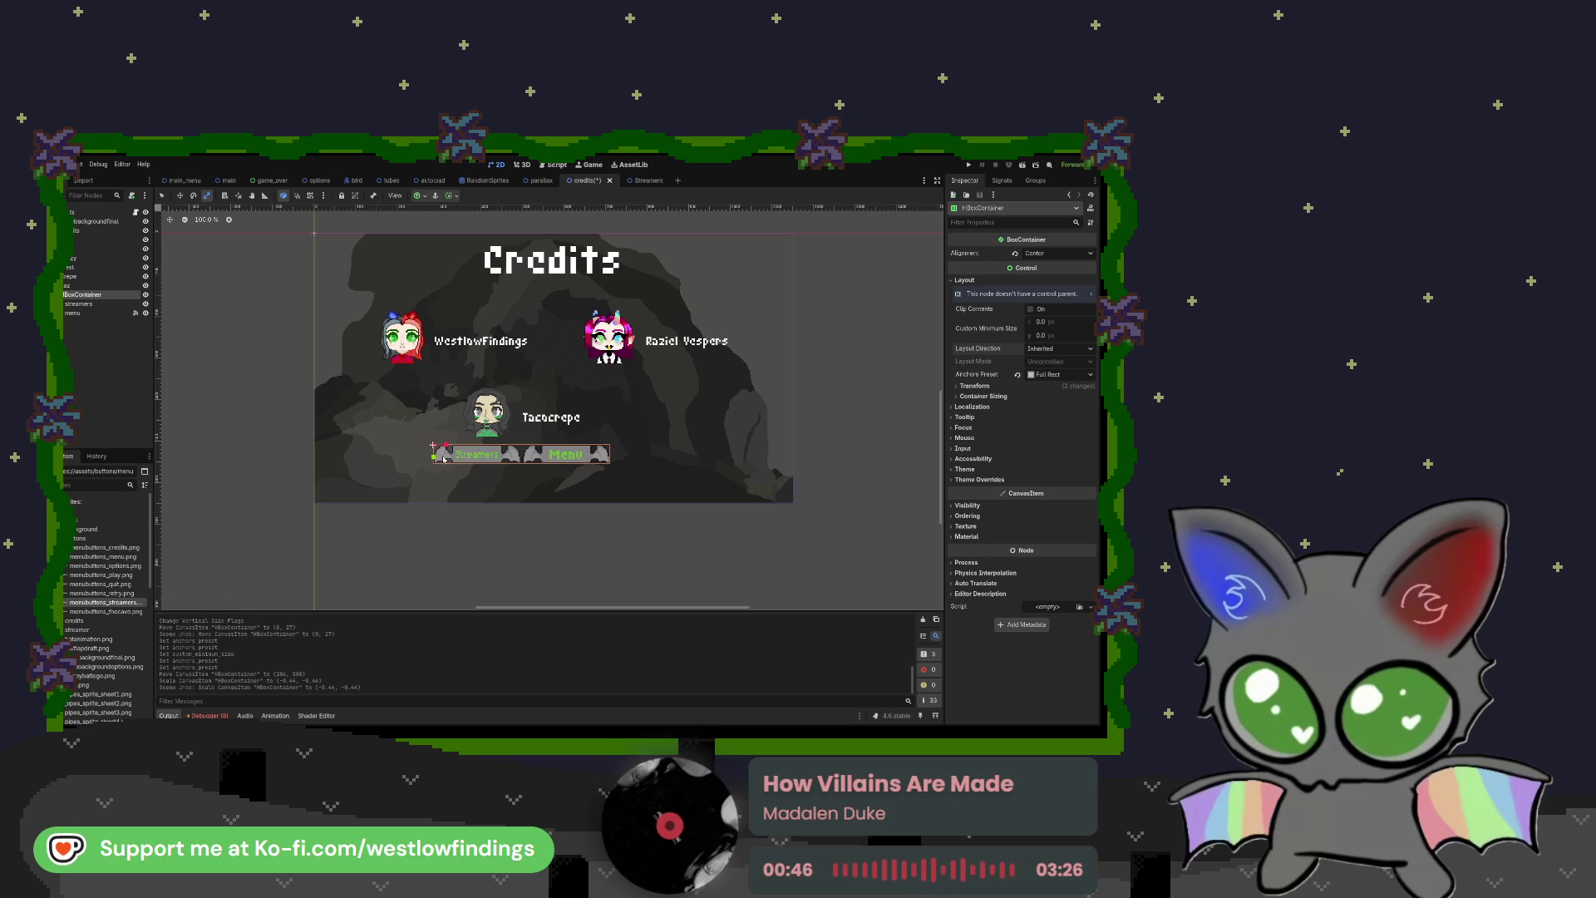
drag(434, 456, 442, 449)
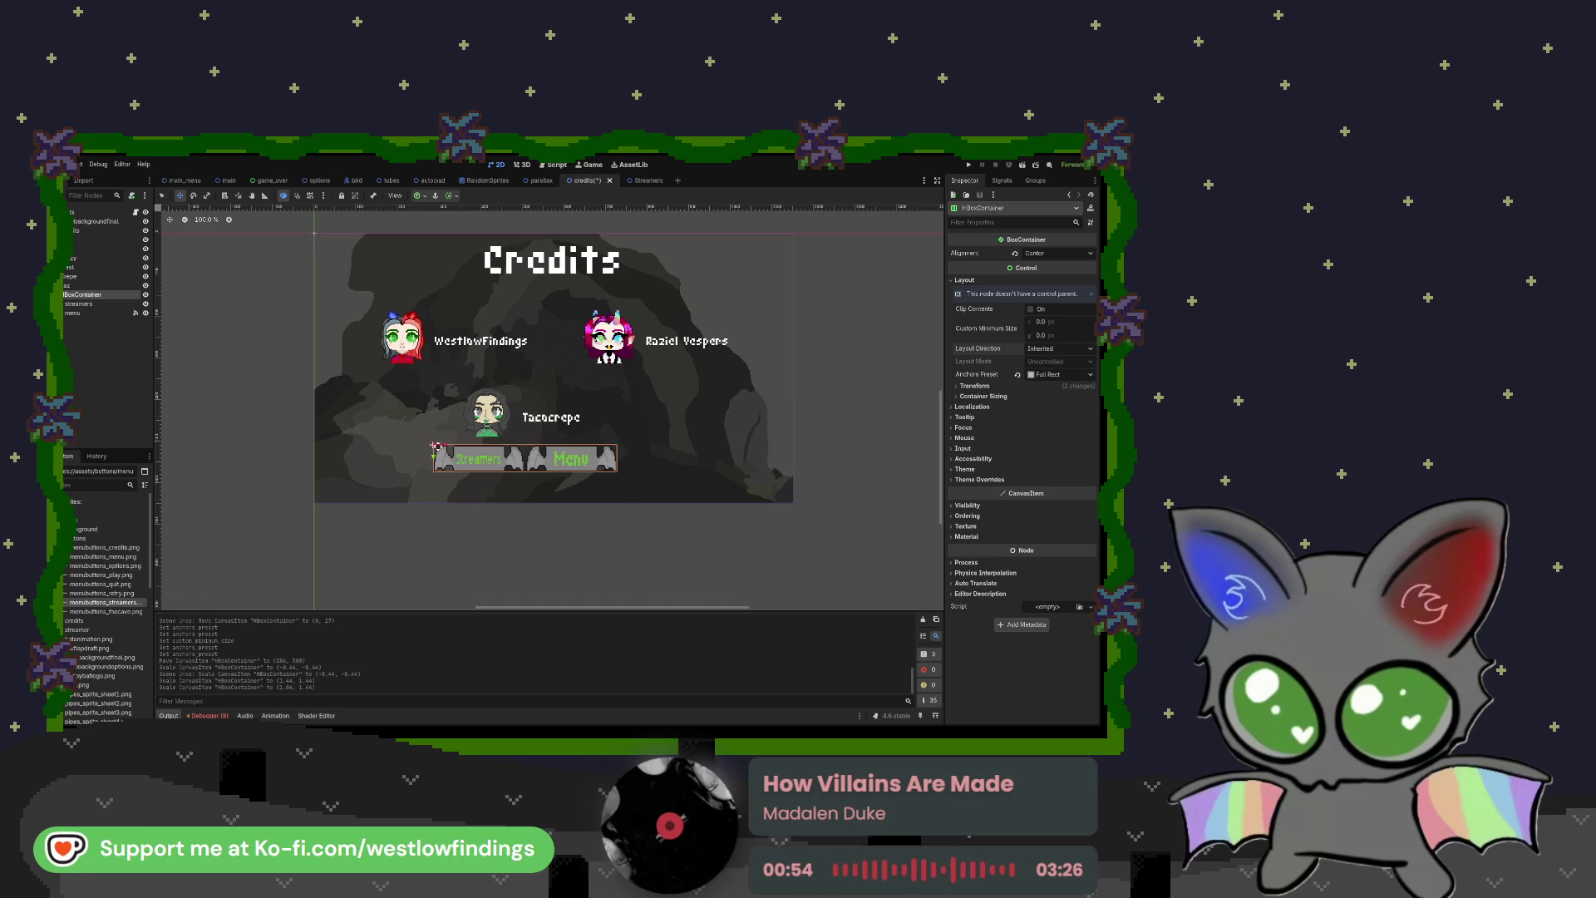
key(ctrl+z)
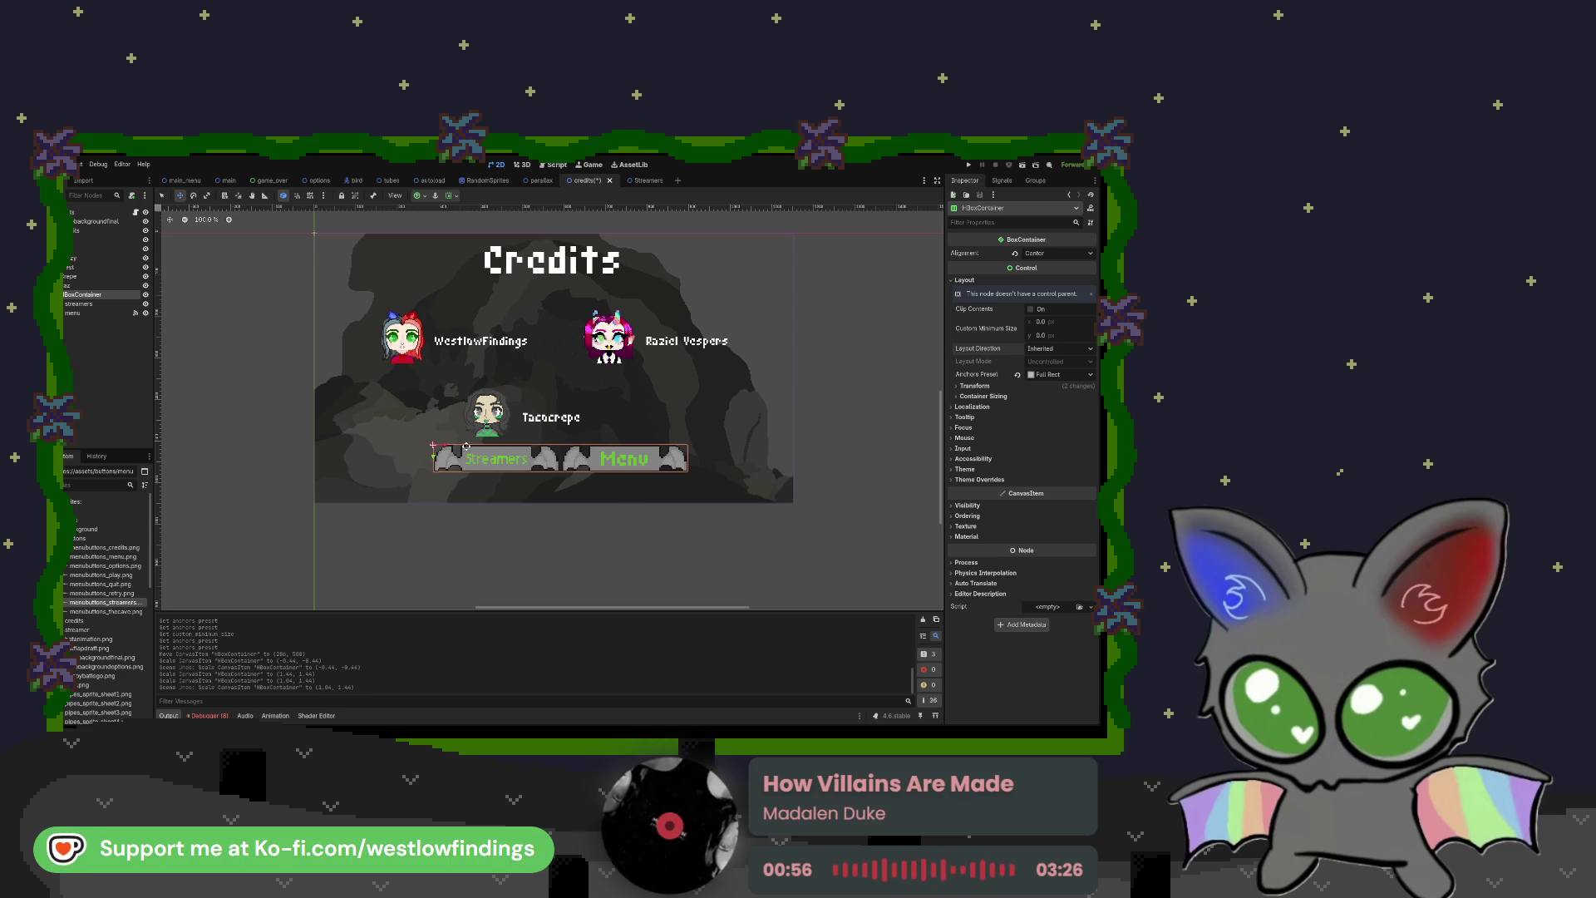
drag(446, 446, 425, 467)
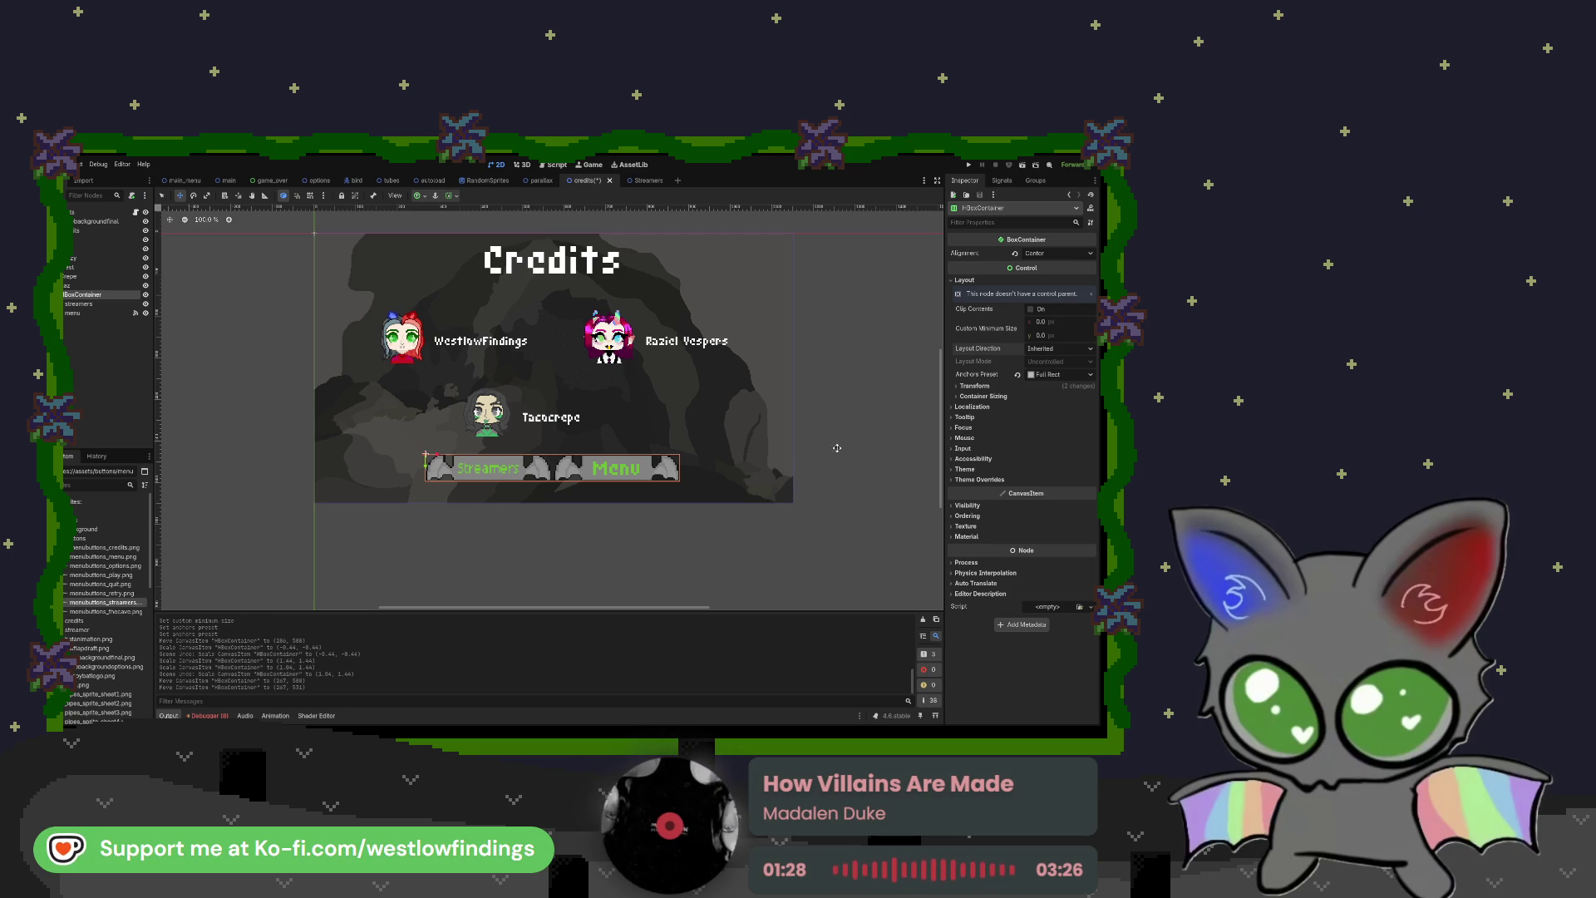
click(86, 304)
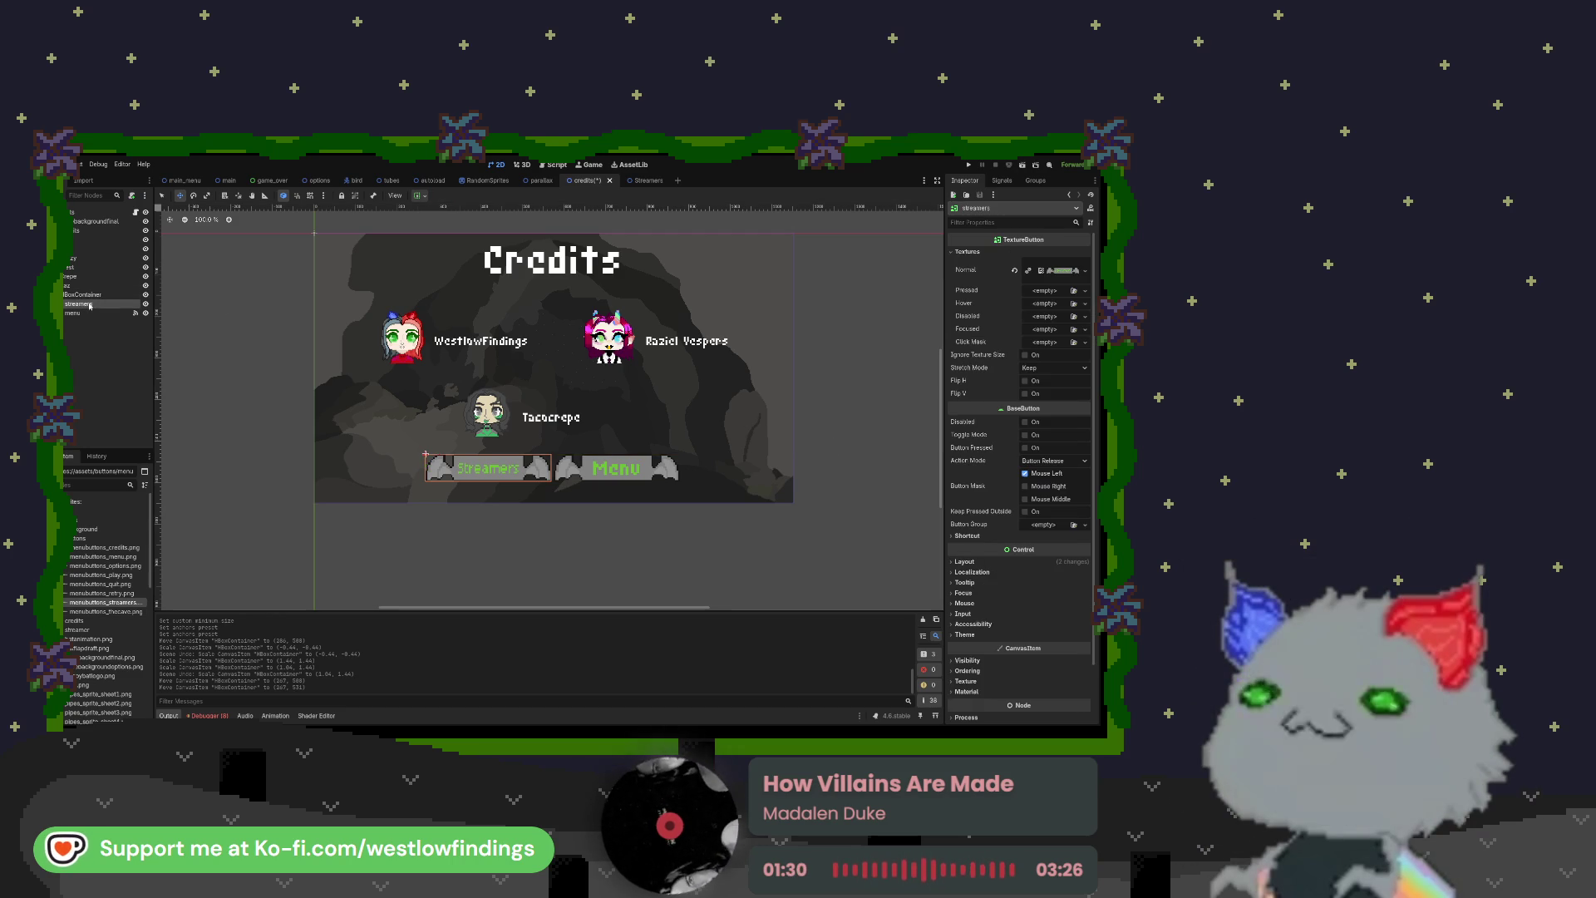
Step: Connect the streamers button's pressed() signal to the credits.gd script
click(136, 212)
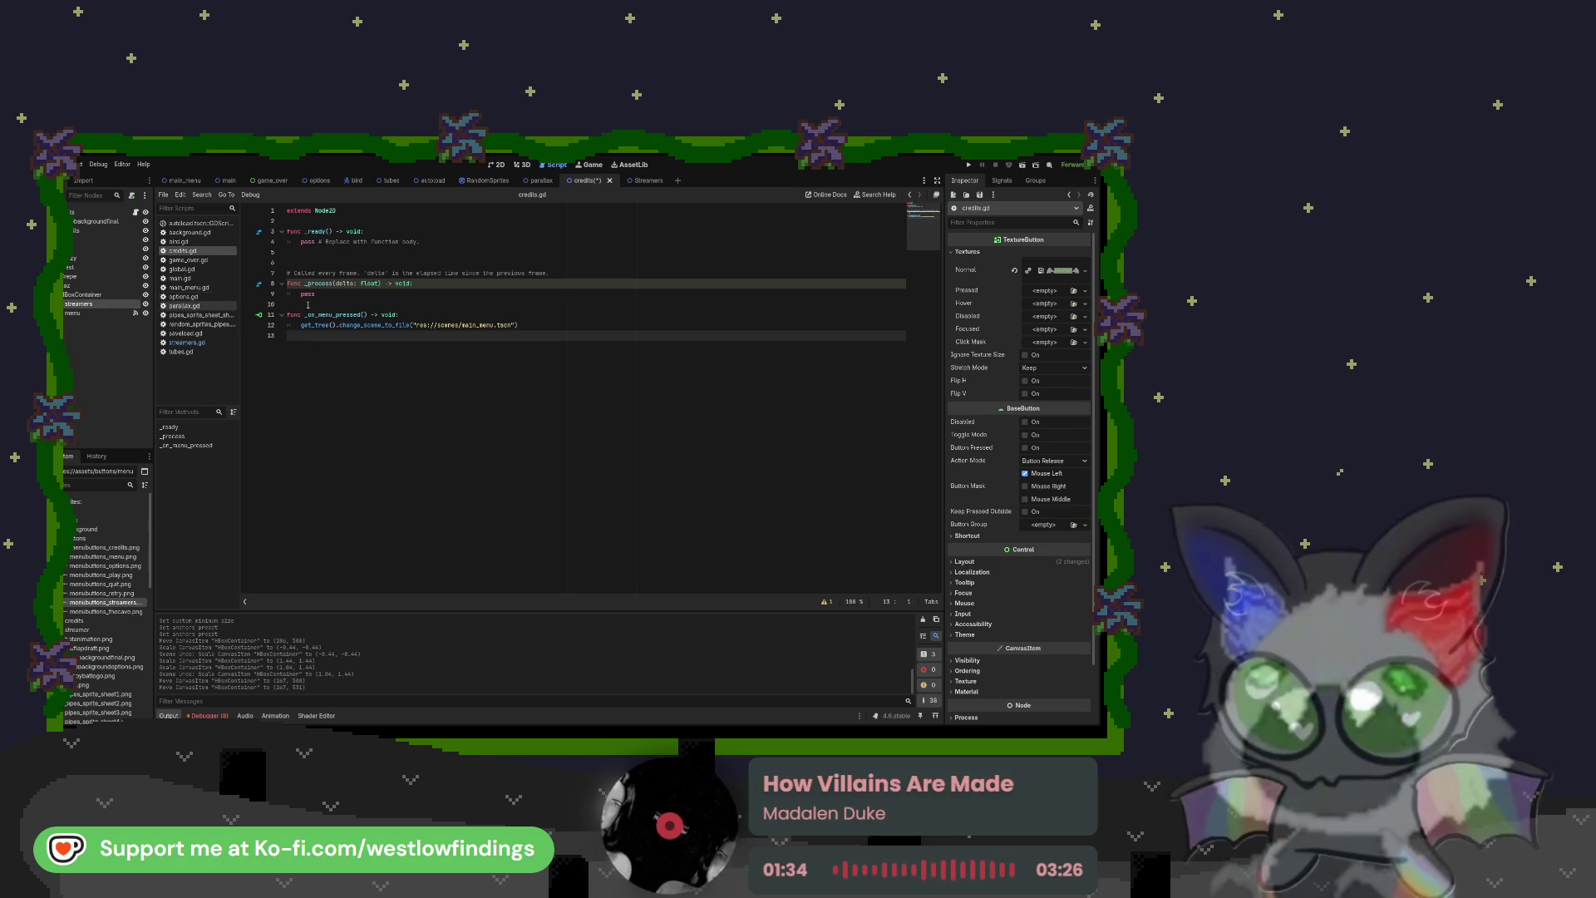
click(996, 179)
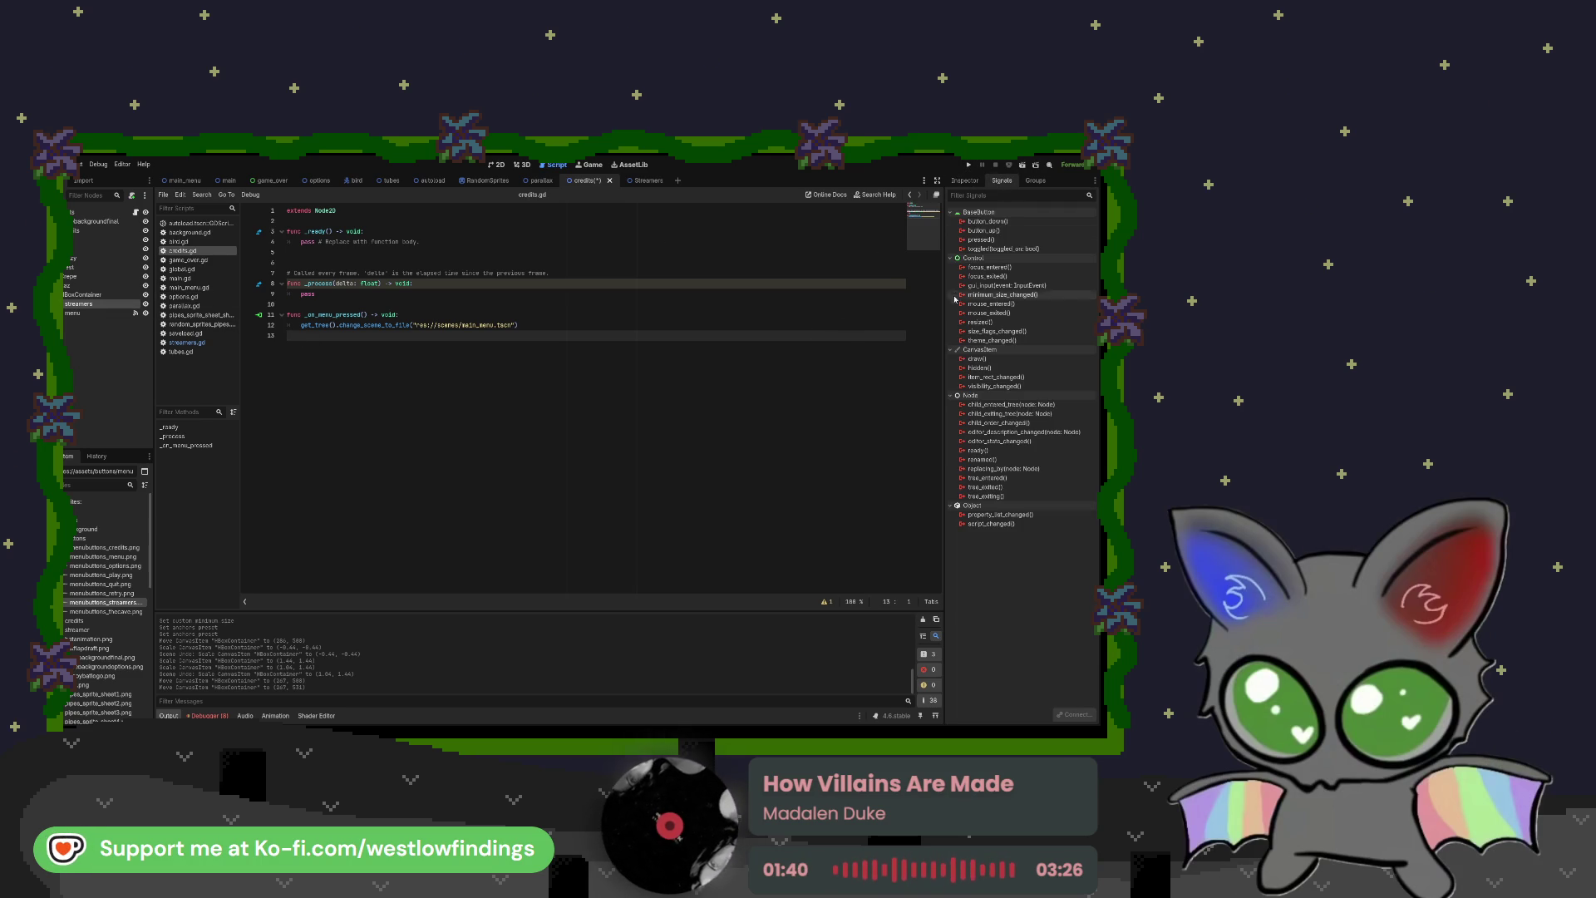
click(991, 240)
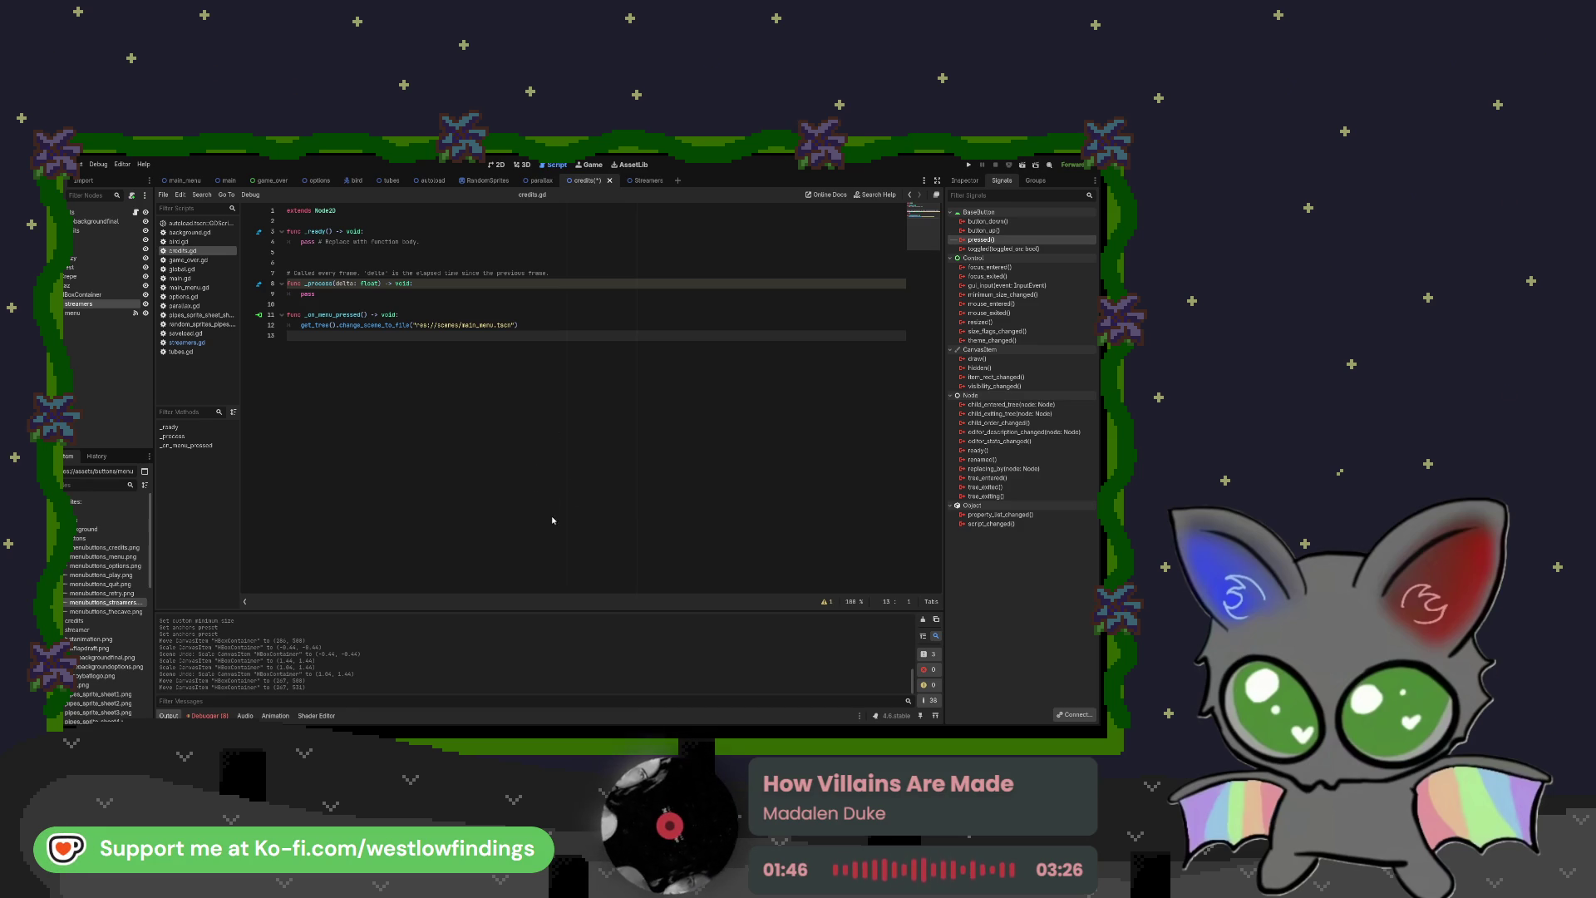
Step: Make the handler call get_tree().change_scene_to_file("res://scenes/Streamers.tscn") and run the game
drag(419, 367, 300, 369)
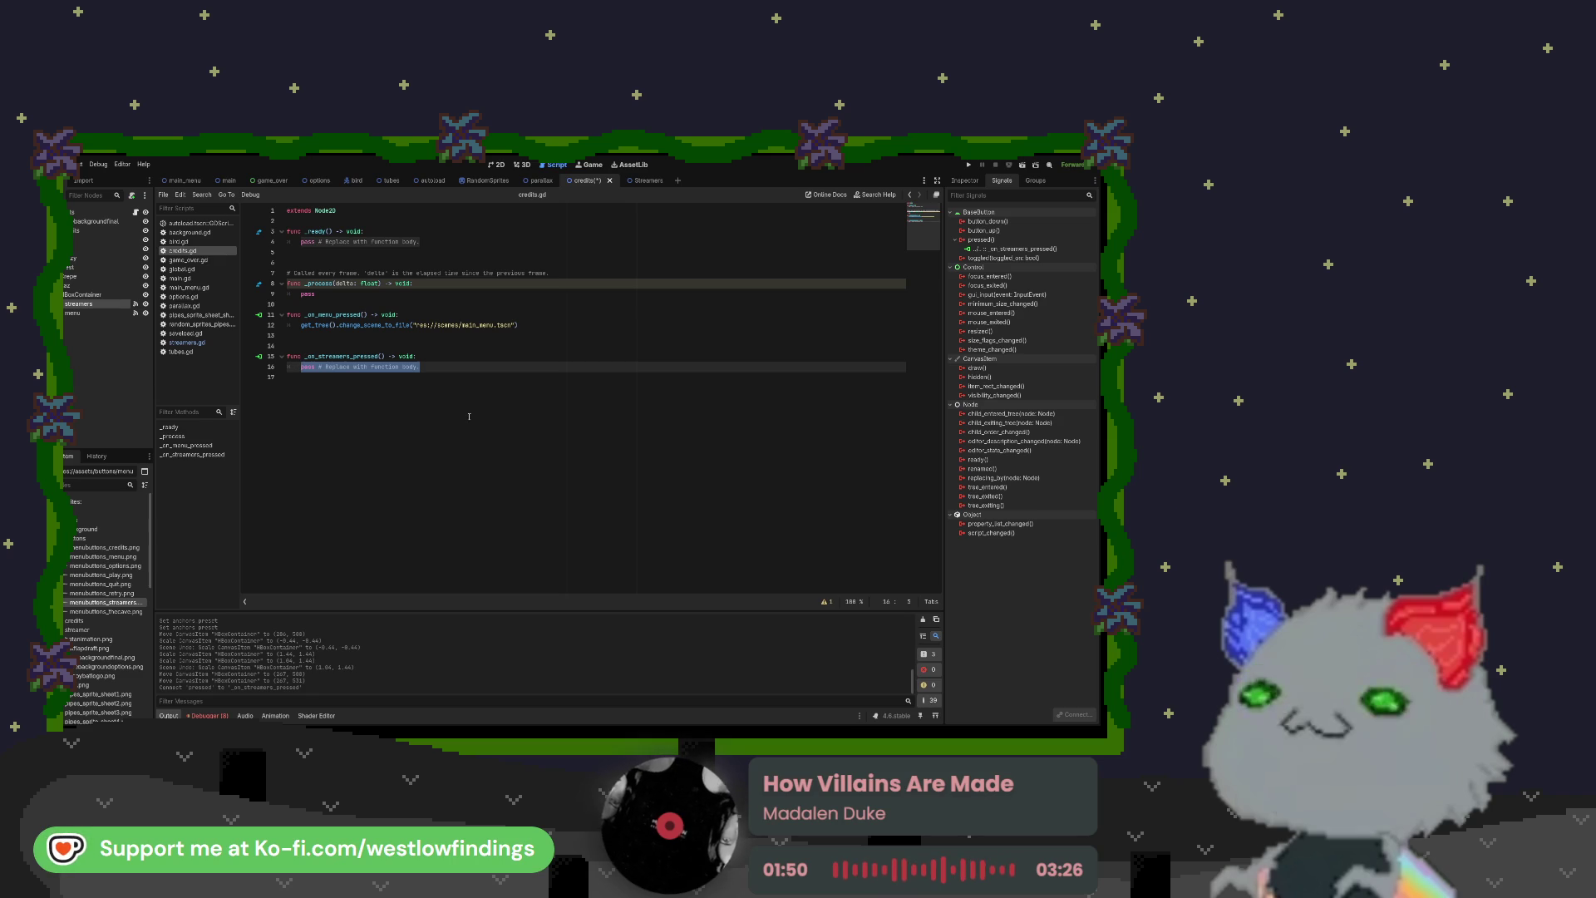
text(get-tree)
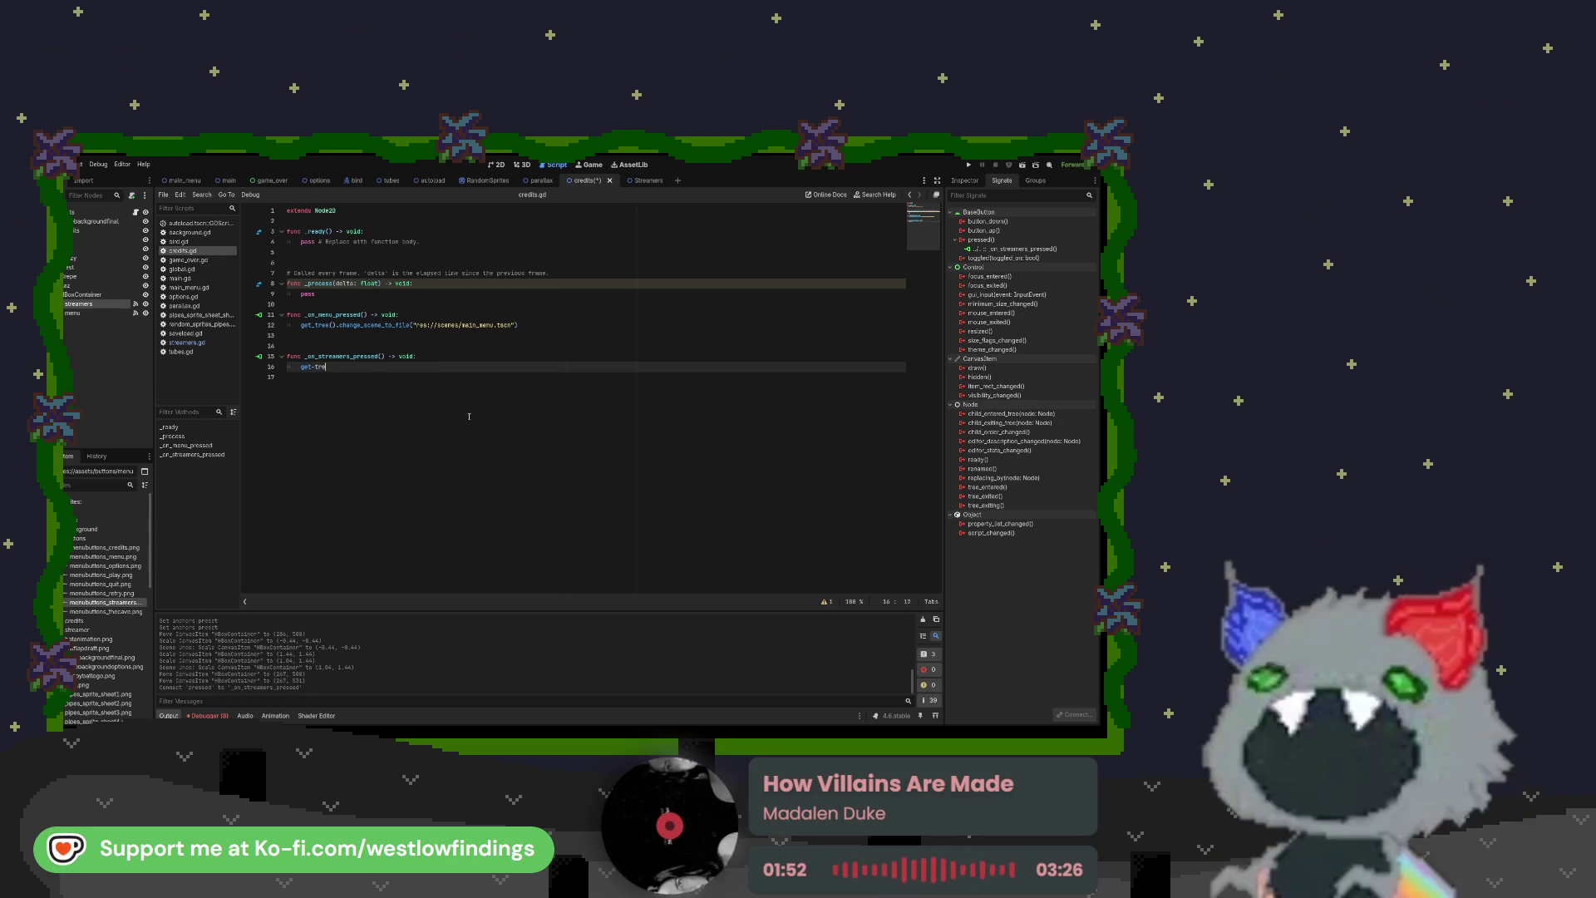
key(BackSpace)
key(BackSpace)
key(BackSpace)
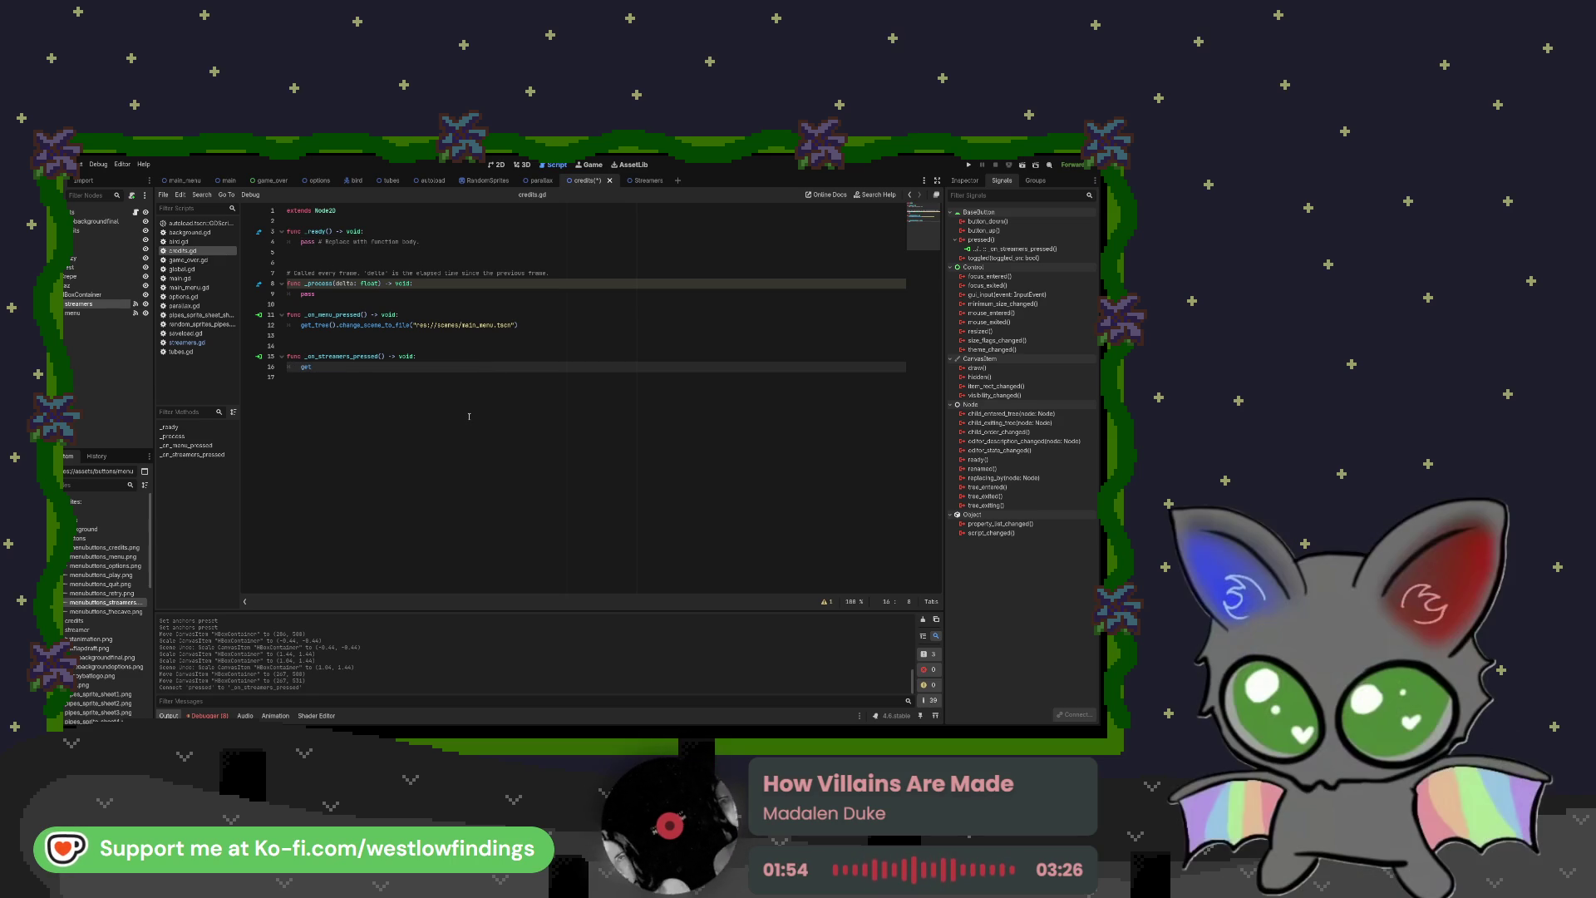
text(_tree)
key(Return)
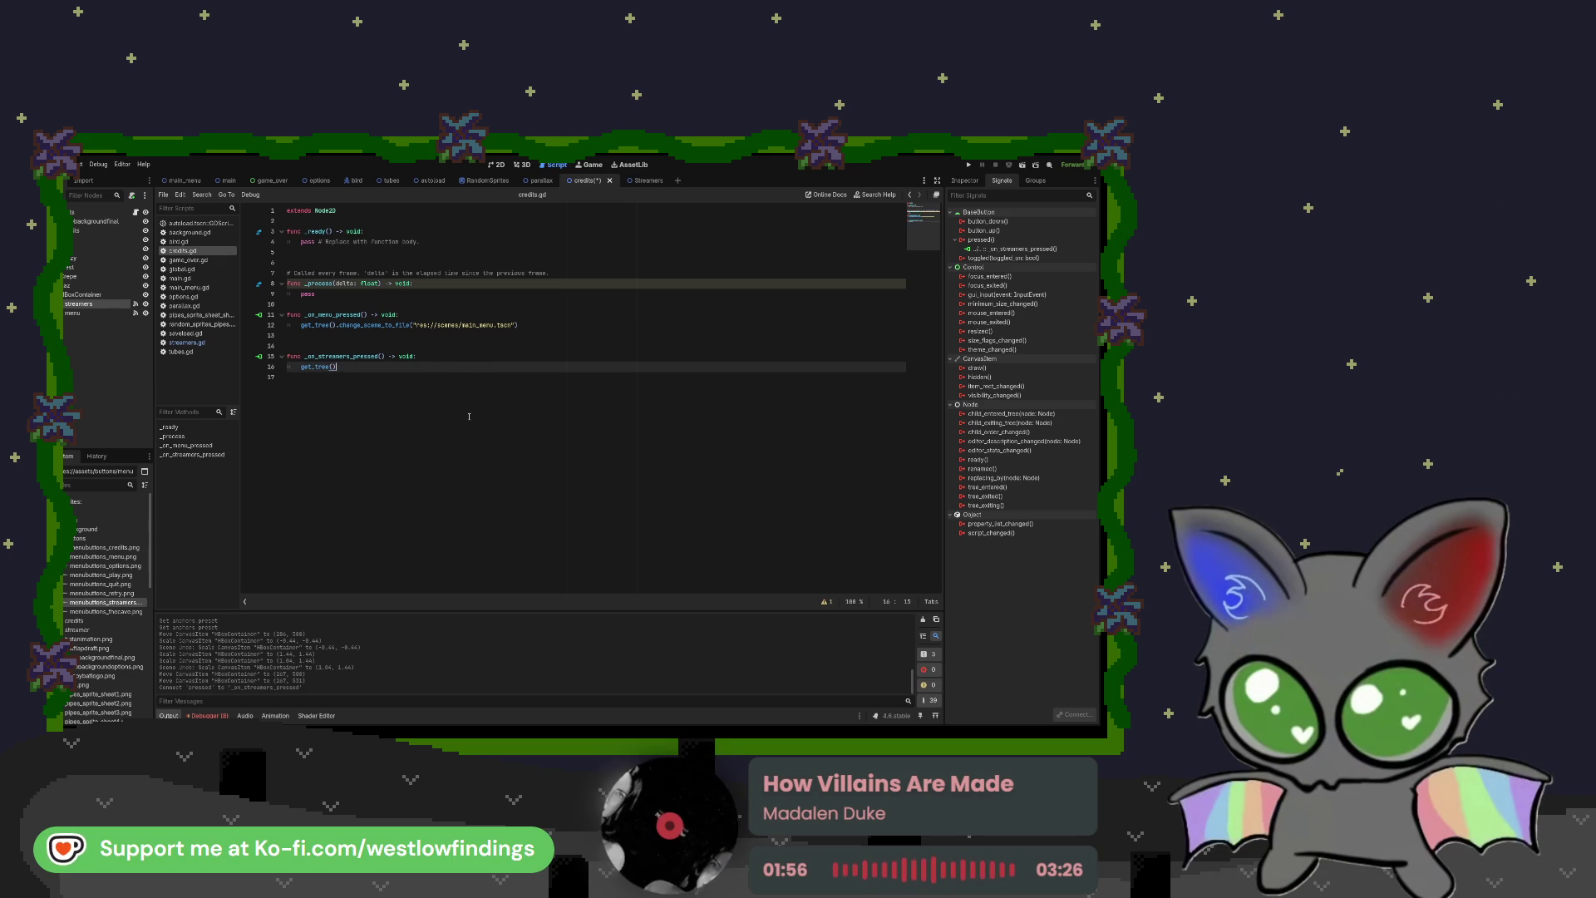
text(.change_scene_to_file(")
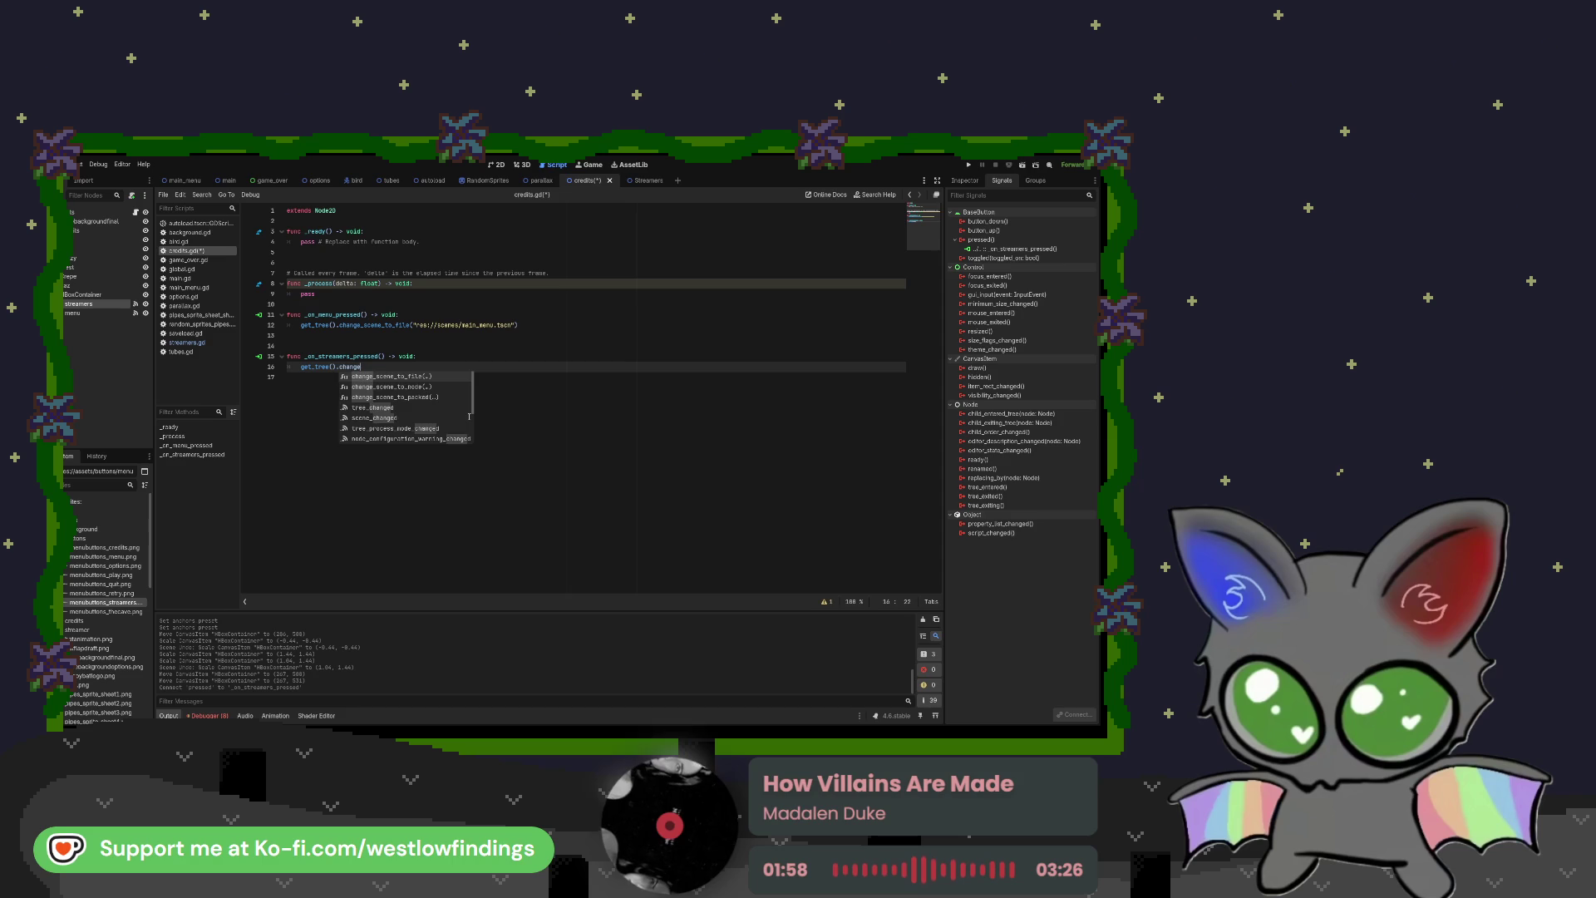
key(Return)
text(strea)
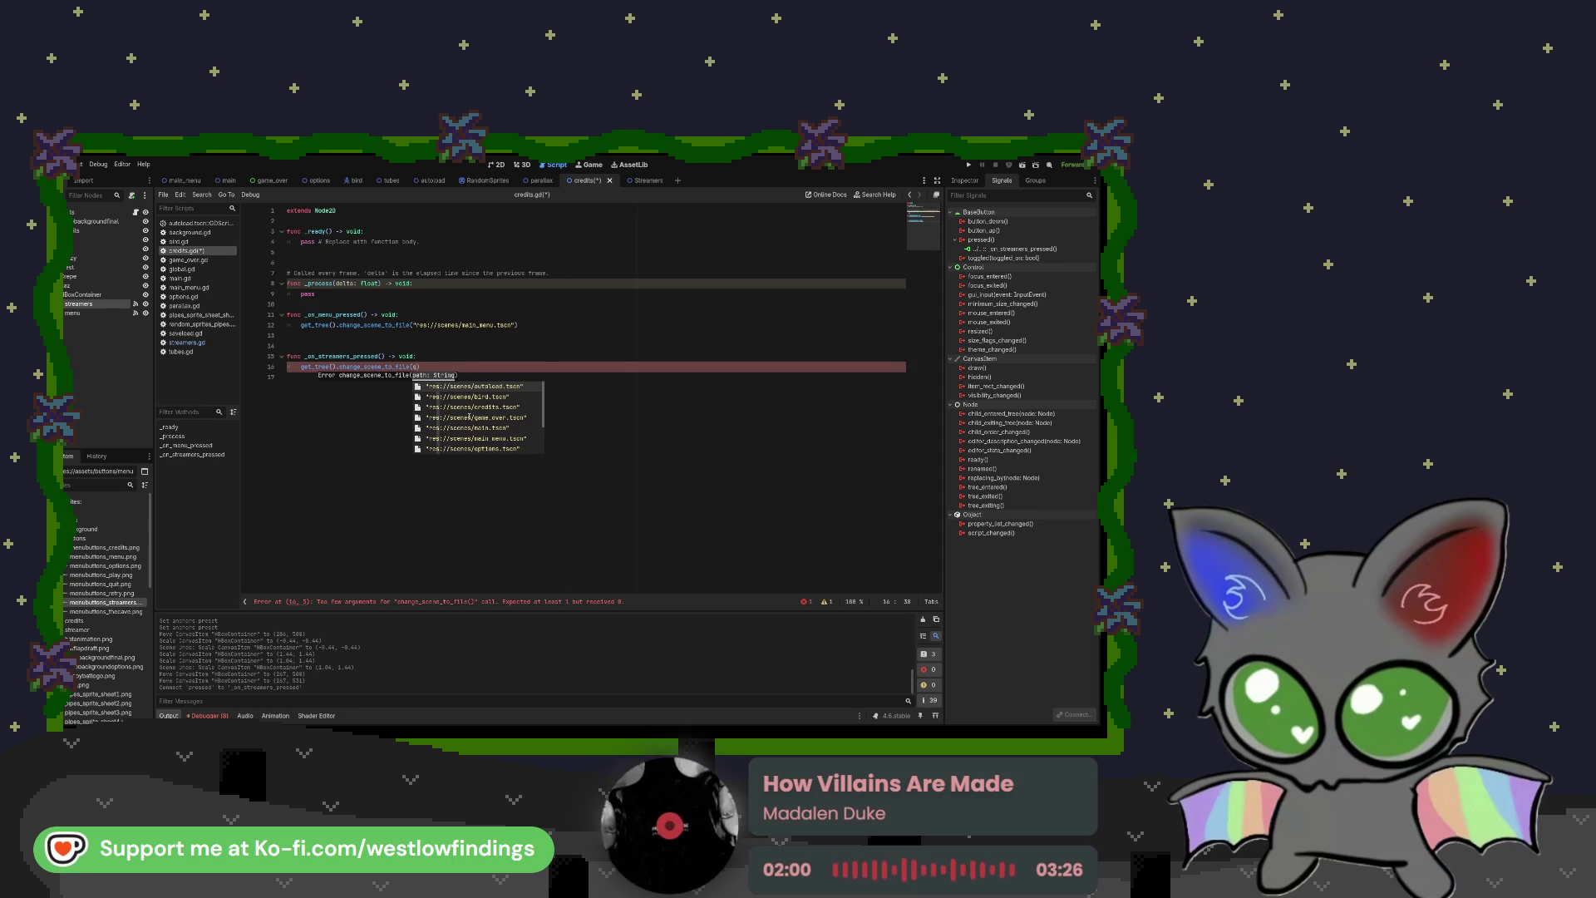
key(Return)
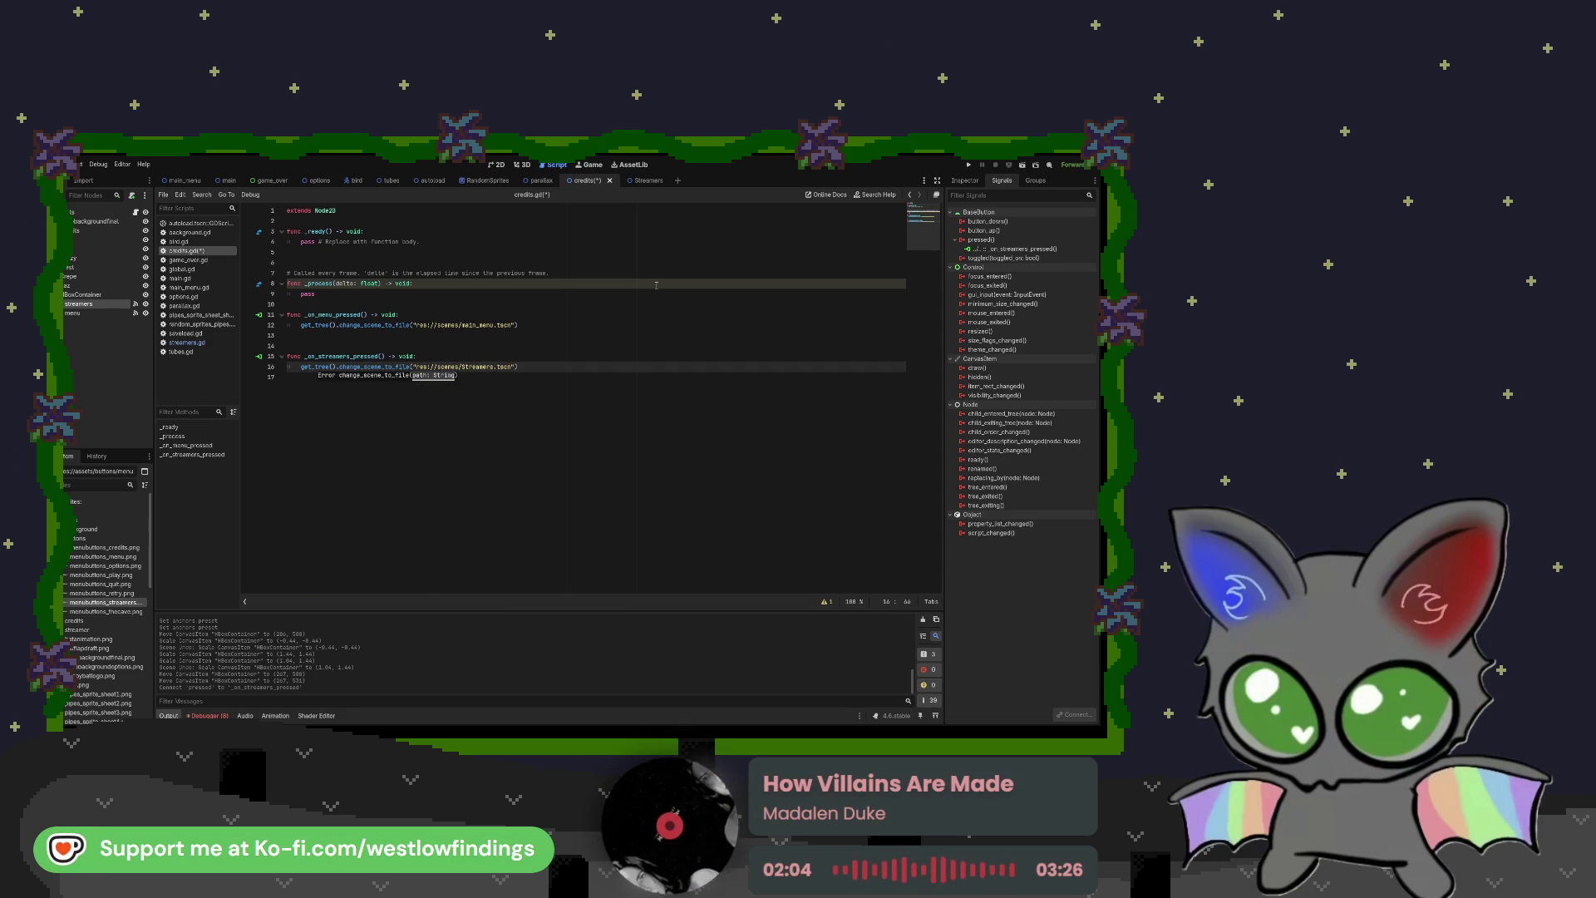
click(969, 164)
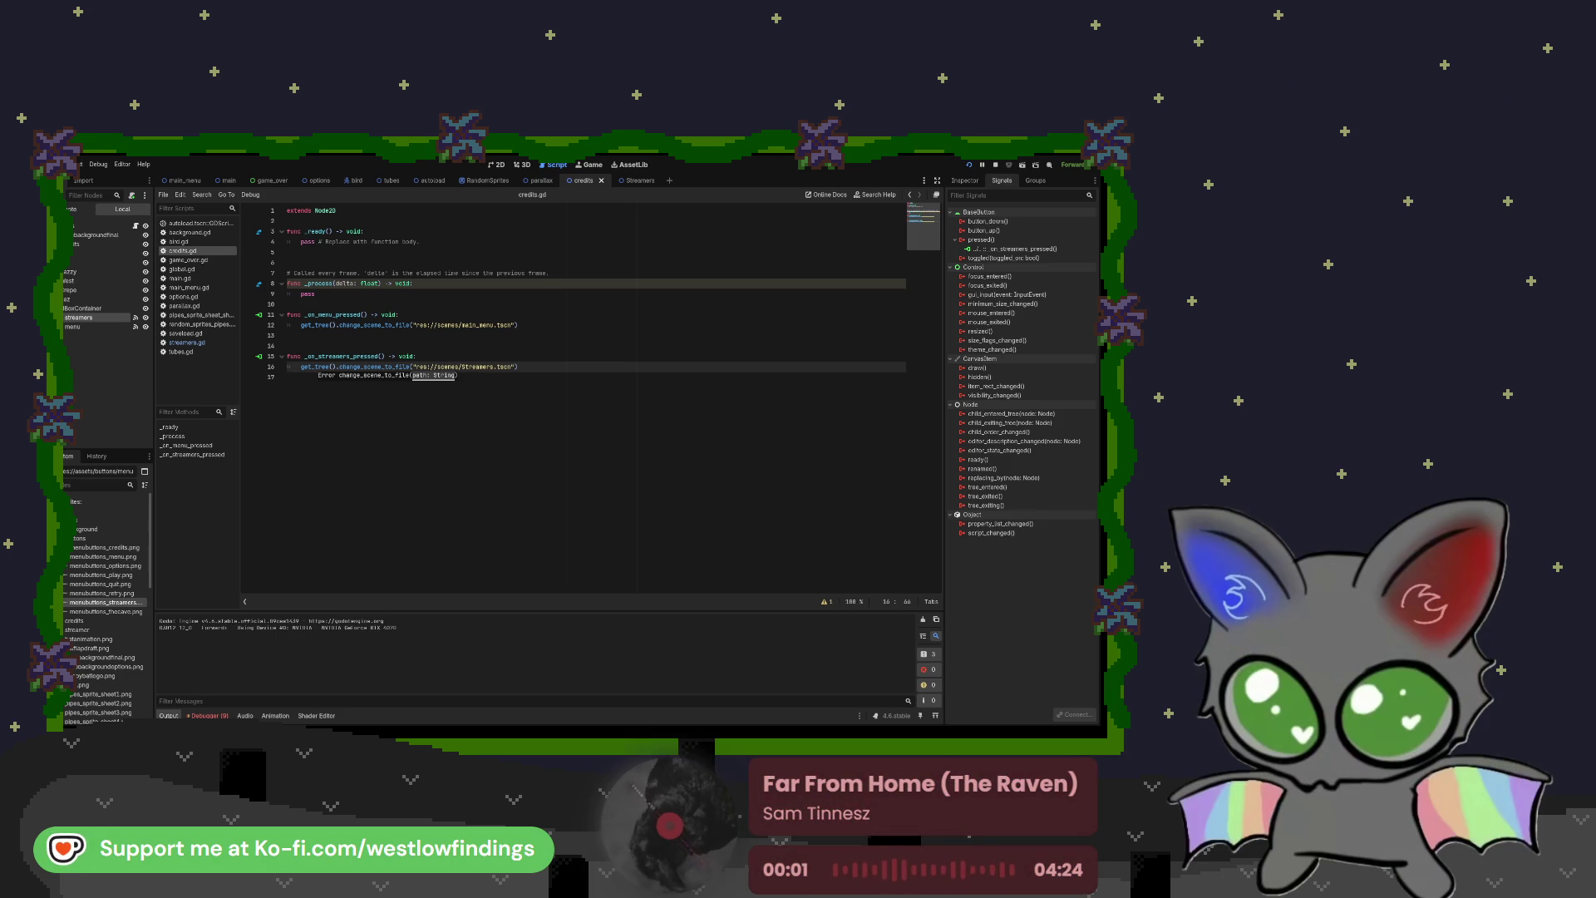
Step: Stop the running game test with F8
key(F8)
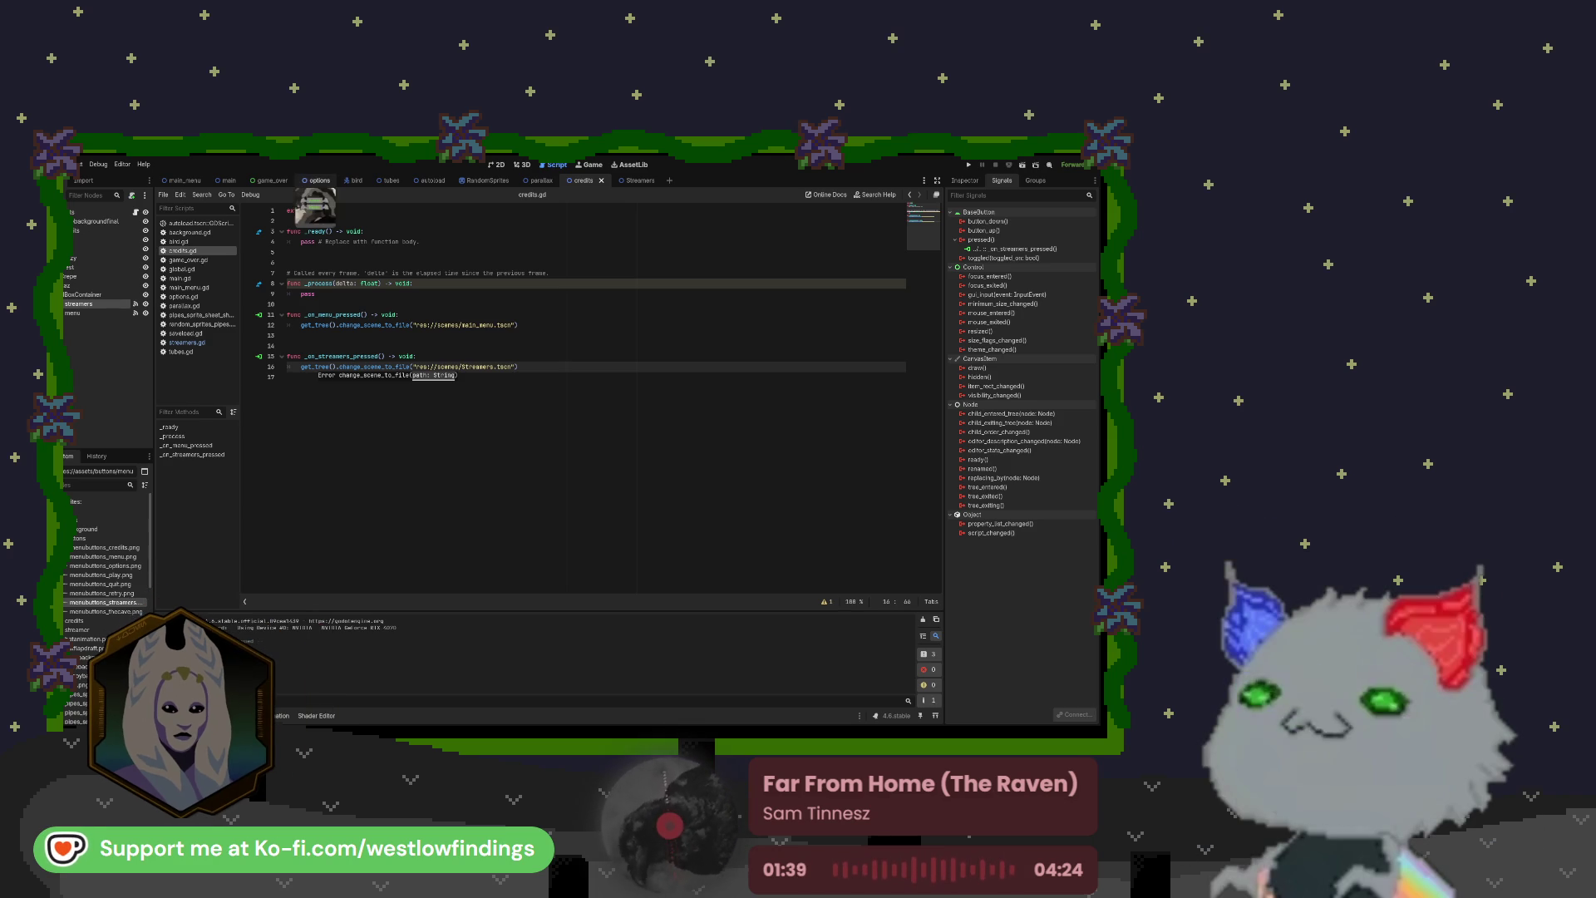
Step: Drop the pixel font file into the main scene score Label's Label Settings Font slot
click(227, 182)
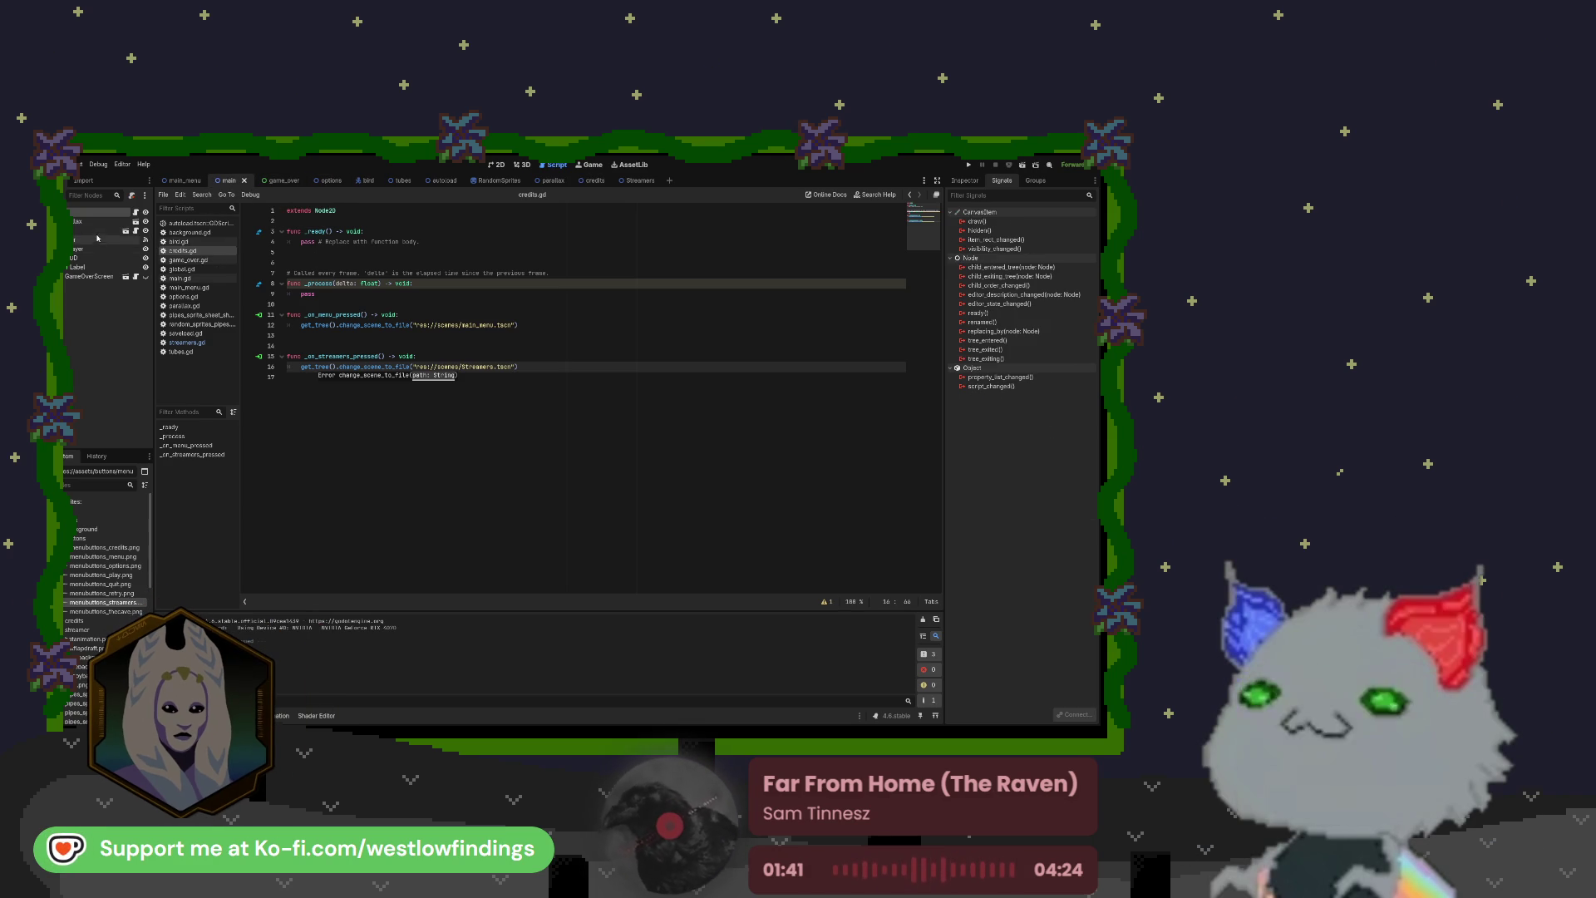
click(83, 267)
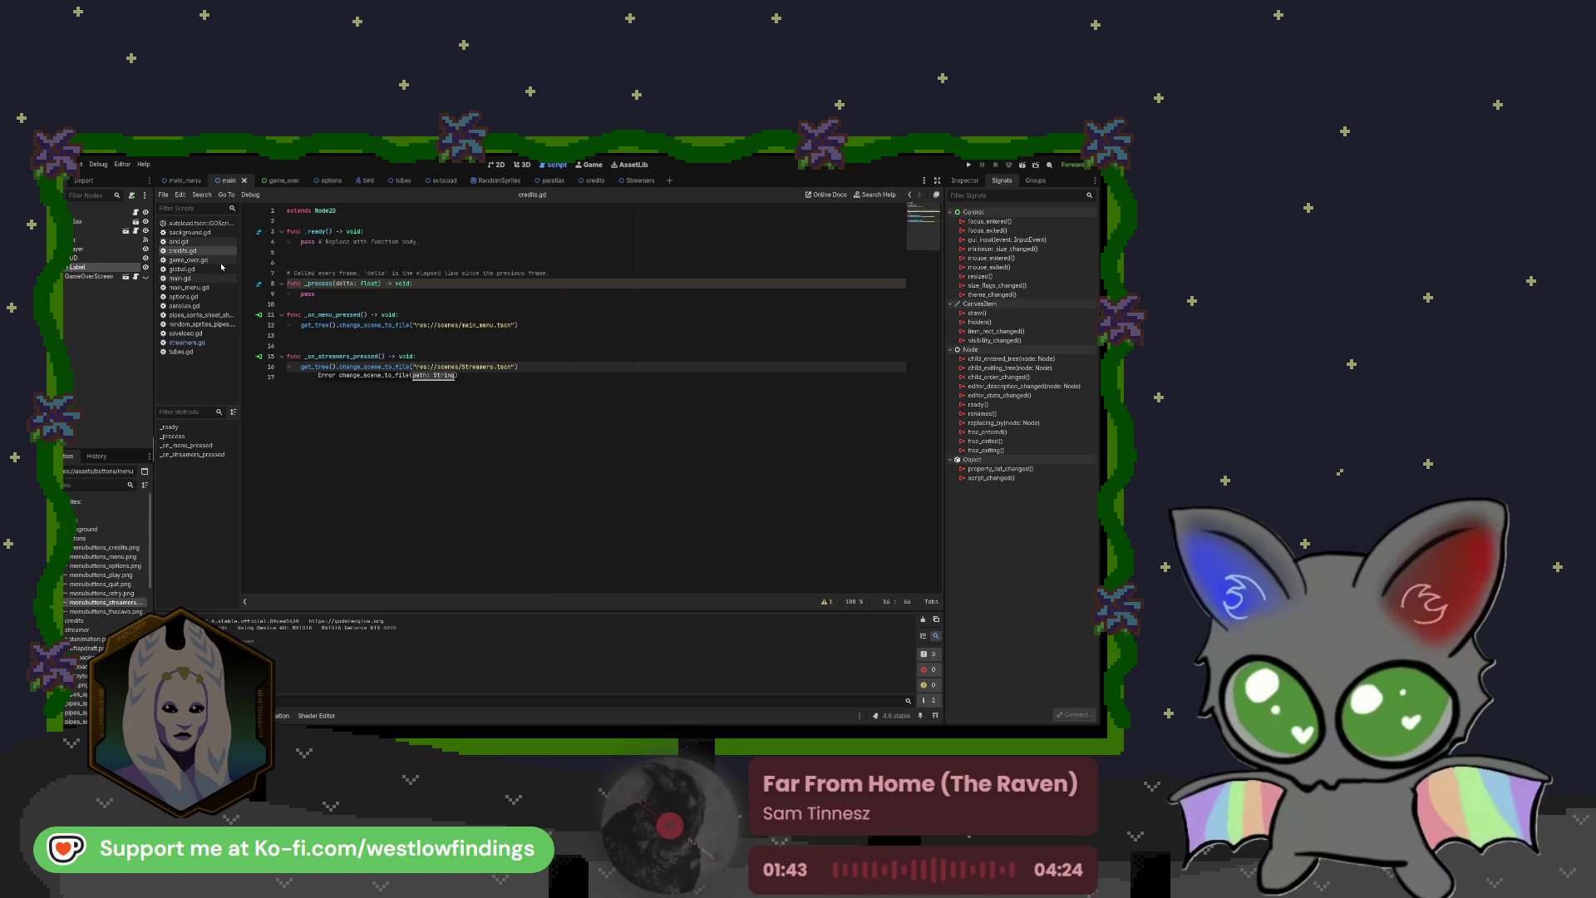
click(965, 181)
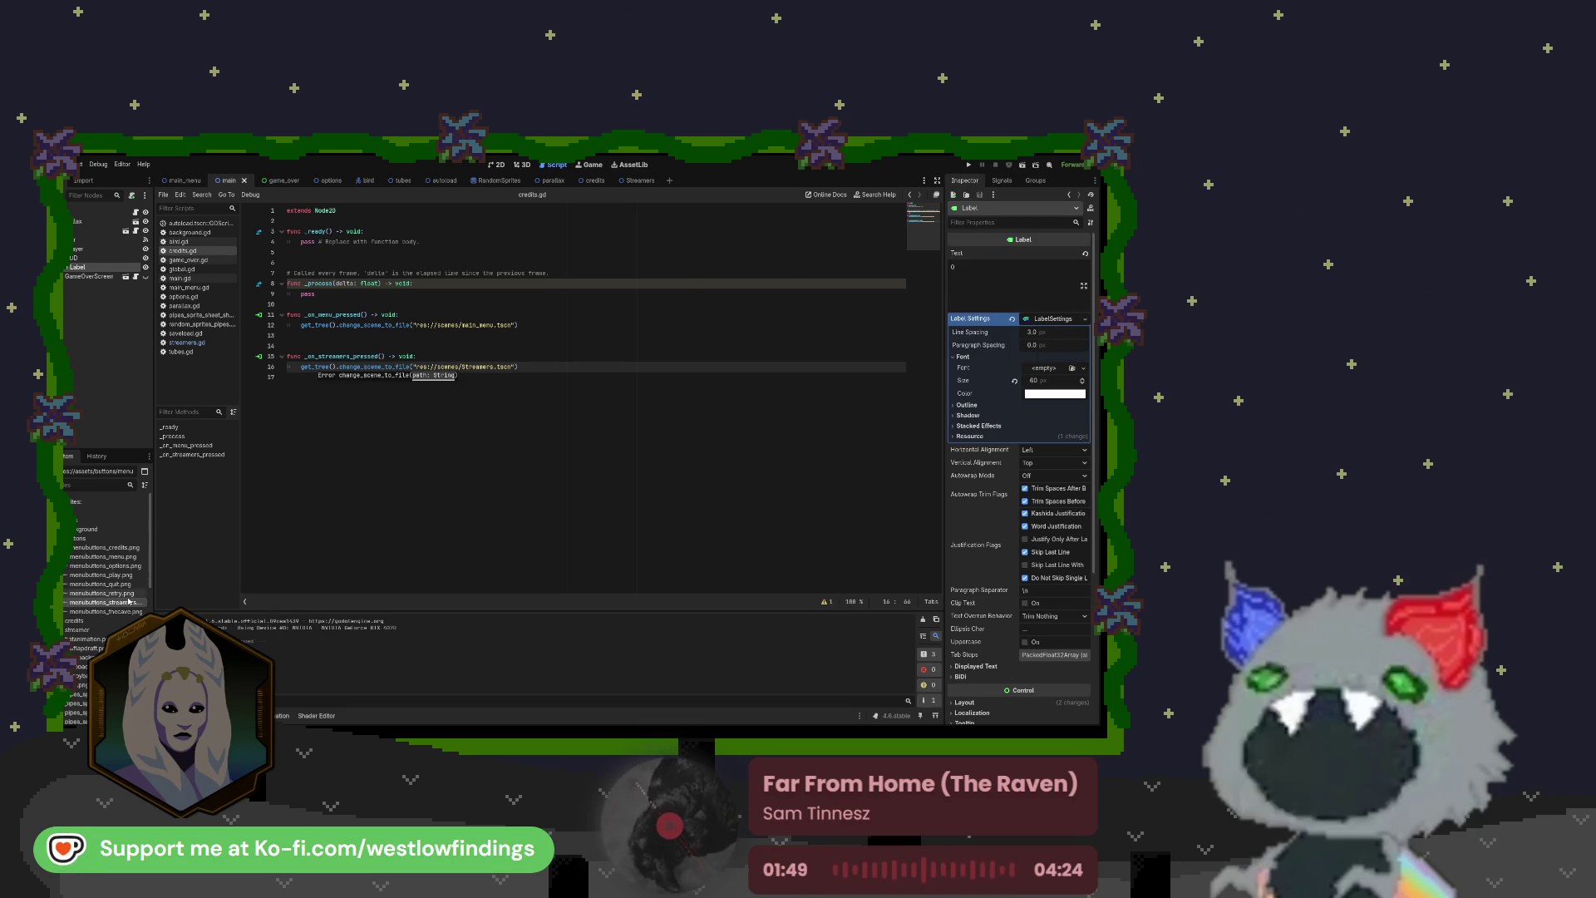
scroll(79, 536, down, 5)
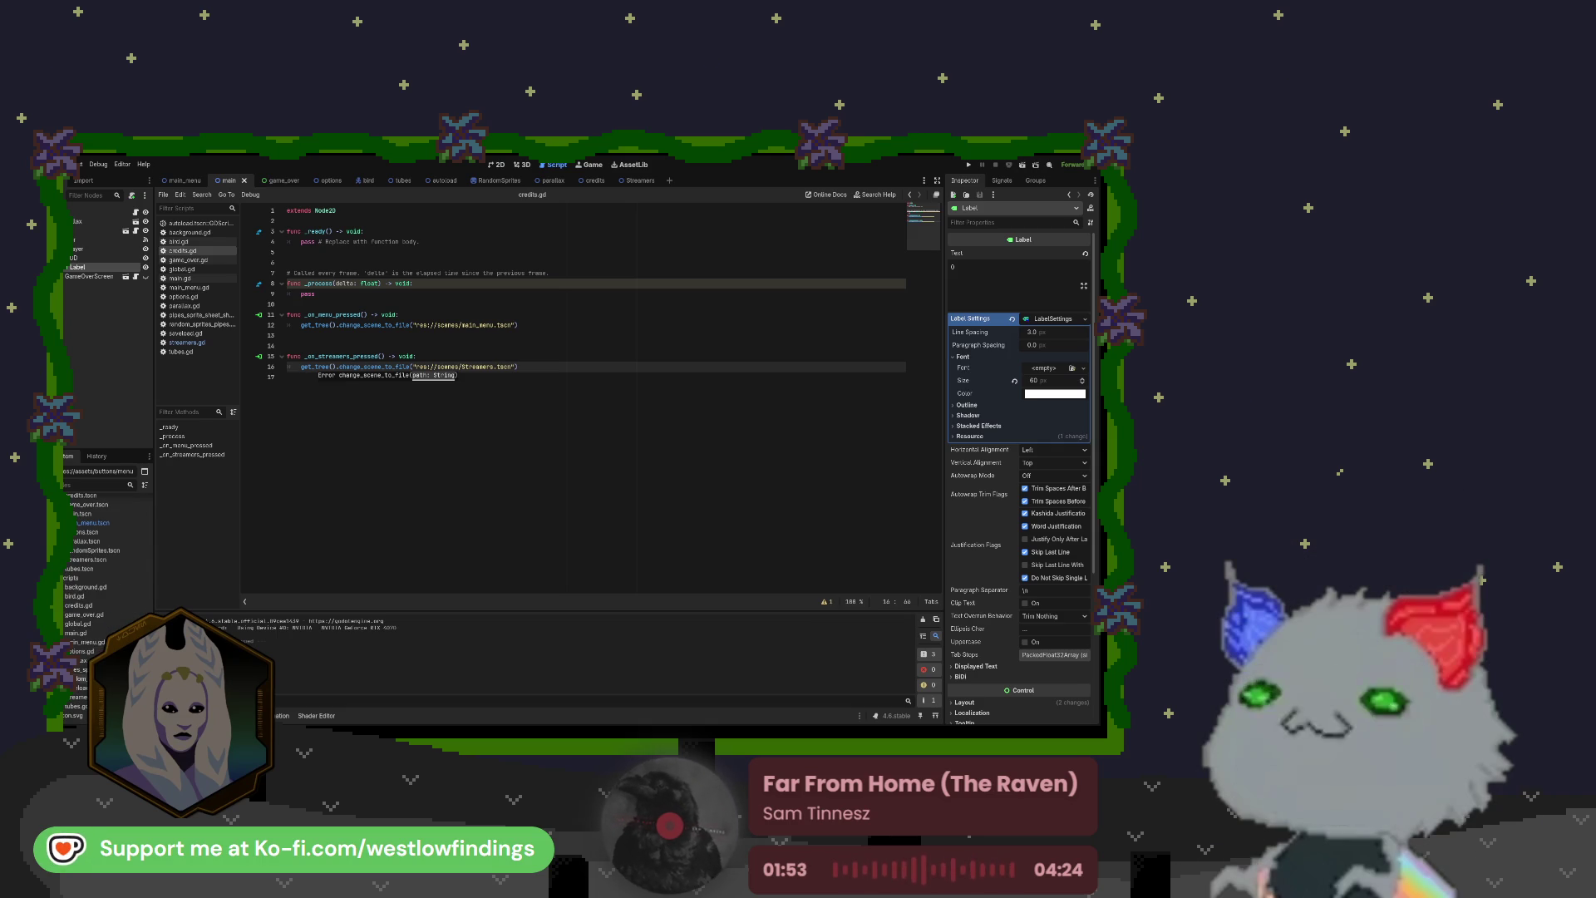
scroll(91, 533, up, 2)
mouse_move(100, 571)
mouse_down()
mouse_move(682, 466)
mouse_move(887, 356)
mouse_move(1029, 325)
mouse_move(1052, 373)
mouse_up()
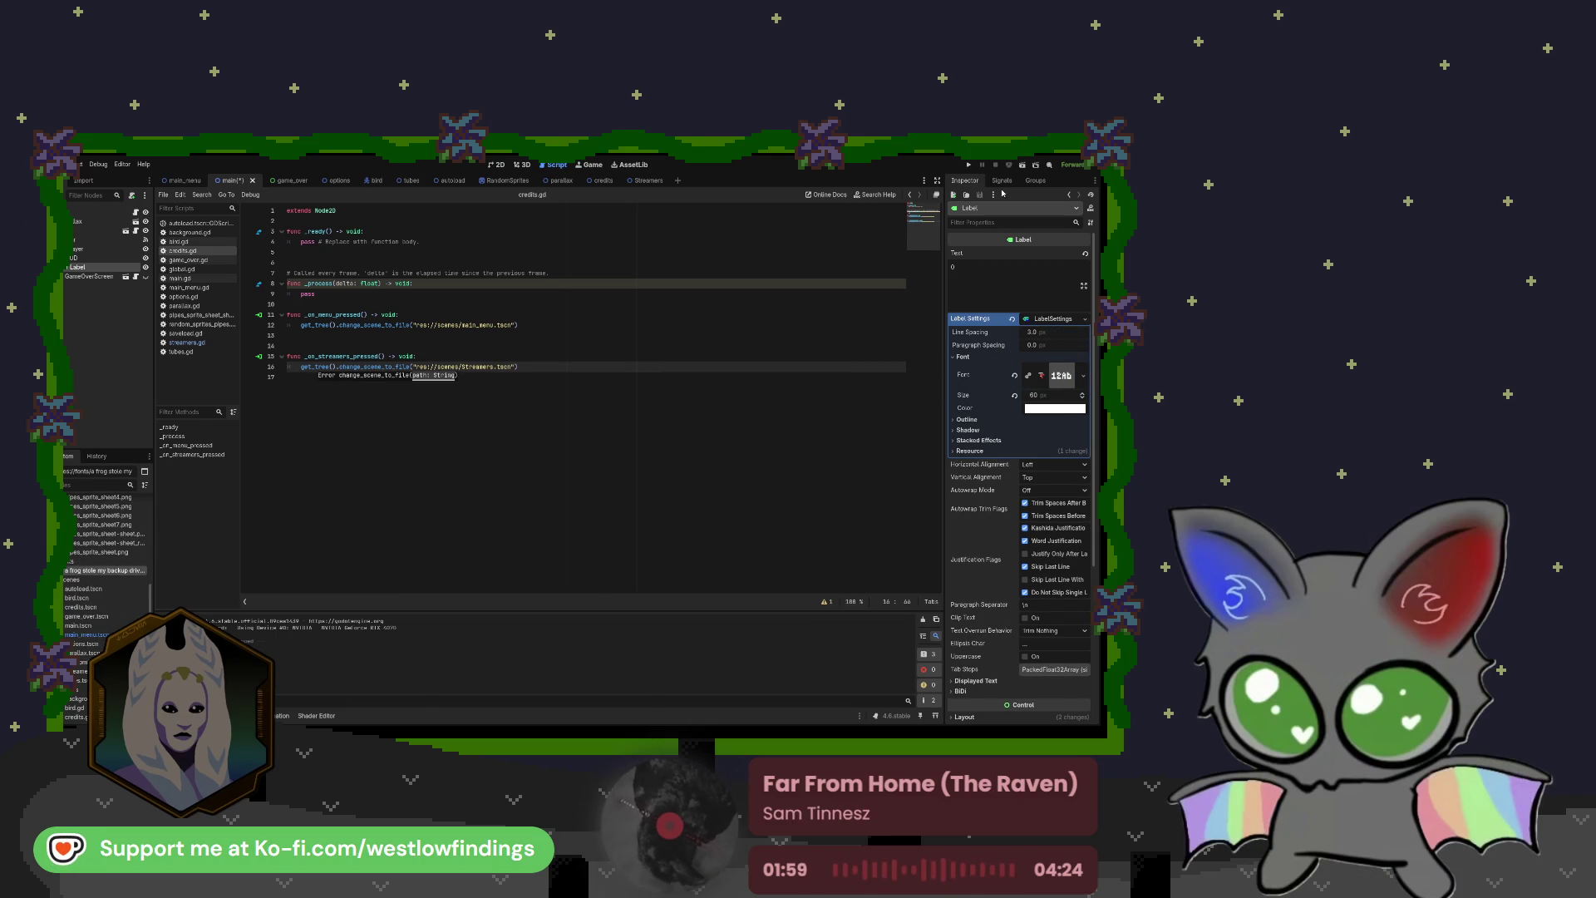
click(498, 166)
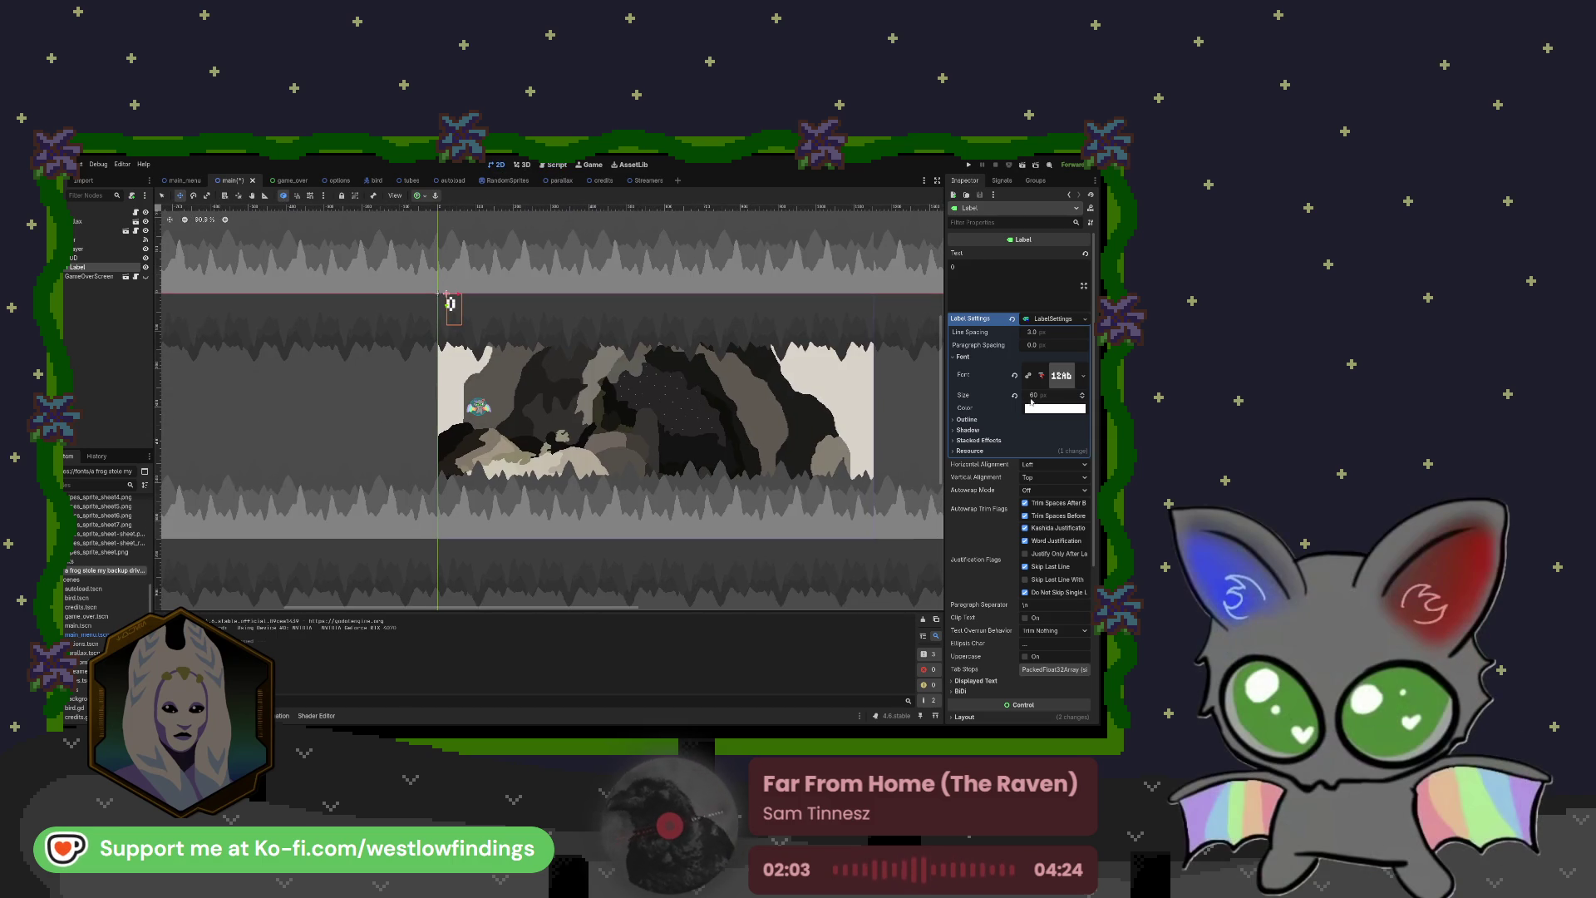
Step: Raise the score label's font size to 124, test-run the game, stop it and relaunch
drag(1037, 397, 1054, 397)
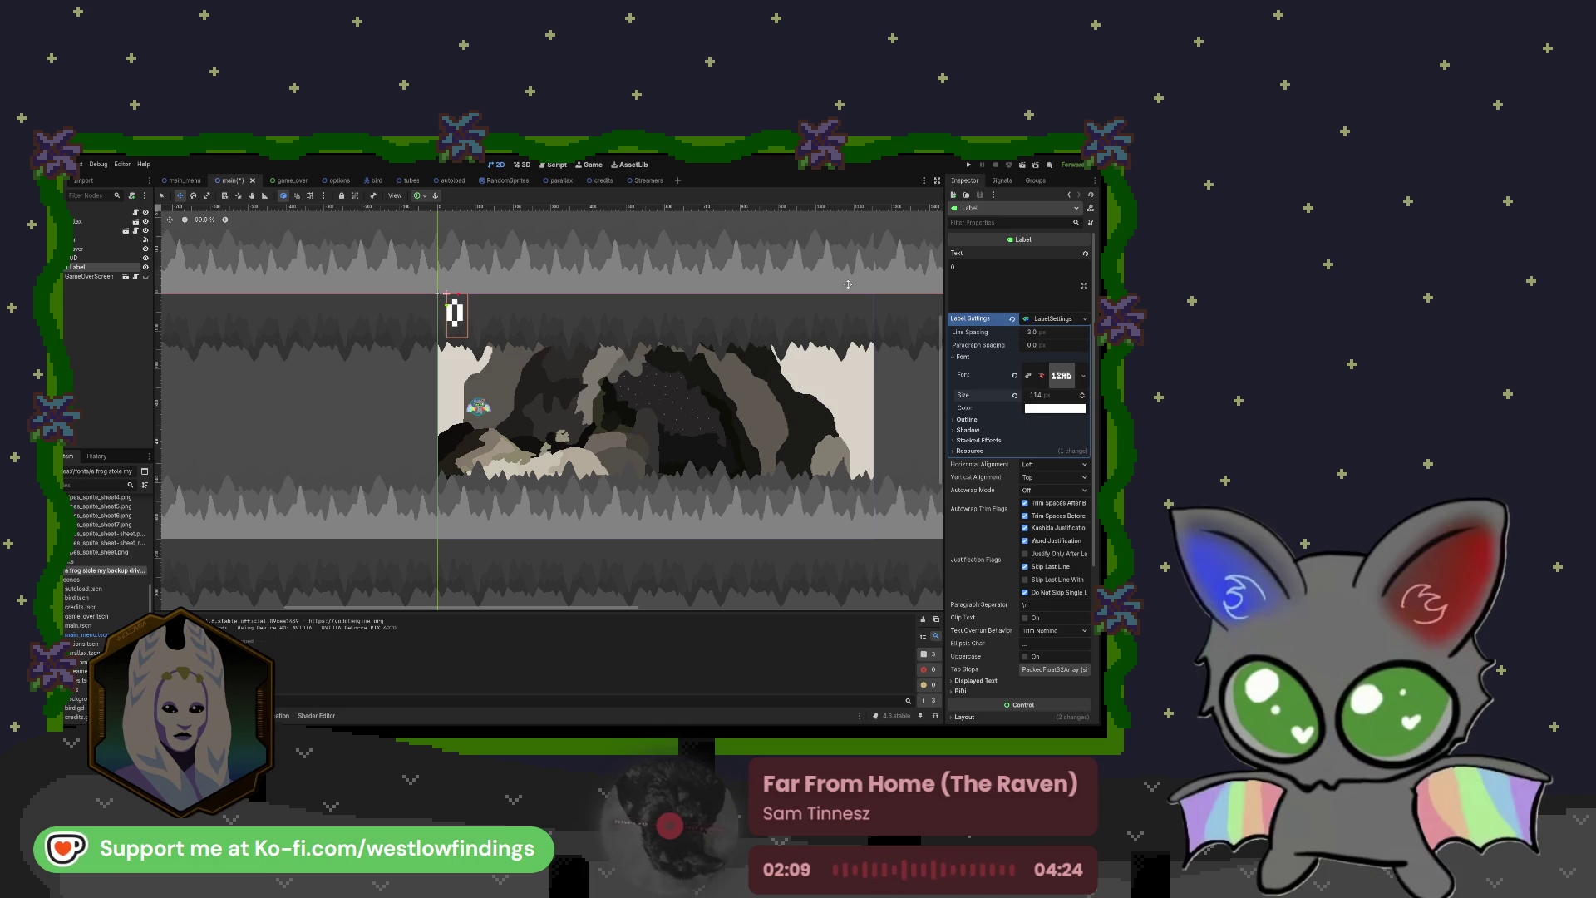
key(F5)
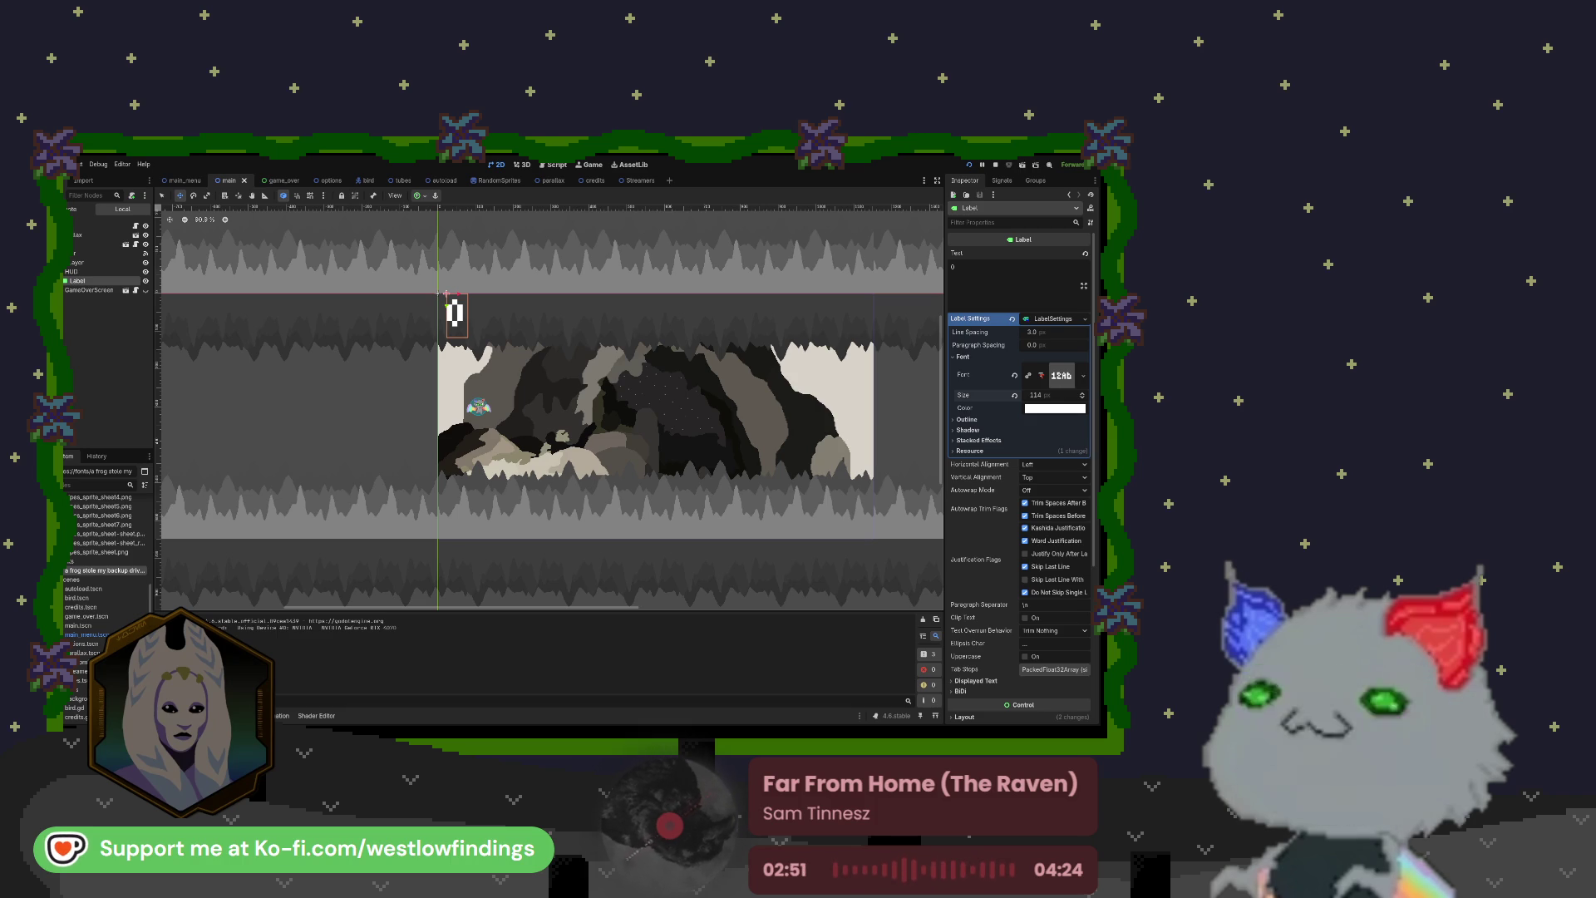
key(F8)
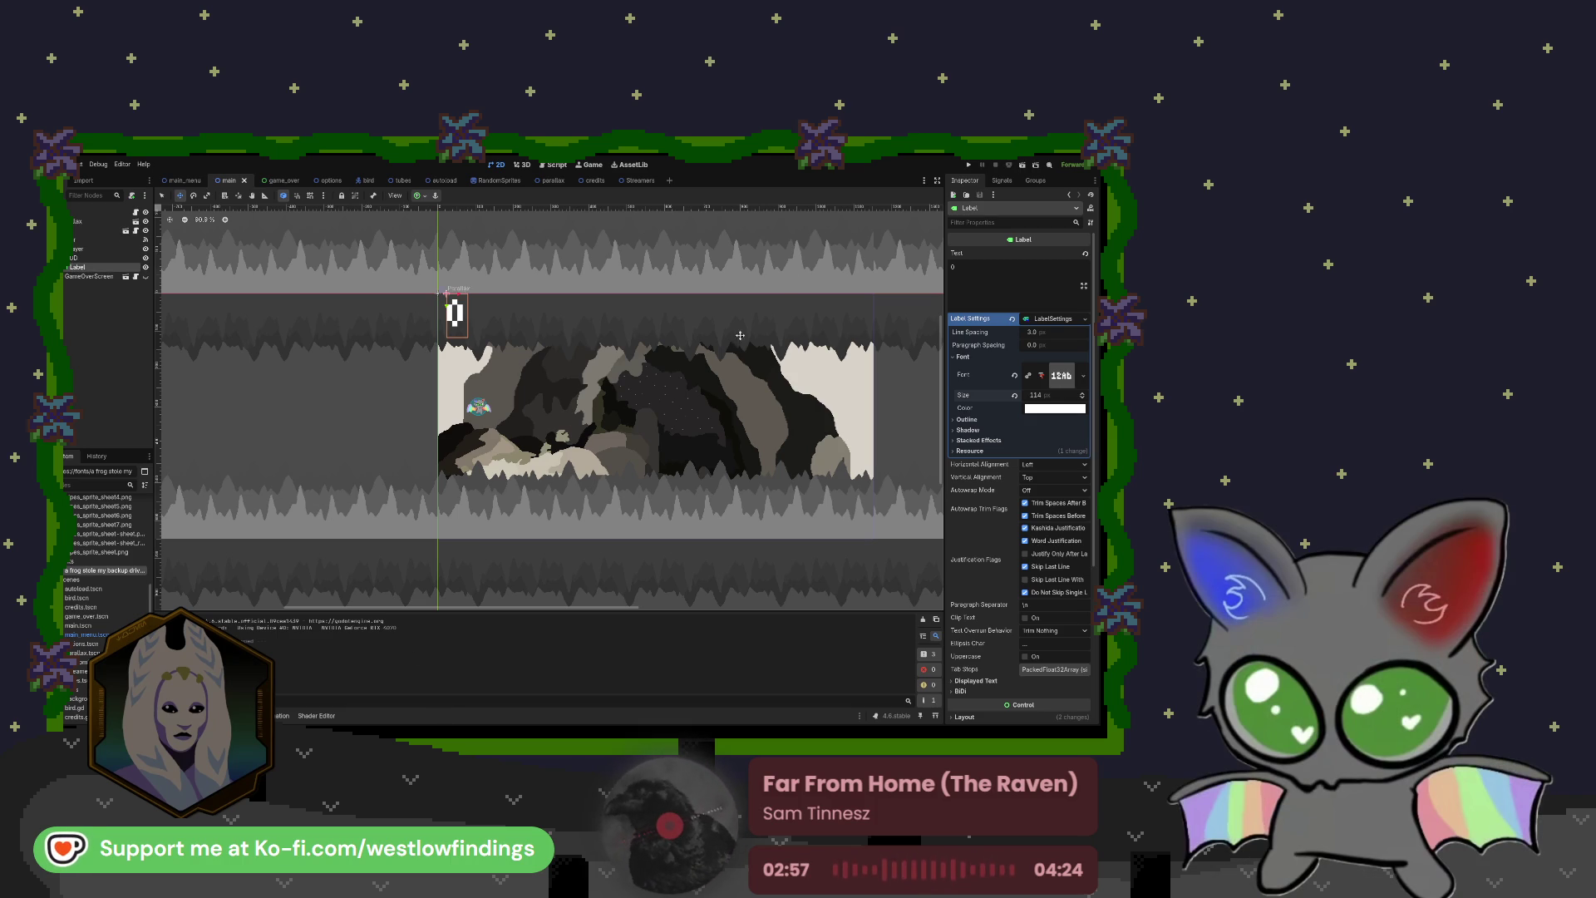
click(969, 164)
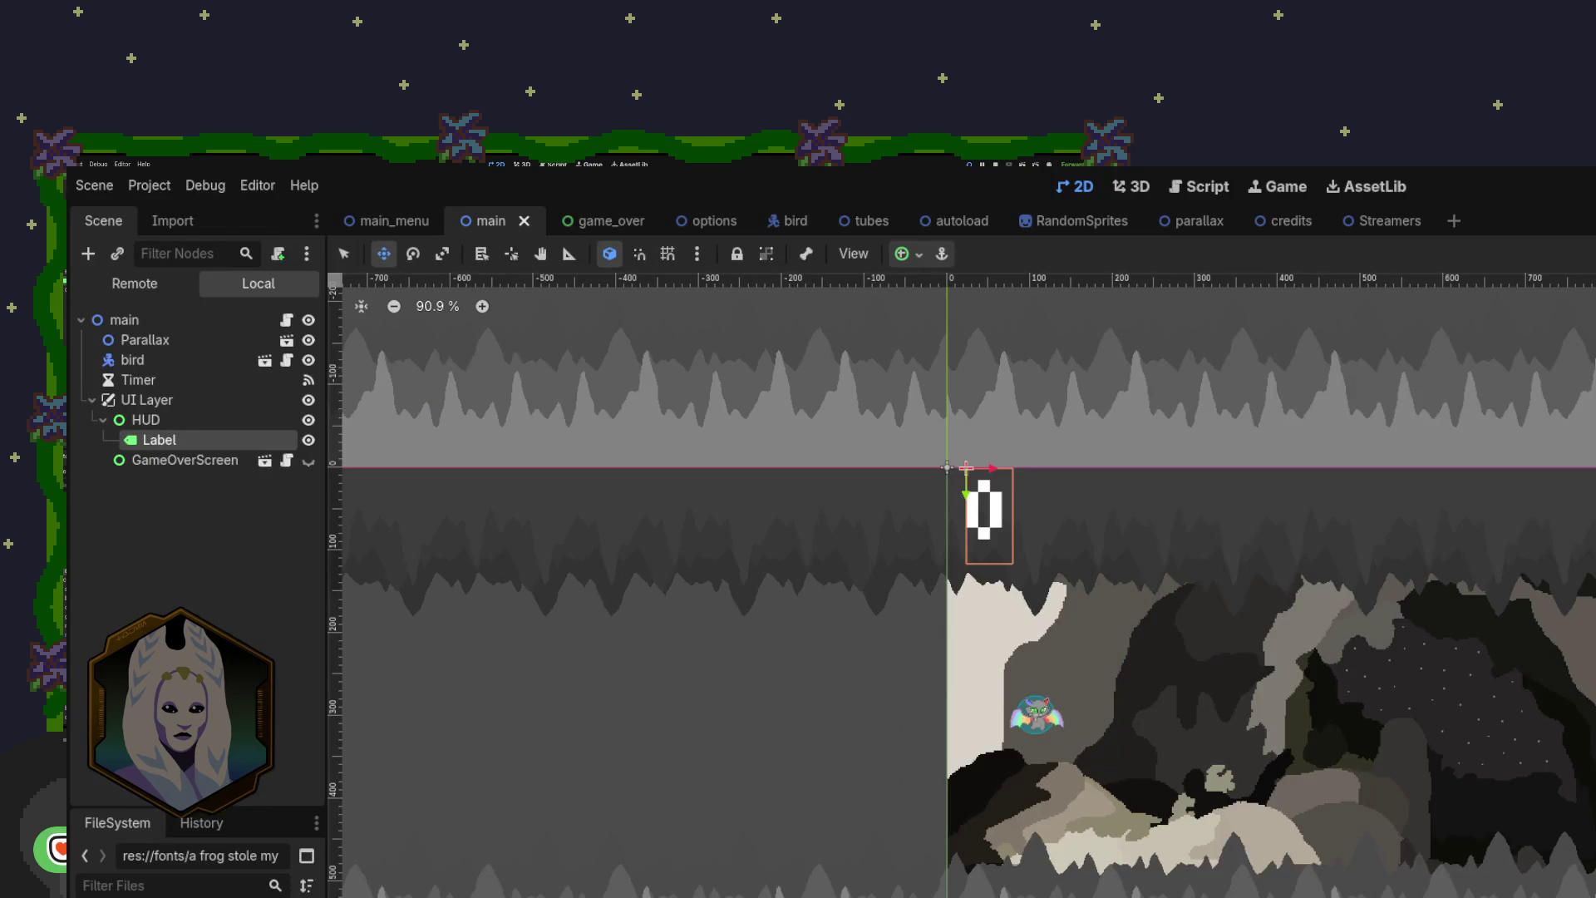
Step: Bring the running Flappy Bat window forward to show its Play, Options and Quit menu
key(F5)
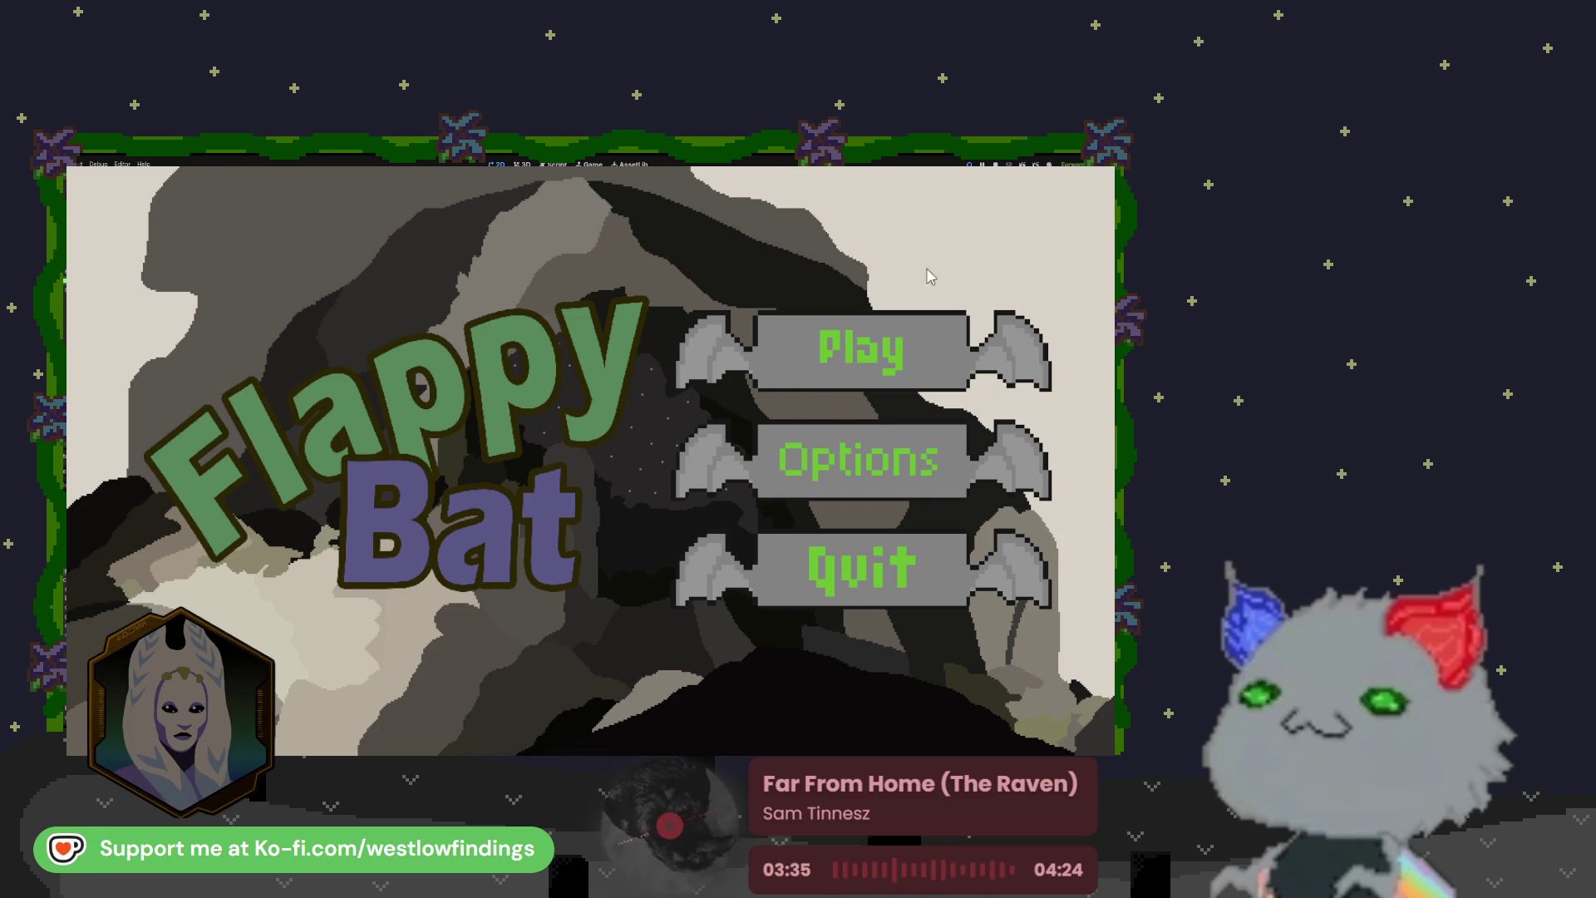
Step: In the running game, open Options and then the Credits screen
click(847, 487)
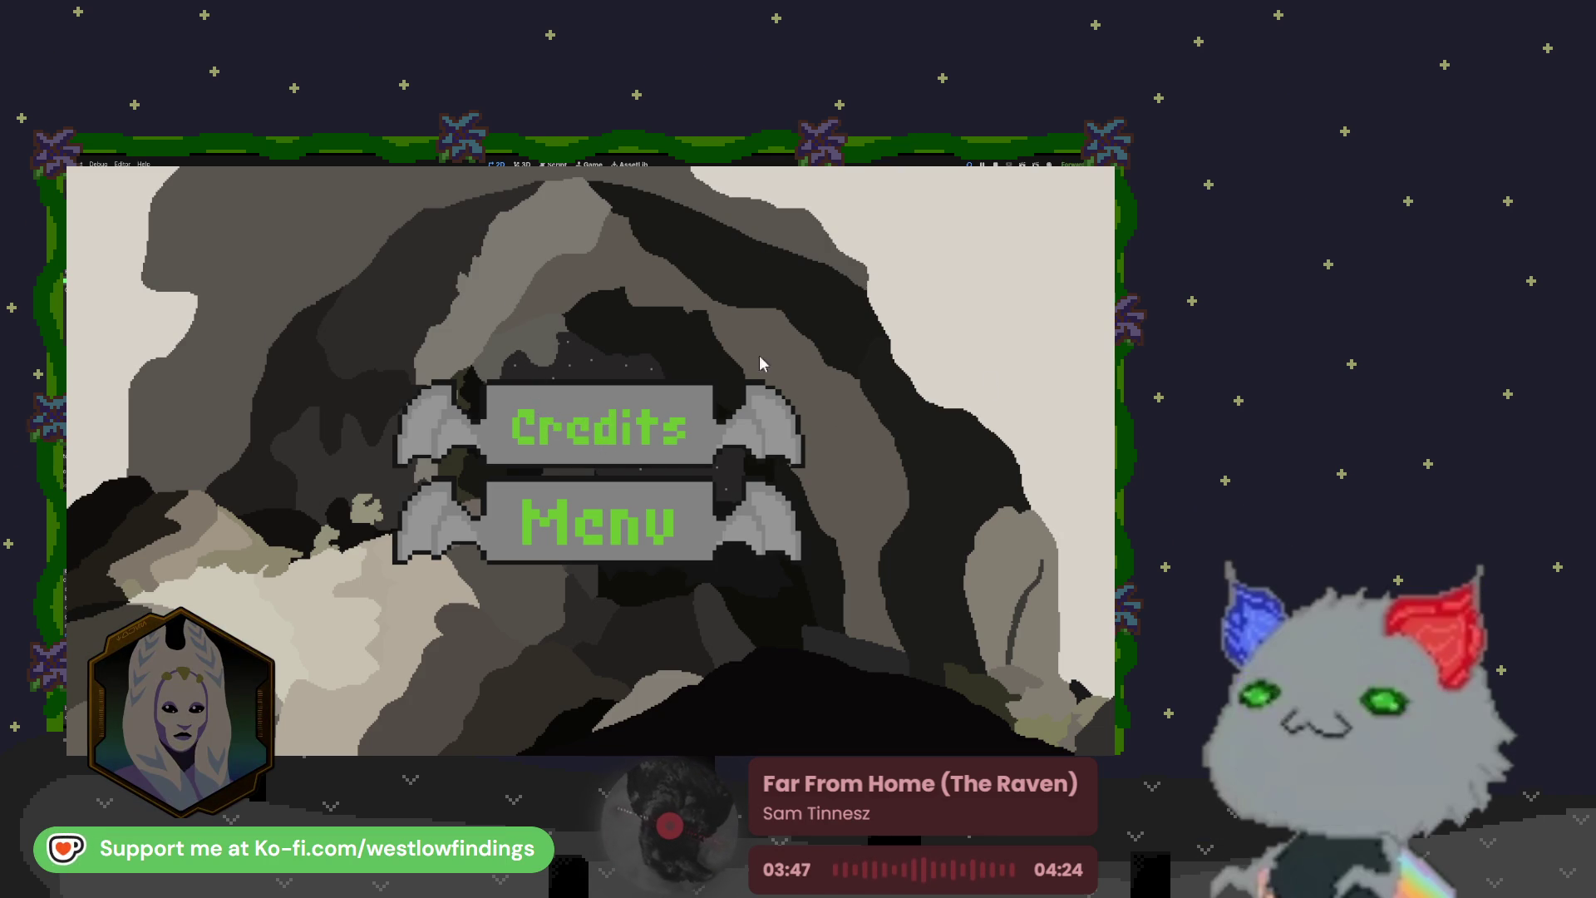
click(629, 436)
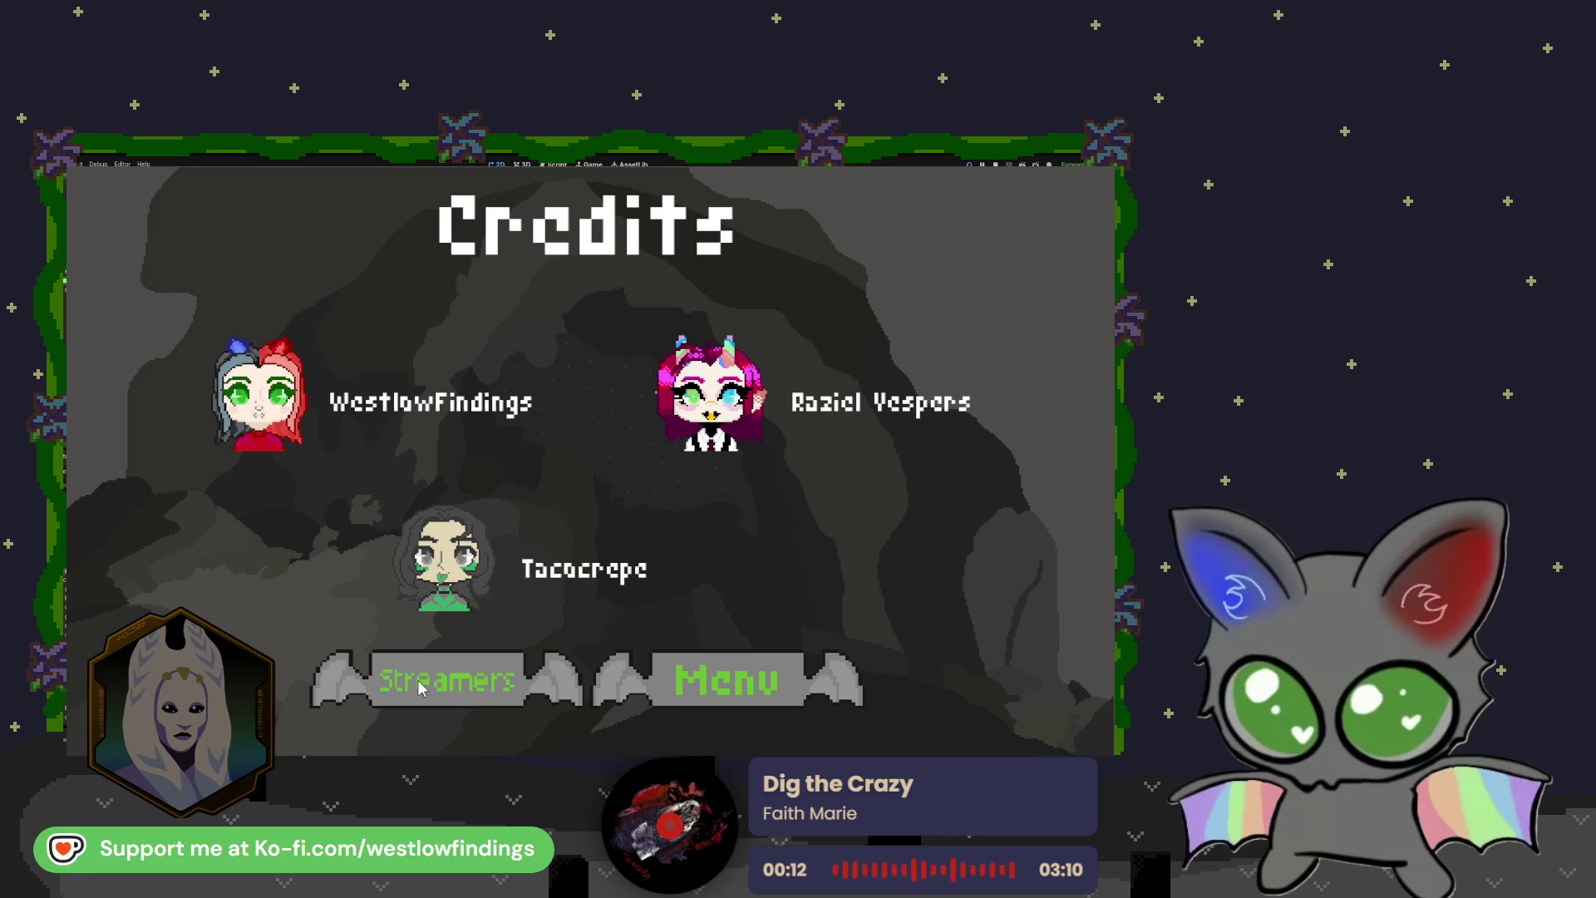
Step: Open the Streamers page, return to the menu, and click through Credits and Options
click(420, 685)
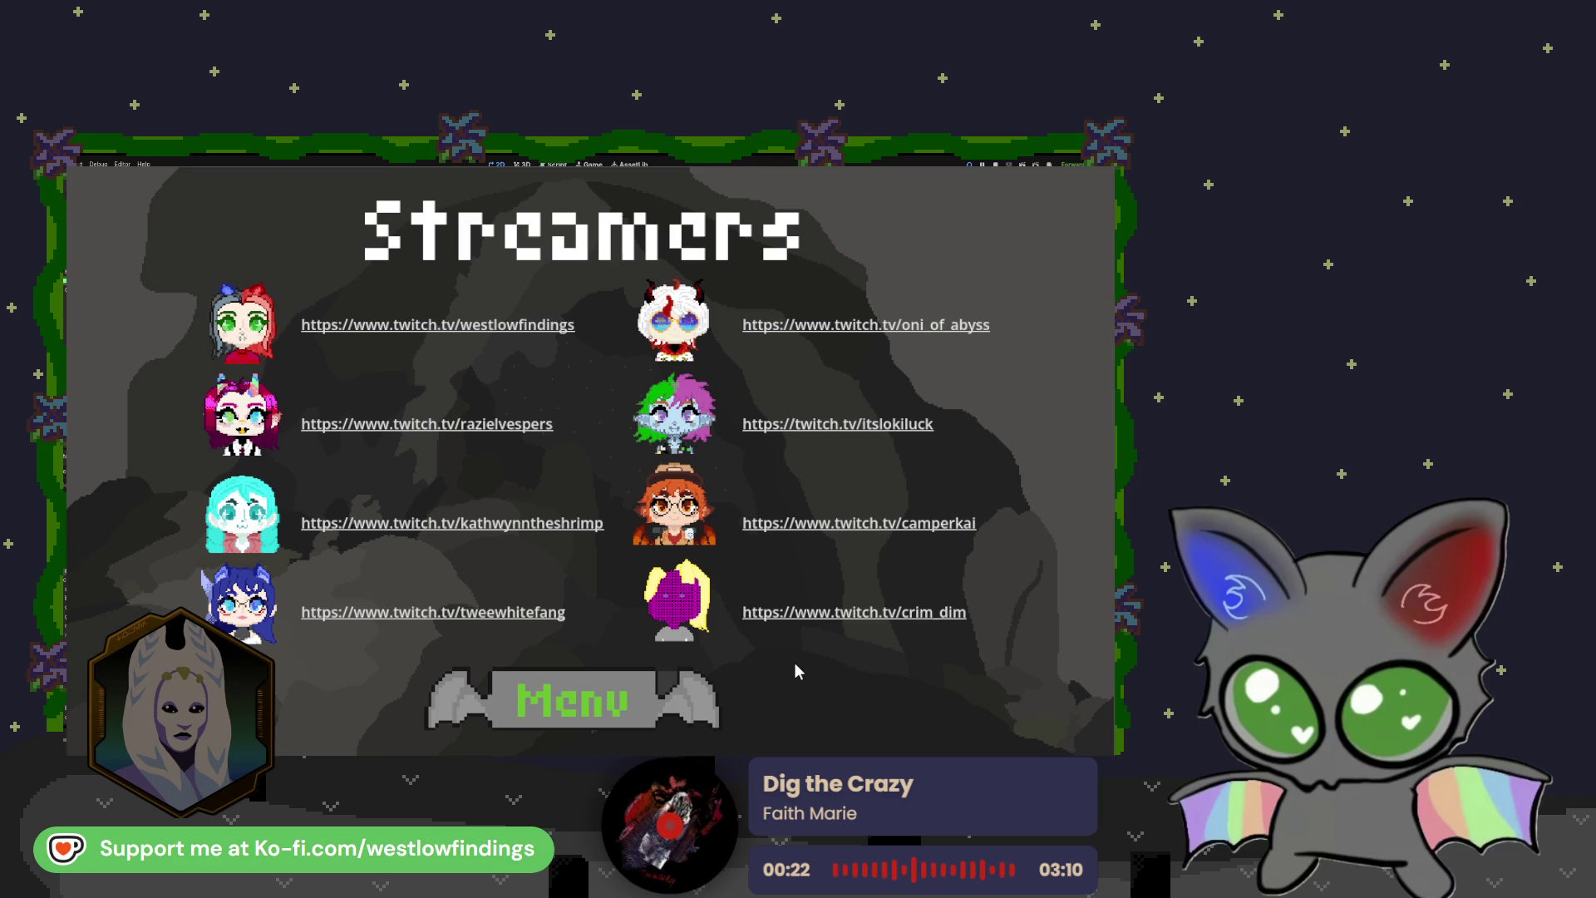
click(604, 709)
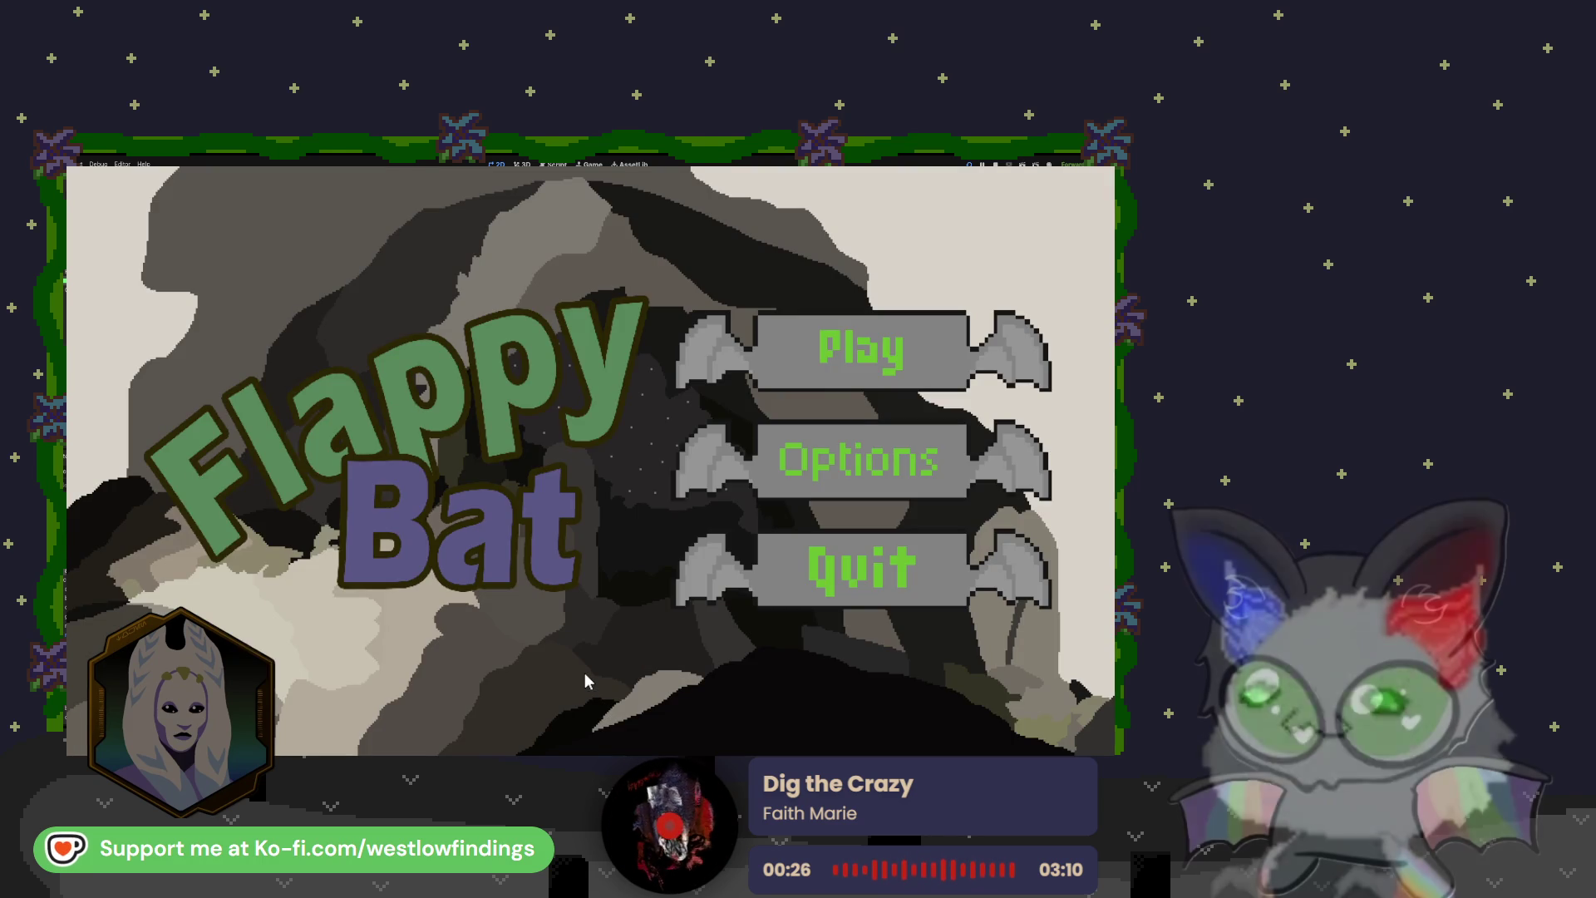
click(589, 583)
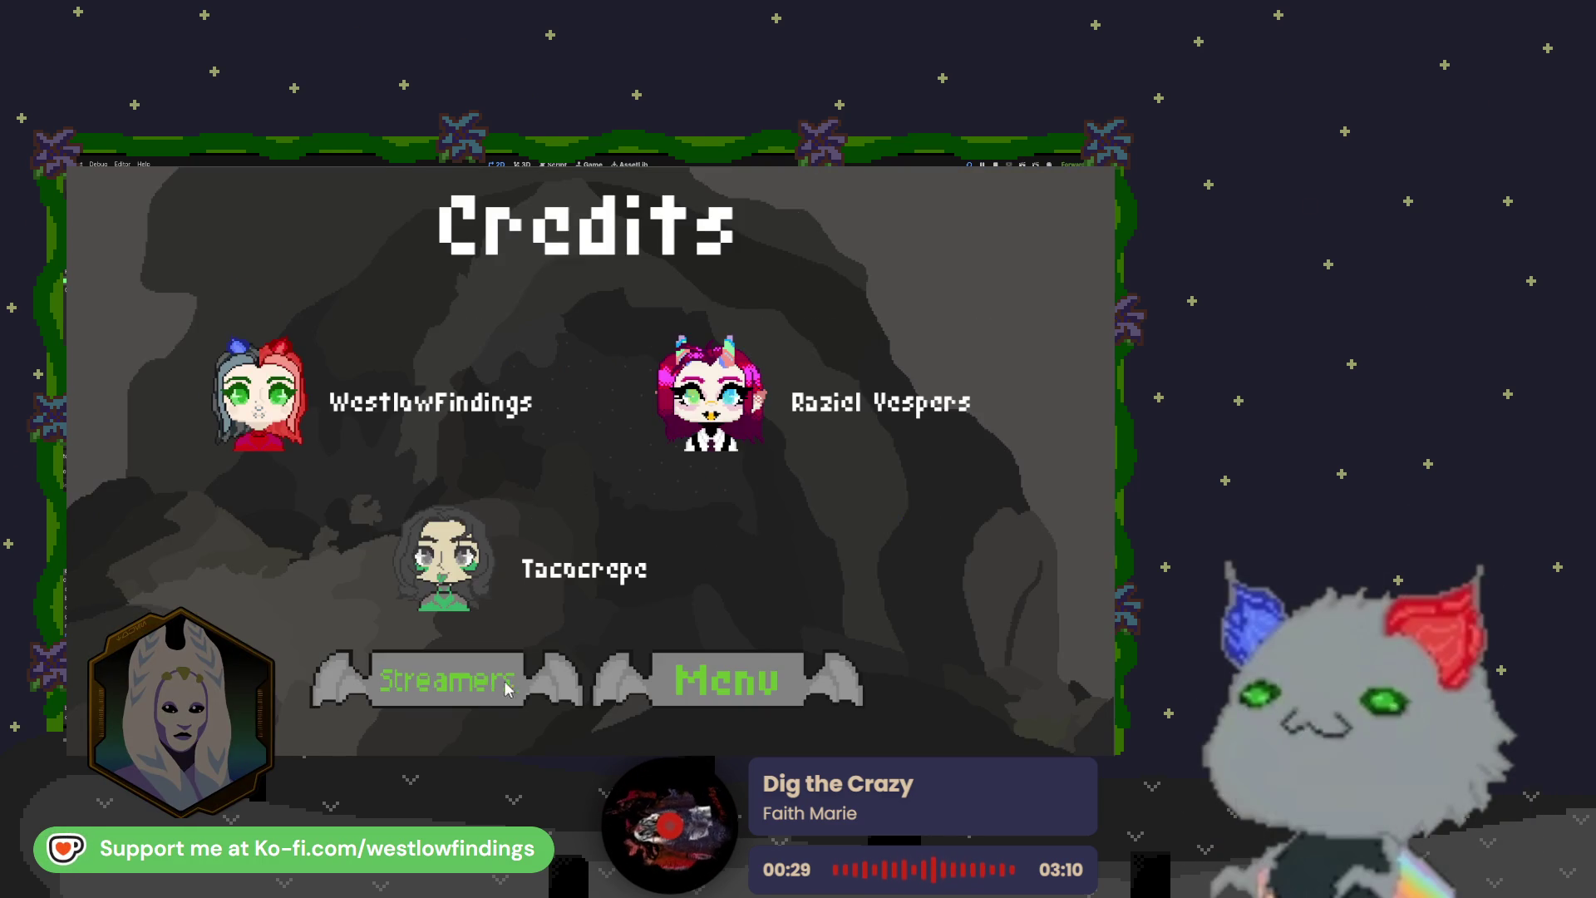
click(531, 678)
click(589, 695)
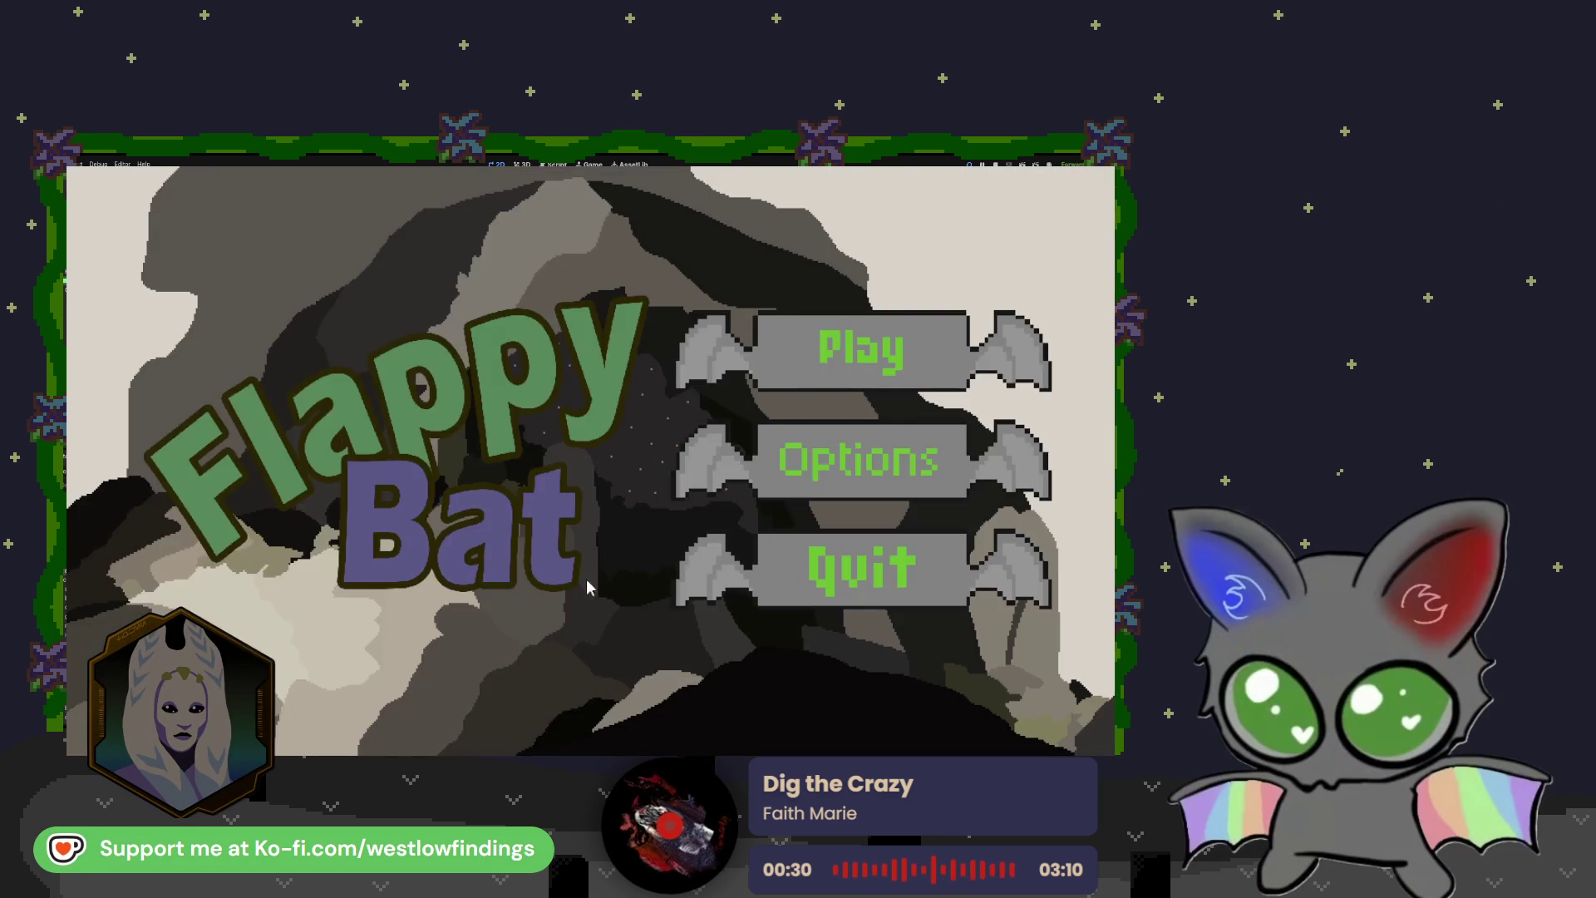
click(805, 456)
Step: Cycle between Options and the main menu again, then Quit back to the Godot editor
click(598, 428)
click(723, 677)
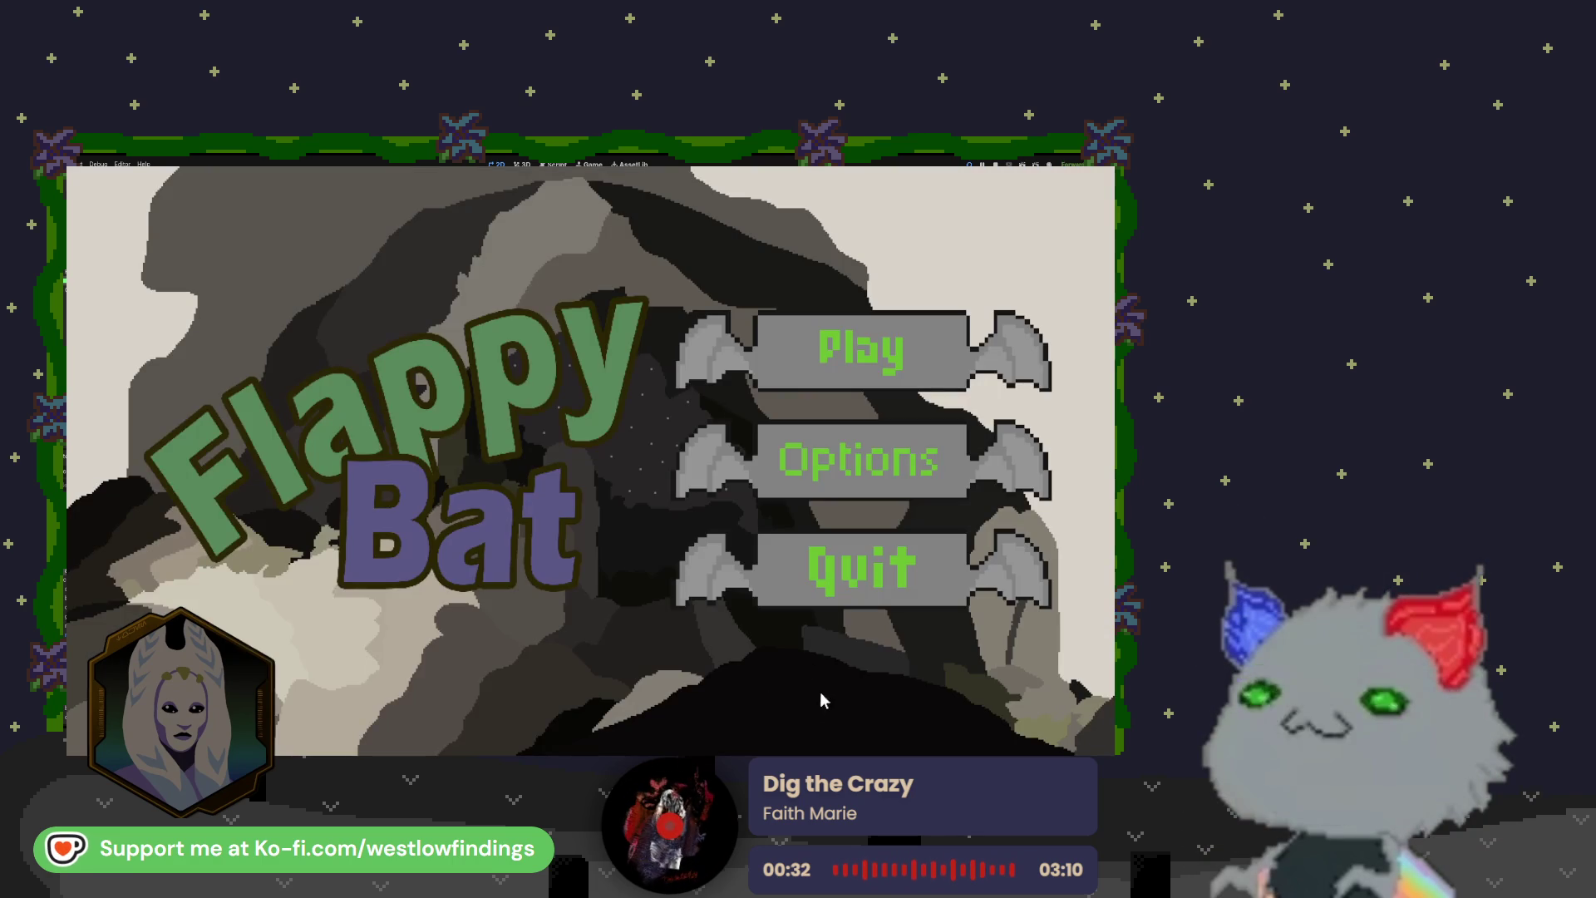
click(823, 457)
click(629, 544)
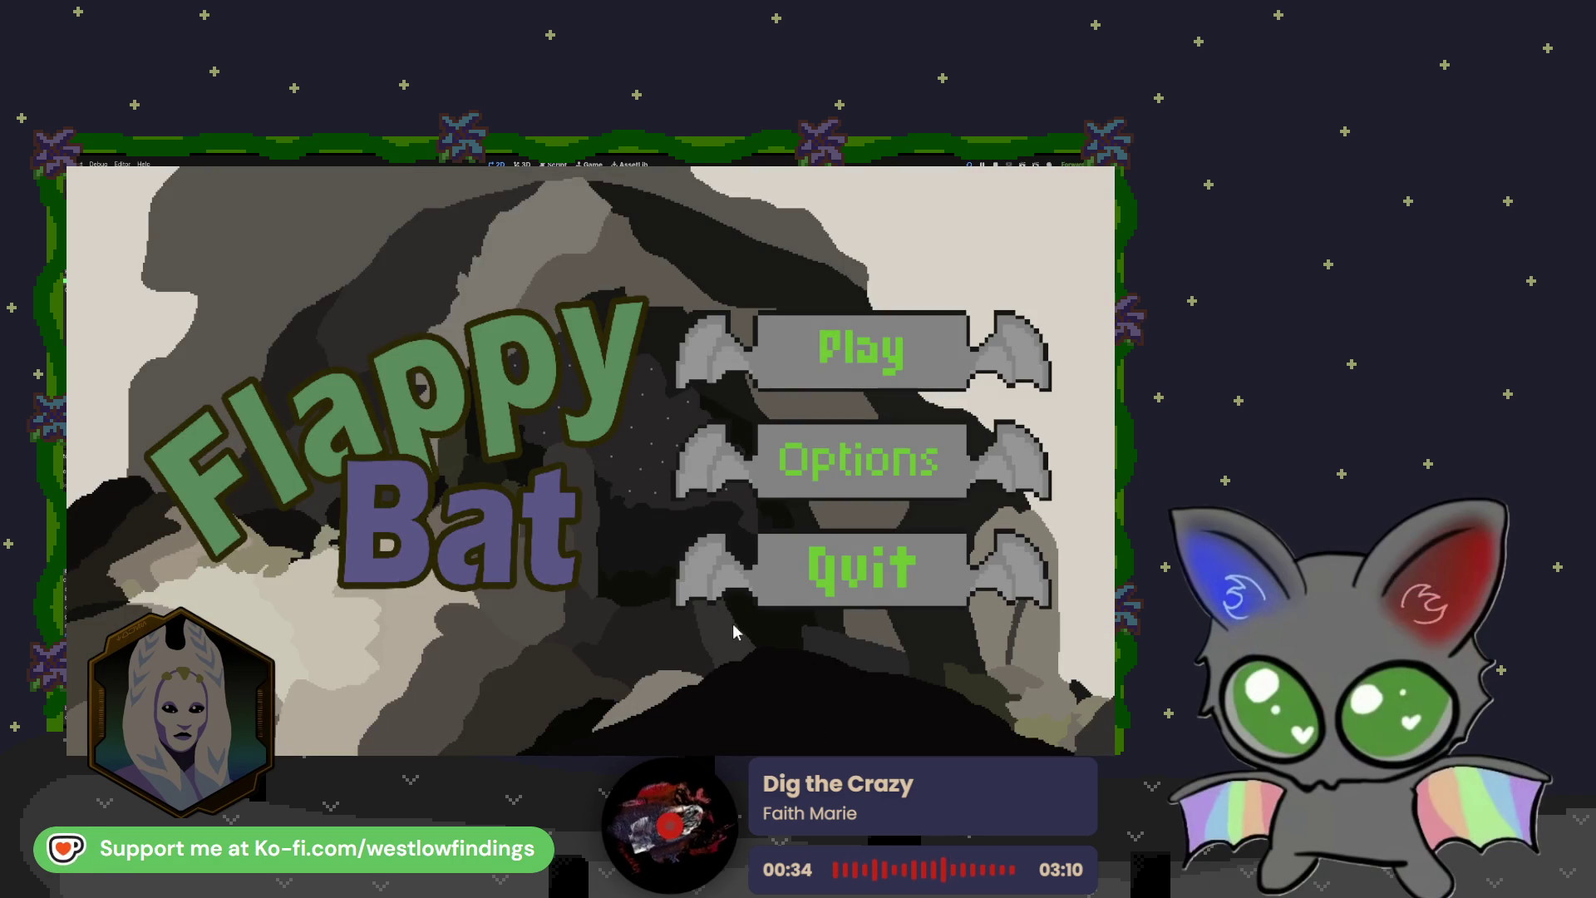
click(871, 592)
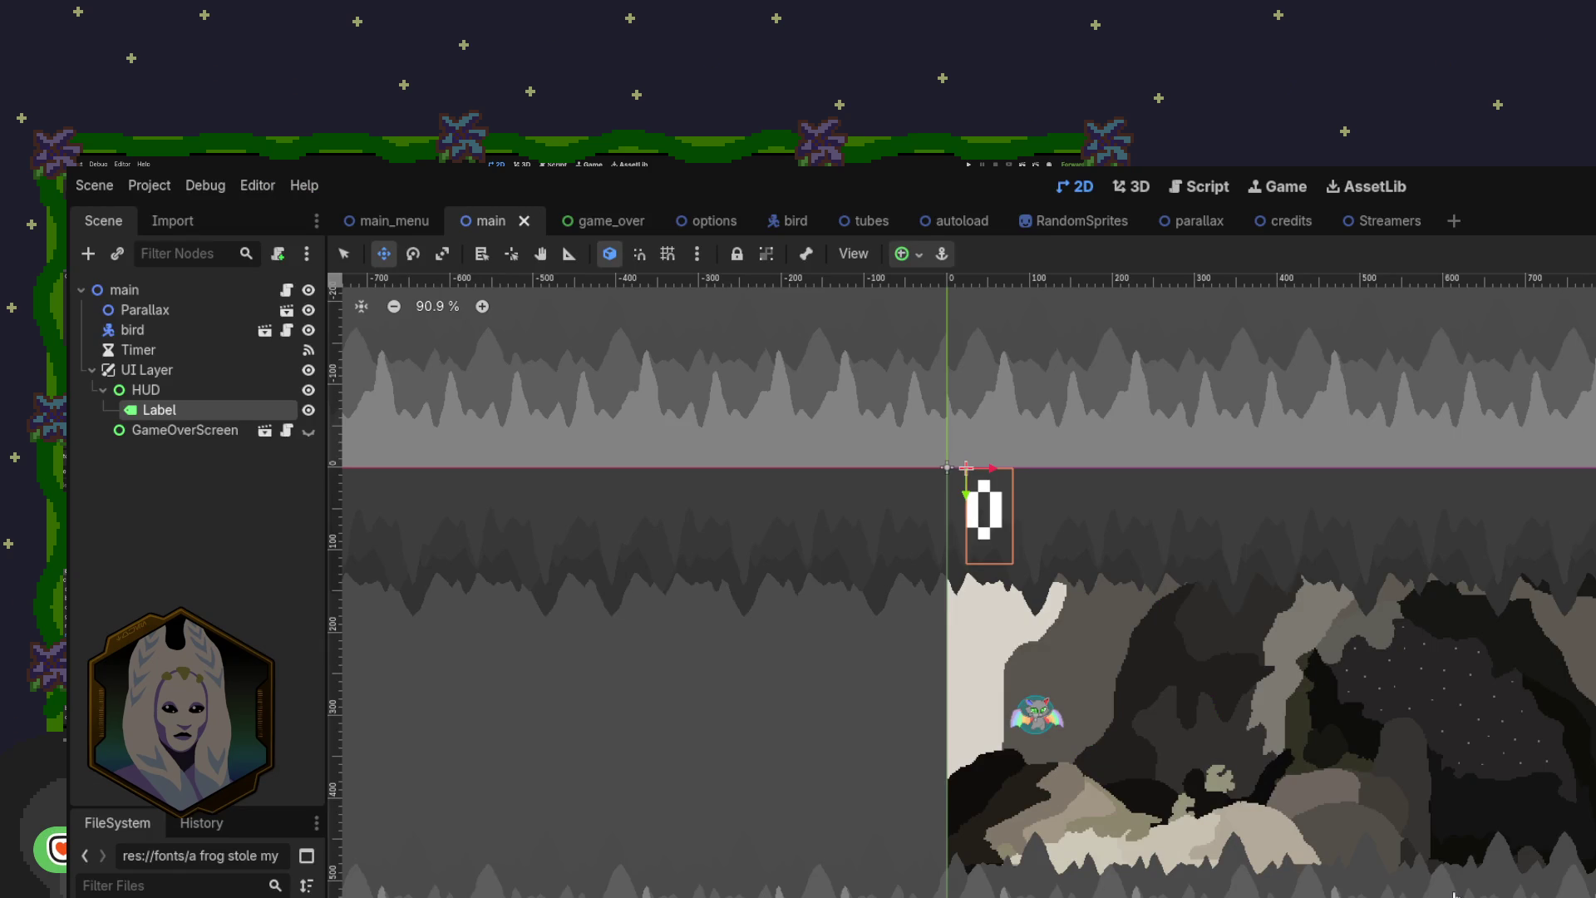
Step: Relaunch the Flappy Bat project with F5 so its title menu appears
key(F5)
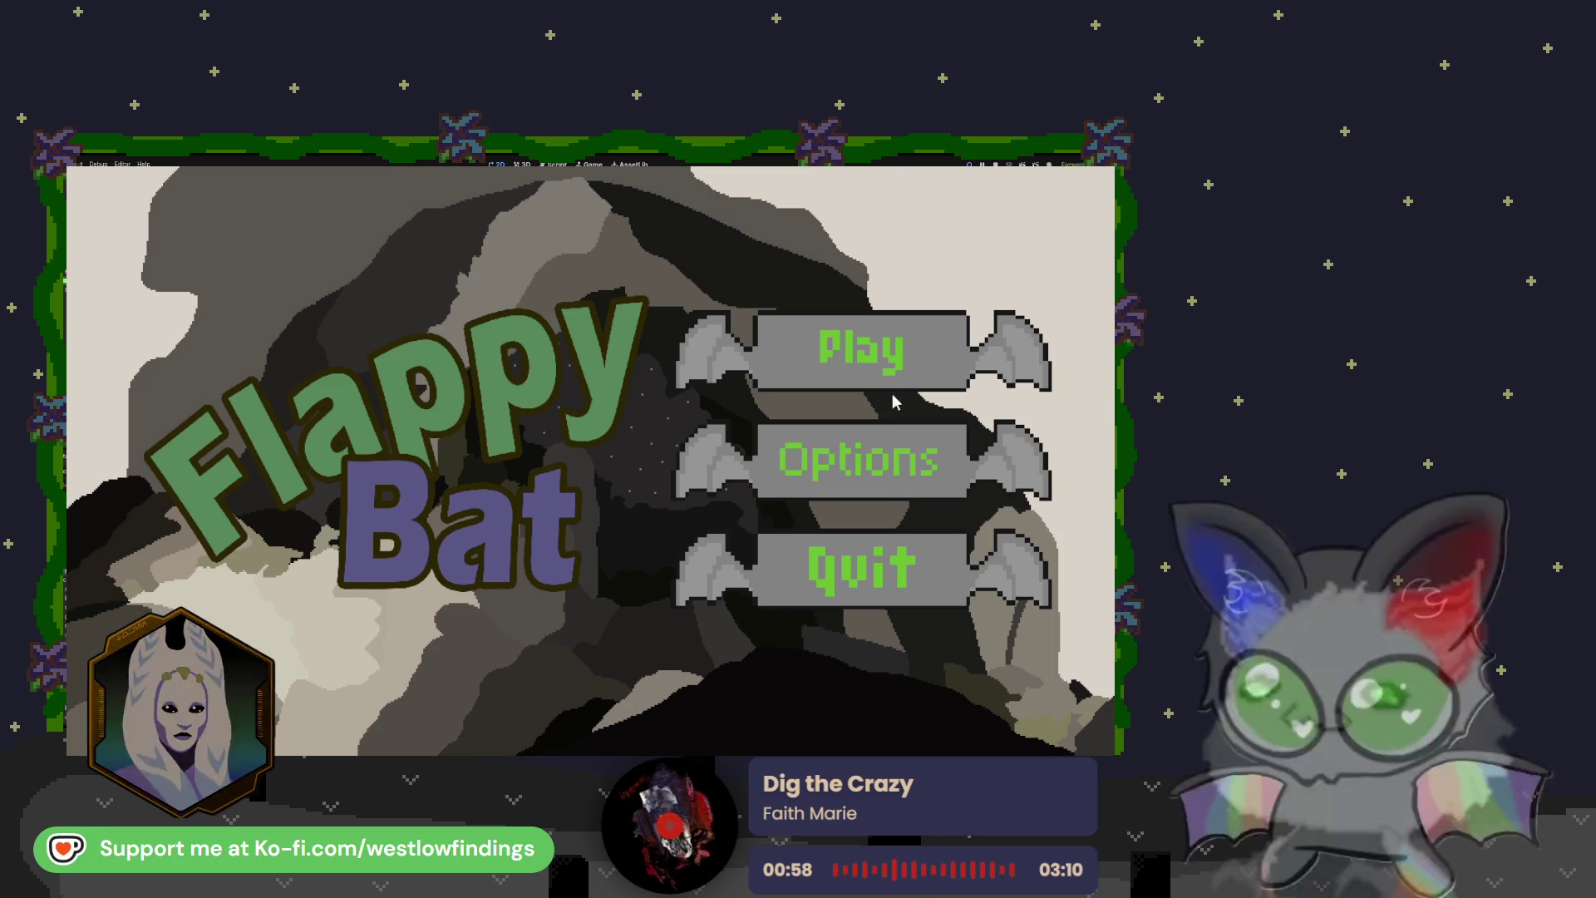
Step: Start a new game and flap the bat through the first gaps between the cans
click(861, 350)
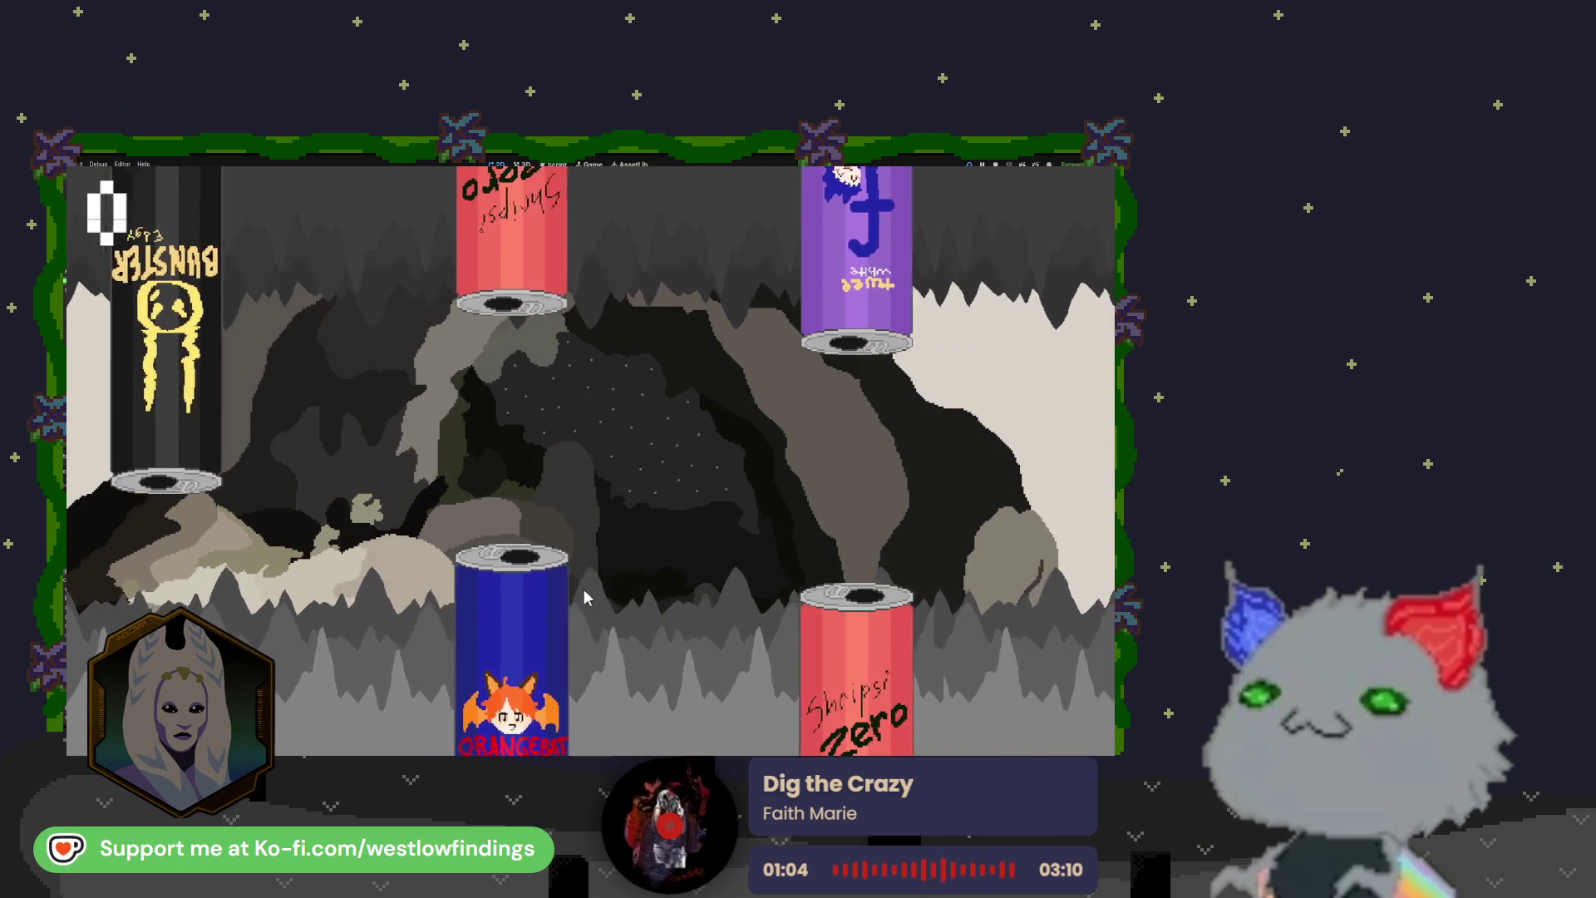
click(583, 597)
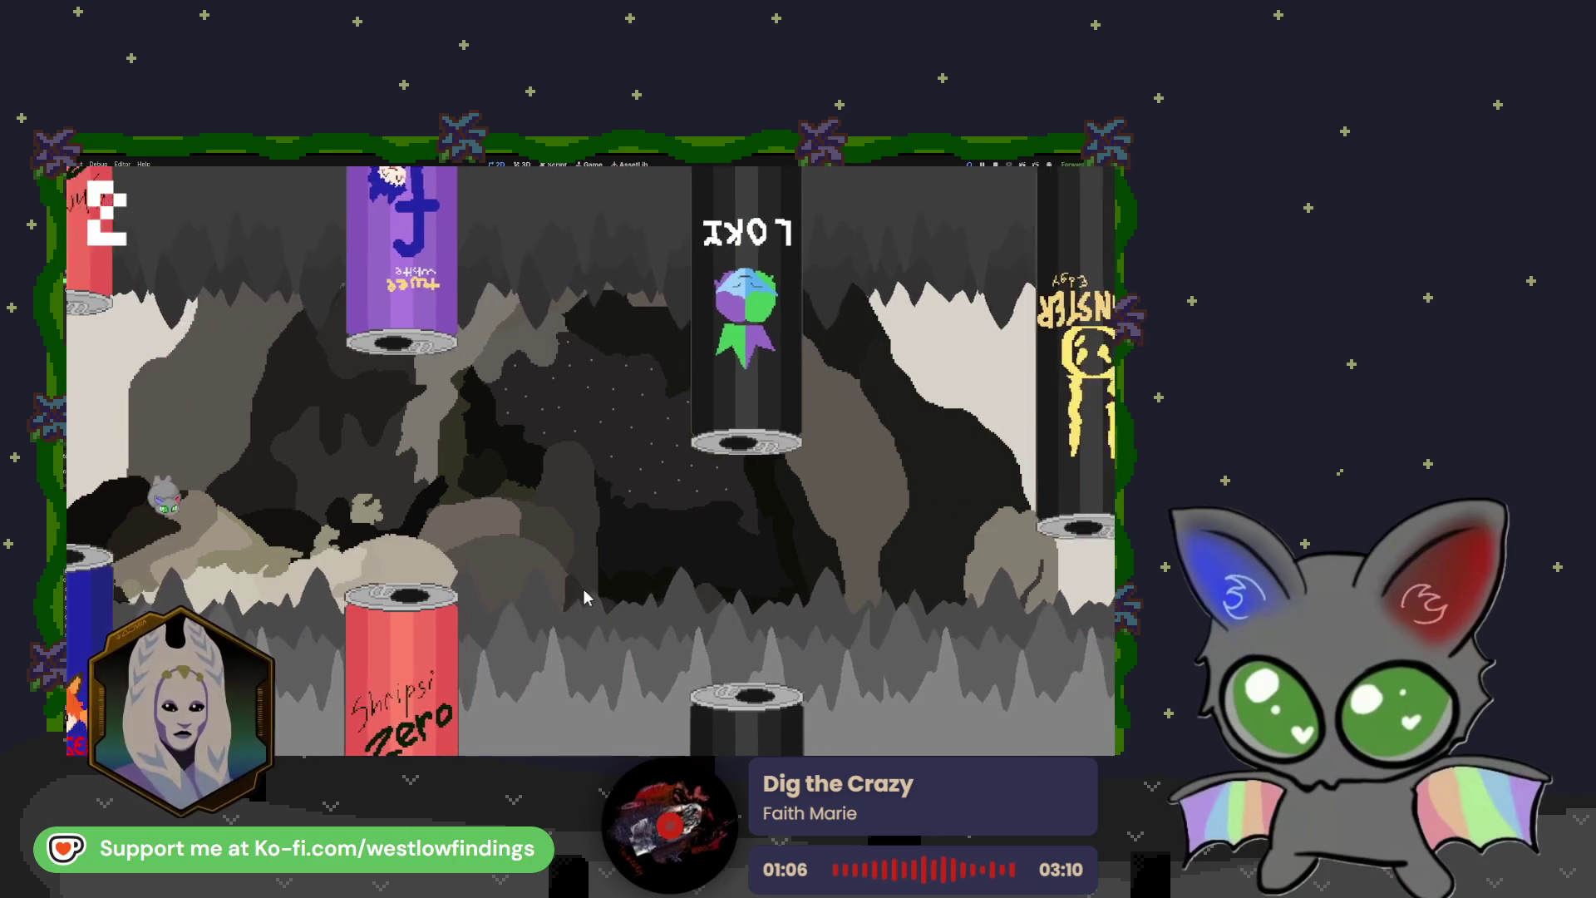
click(584, 592)
click(584, 592)
click(584, 592)
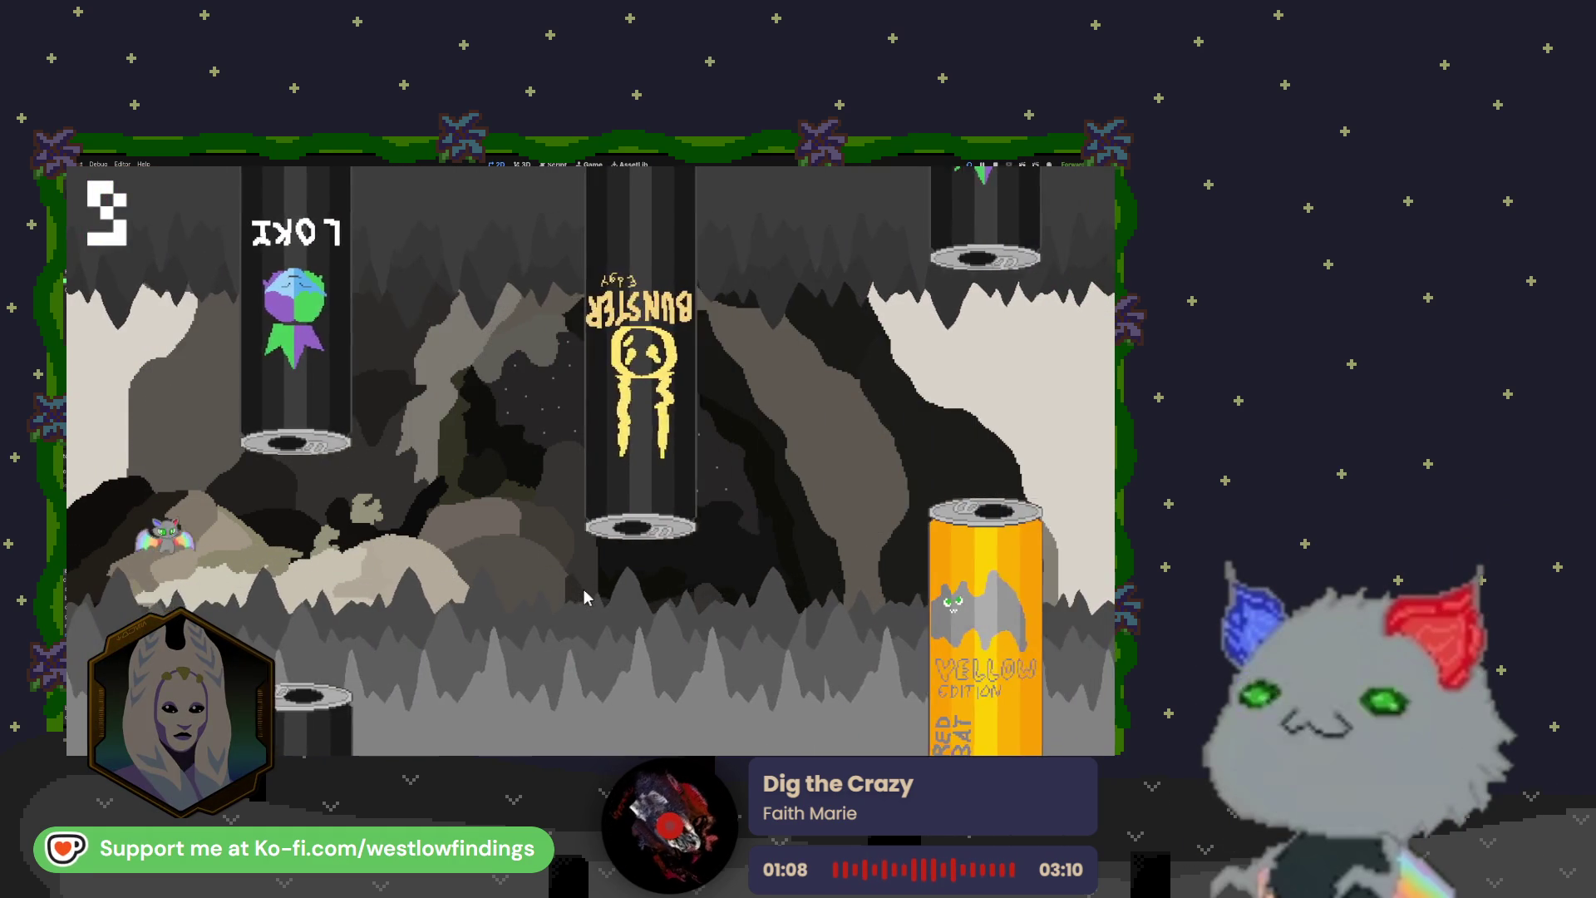
click(584, 598)
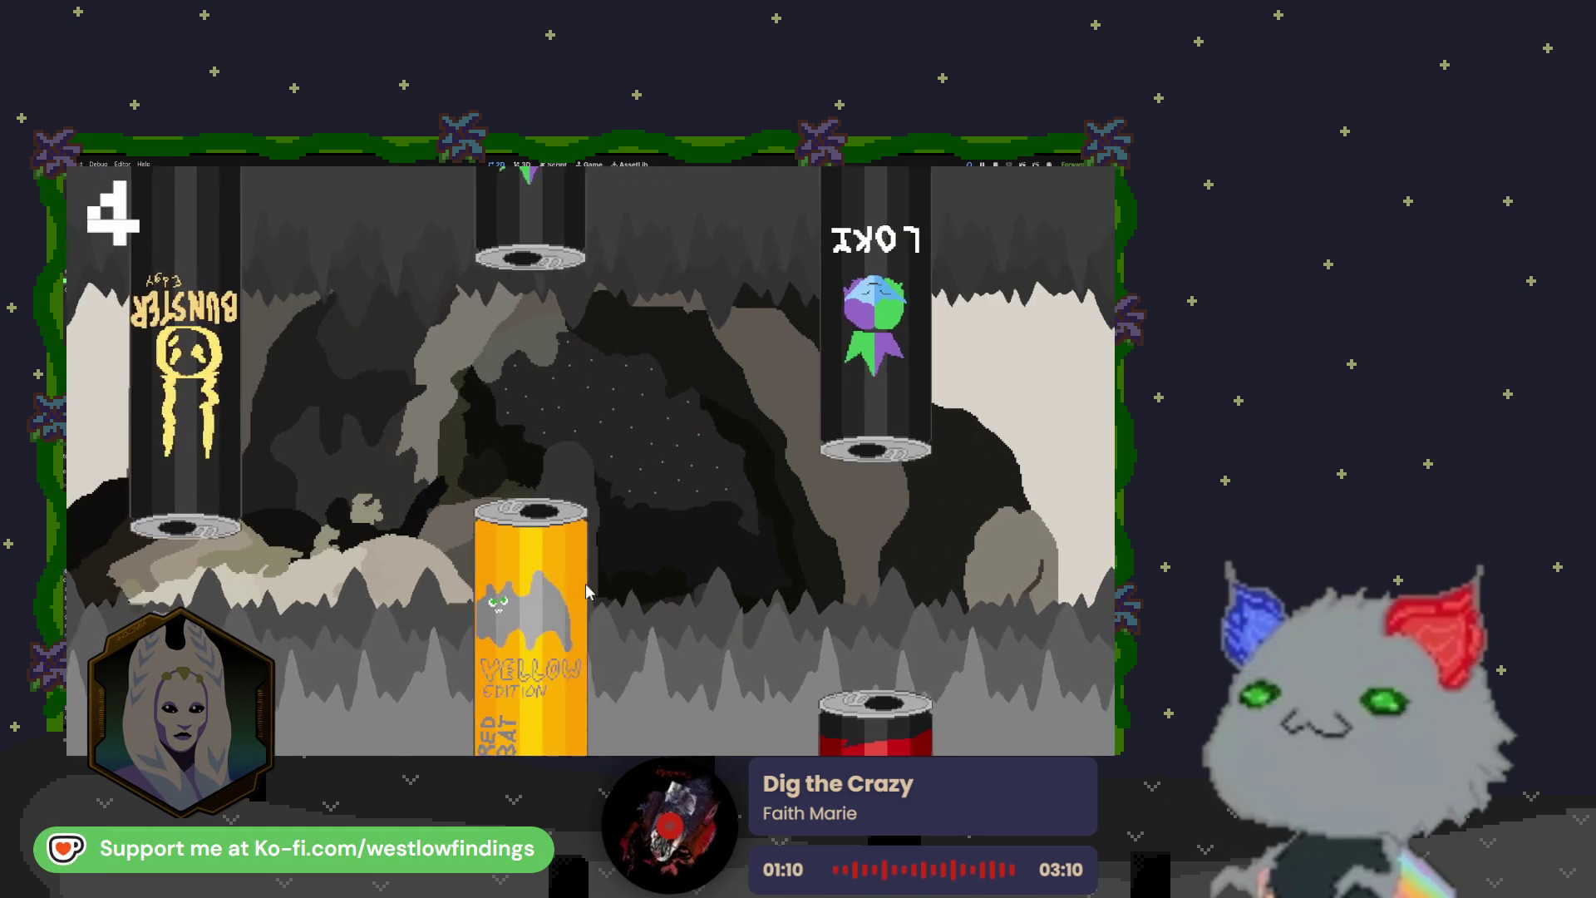
click(586, 592)
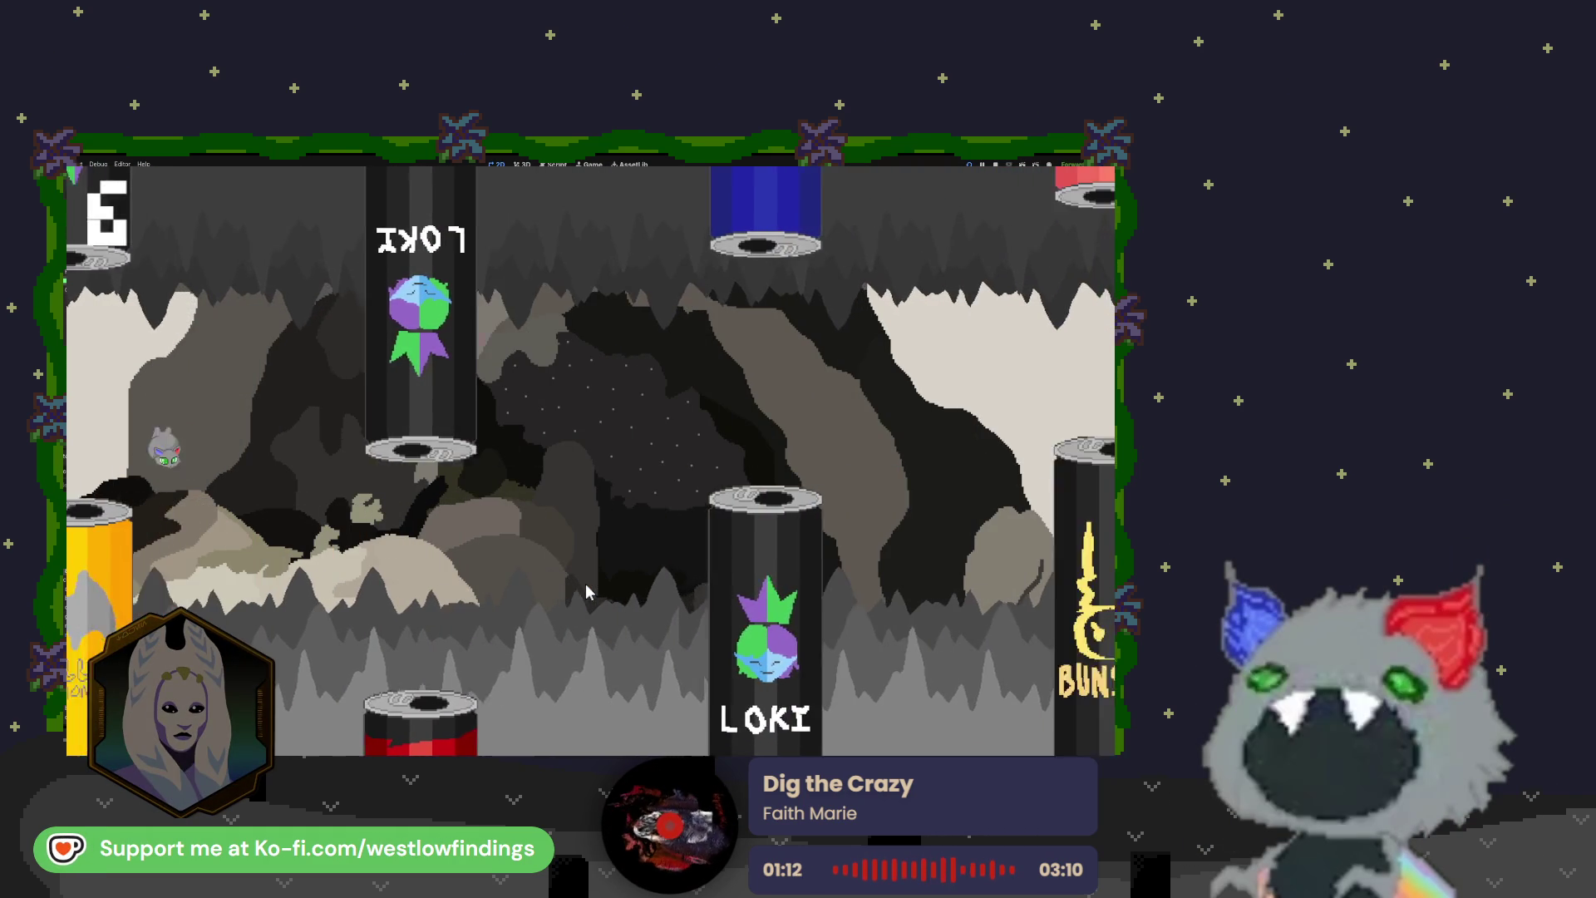
click(586, 592)
click(586, 592)
click(586, 592)
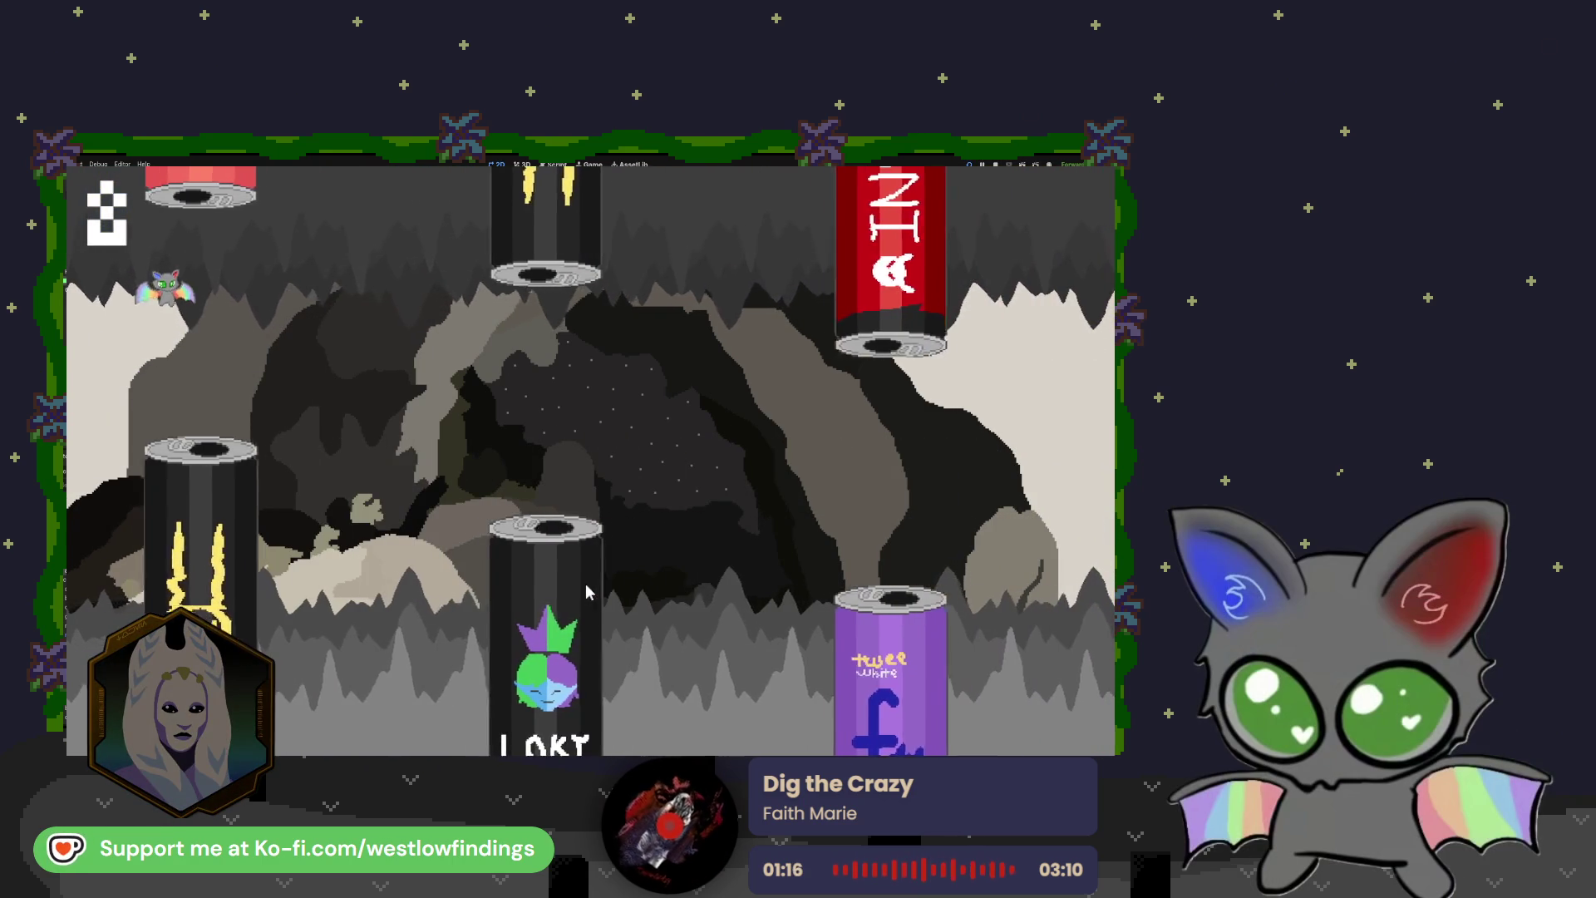
click(587, 592)
click(586, 592)
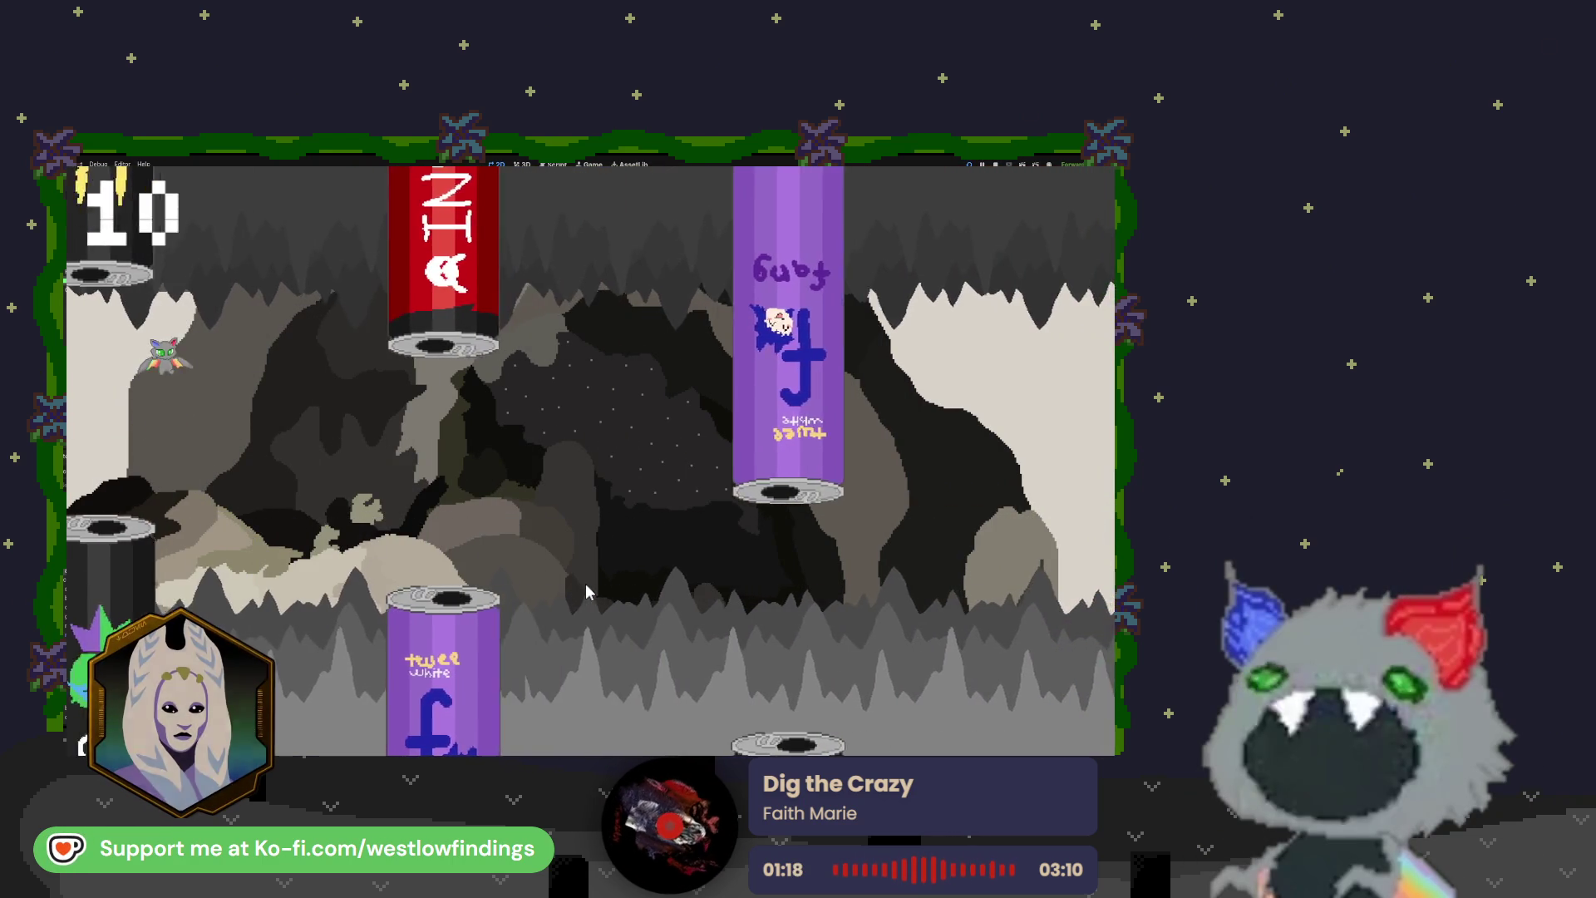
click(586, 592)
click(587, 592)
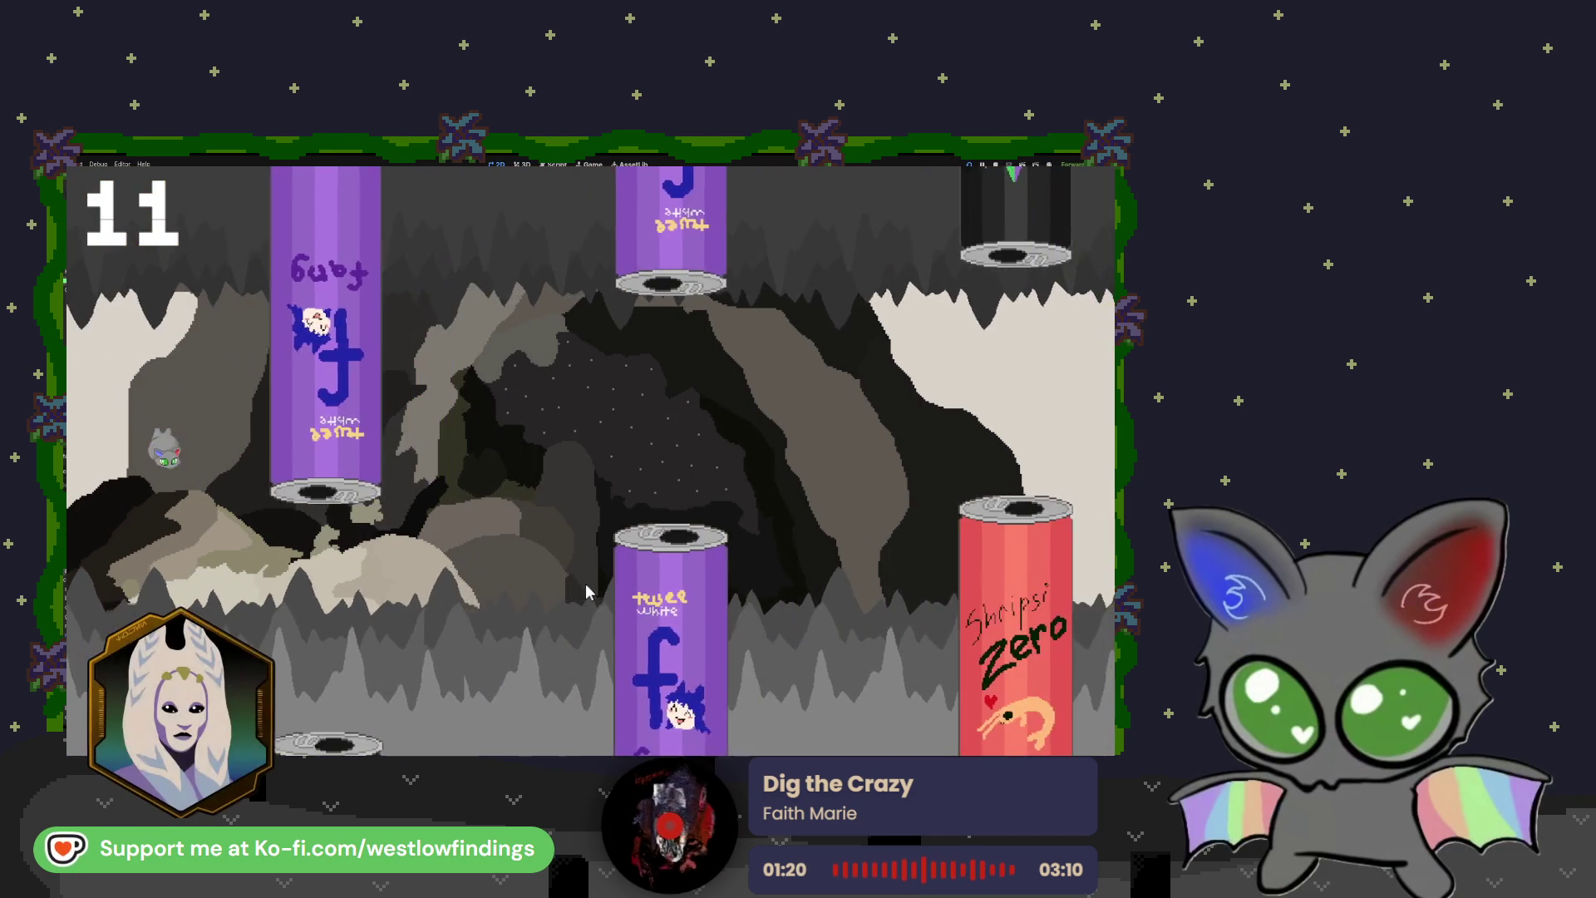
click(586, 592)
click(587, 592)
click(586, 592)
click(586, 592)
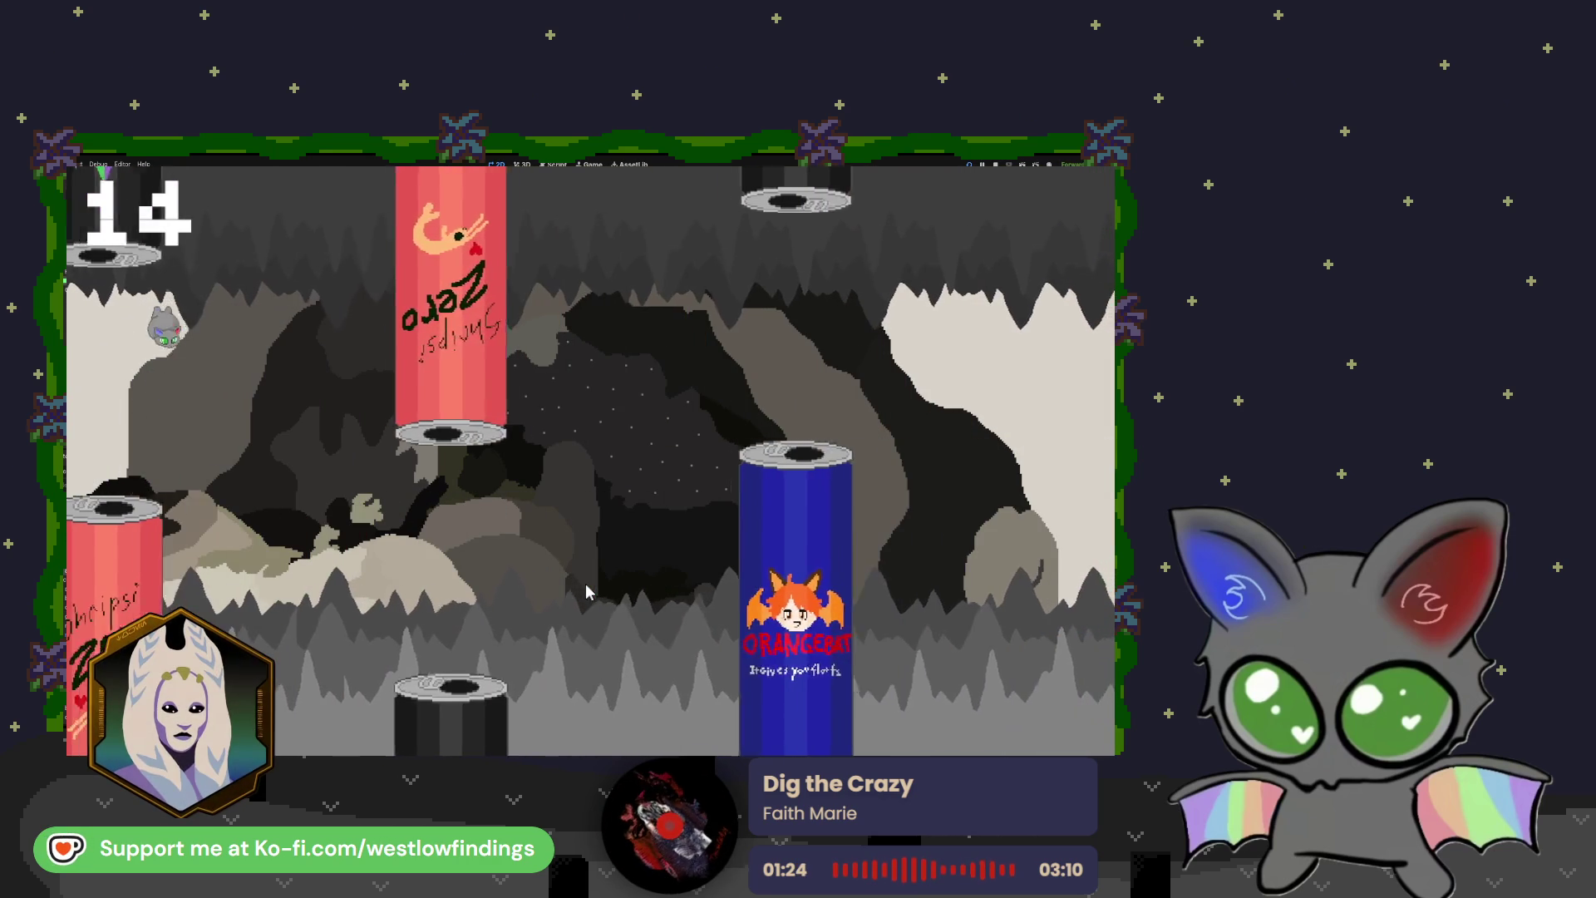
click(586, 592)
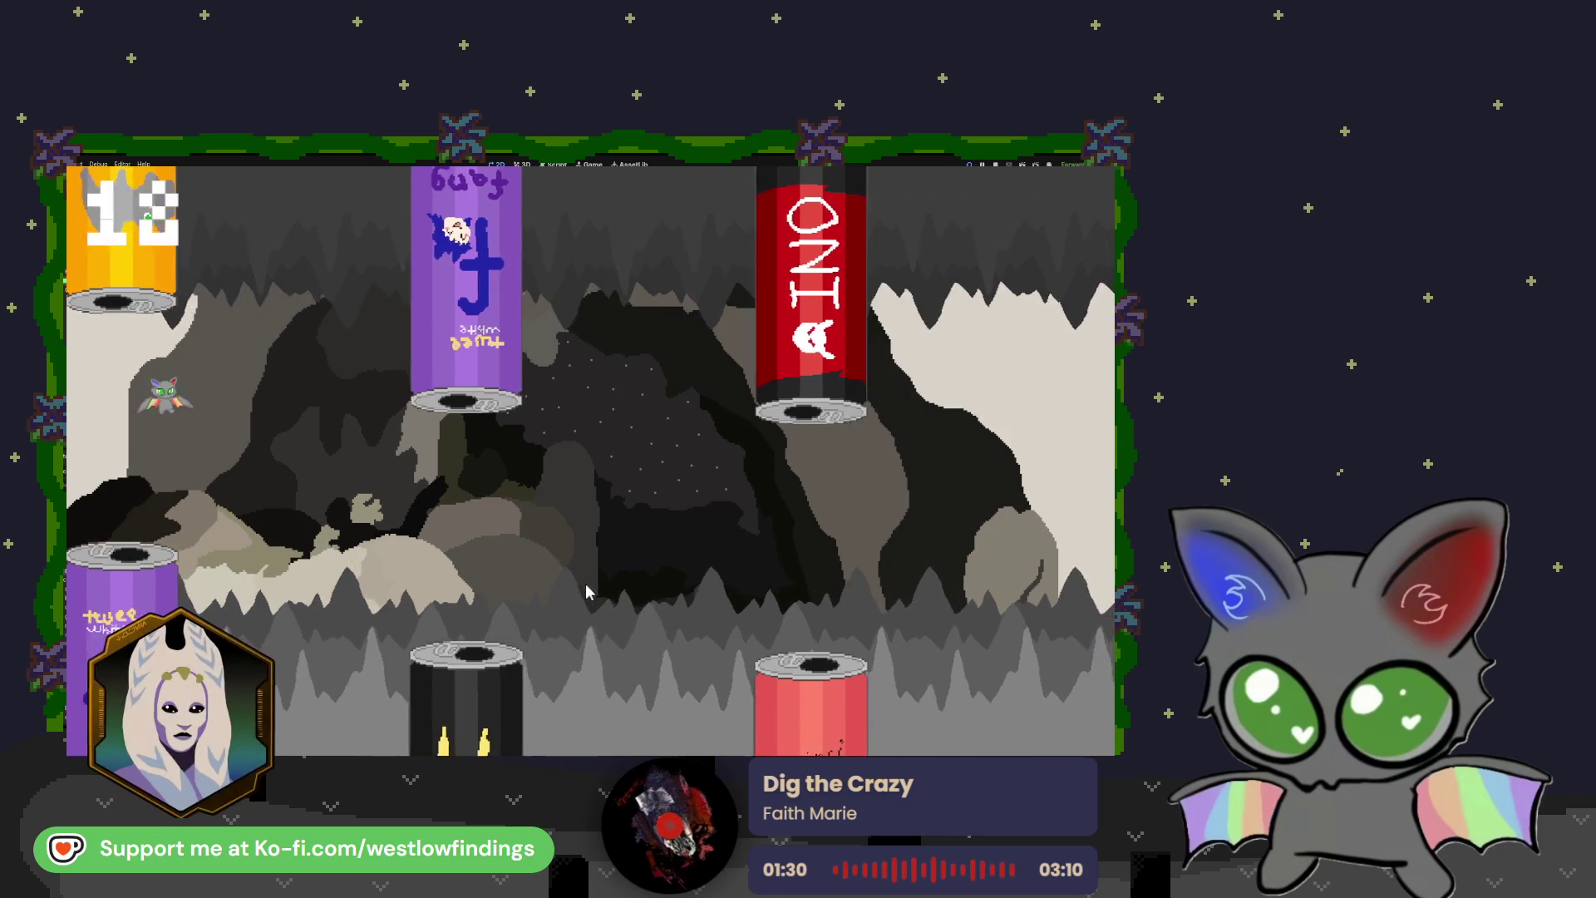
click(586, 592)
click(587, 592)
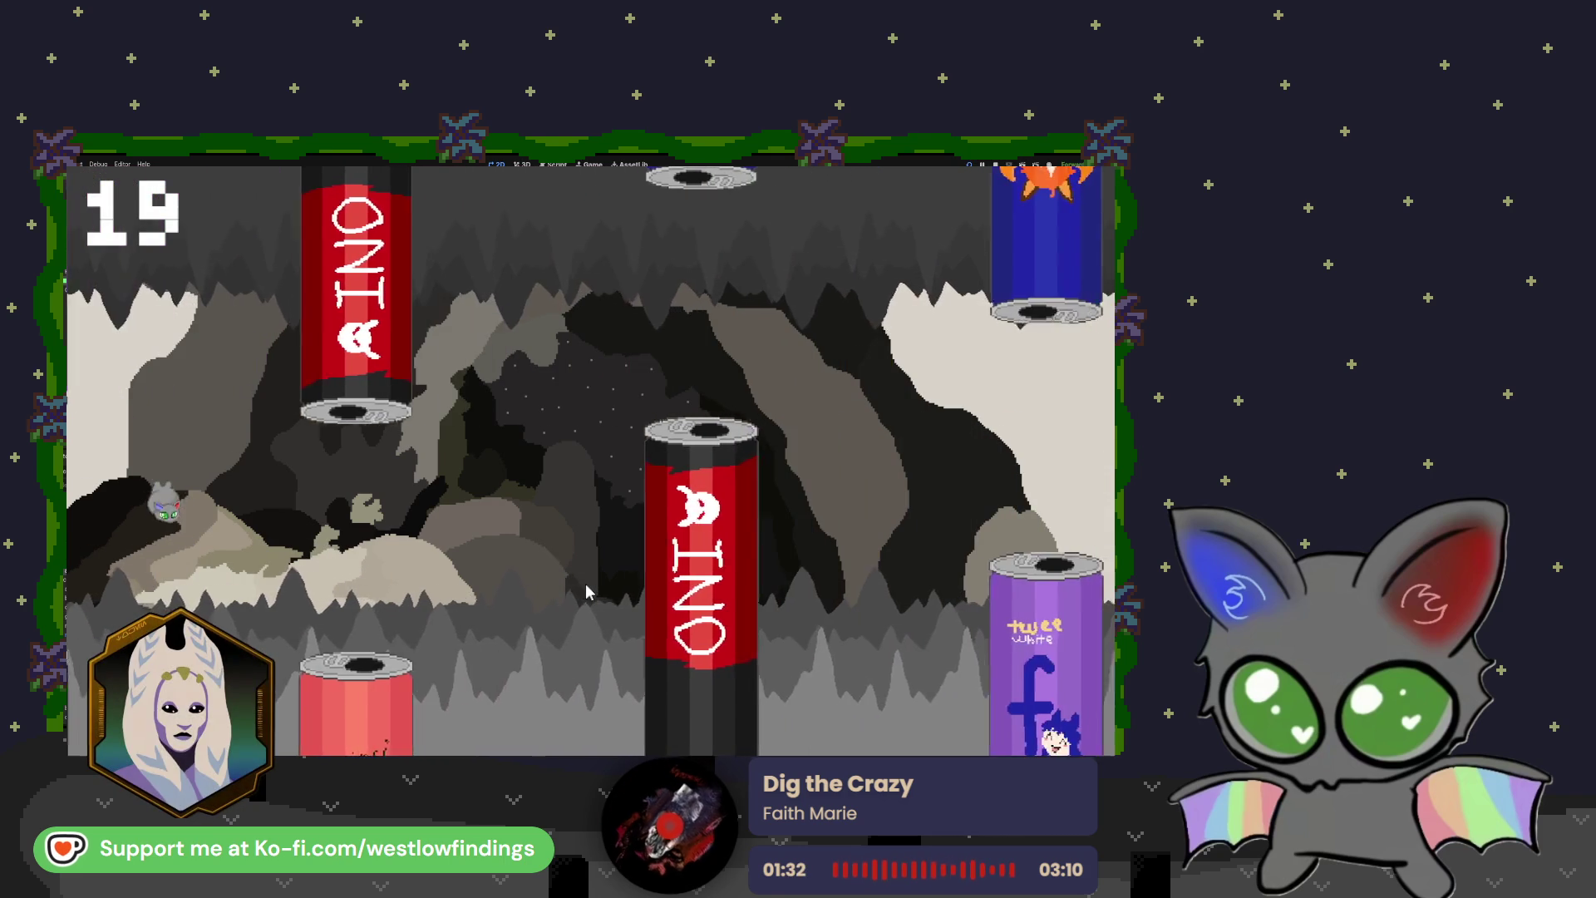
click(586, 592)
click(587, 592)
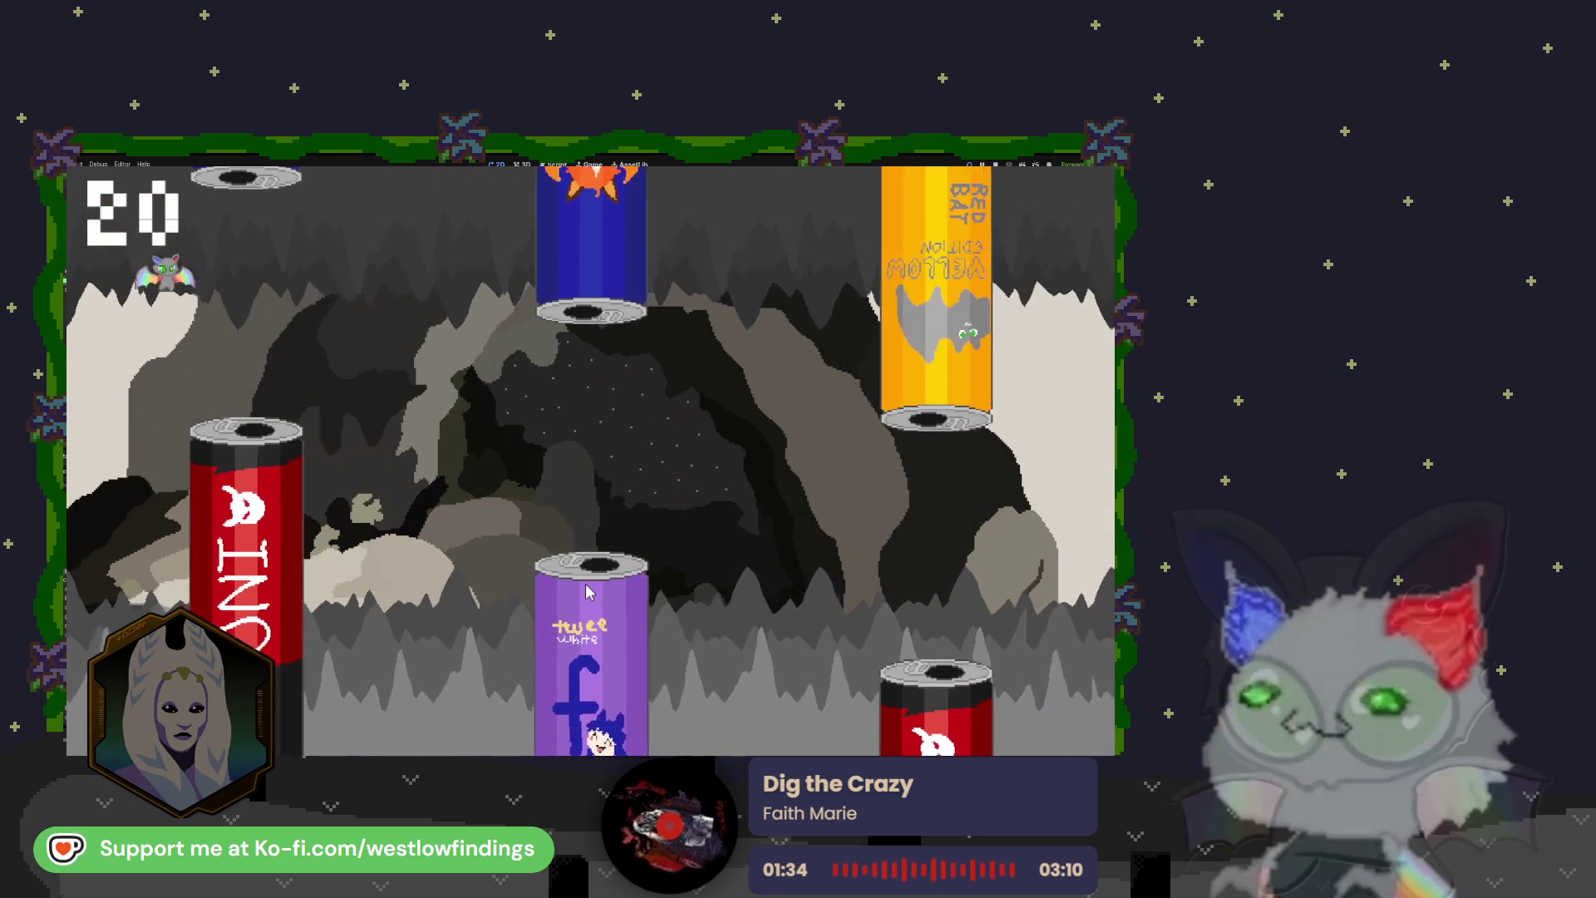
click(586, 592)
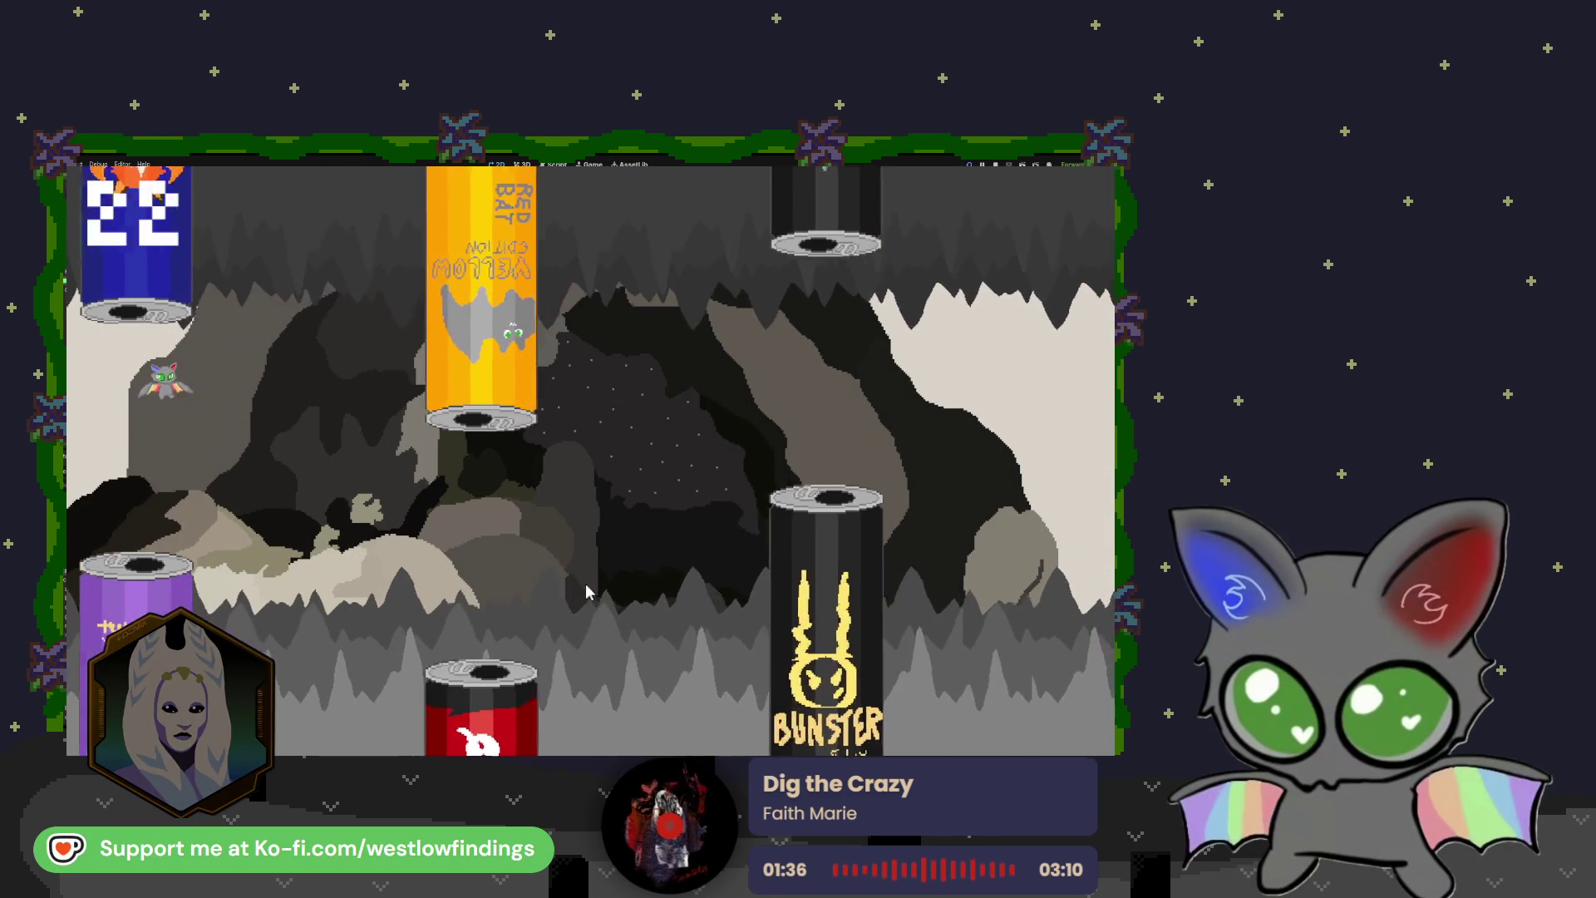
click(586, 592)
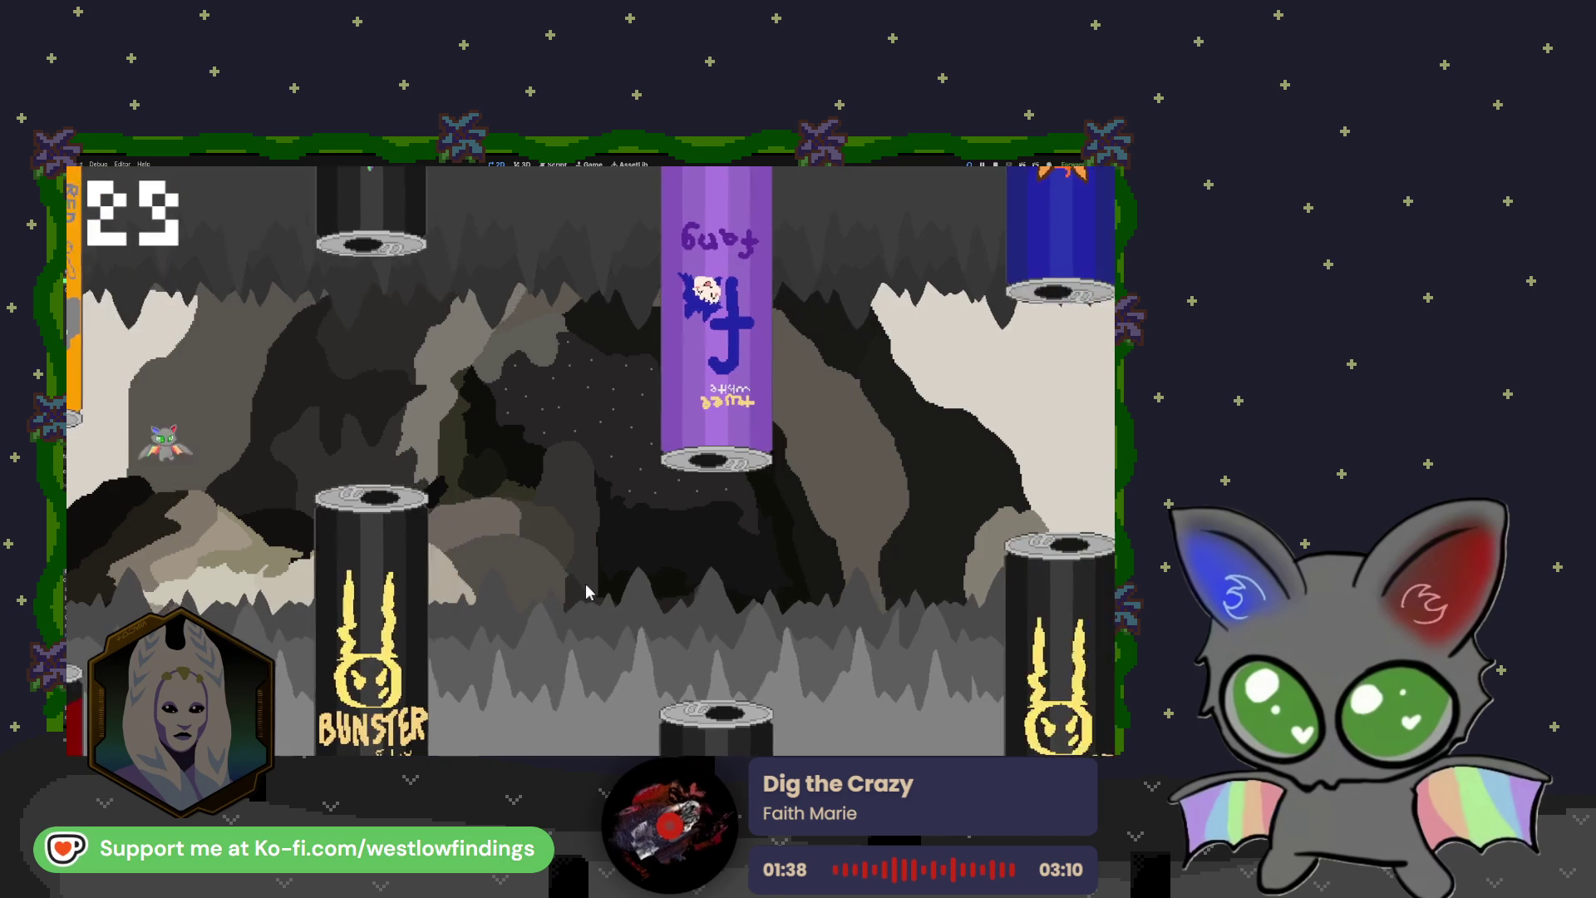
click(586, 592)
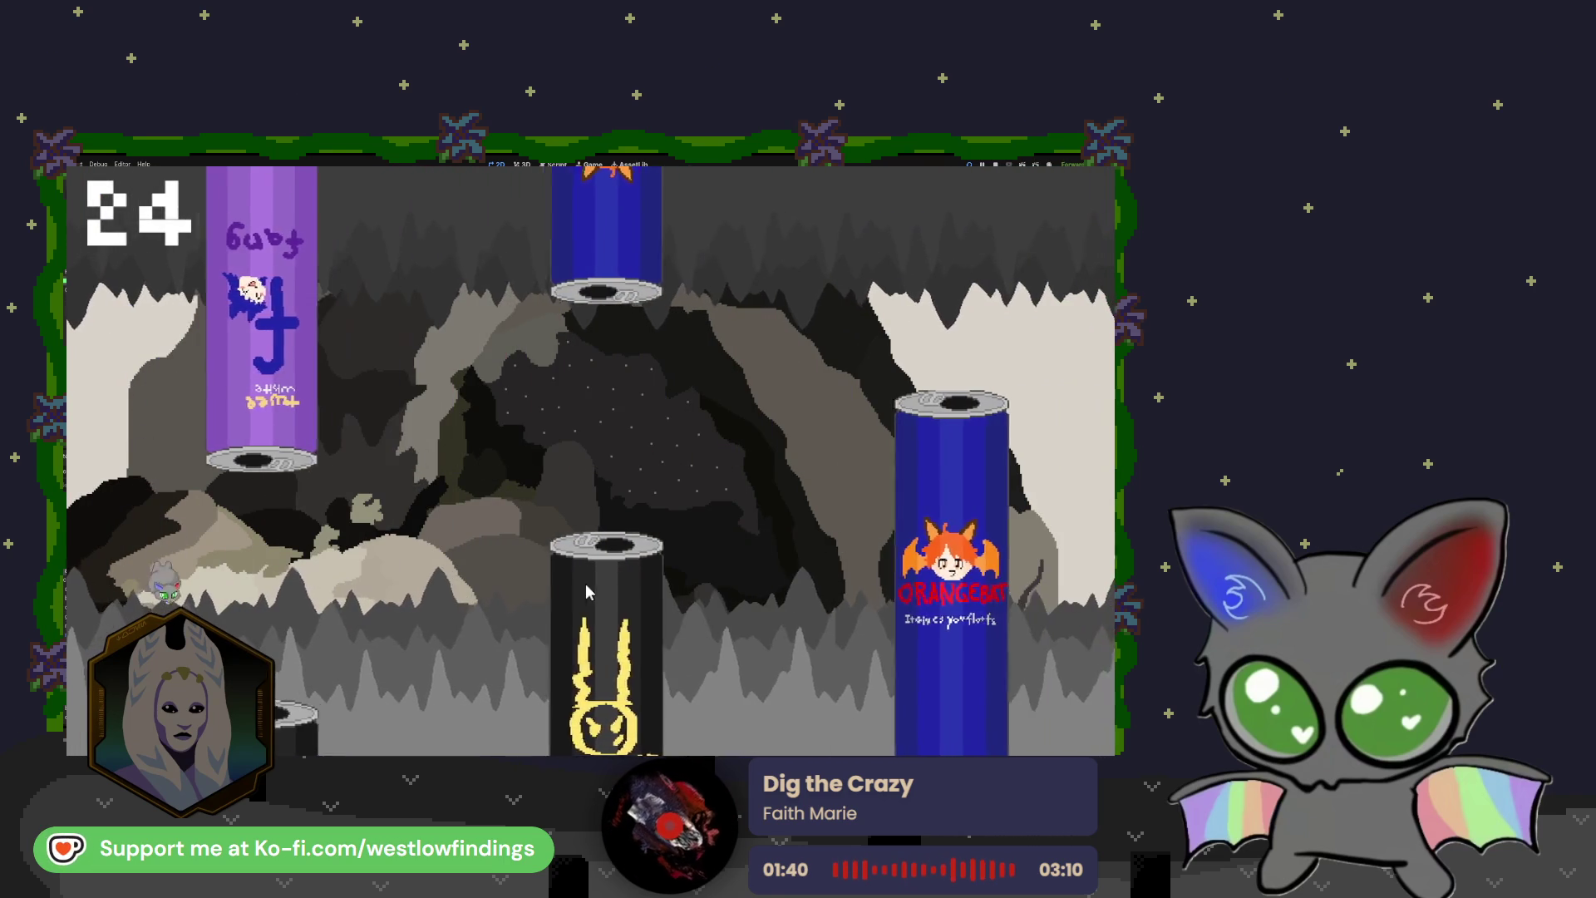
click(586, 592)
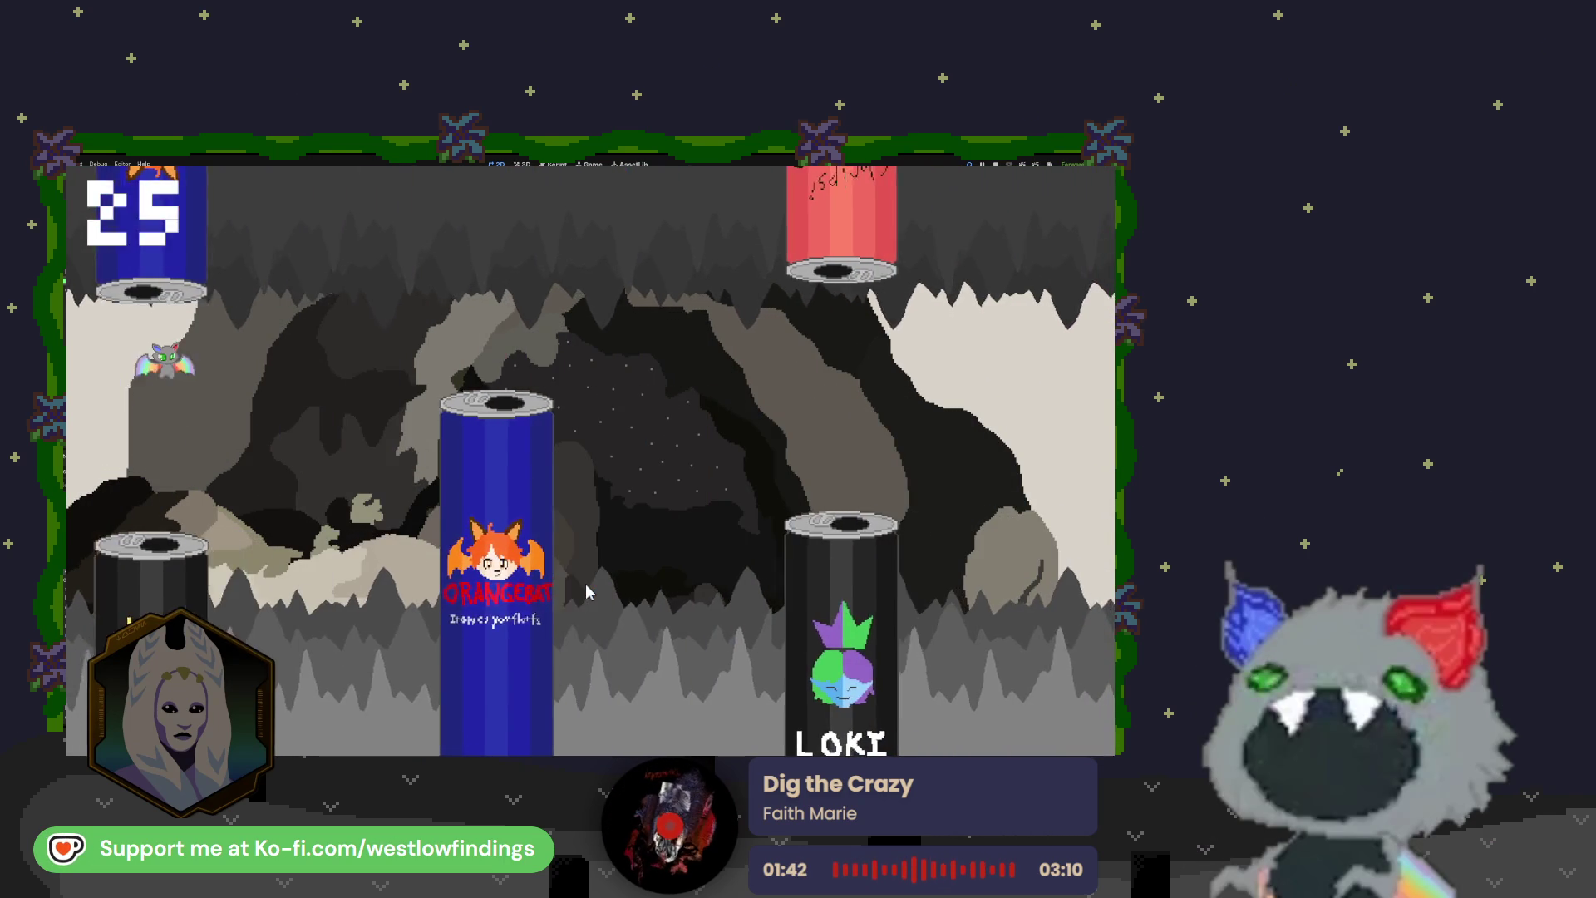
click(587, 592)
Step: Keep flapping until the run ends at score 50, then return to the menu and quit
click(586, 592)
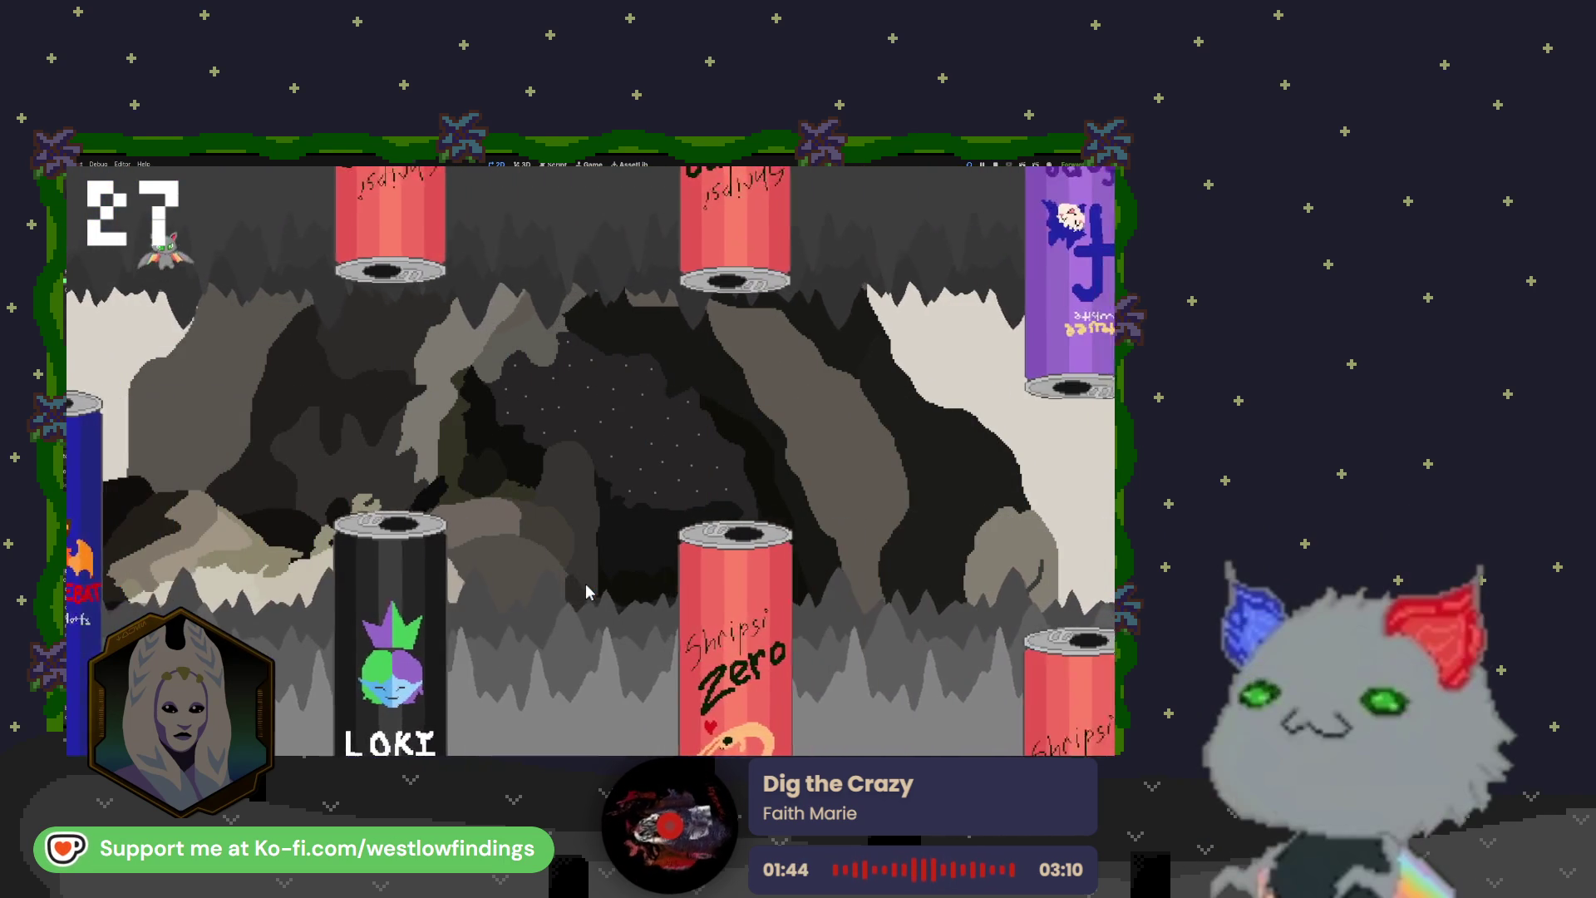
click(587, 592)
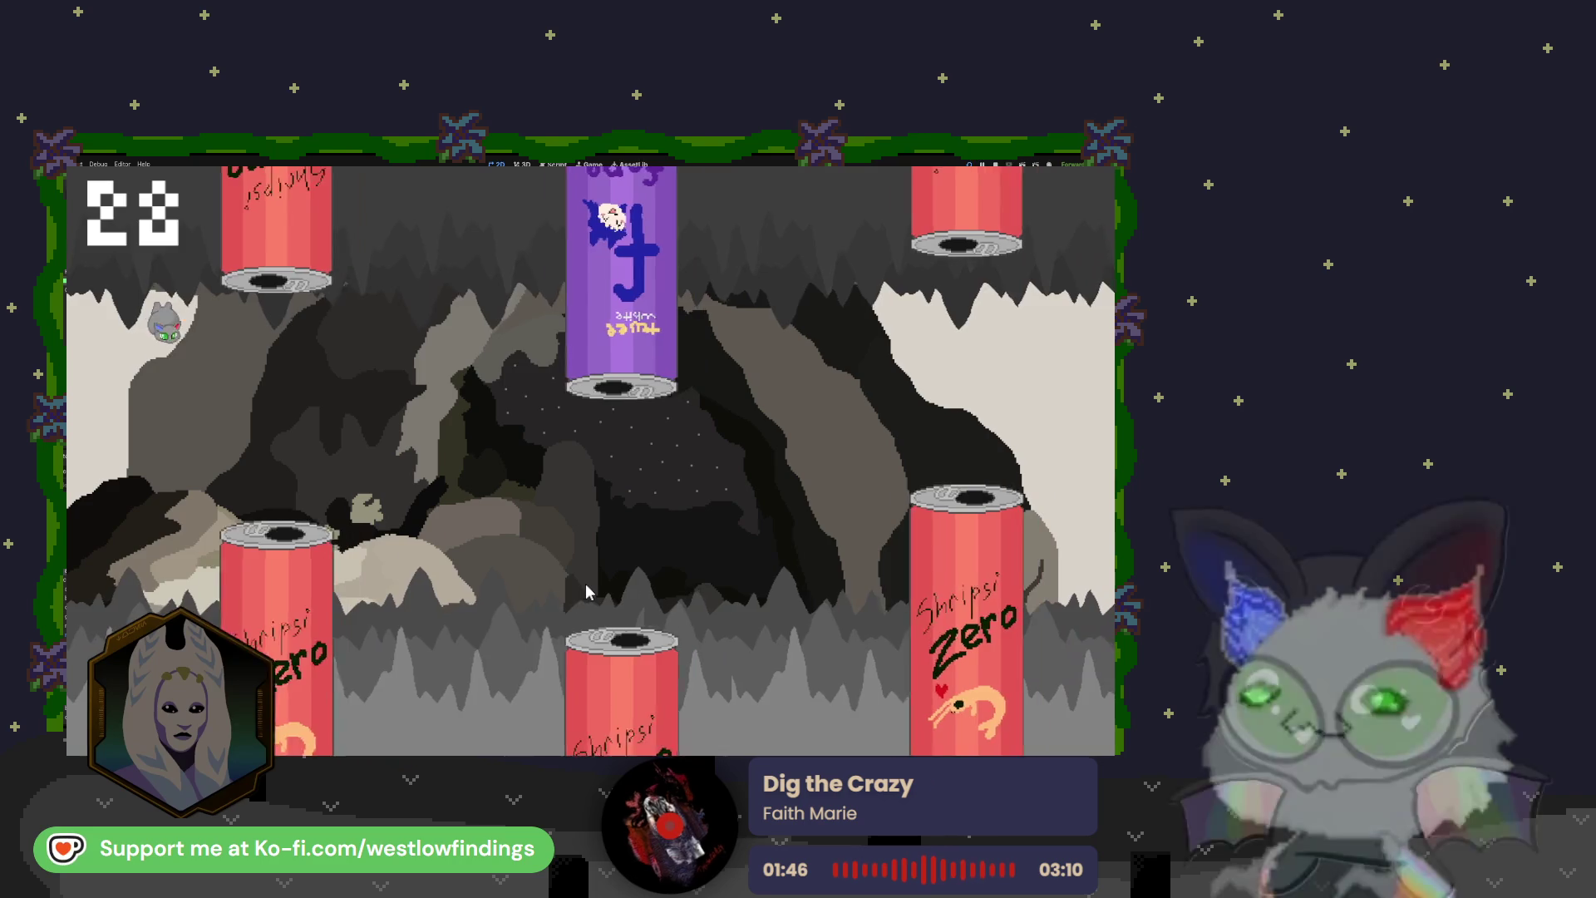
click(586, 592)
click(586, 592)
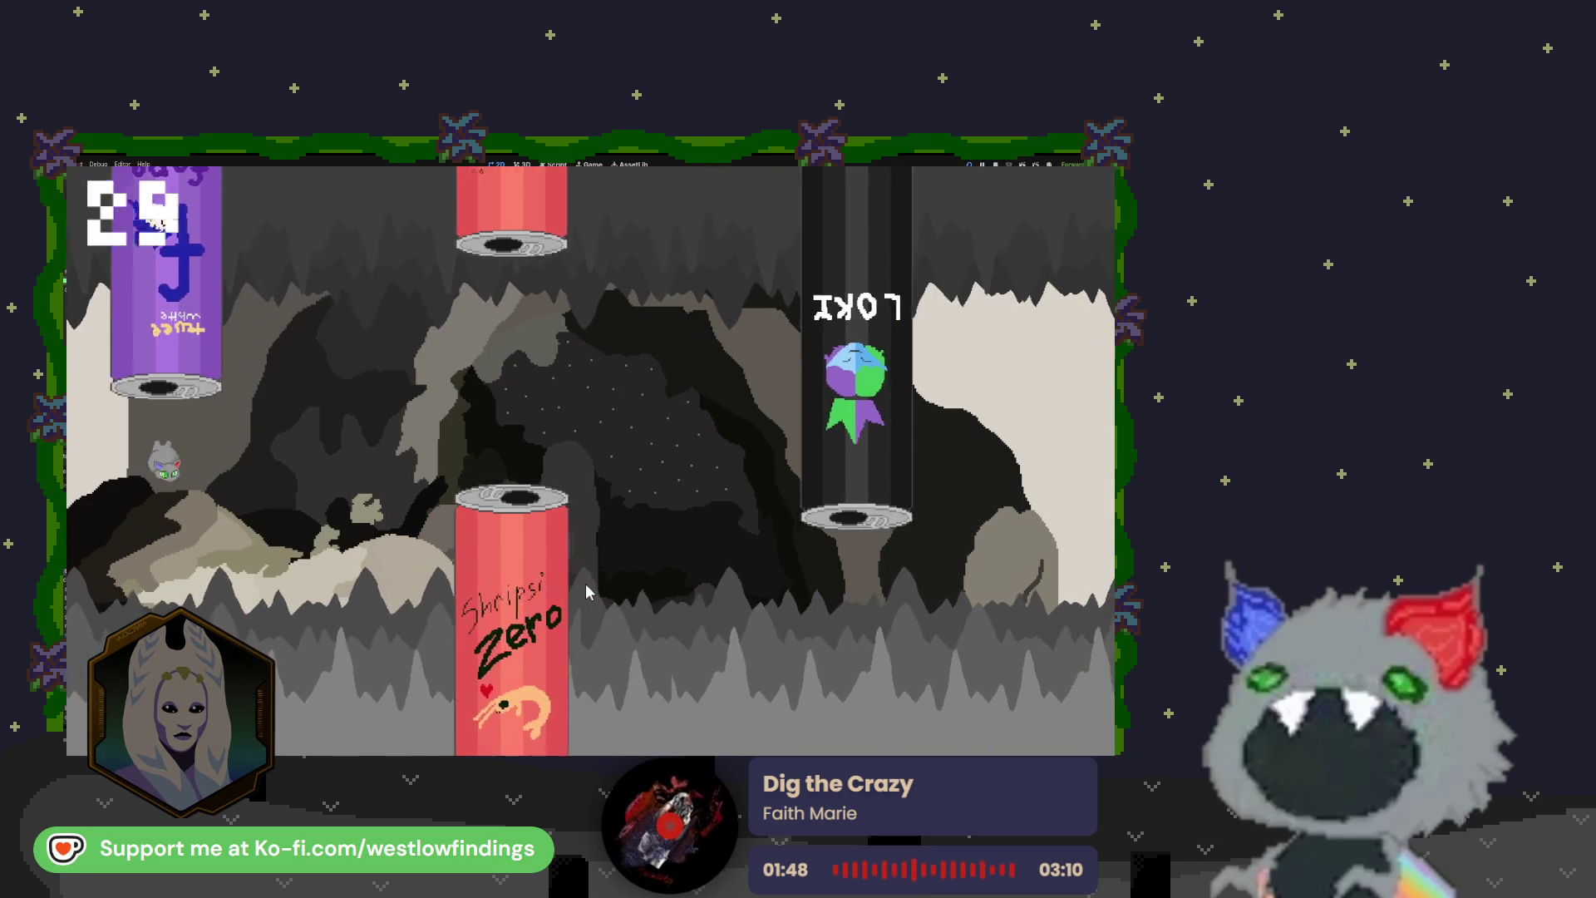
click(586, 592)
click(586, 592)
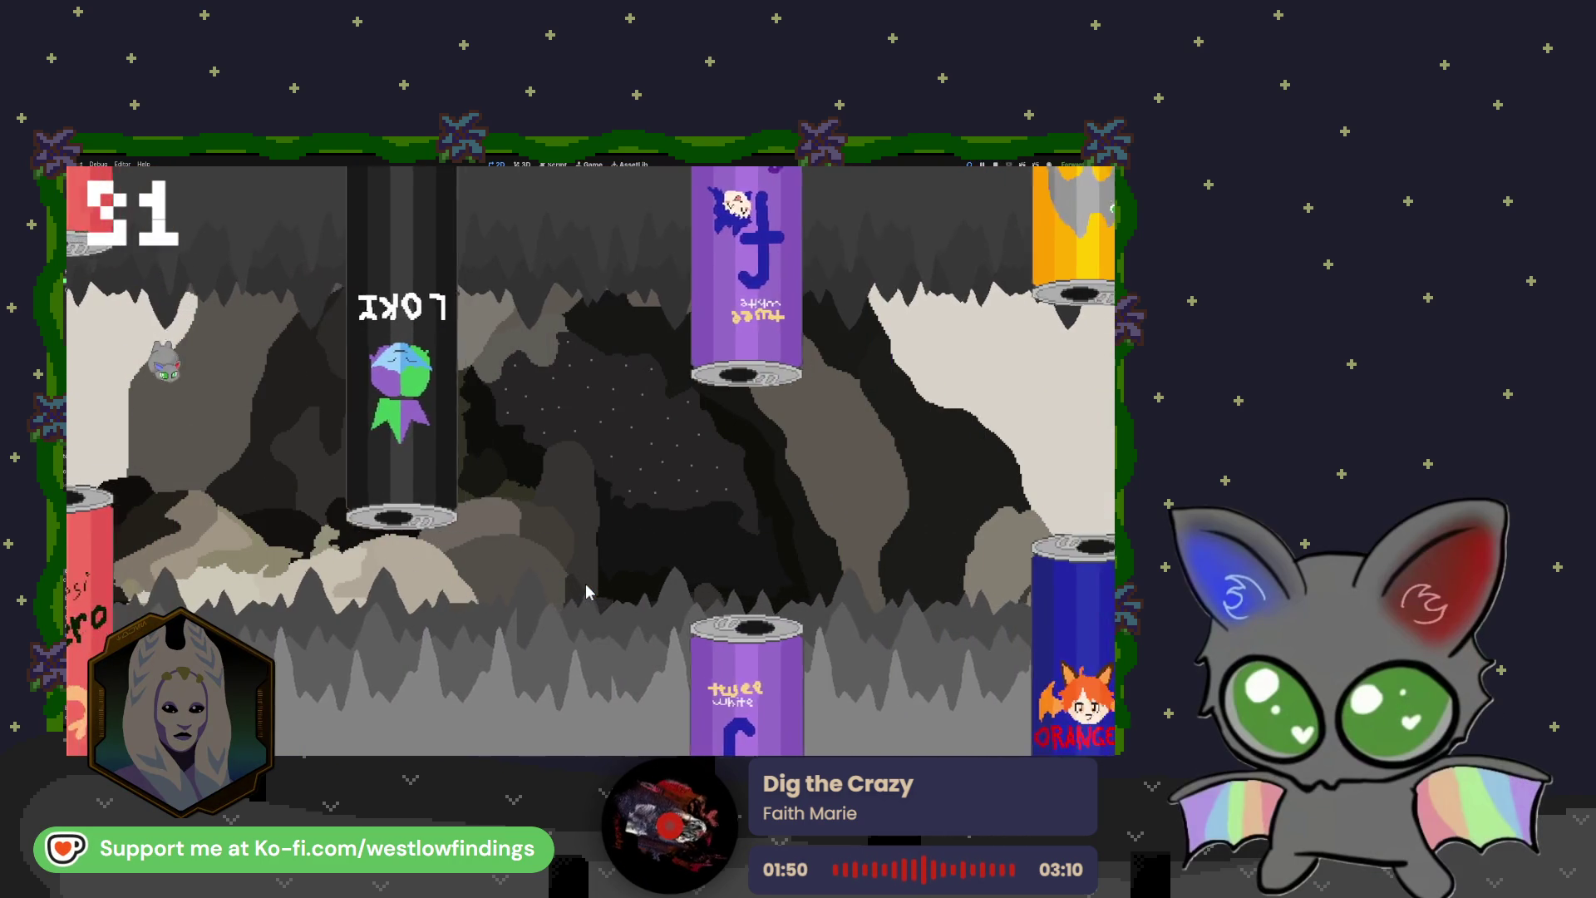
click(586, 592)
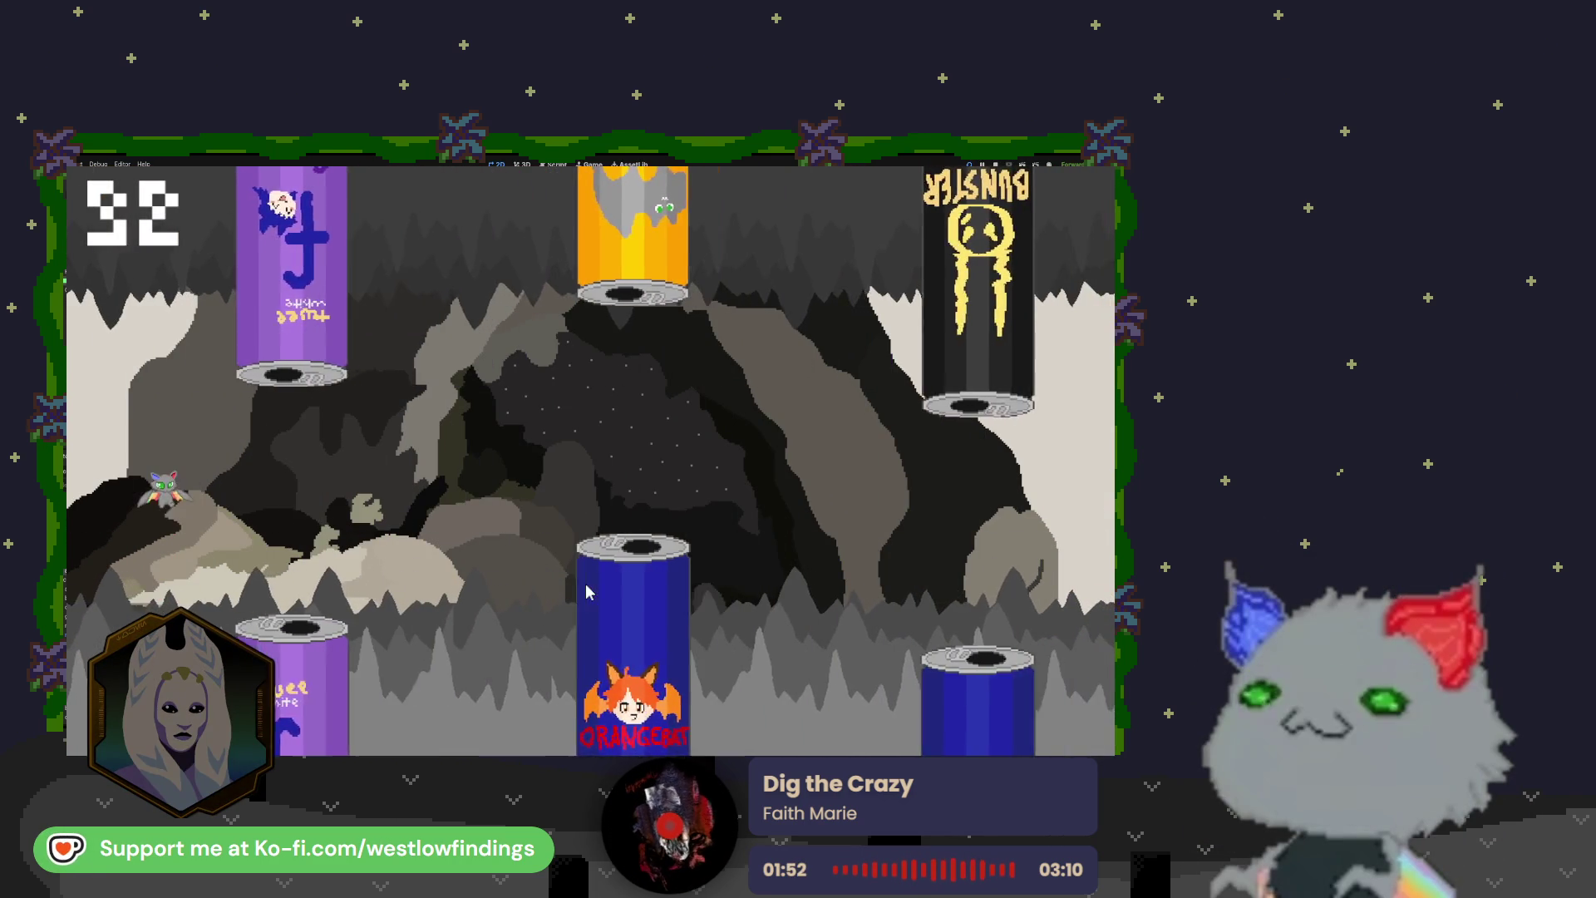
click(587, 592)
click(586, 592)
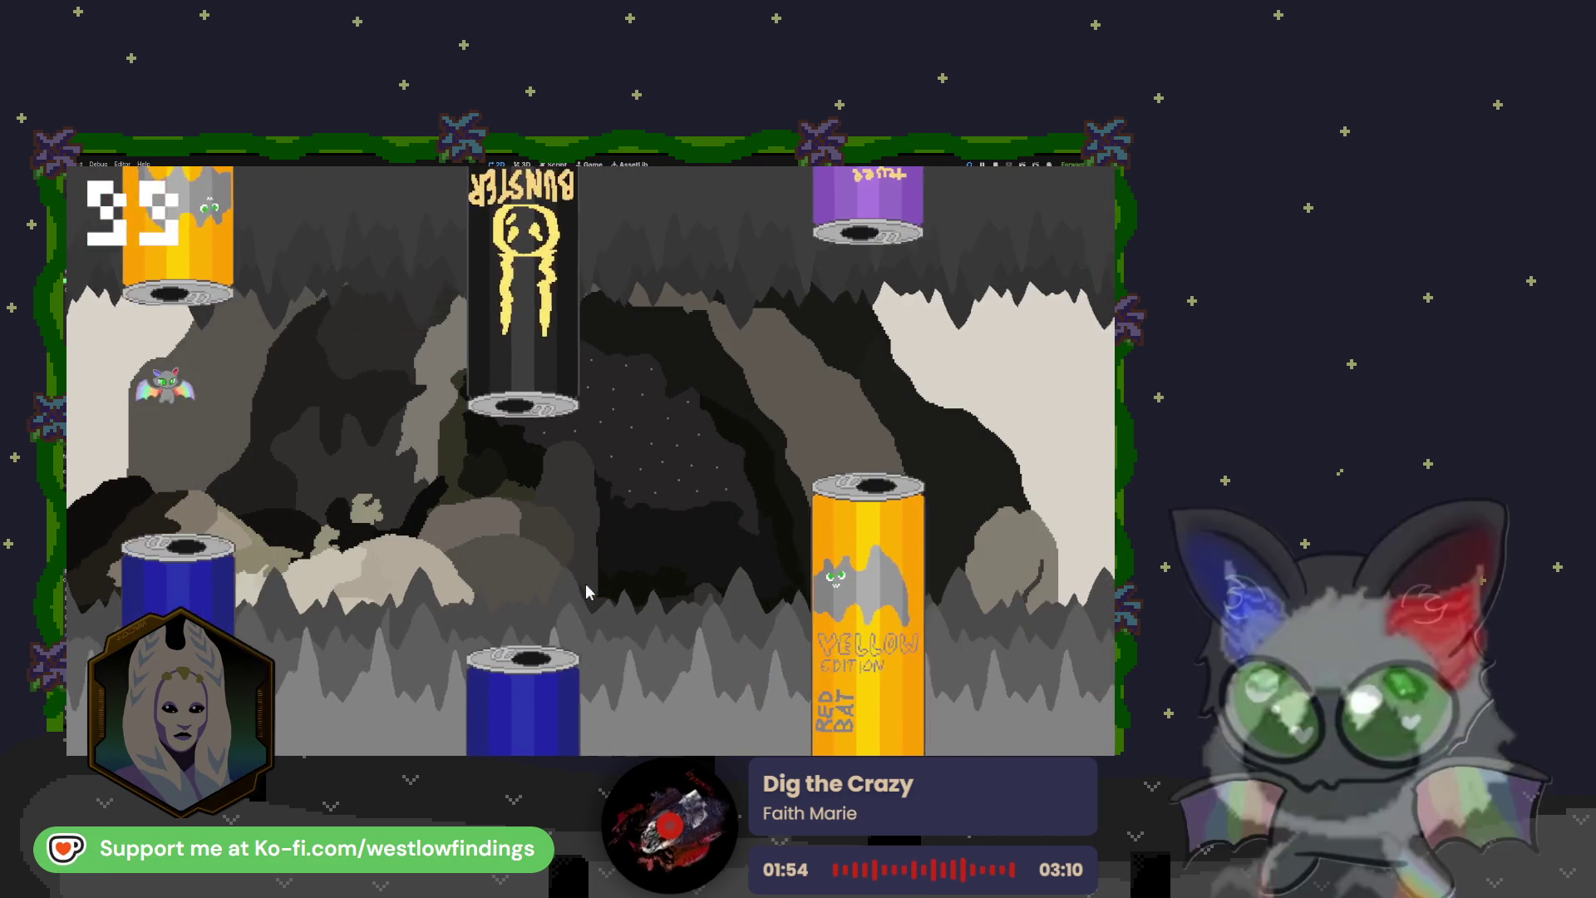
click(586, 592)
click(586, 592)
click(586, 592)
click(586, 592)
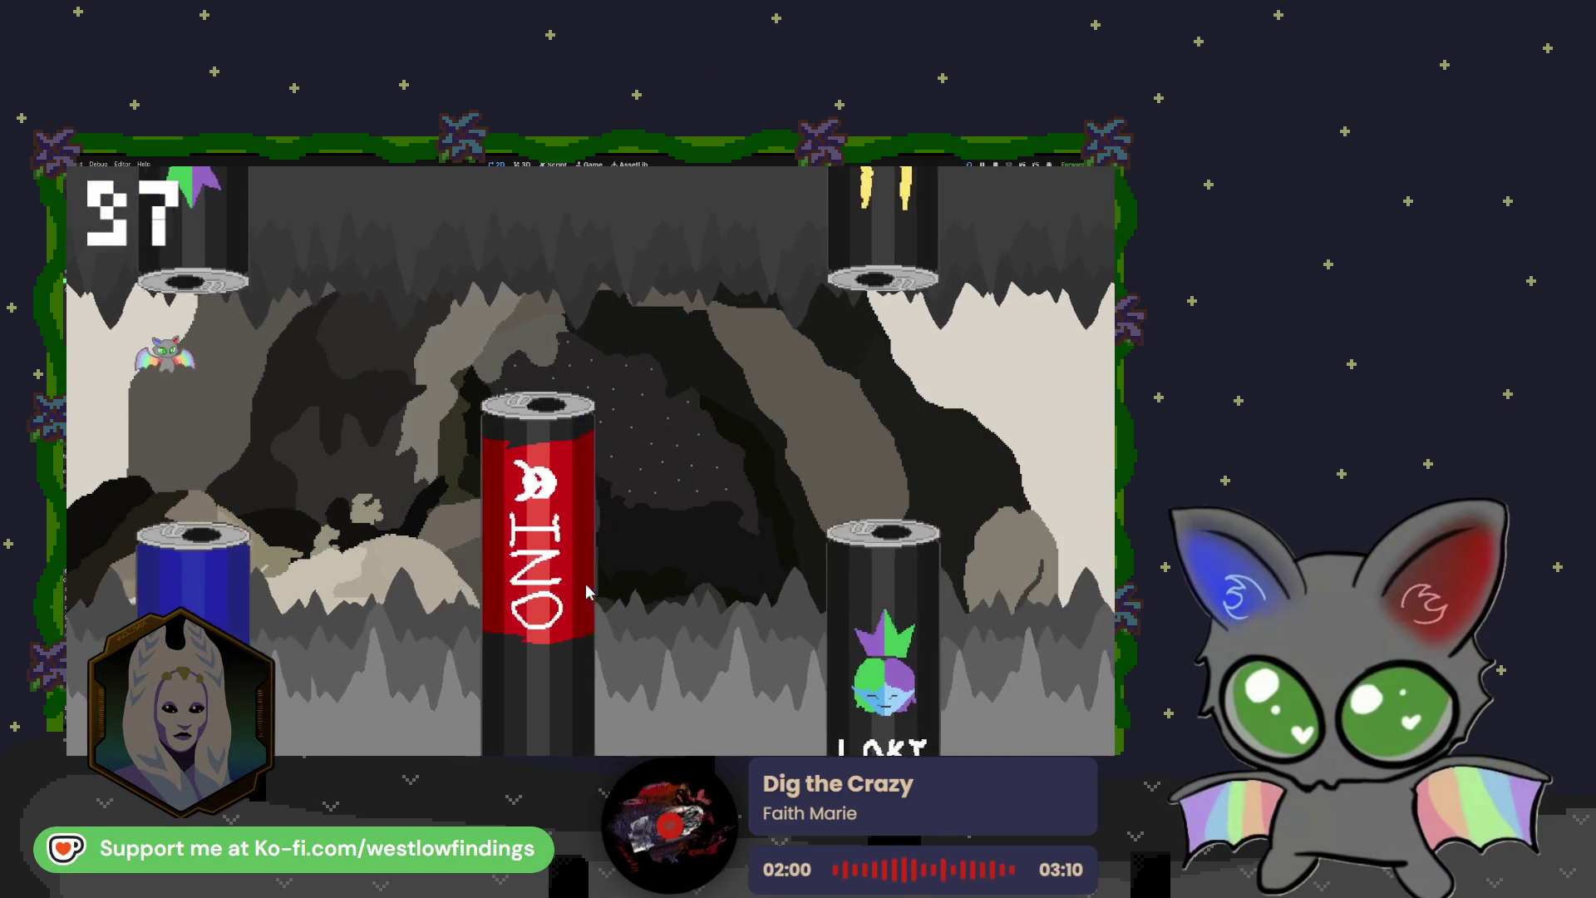
click(587, 592)
click(587, 592)
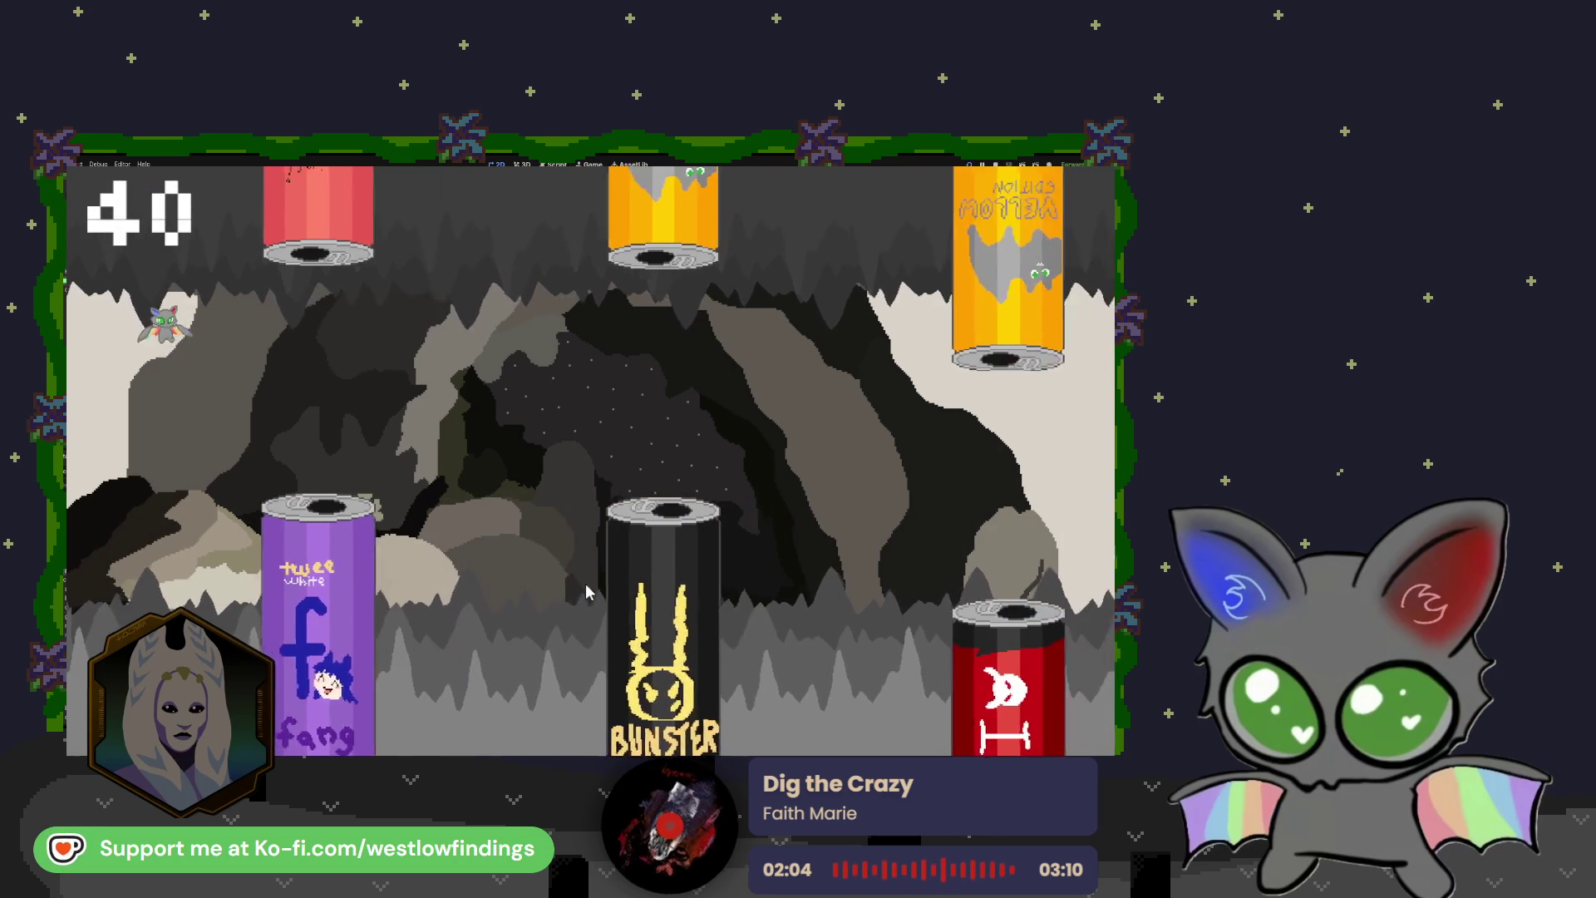
click(586, 592)
click(587, 593)
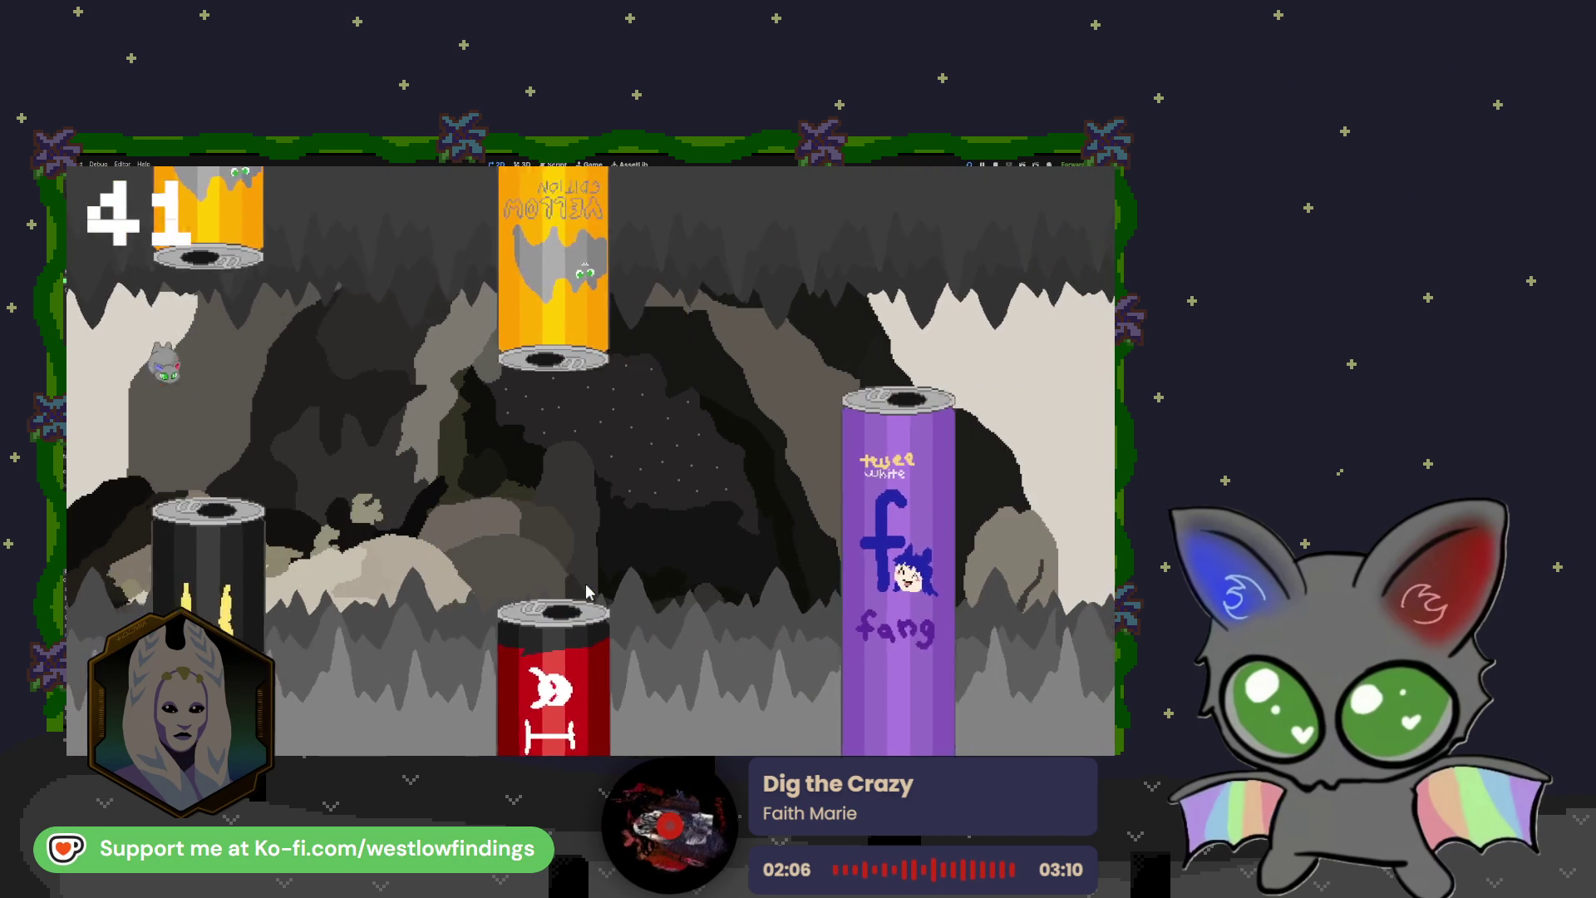
click(586, 592)
click(586, 592)
click(586, 592)
click(586, 592)
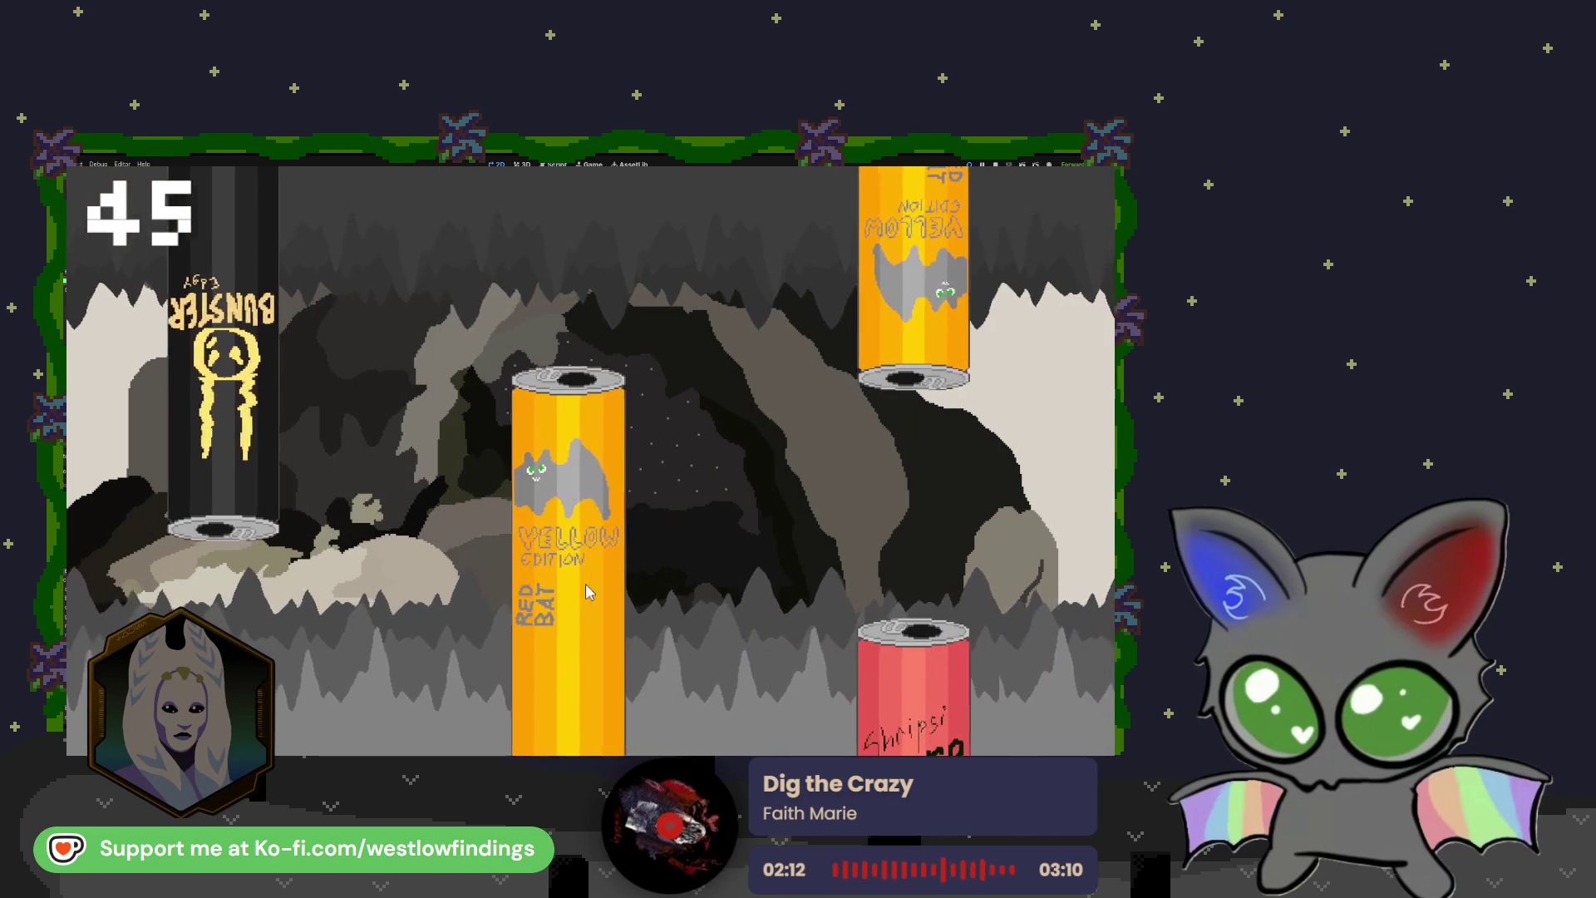
click(586, 592)
click(586, 592)
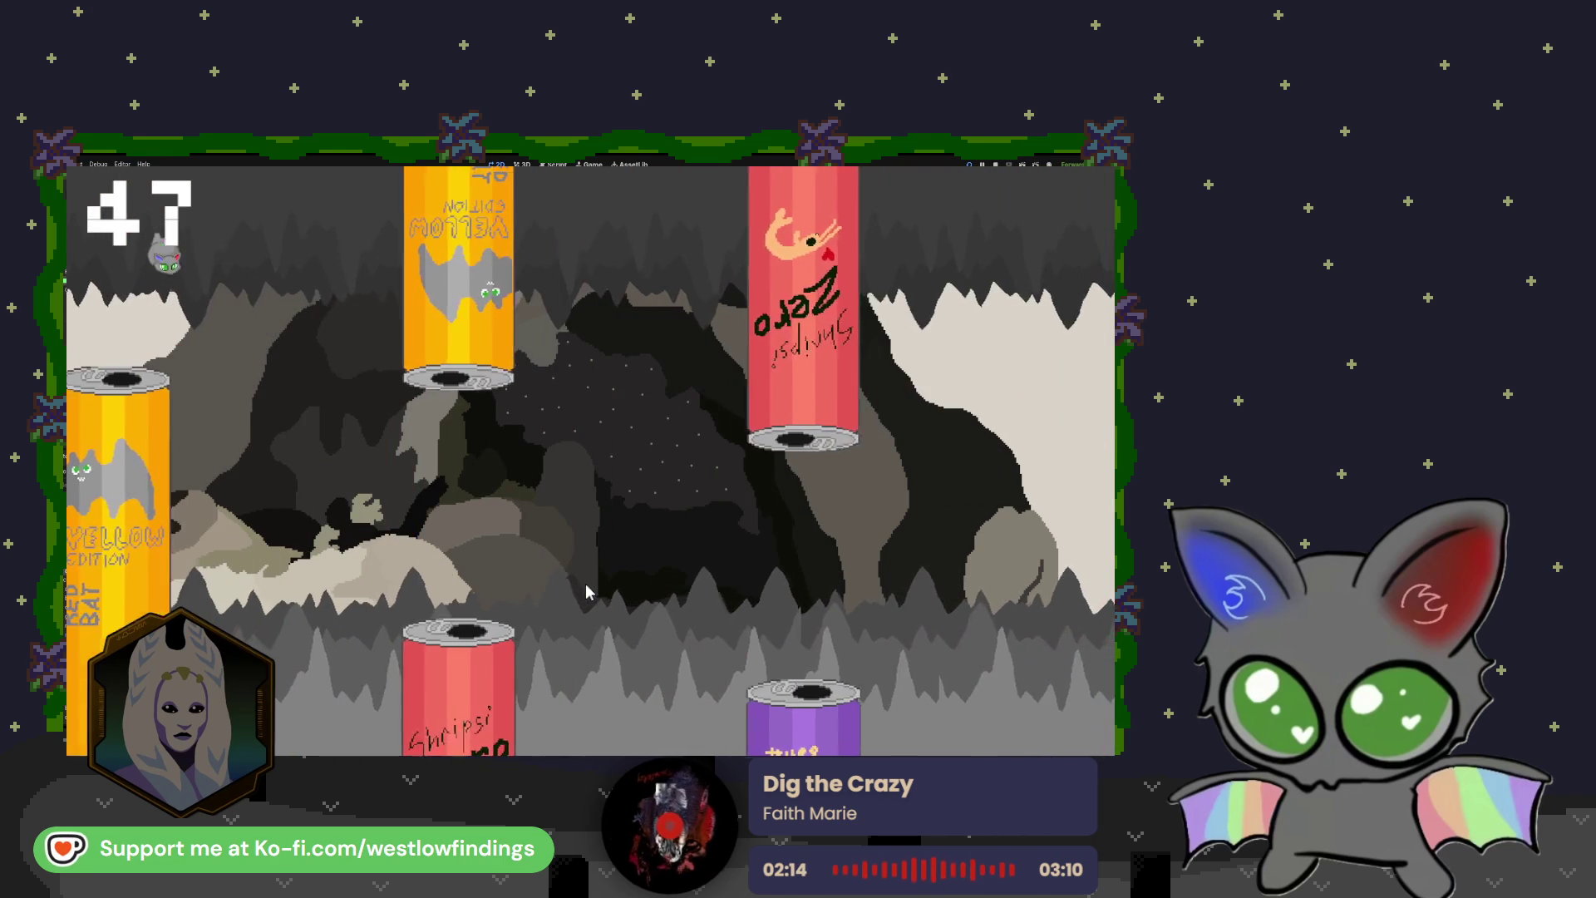
click(586, 592)
click(586, 592)
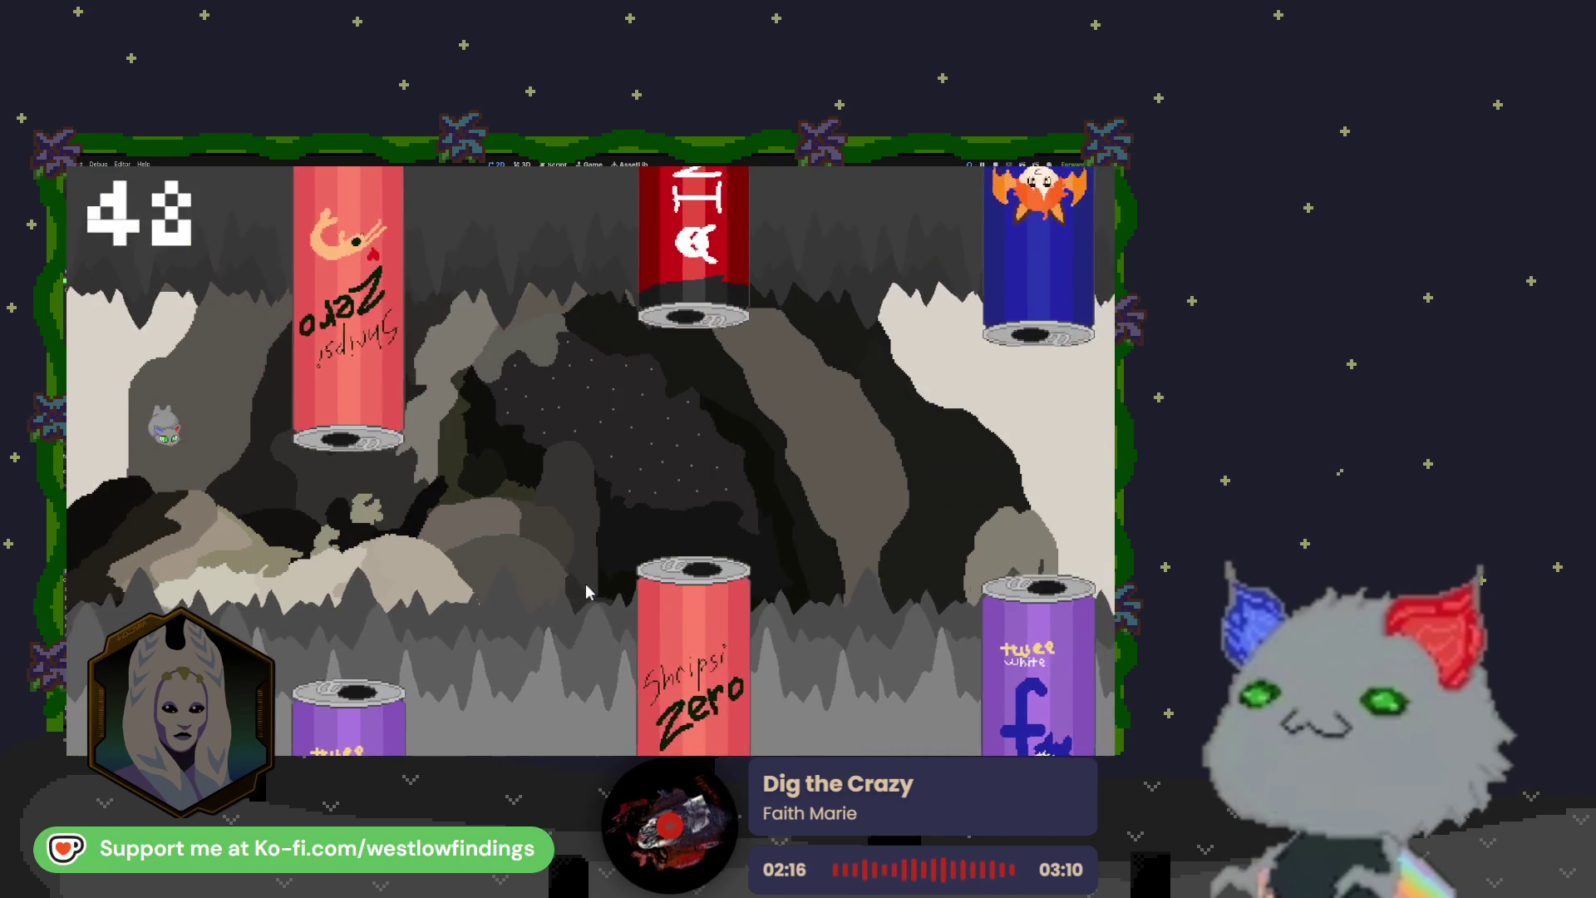
click(587, 592)
click(586, 592)
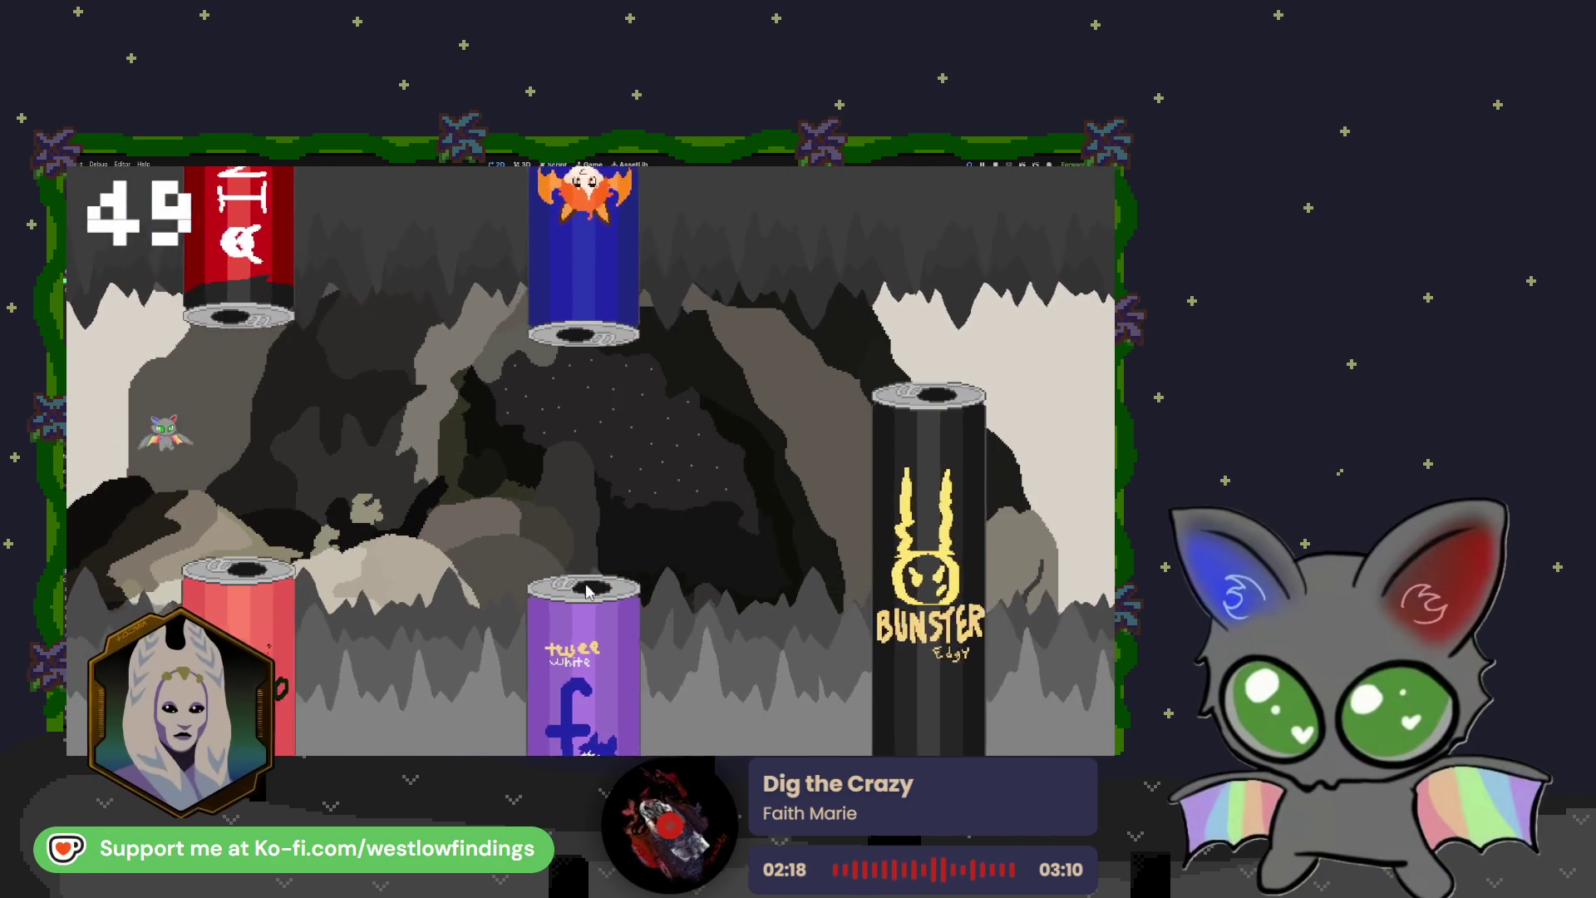
click(587, 592)
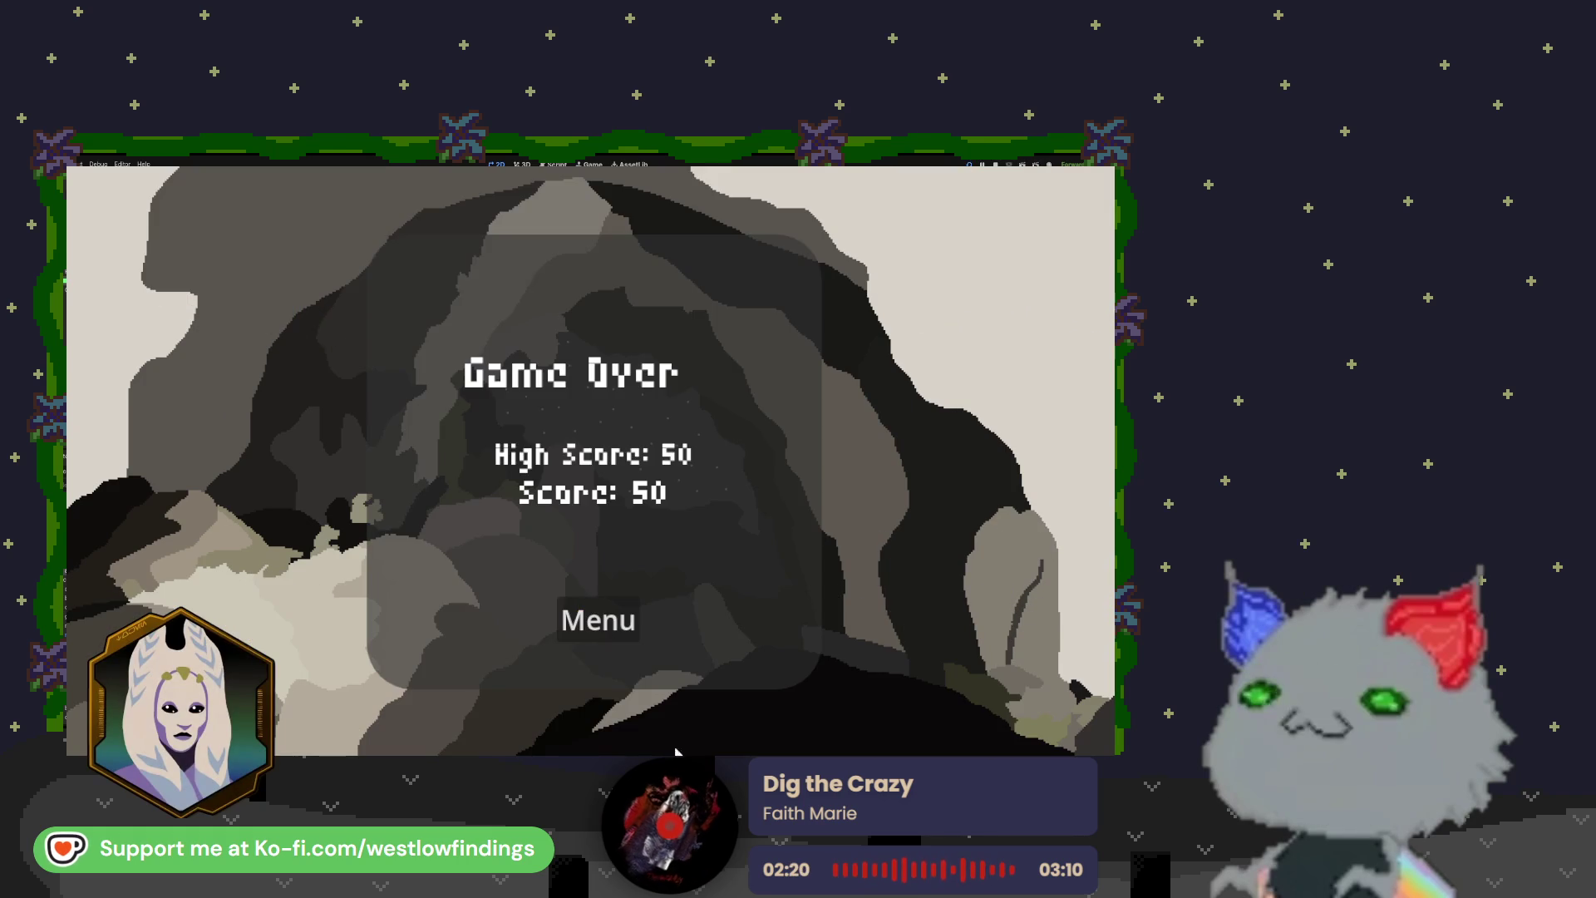
click(589, 635)
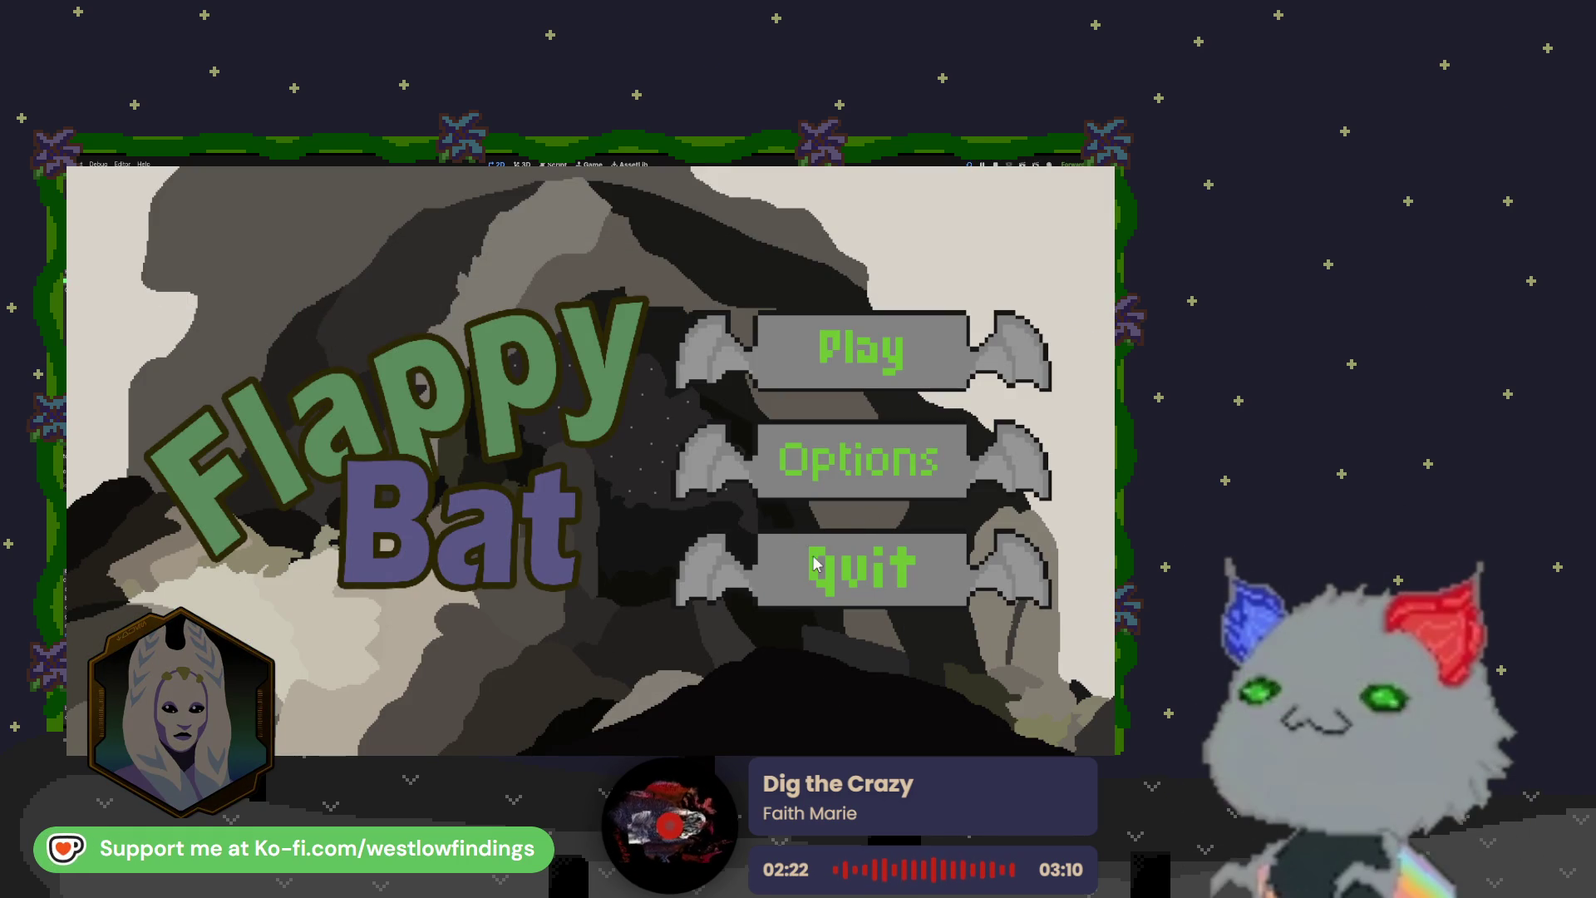
click(857, 565)
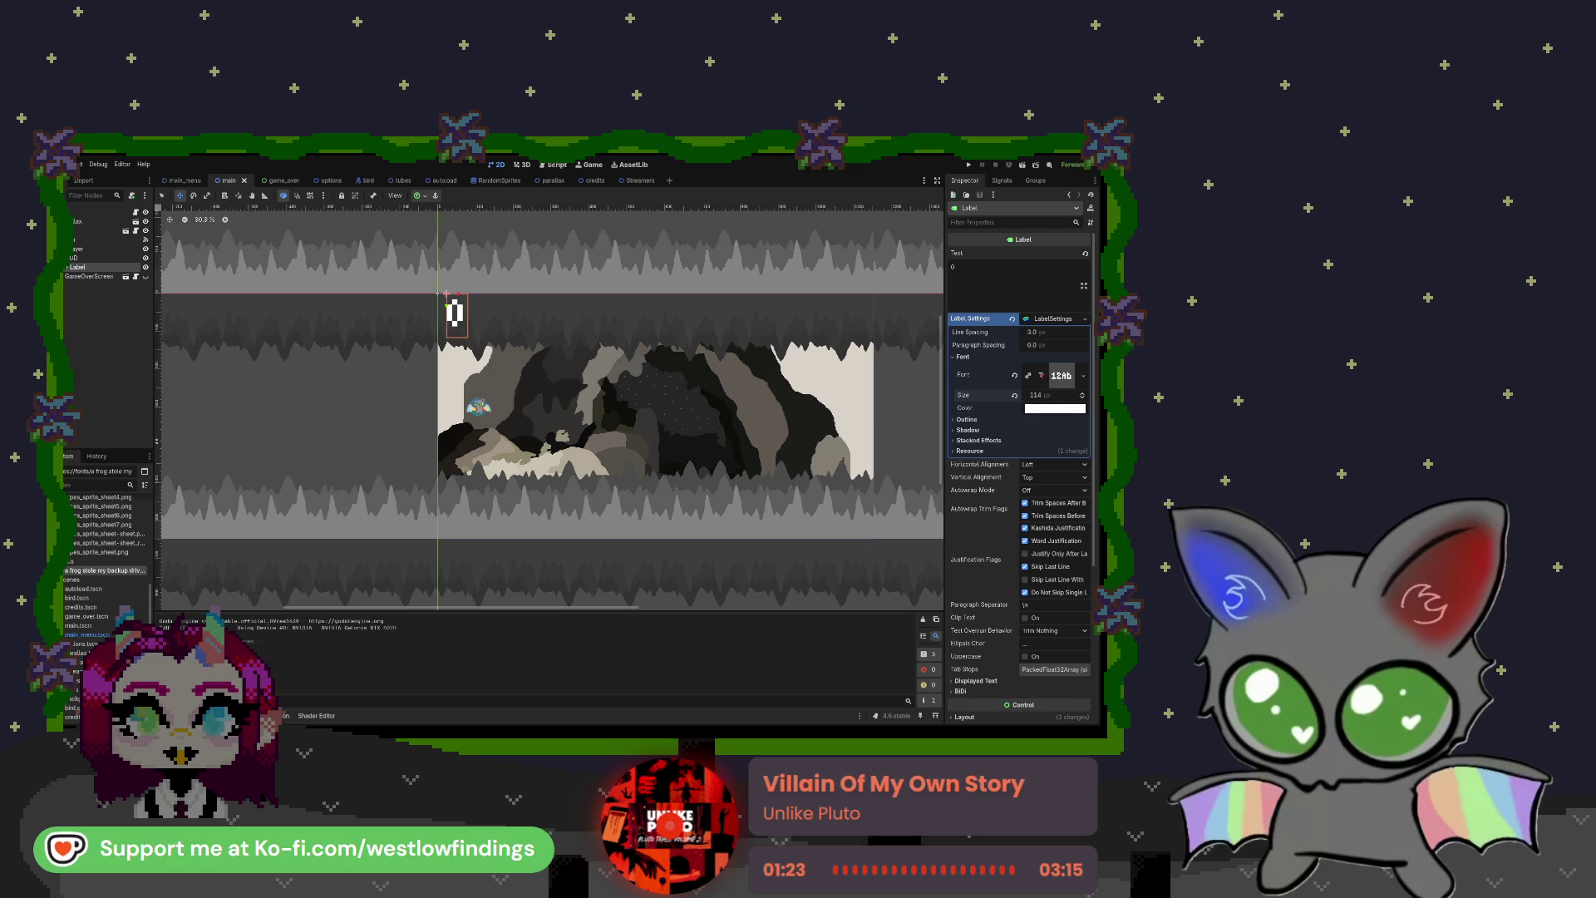
Step: Switch from Godot over to Soundly's Sound Design Clichés collection
key(alt+Tab)
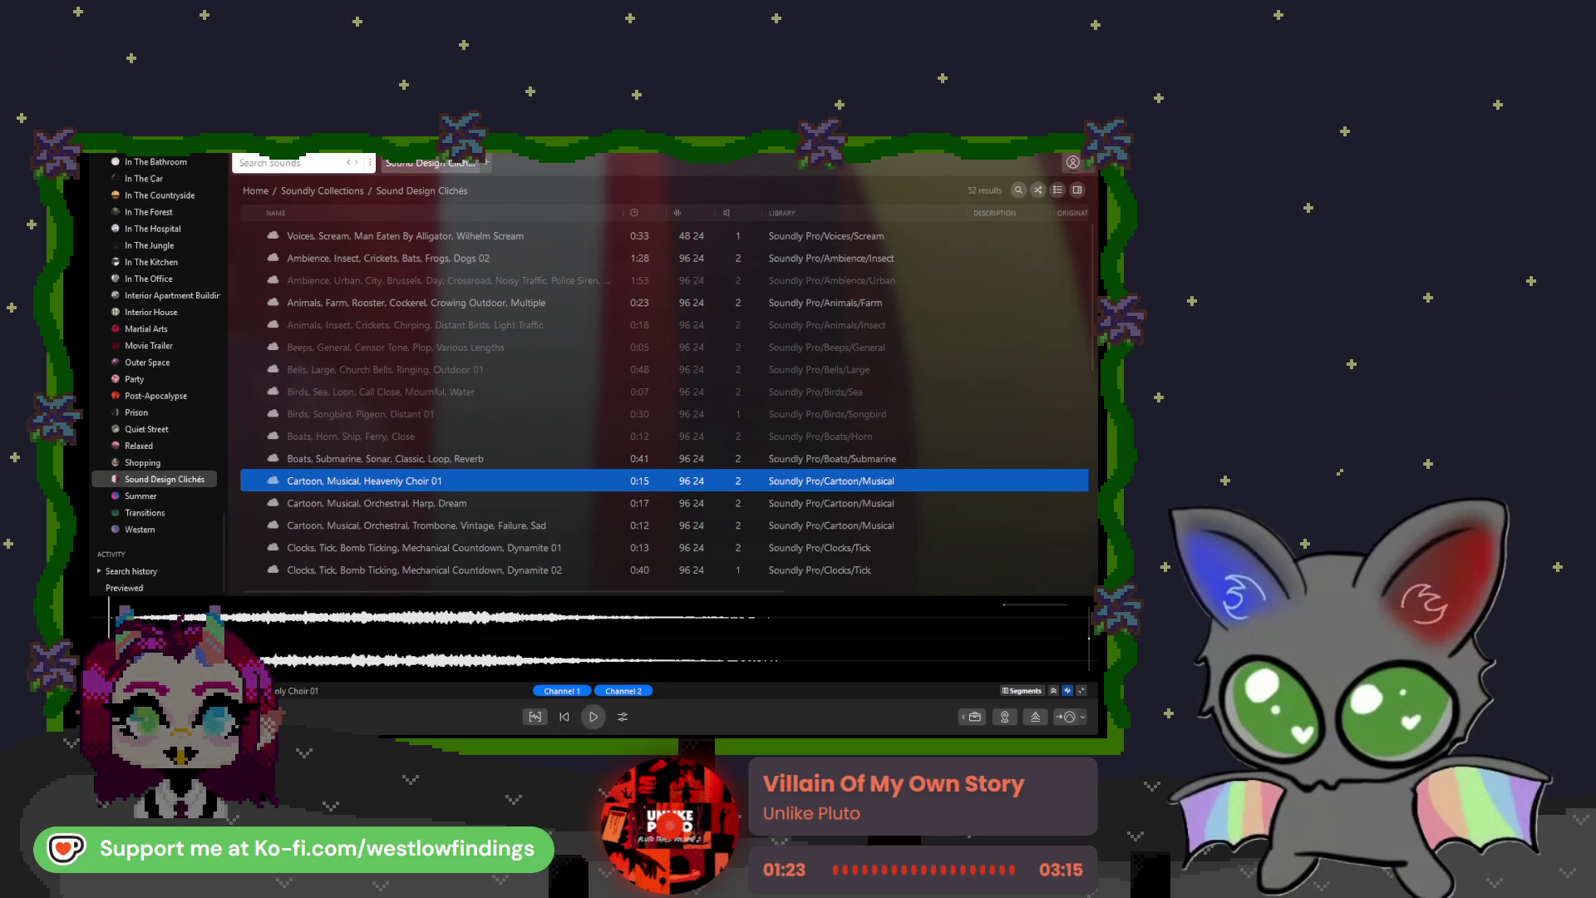
Step: Audition the Heavenly Choir, Dynamite 01 ticking, record spin stop, dial tone and creaking door clips
click(595, 717)
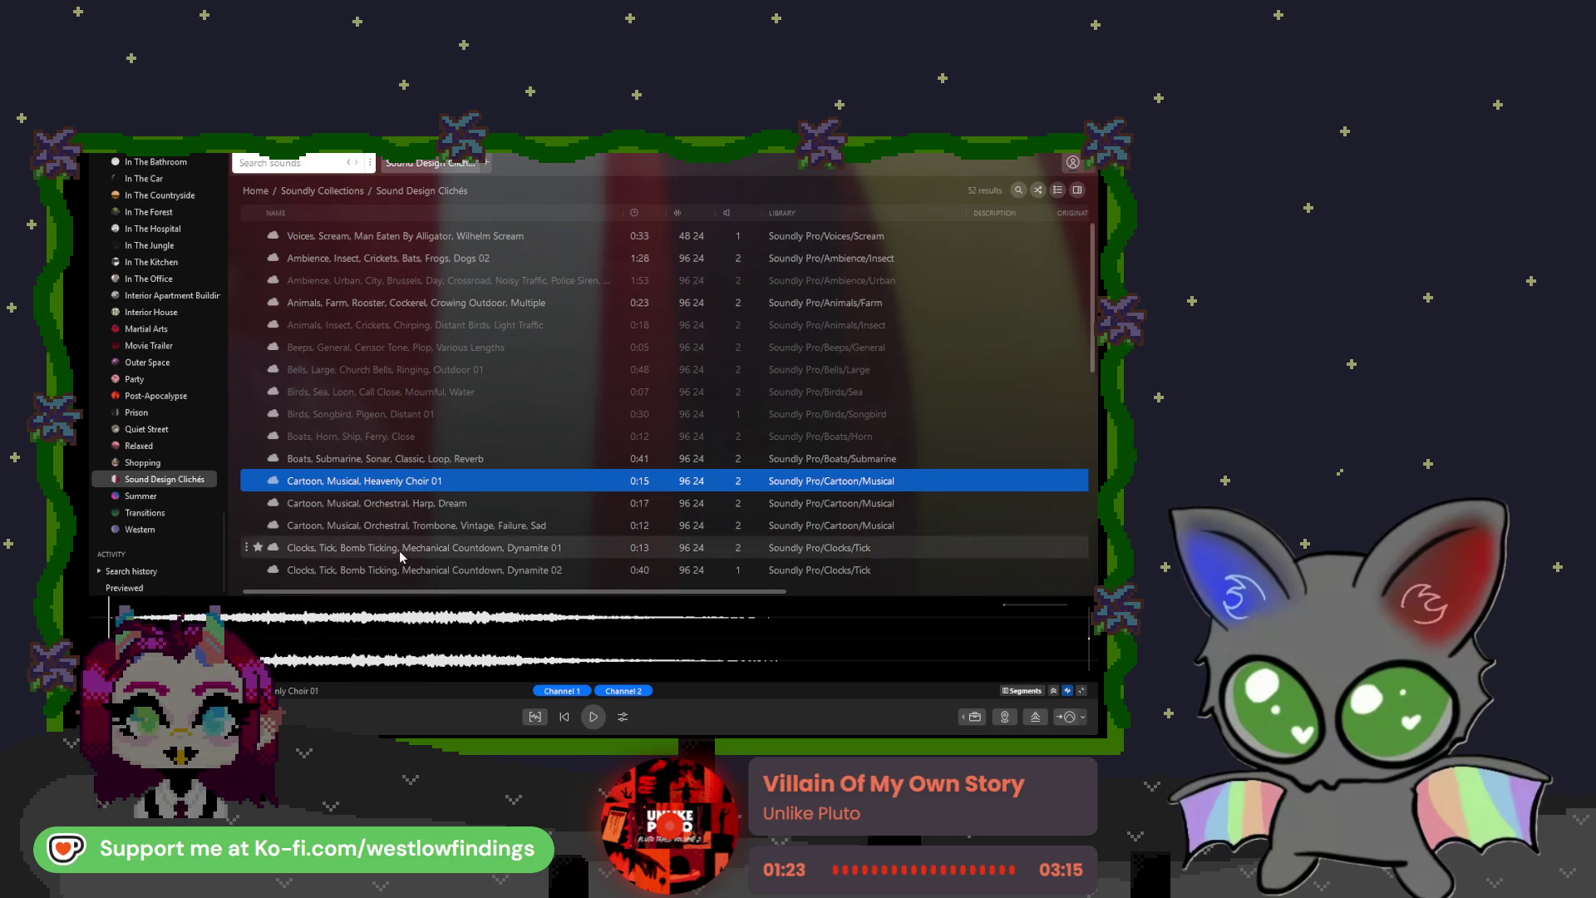
click(317, 549)
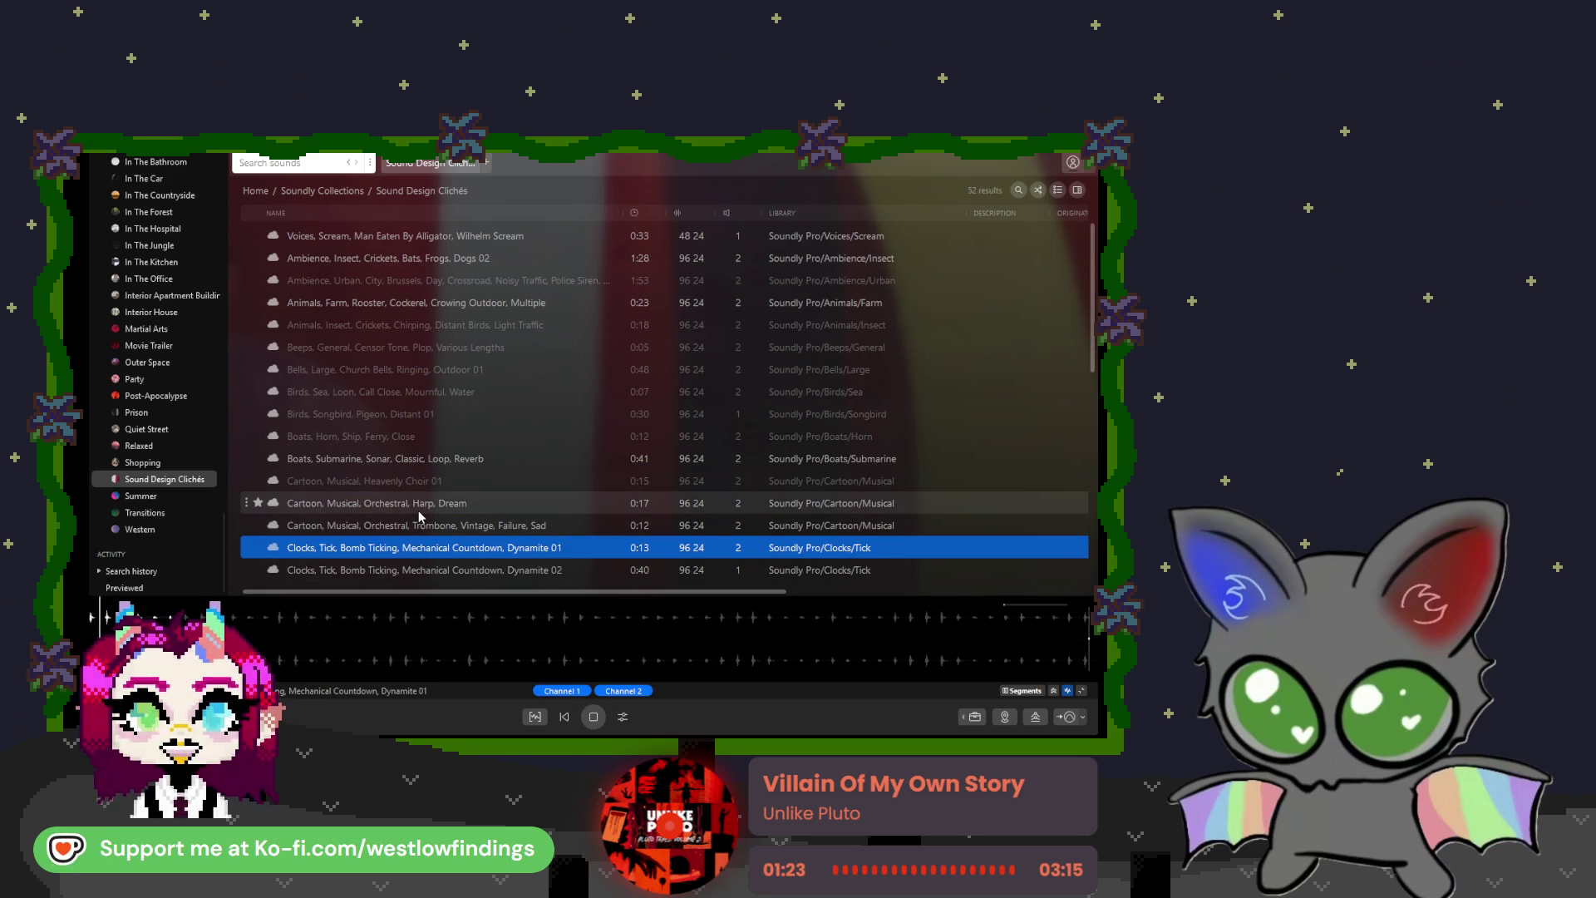
scroll(422, 513, down, 3)
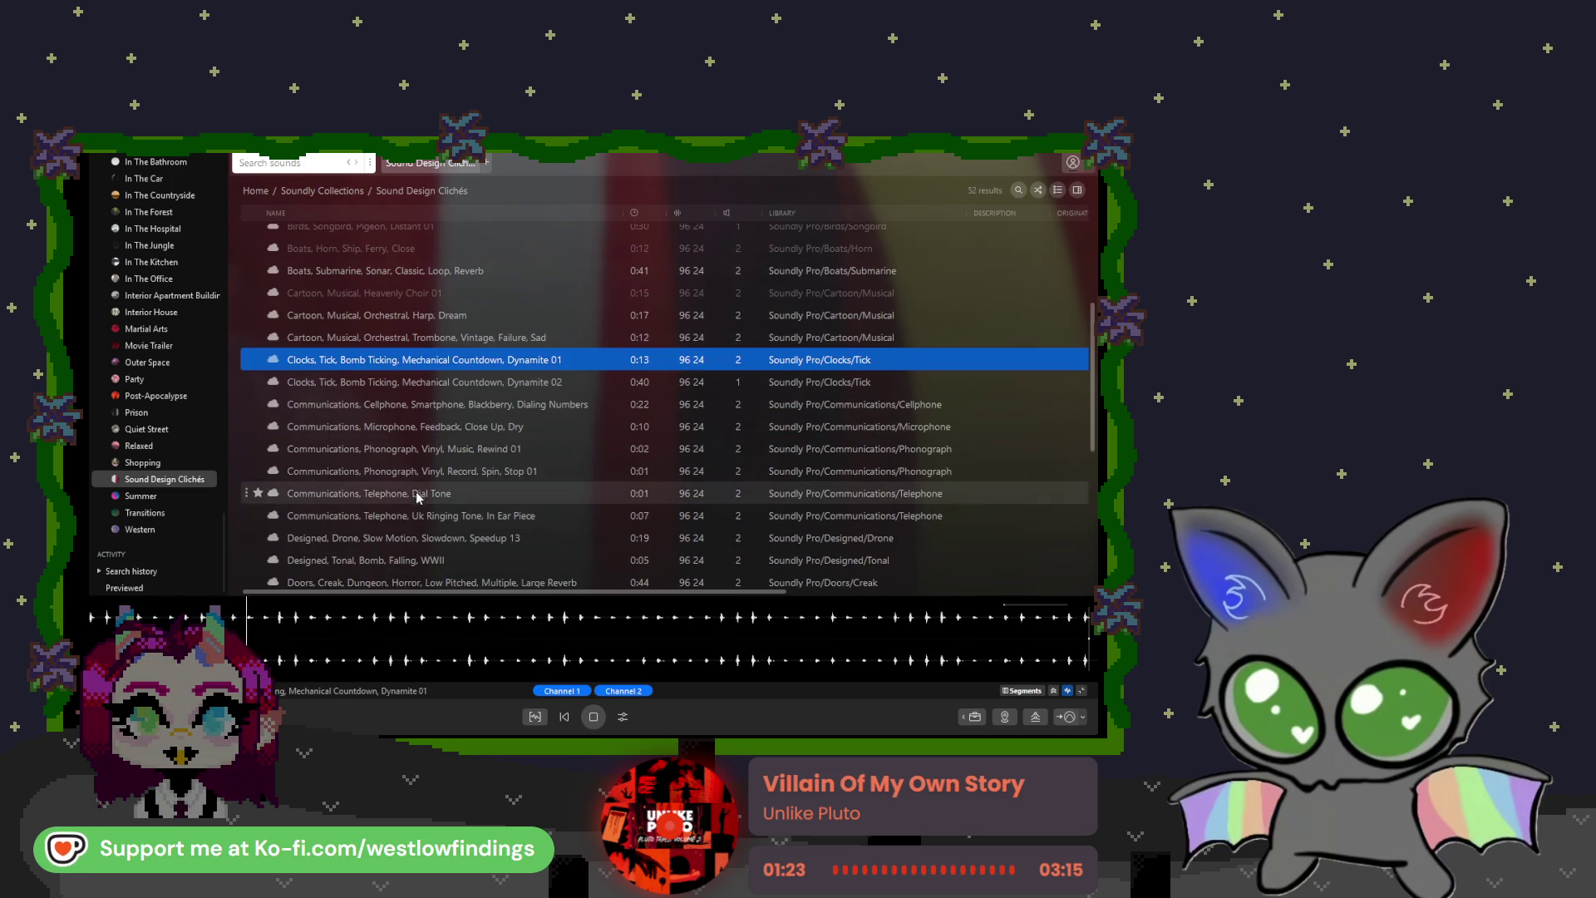
click(416, 471)
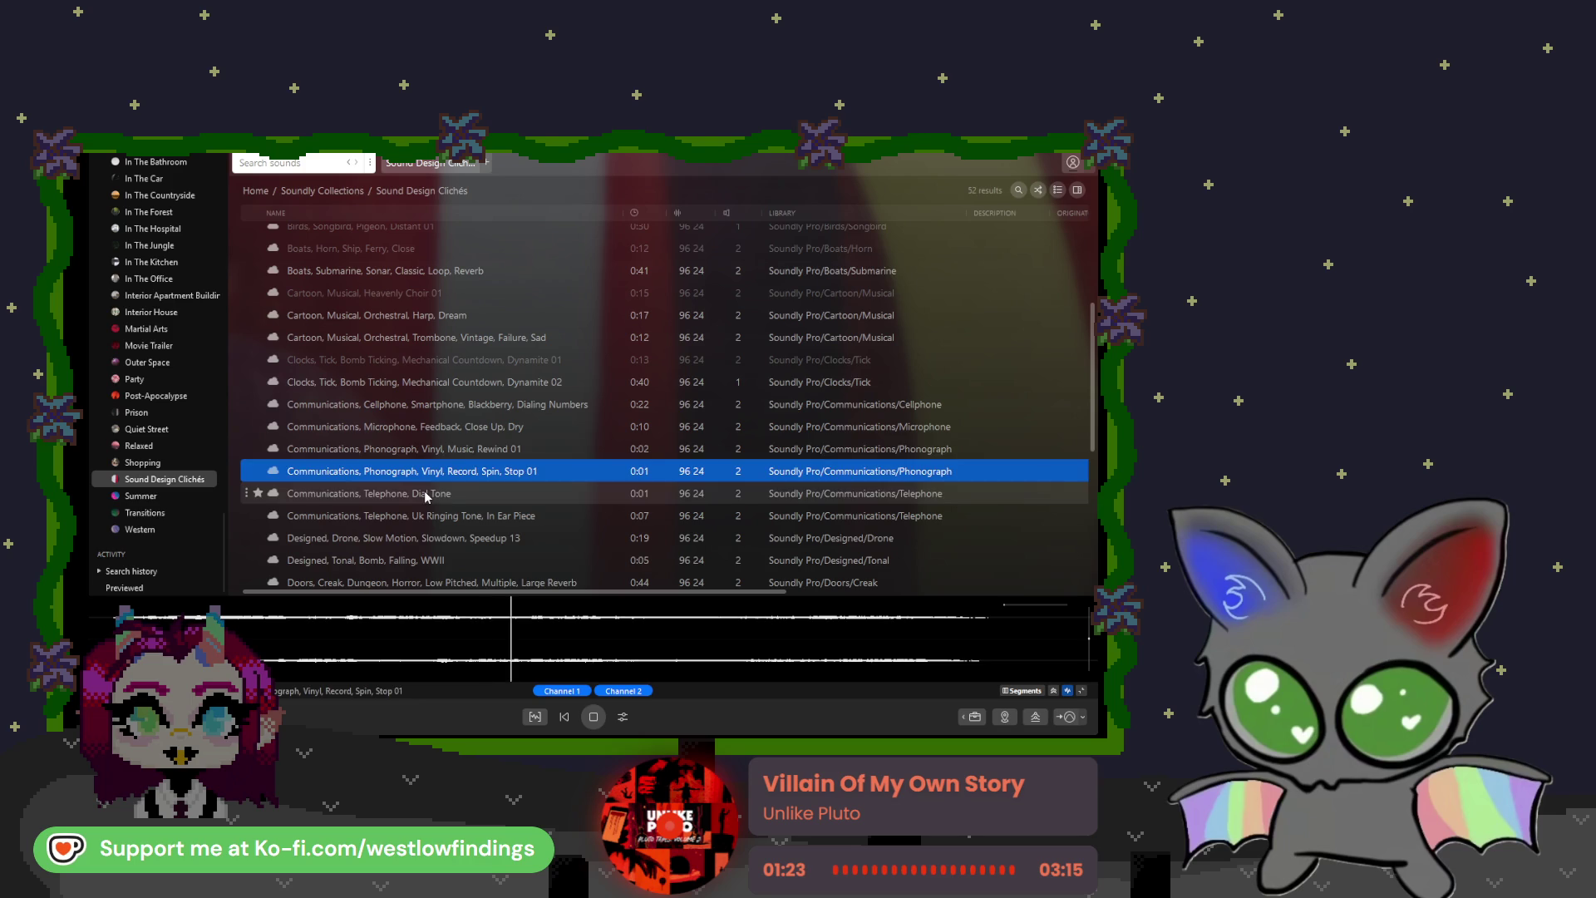
click(426, 494)
click(444, 580)
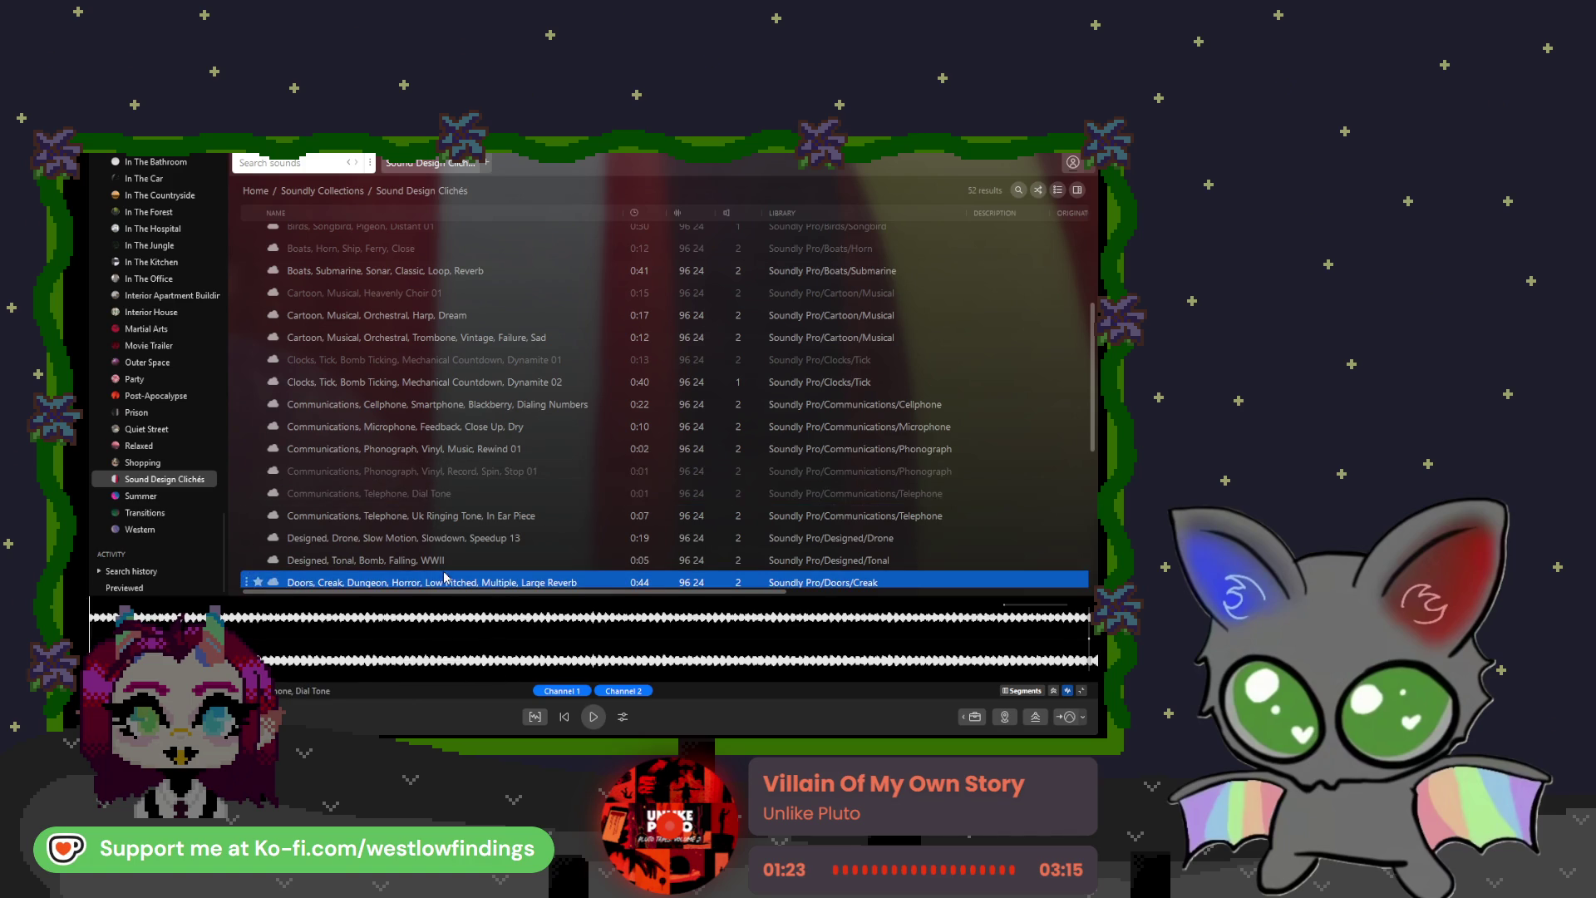
Step: Preview the lightsaber, alien insect buzz, robot processing and psycho strings clips, then stop playback
scroll(435, 503, down, 2)
scroll(436, 503, down, 2)
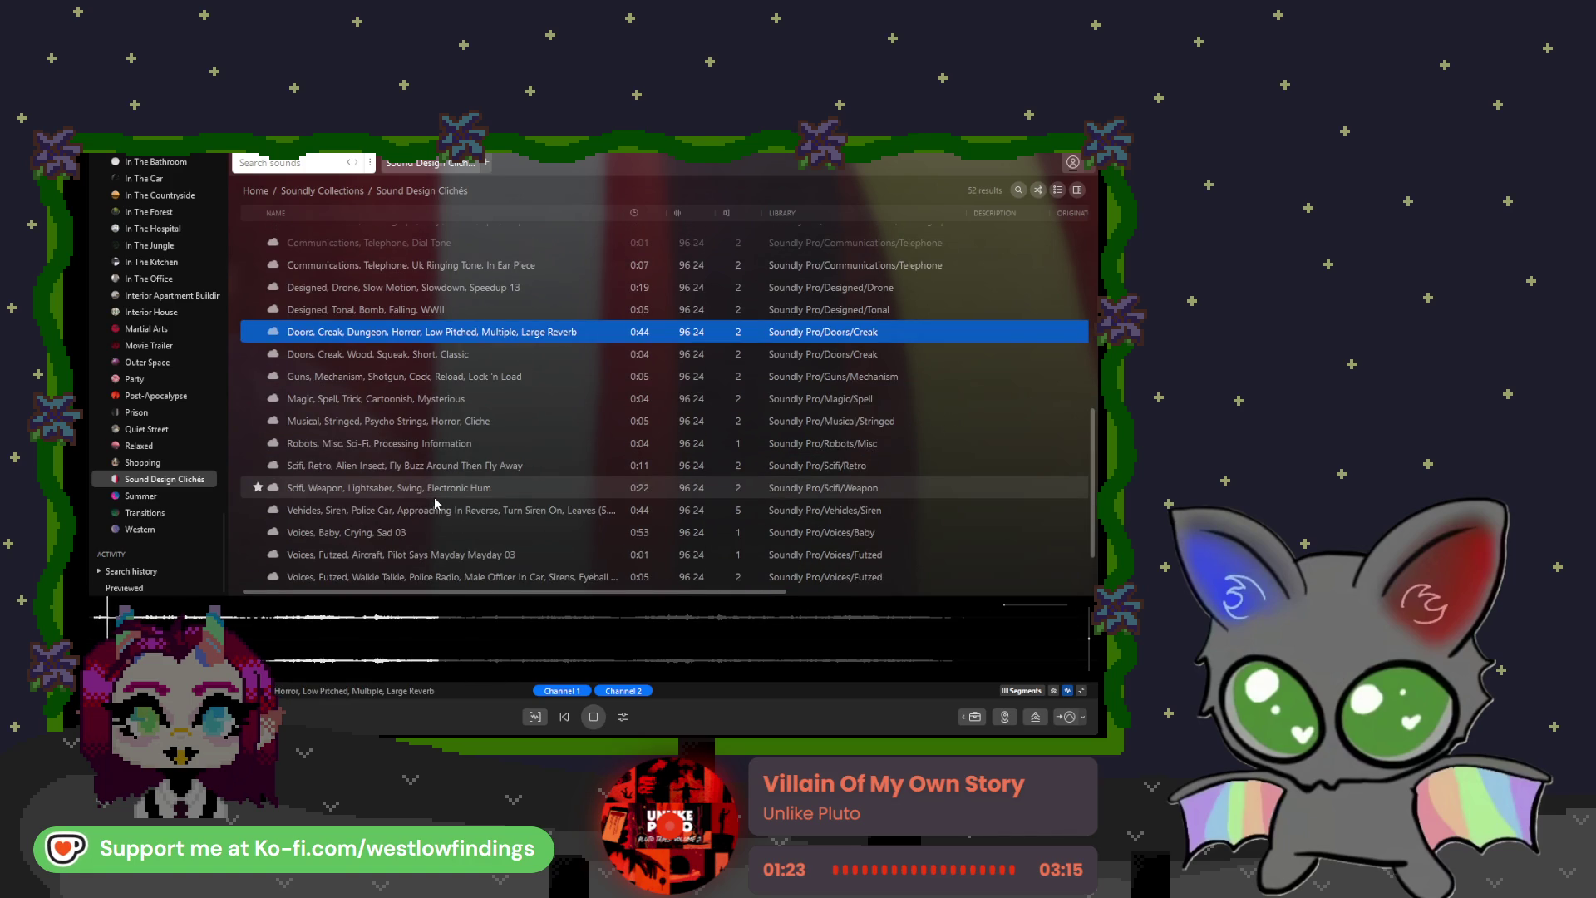
click(435, 497)
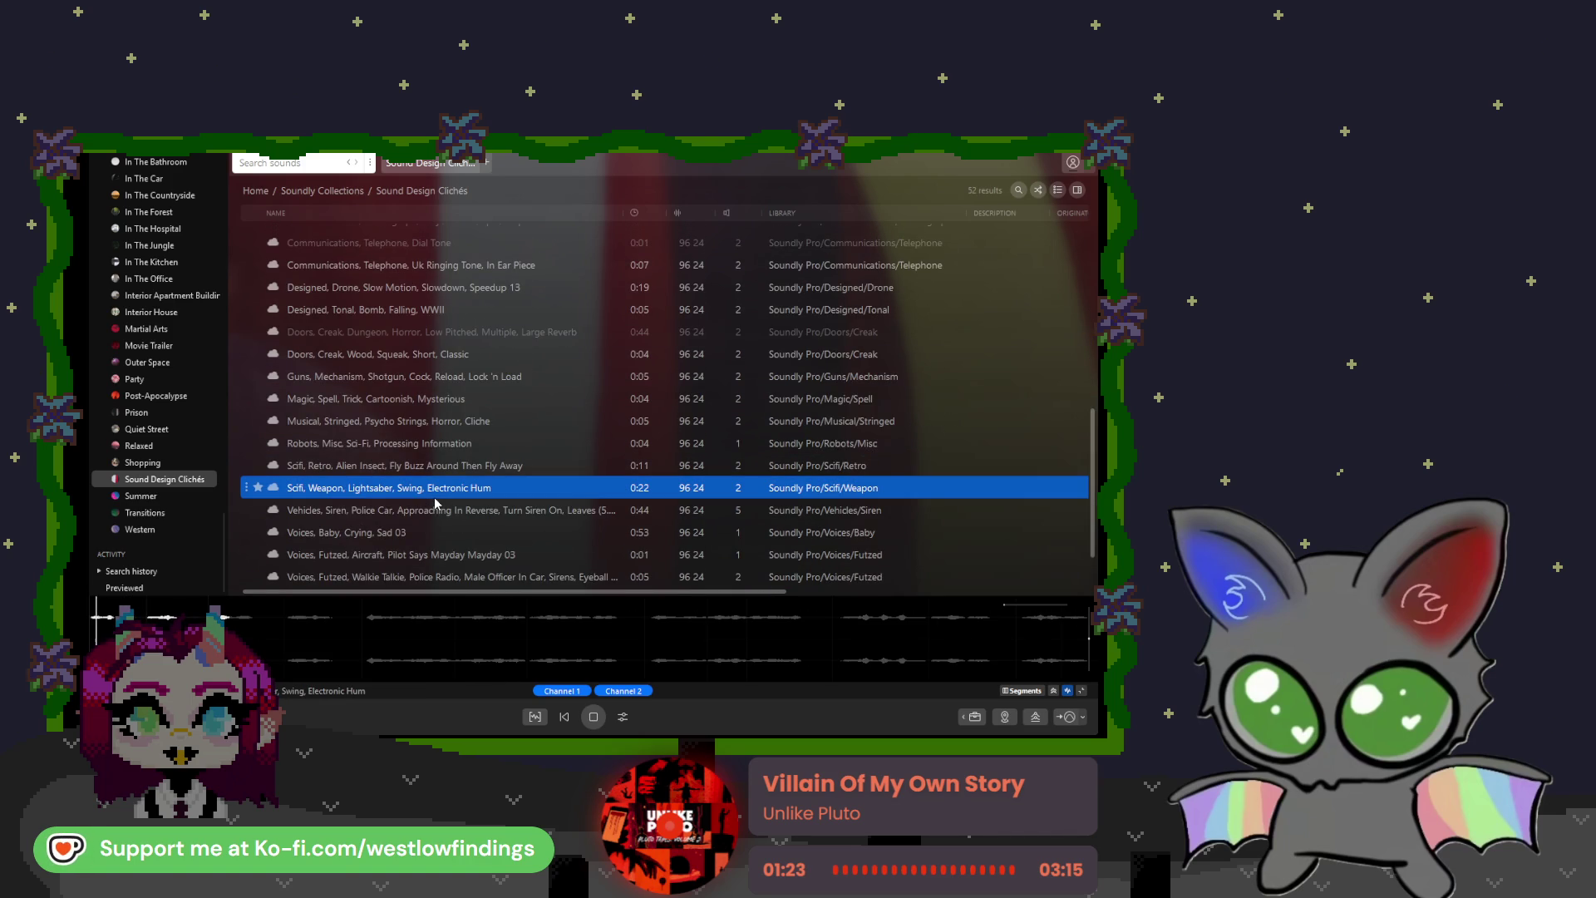
click(465, 467)
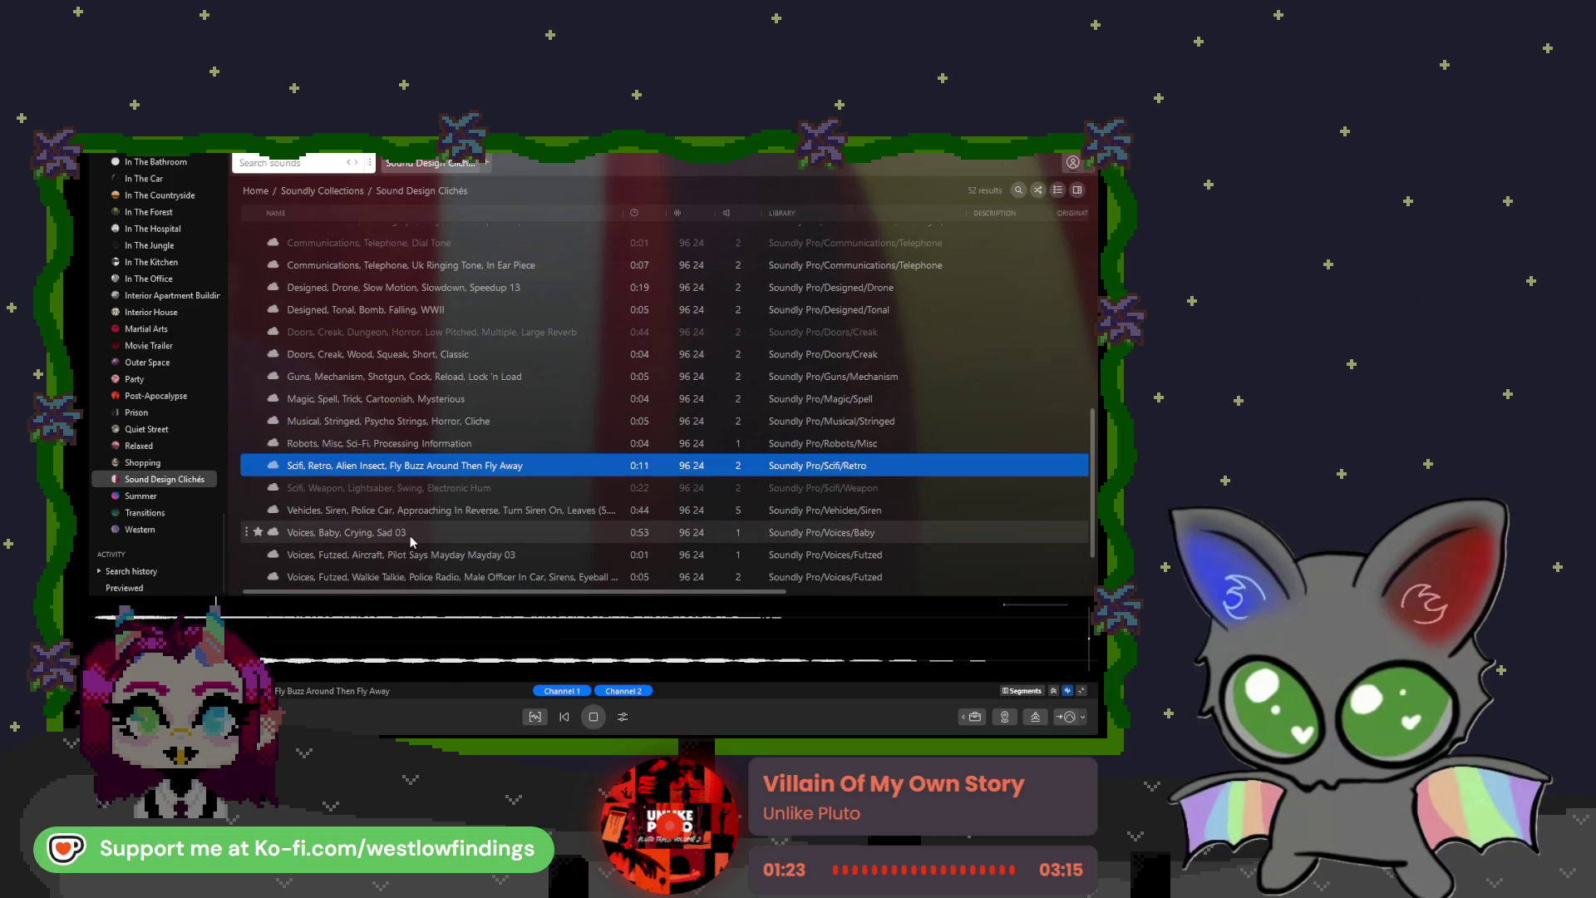
click(417, 443)
click(420, 424)
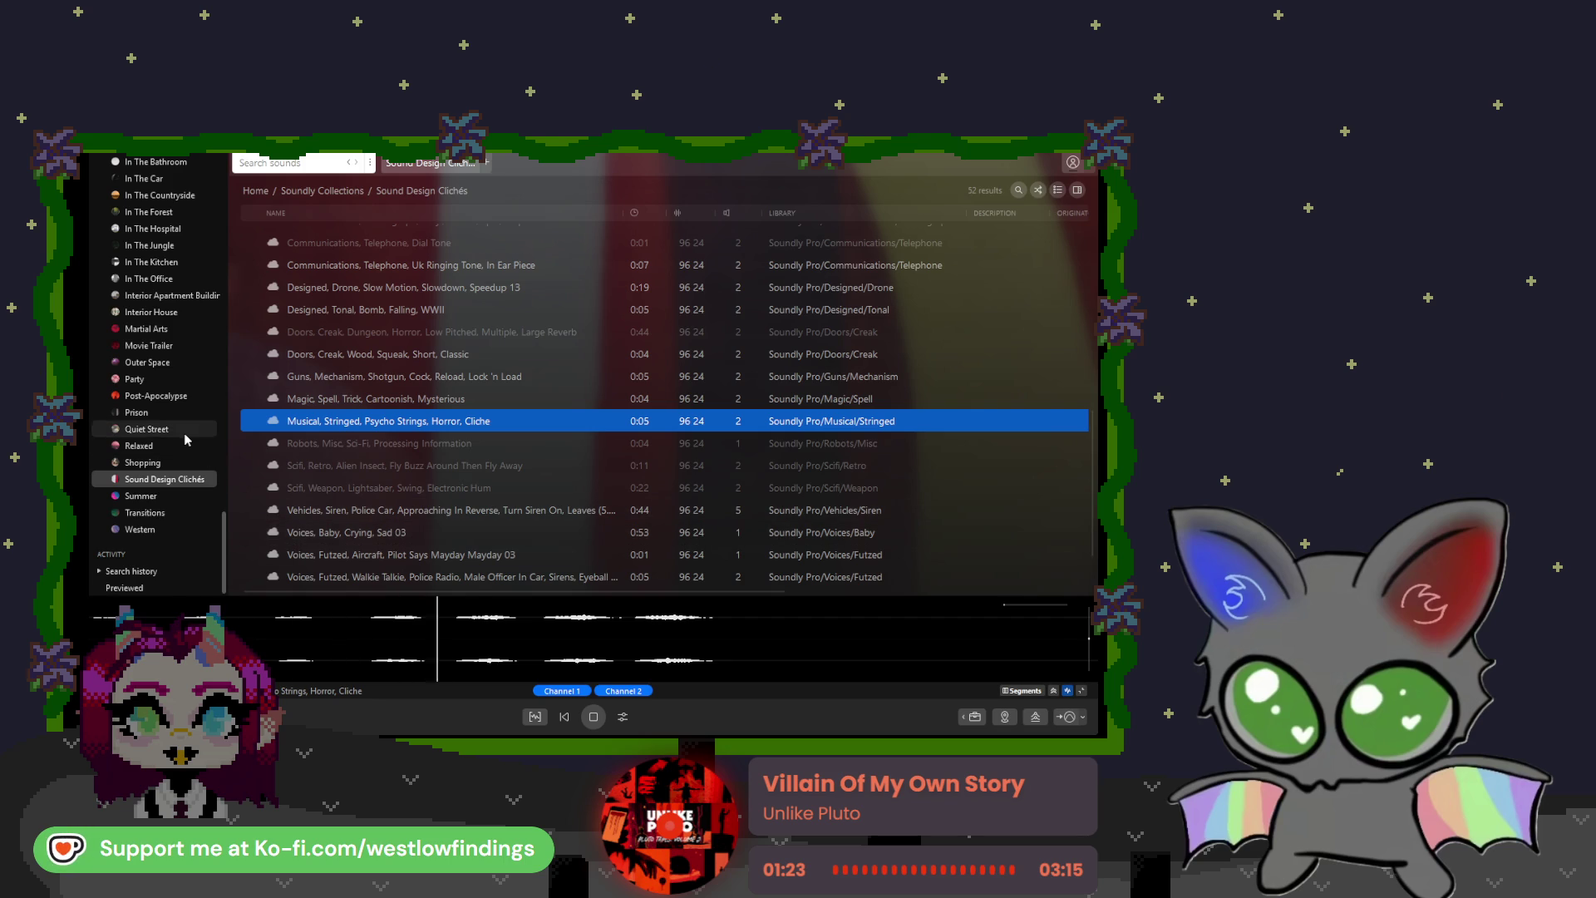
click(595, 720)
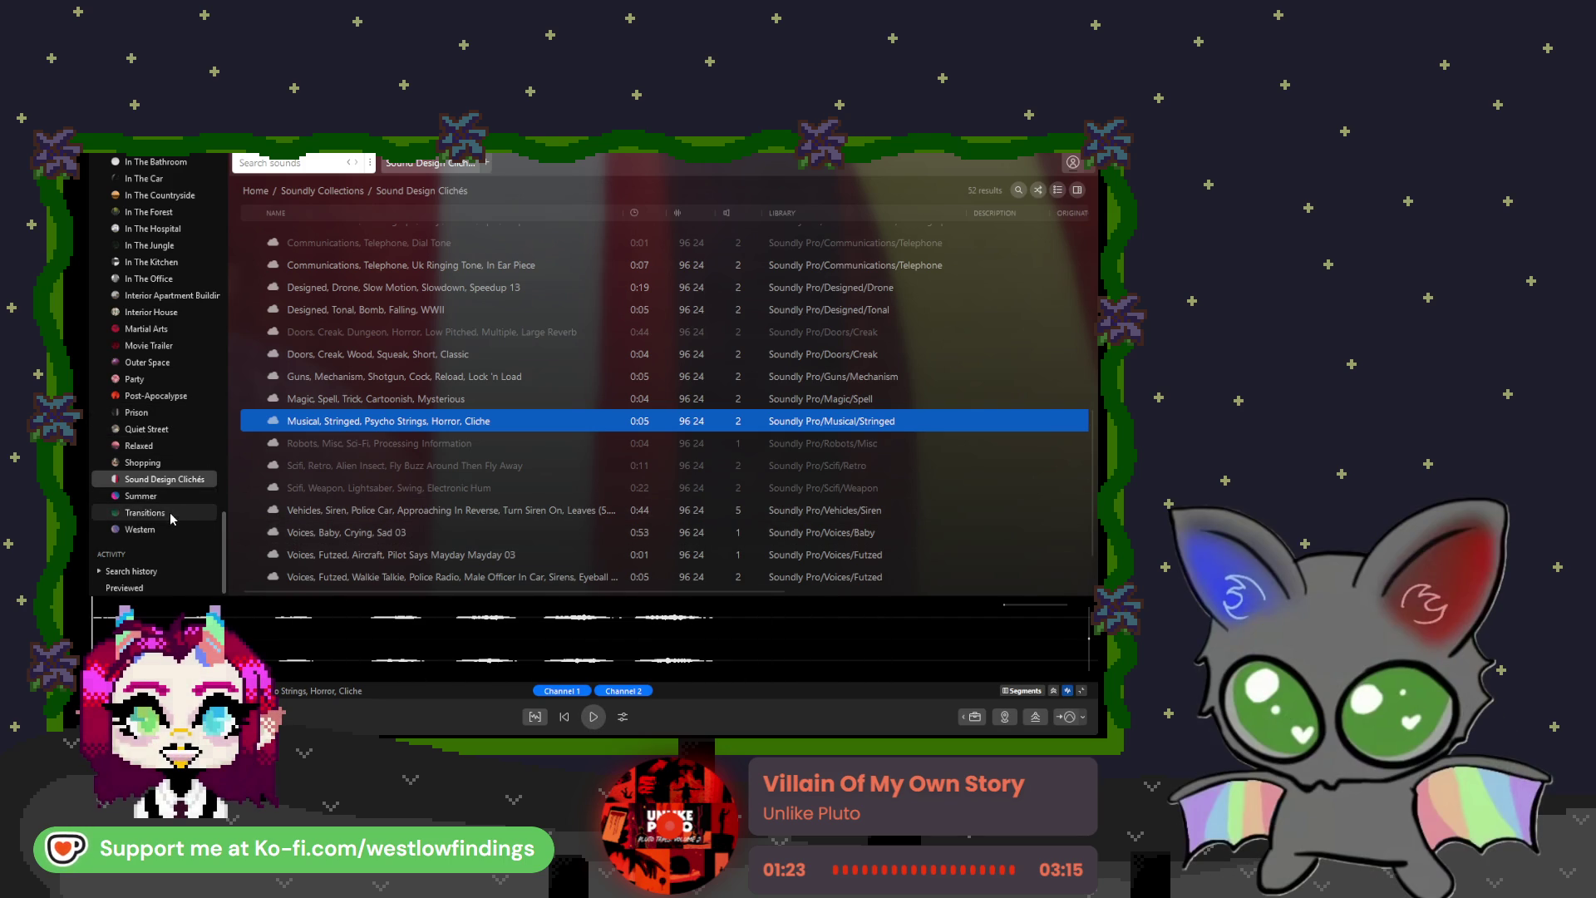
Step: Open Transitions, then search the library for 'lofi', returning 212 results
click(173, 513)
scroll(173, 510, up, 5)
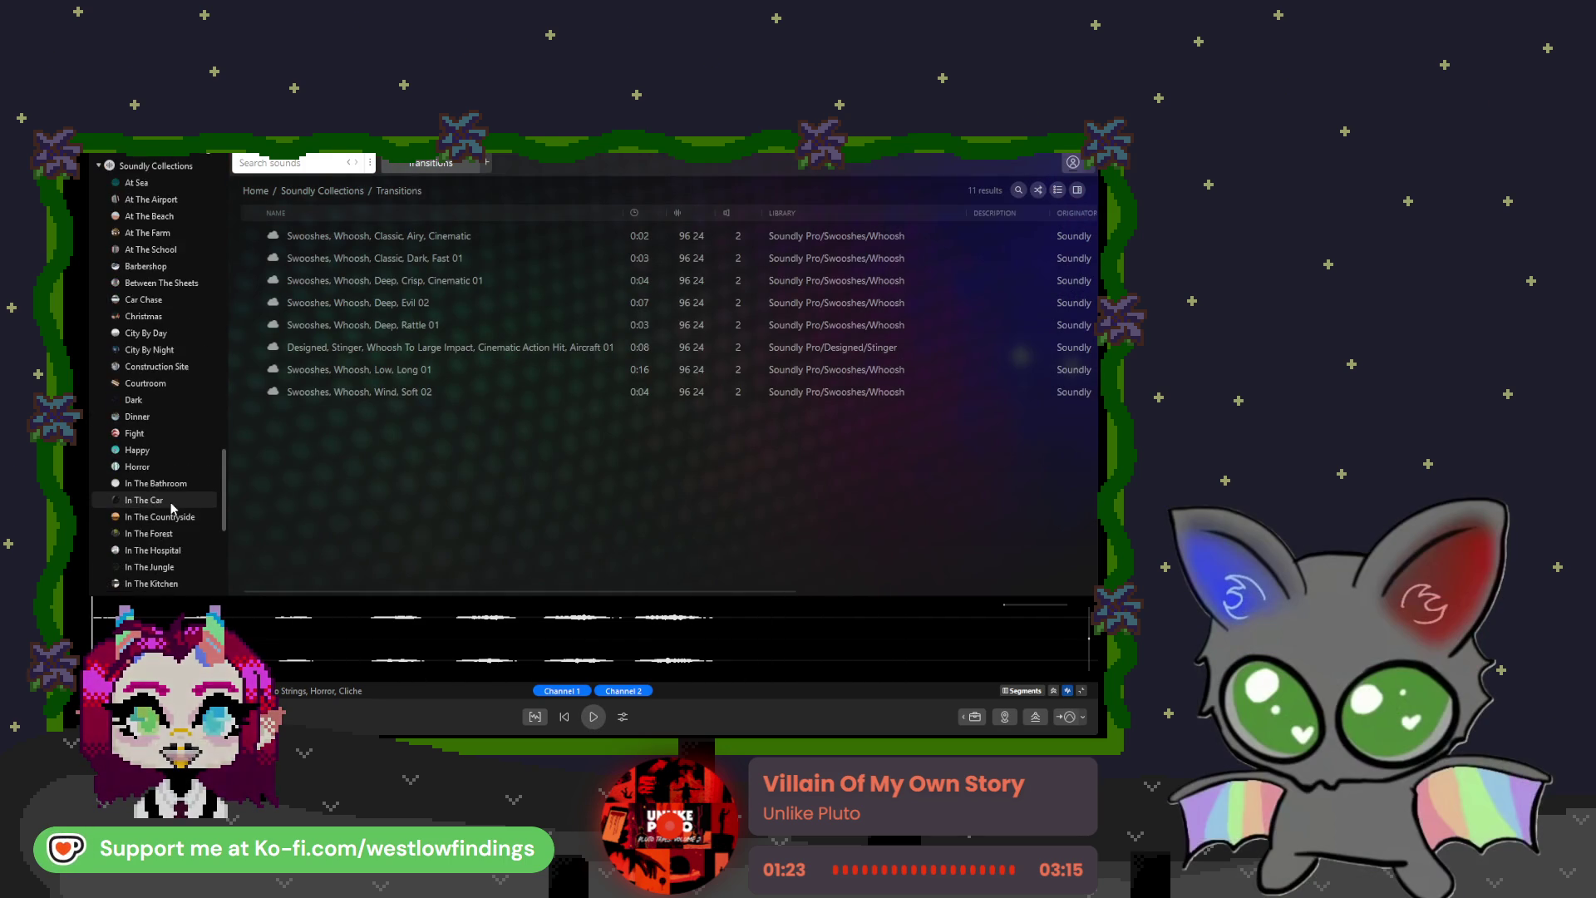
scroll(171, 507, up, 6)
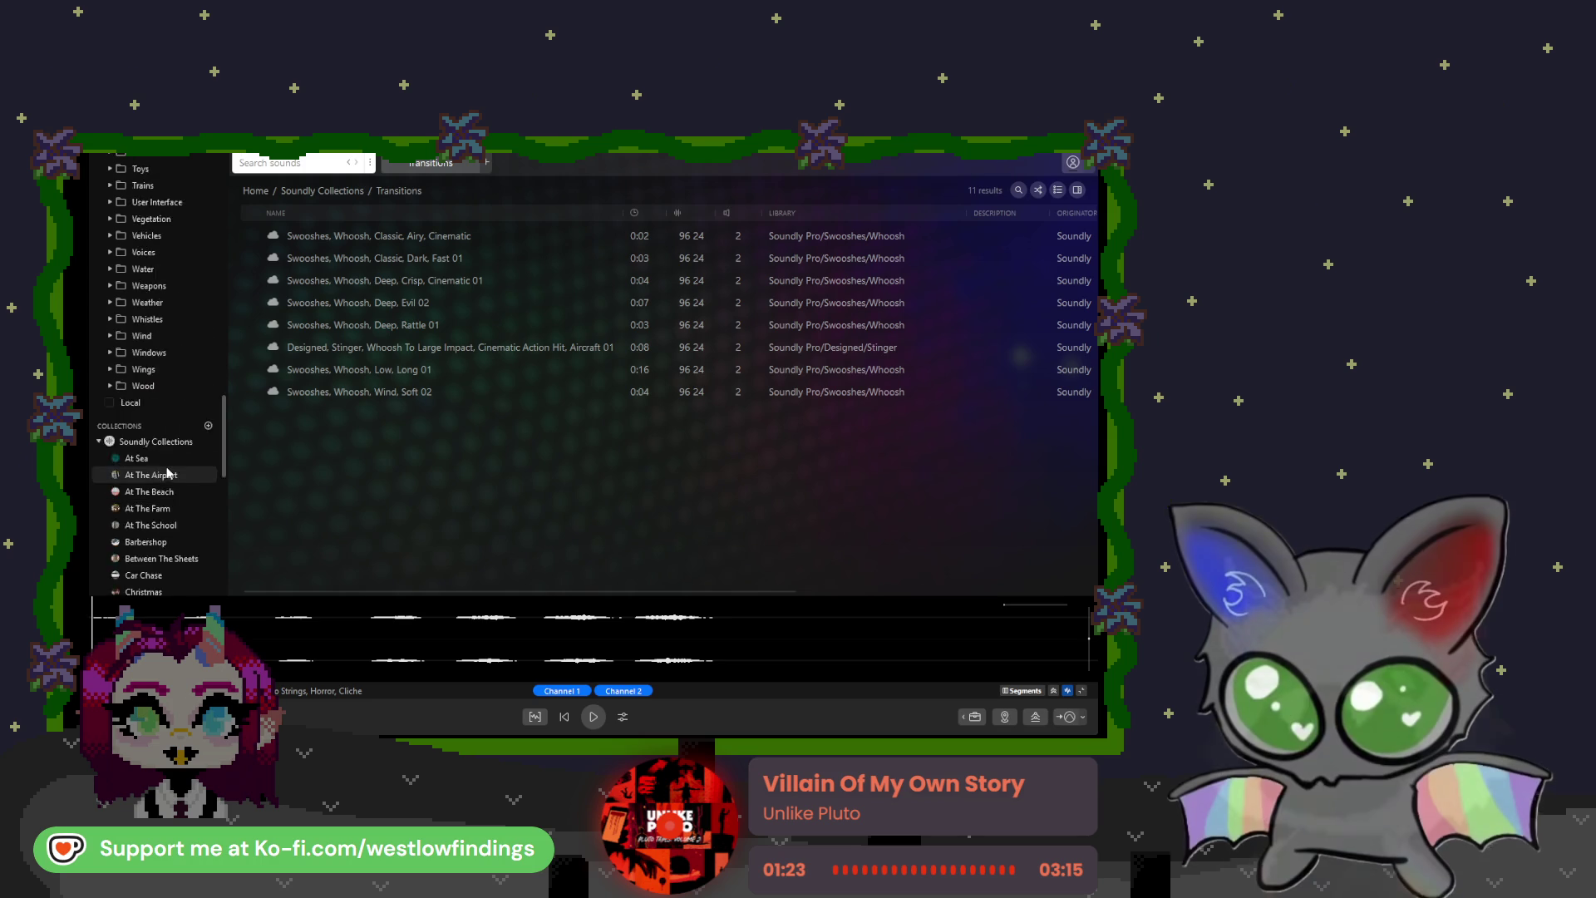
scroll(167, 472, up, 8)
scroll(169, 474, up, 10)
scroll(172, 474, up, 10)
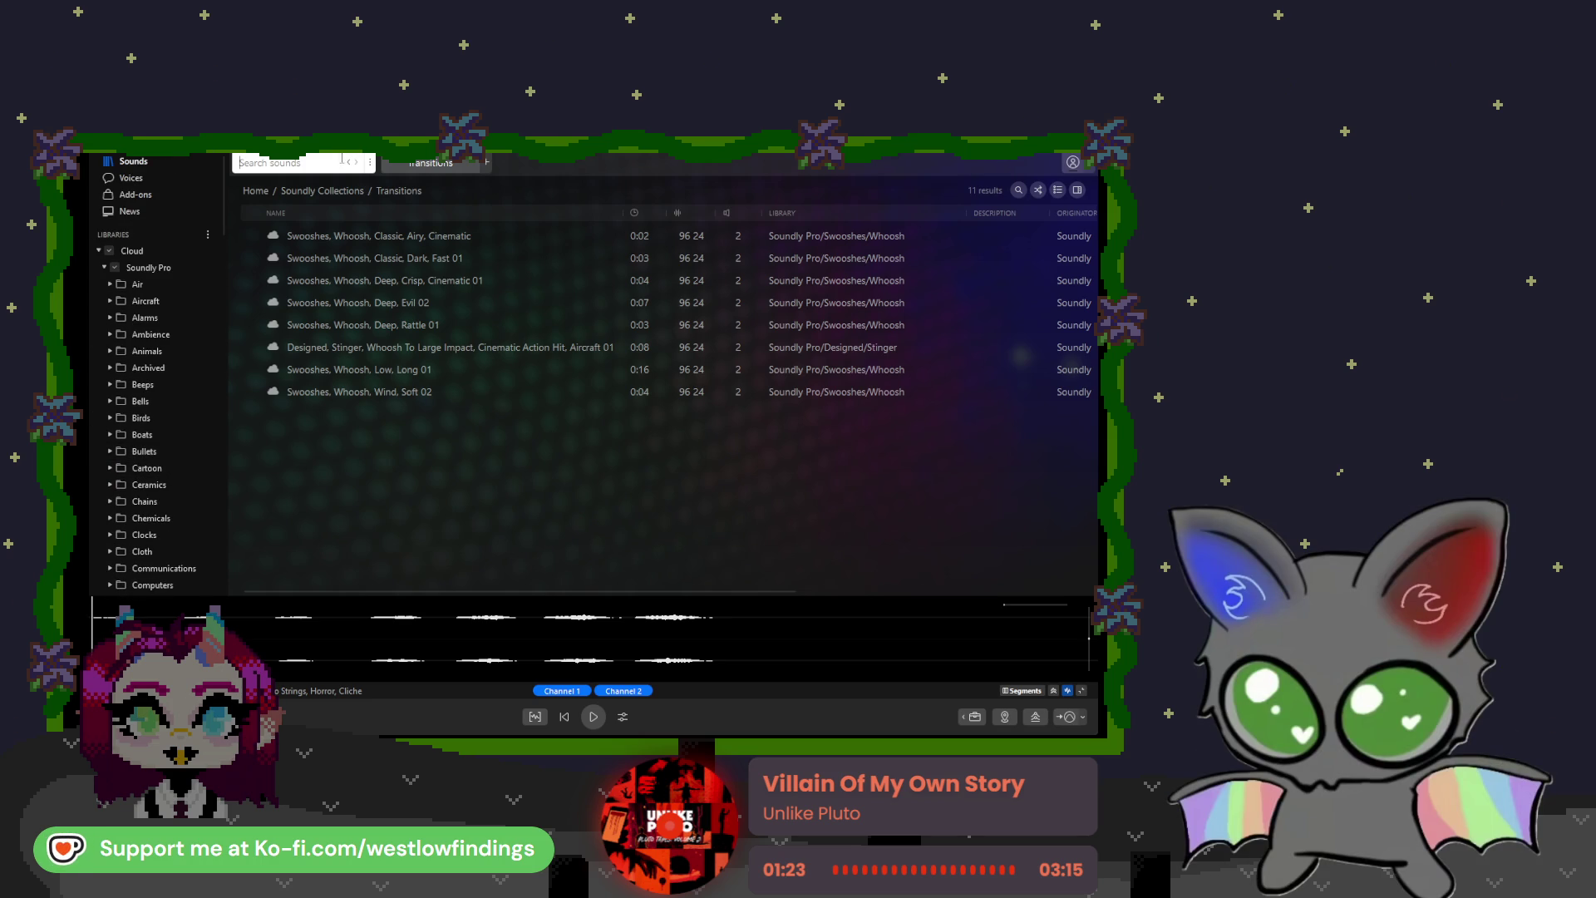
text(lofi)
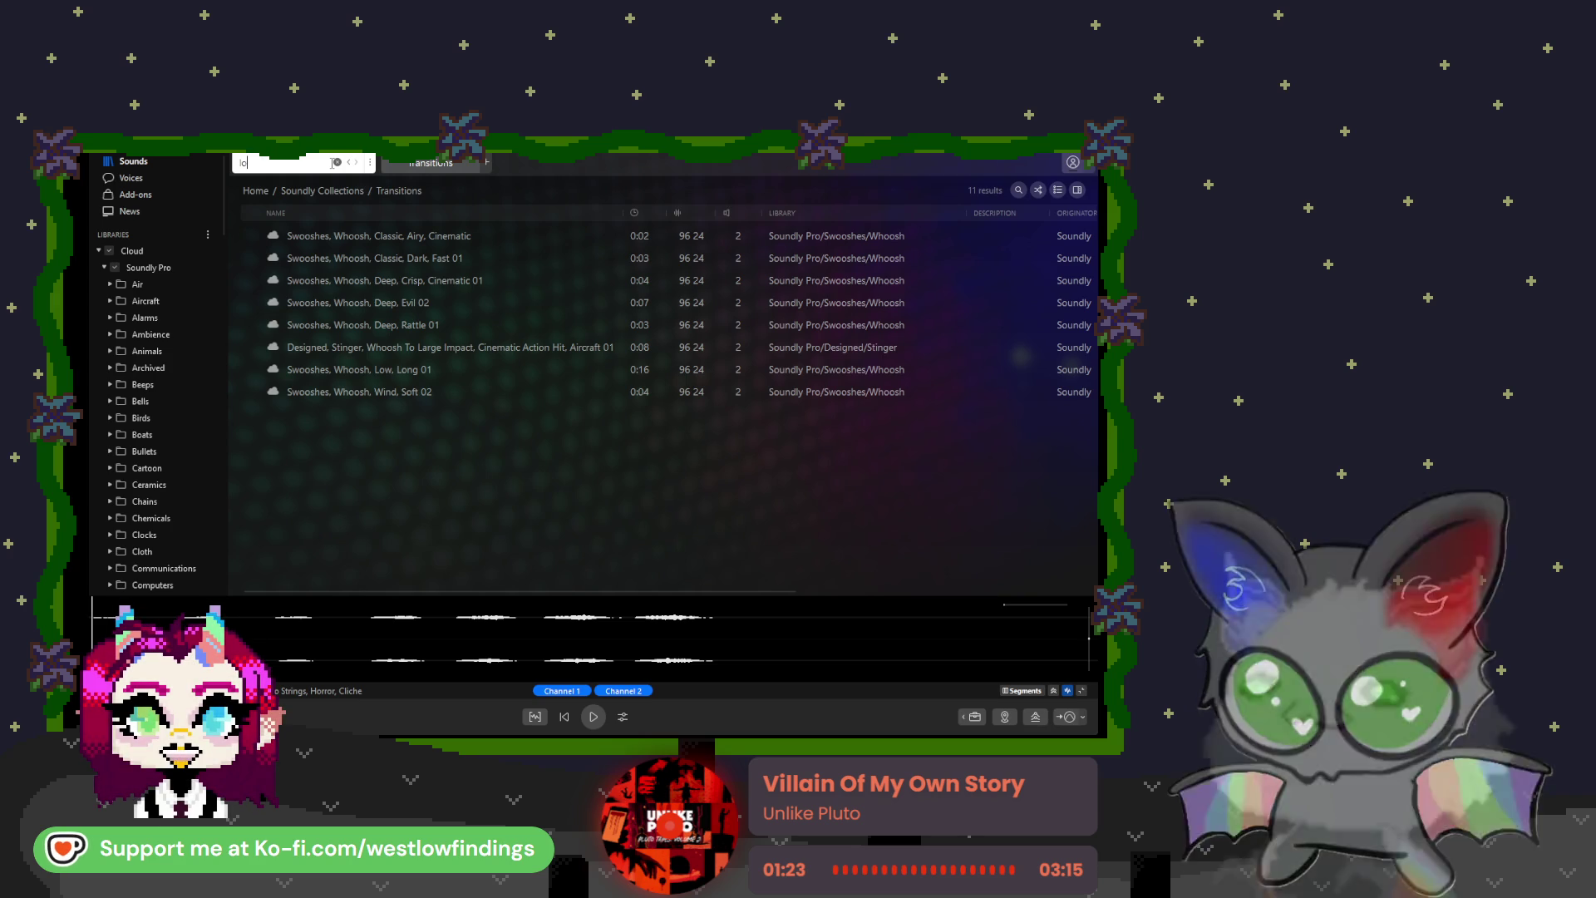
key(Return)
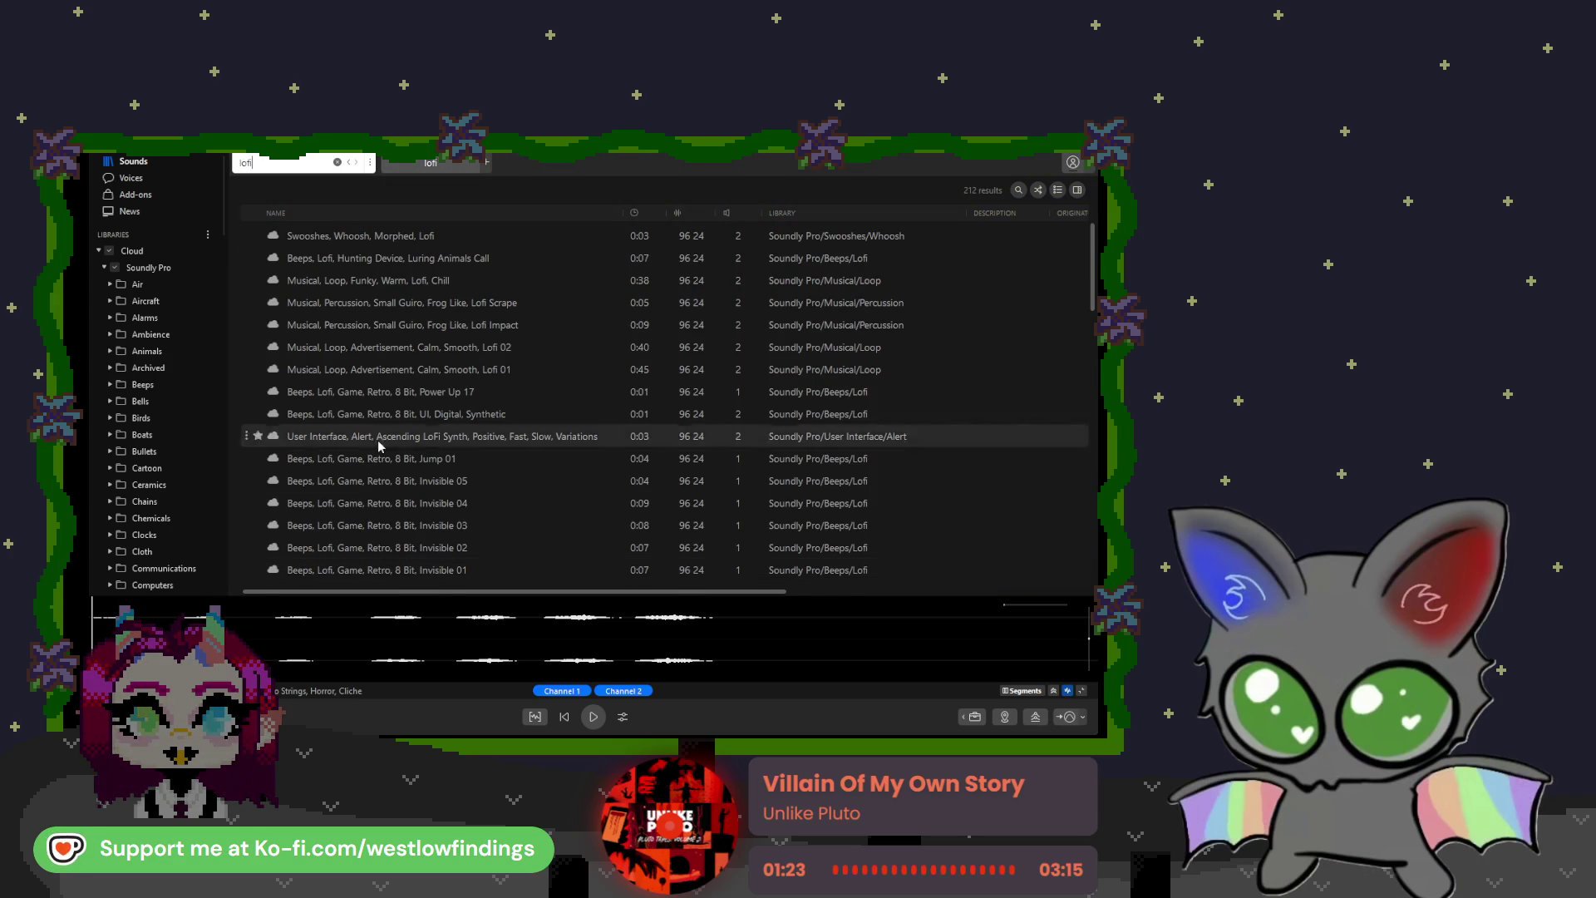
Step: Preview the lofi whoosh, animal lure, funky chill loop, frog-like scrape and impact, and Lofi 02/01 loops
click(461, 238)
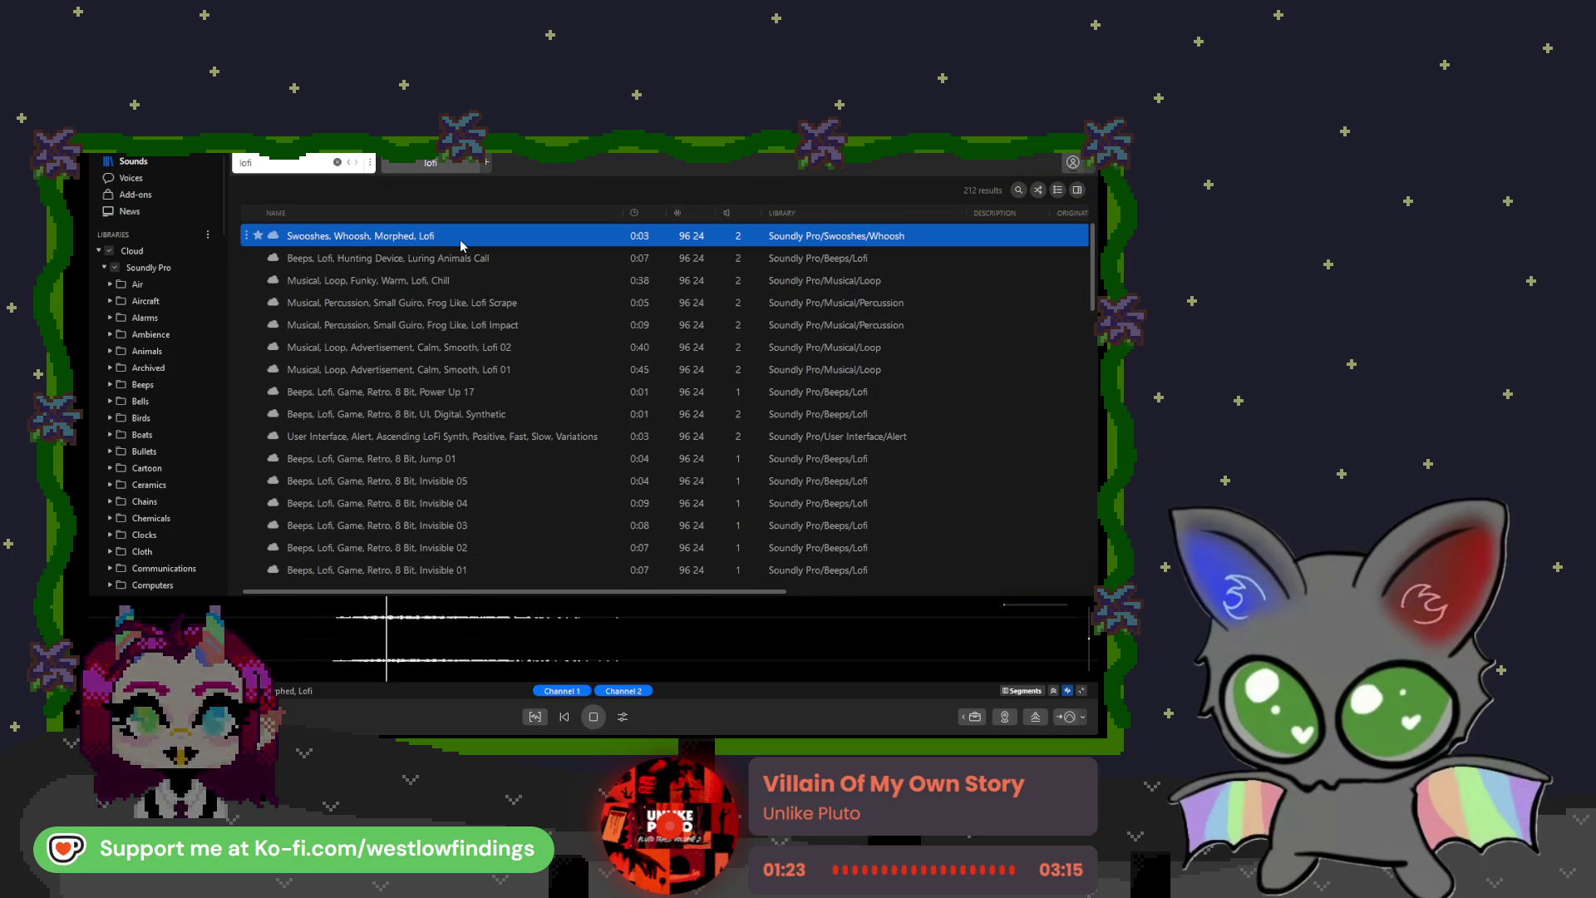
click(453, 259)
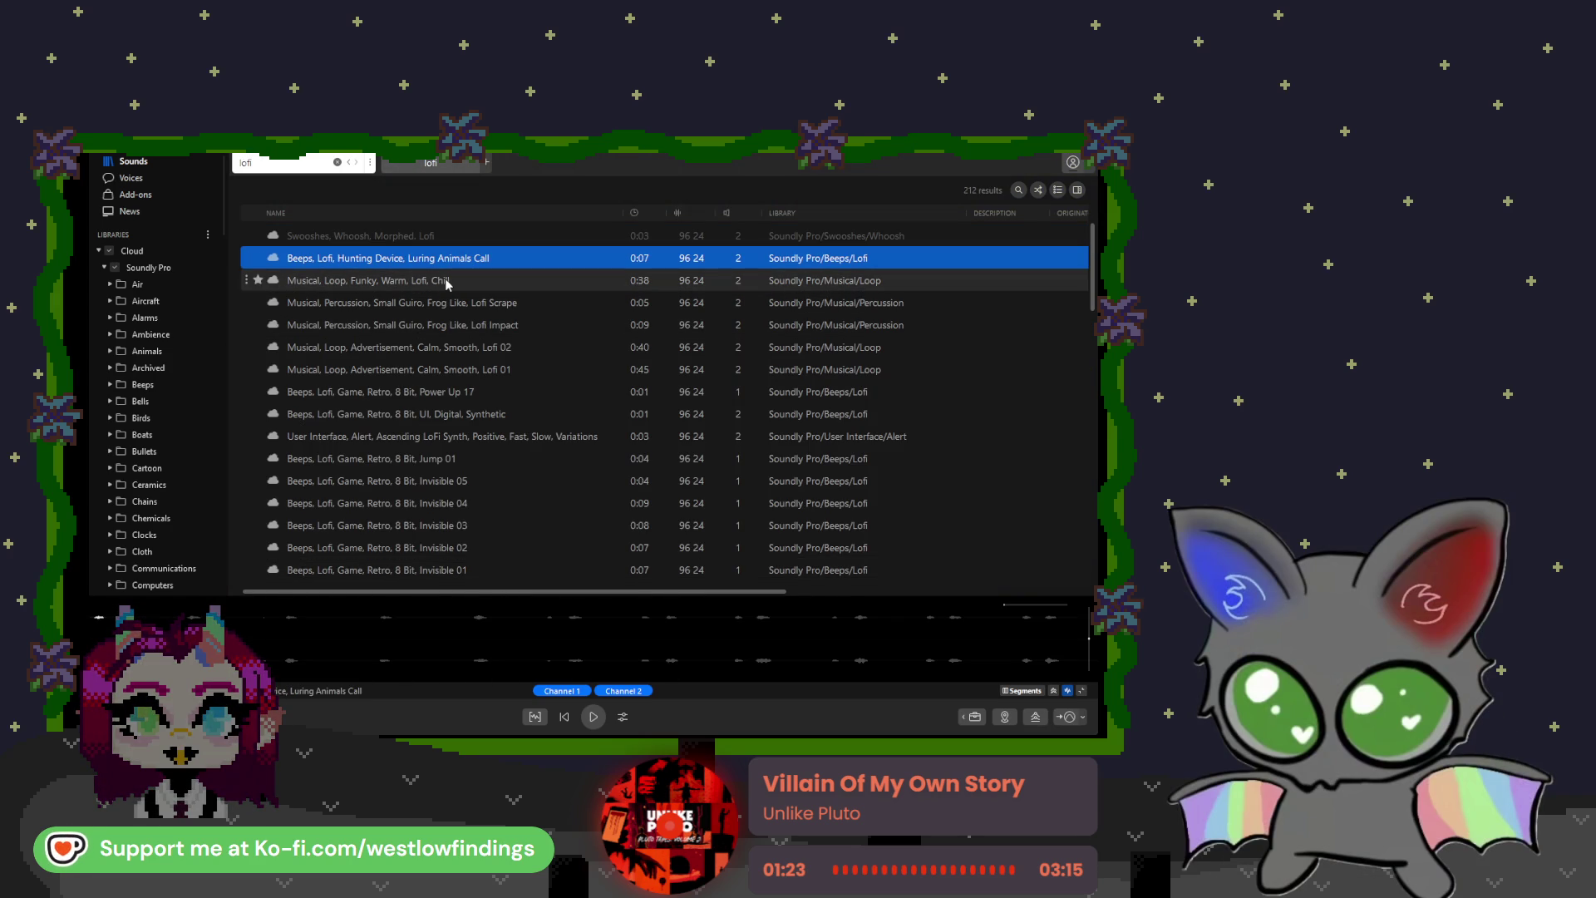
click(447, 282)
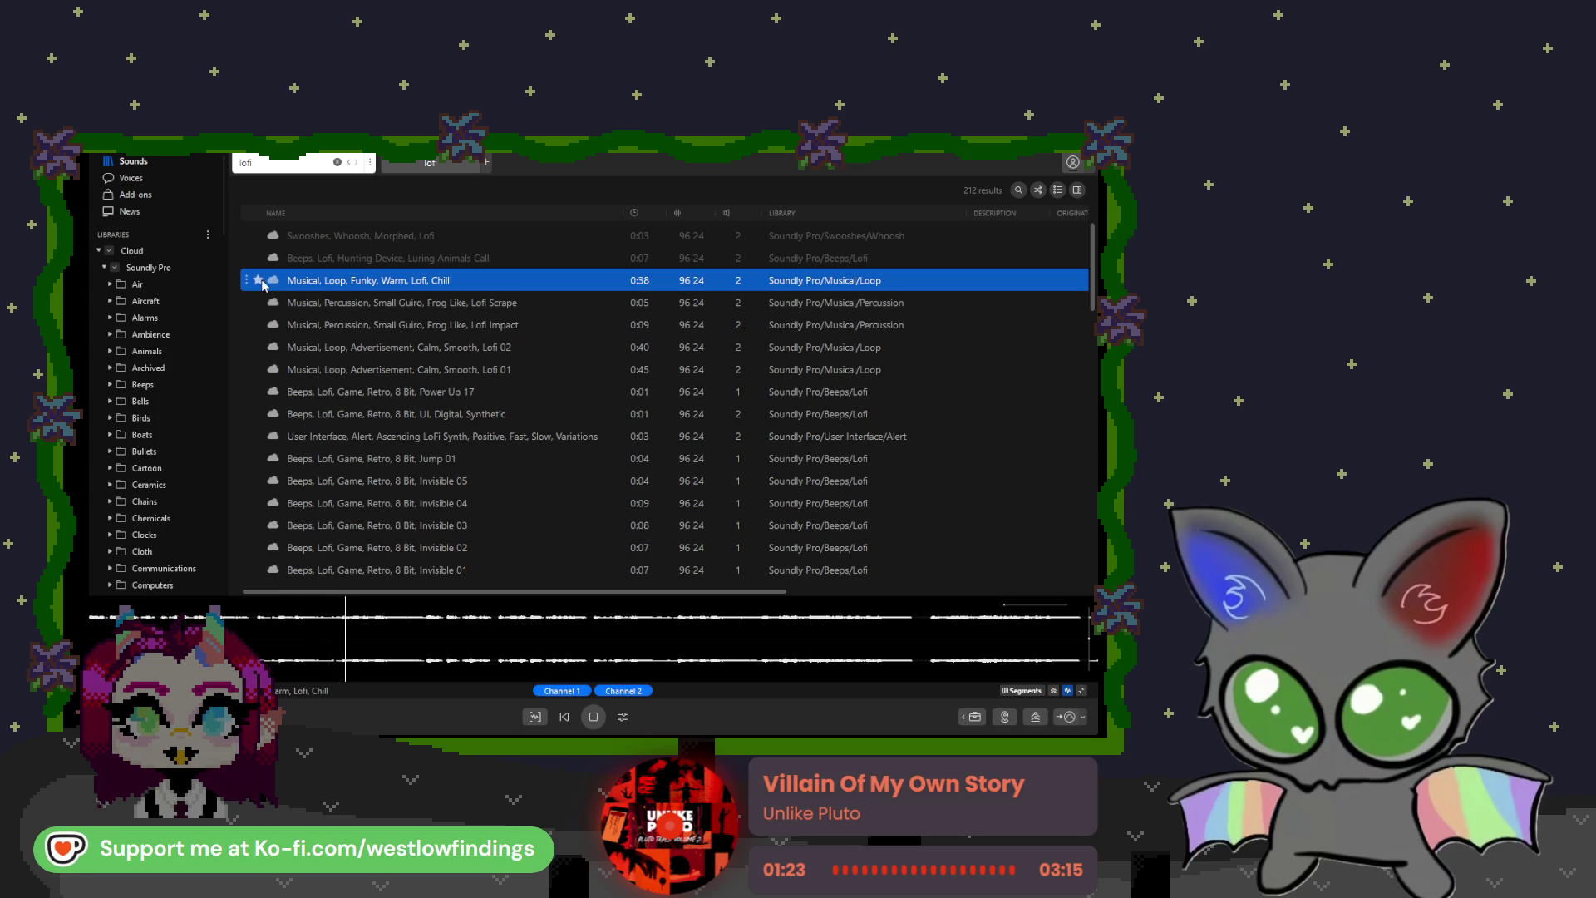
click(555, 312)
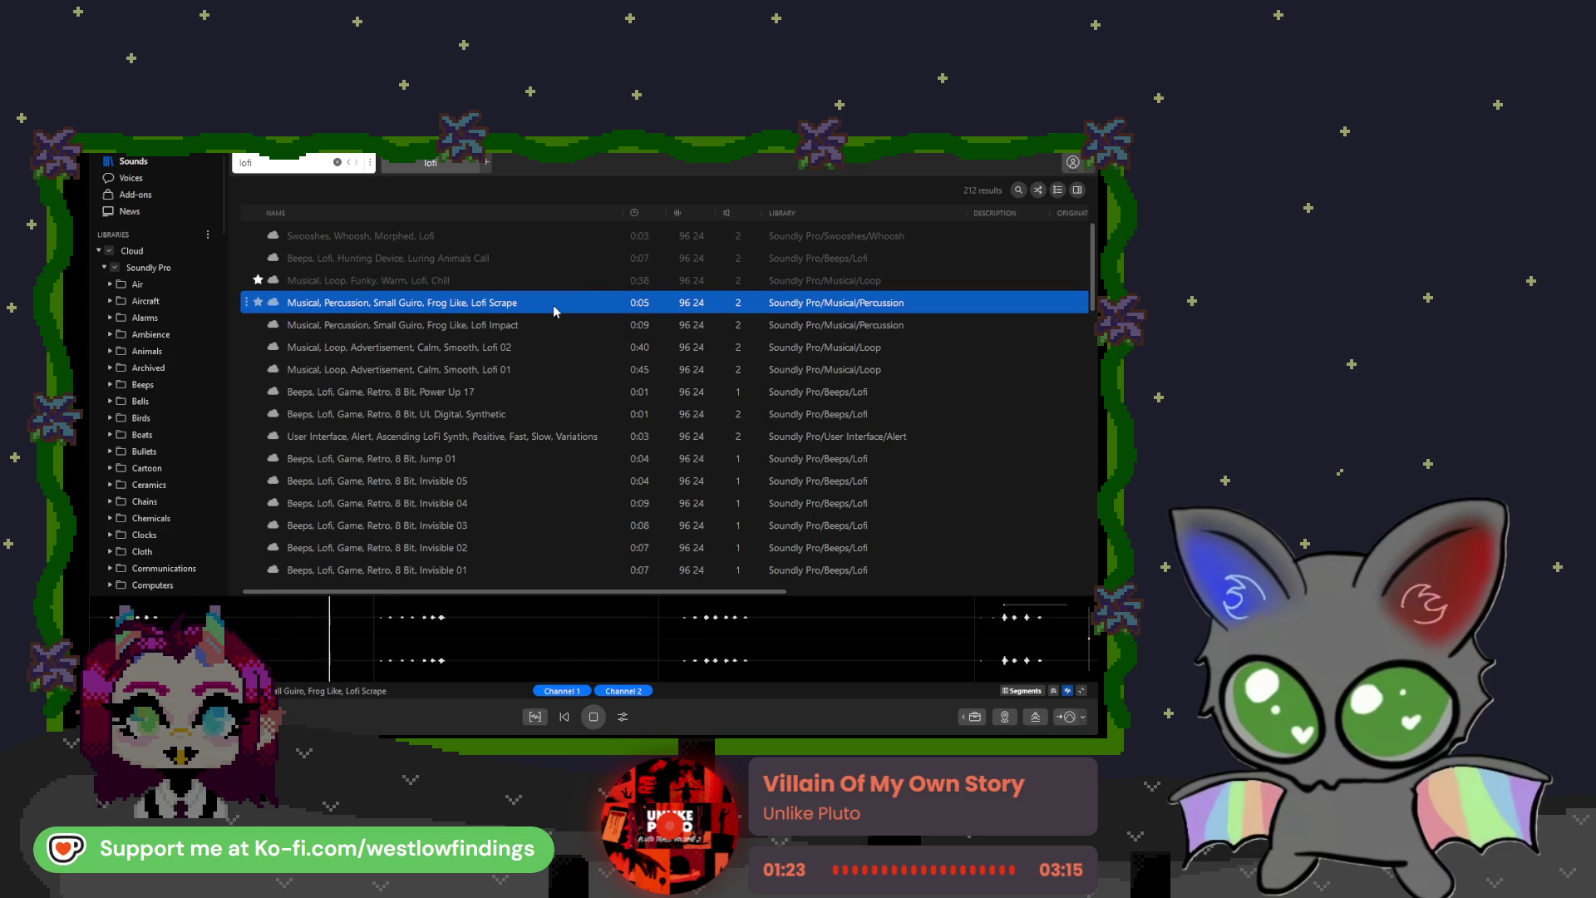
click(537, 326)
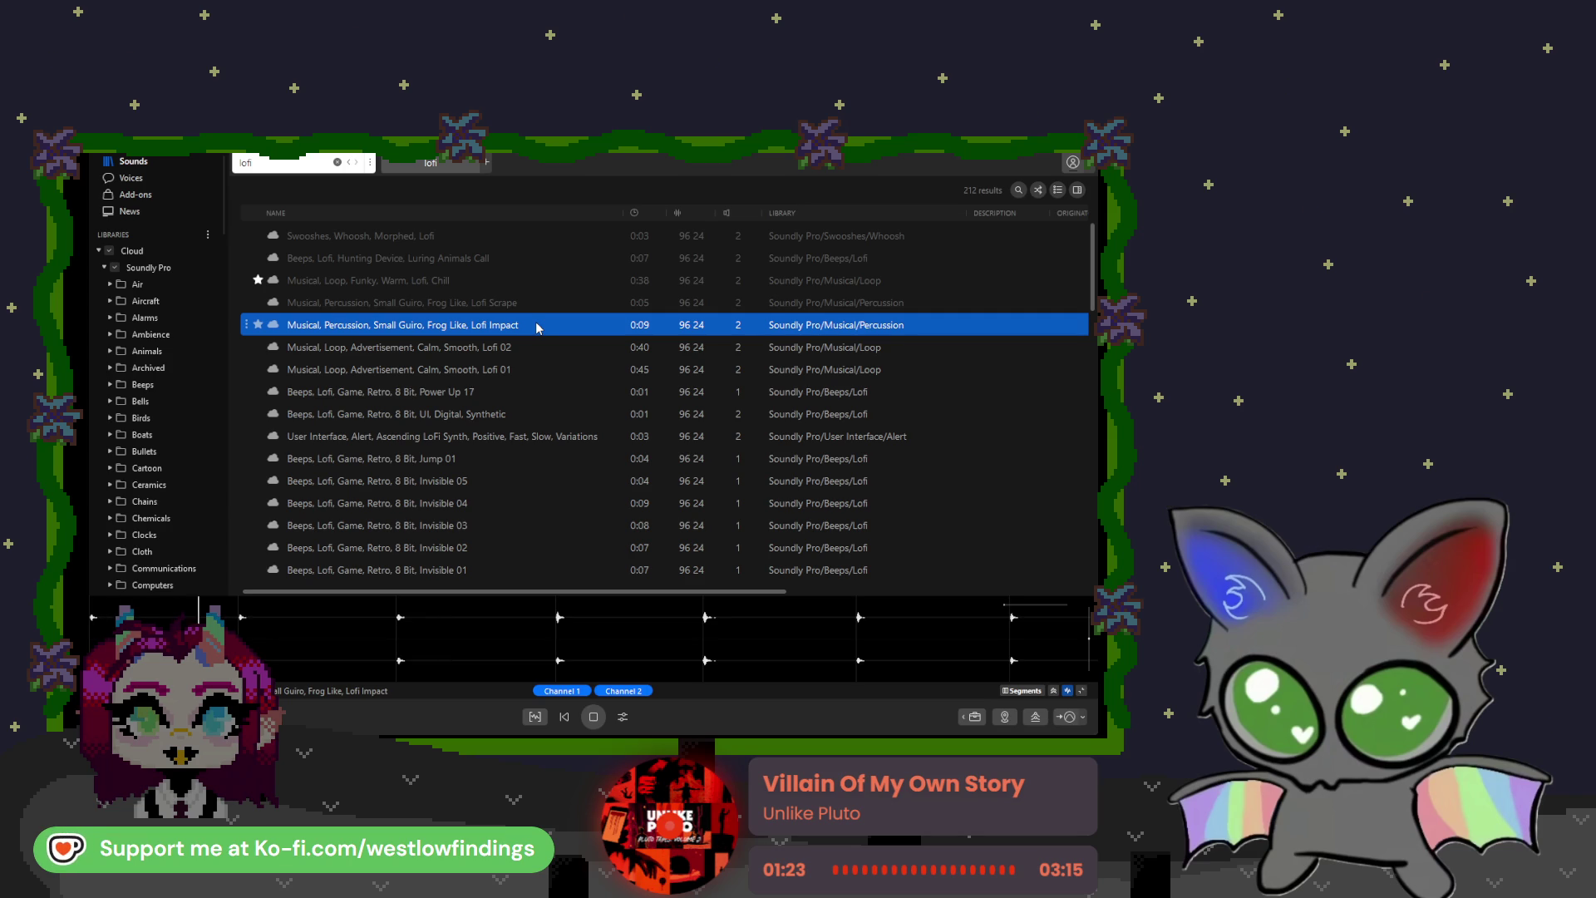
click(525, 348)
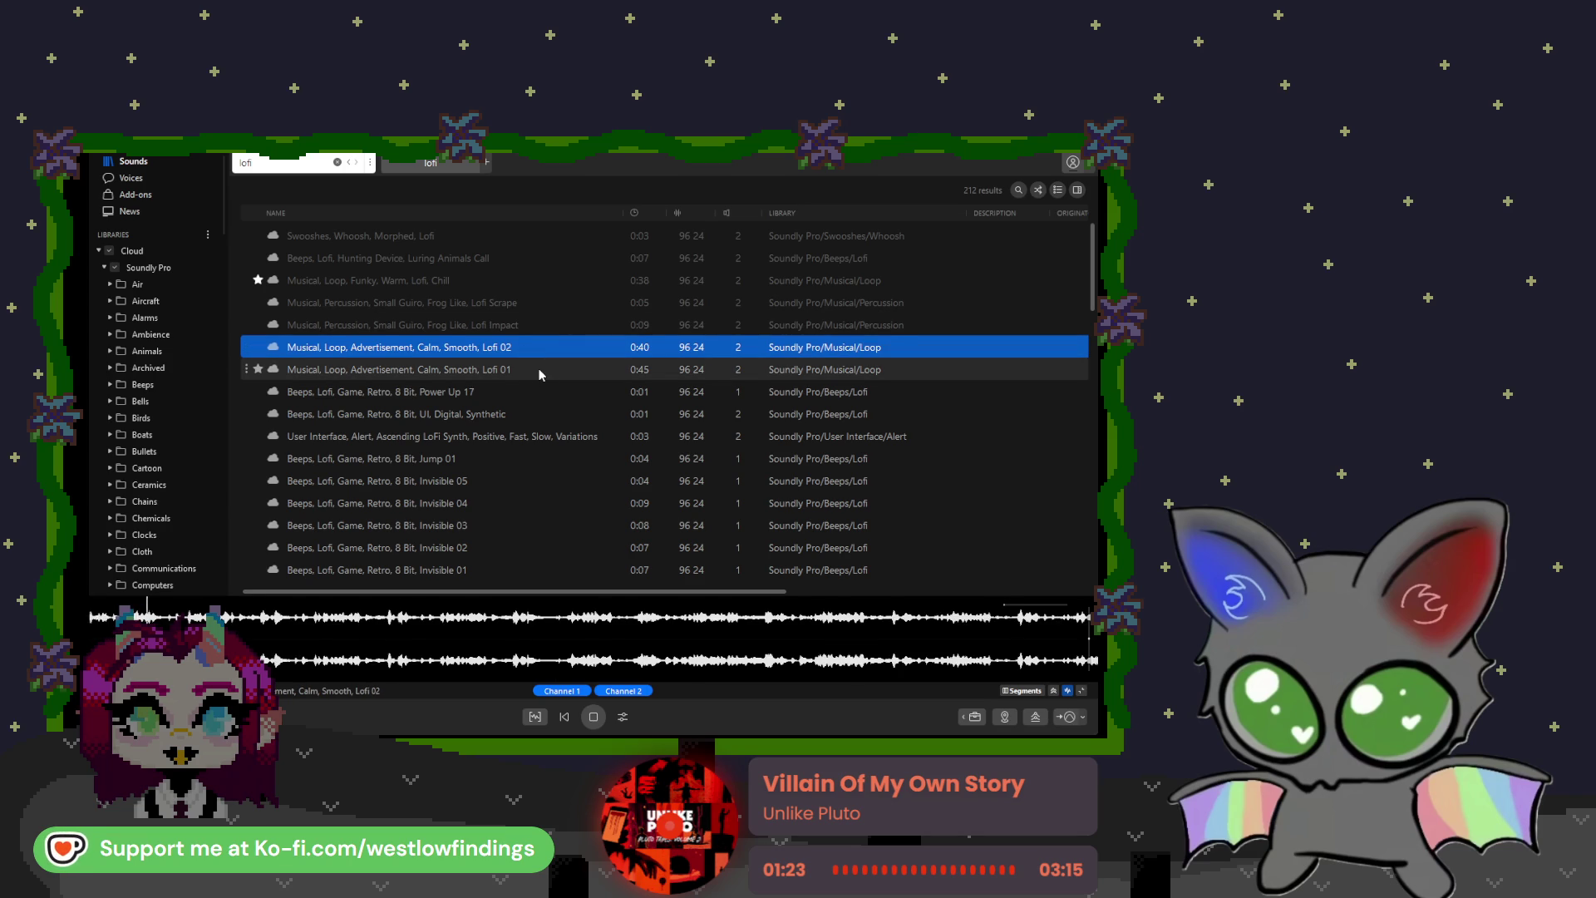
click(540, 371)
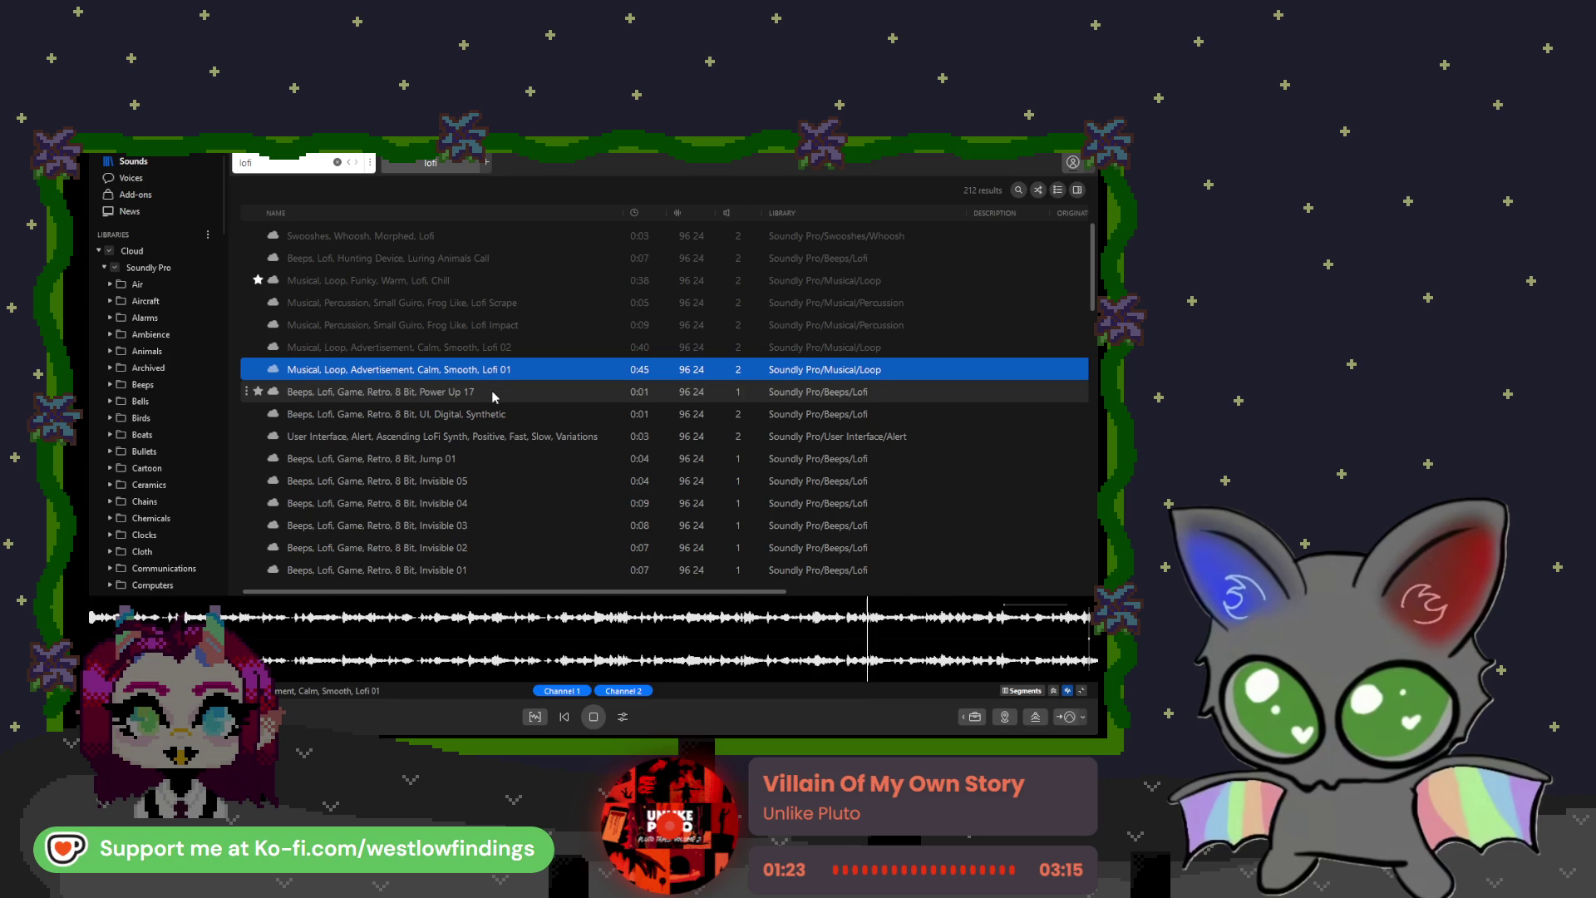
Step: Preview the 8-bit Power Up 17, digital beep, ascending synth alert, Jump 06 and Jump 05 sounds
click(490, 392)
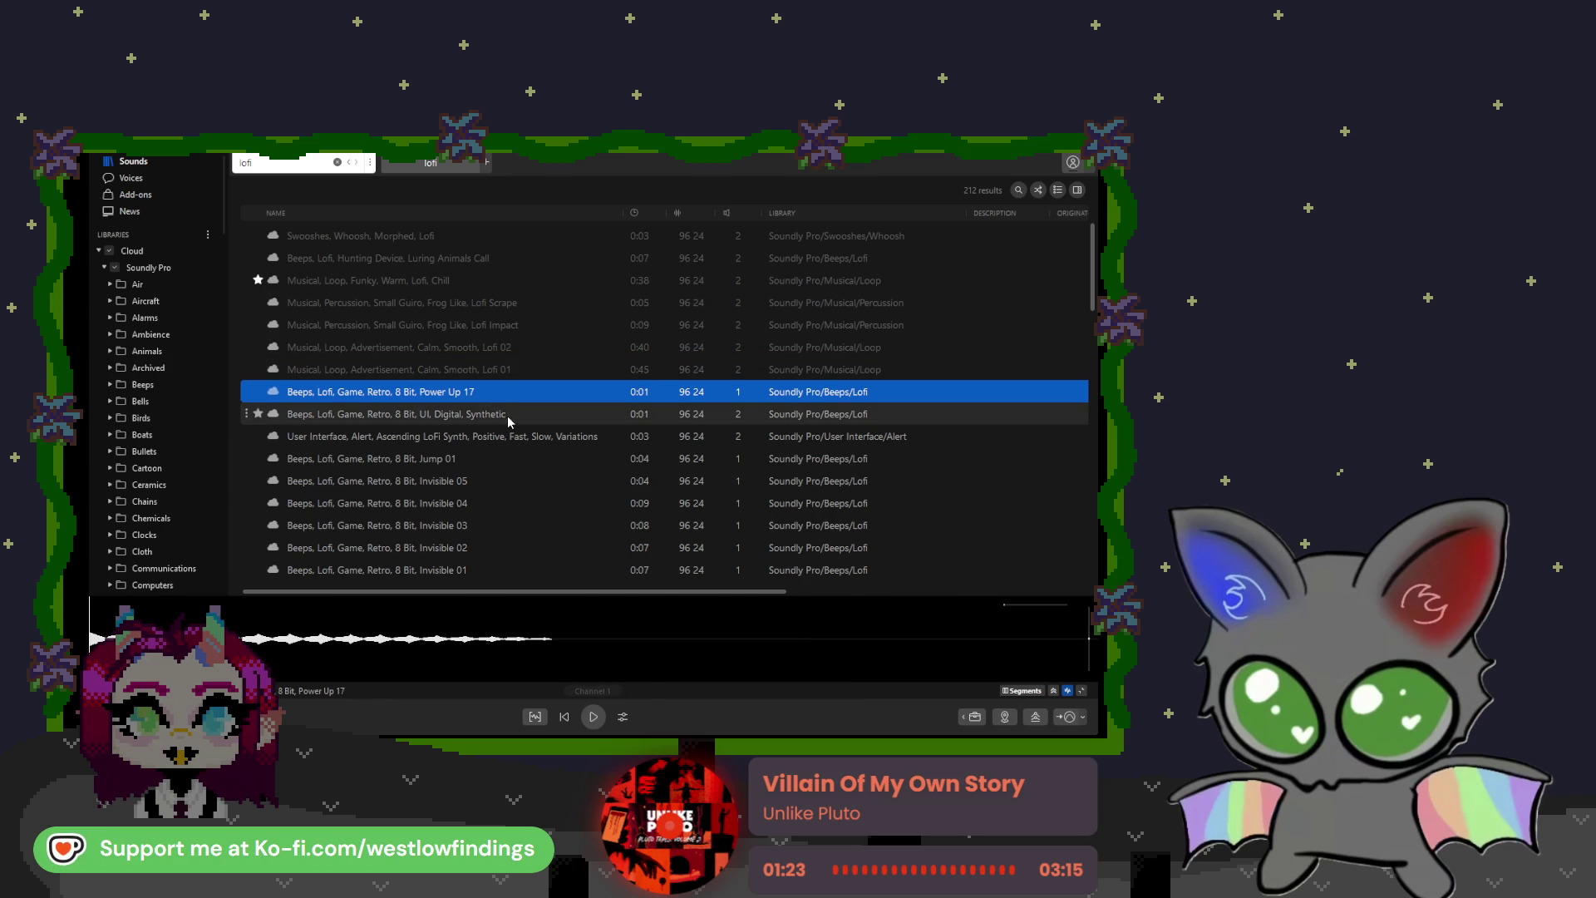
click(507, 416)
click(488, 437)
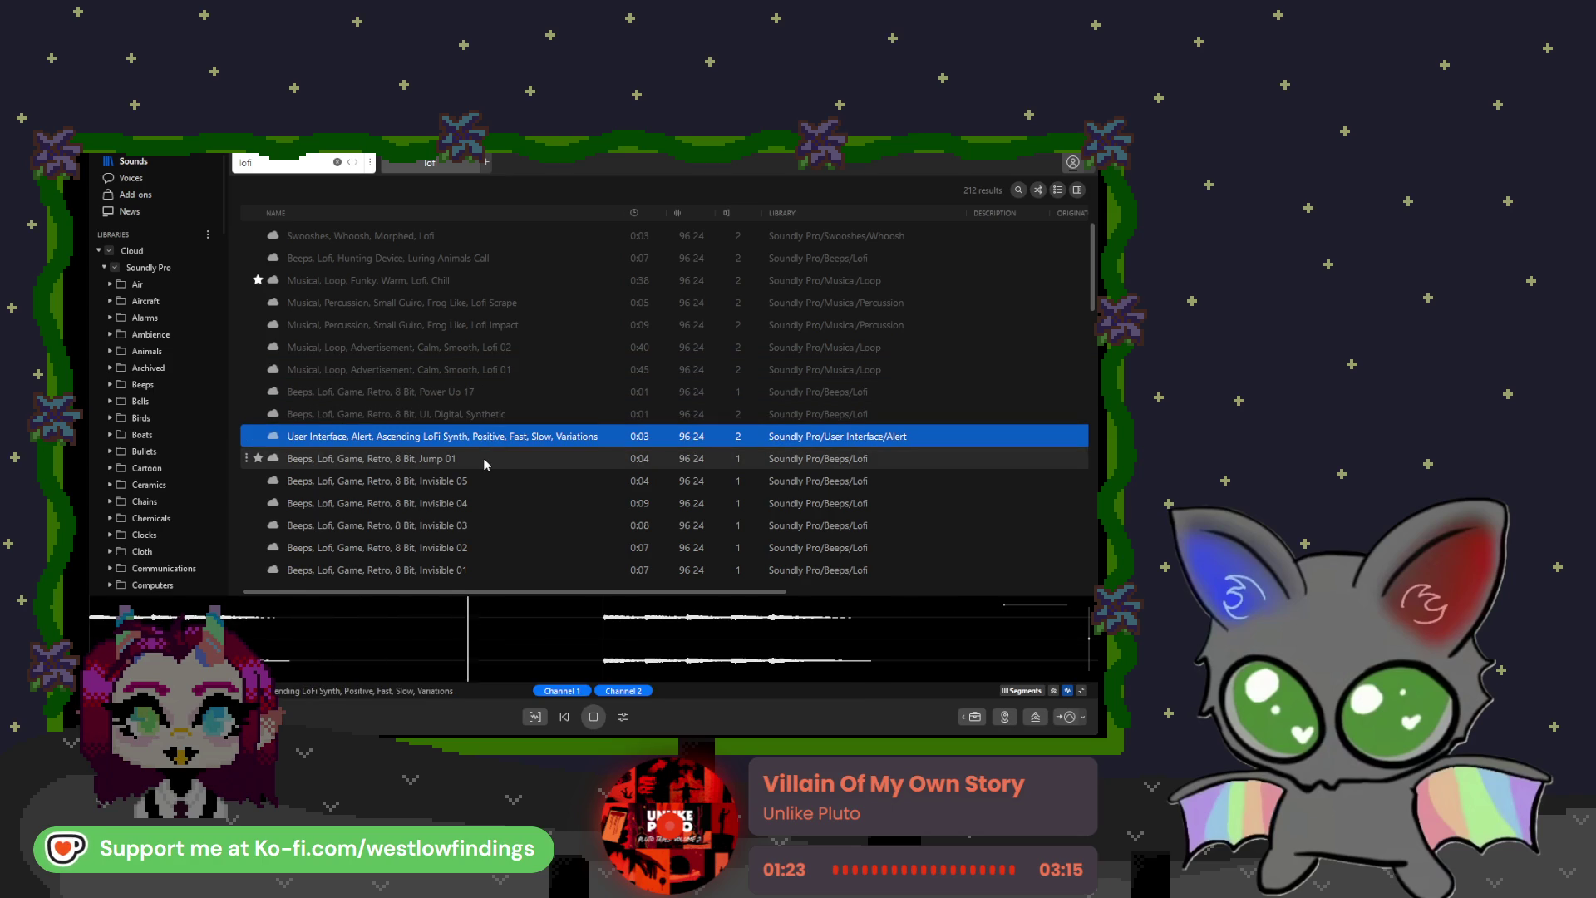
scroll(485, 463, down, 3)
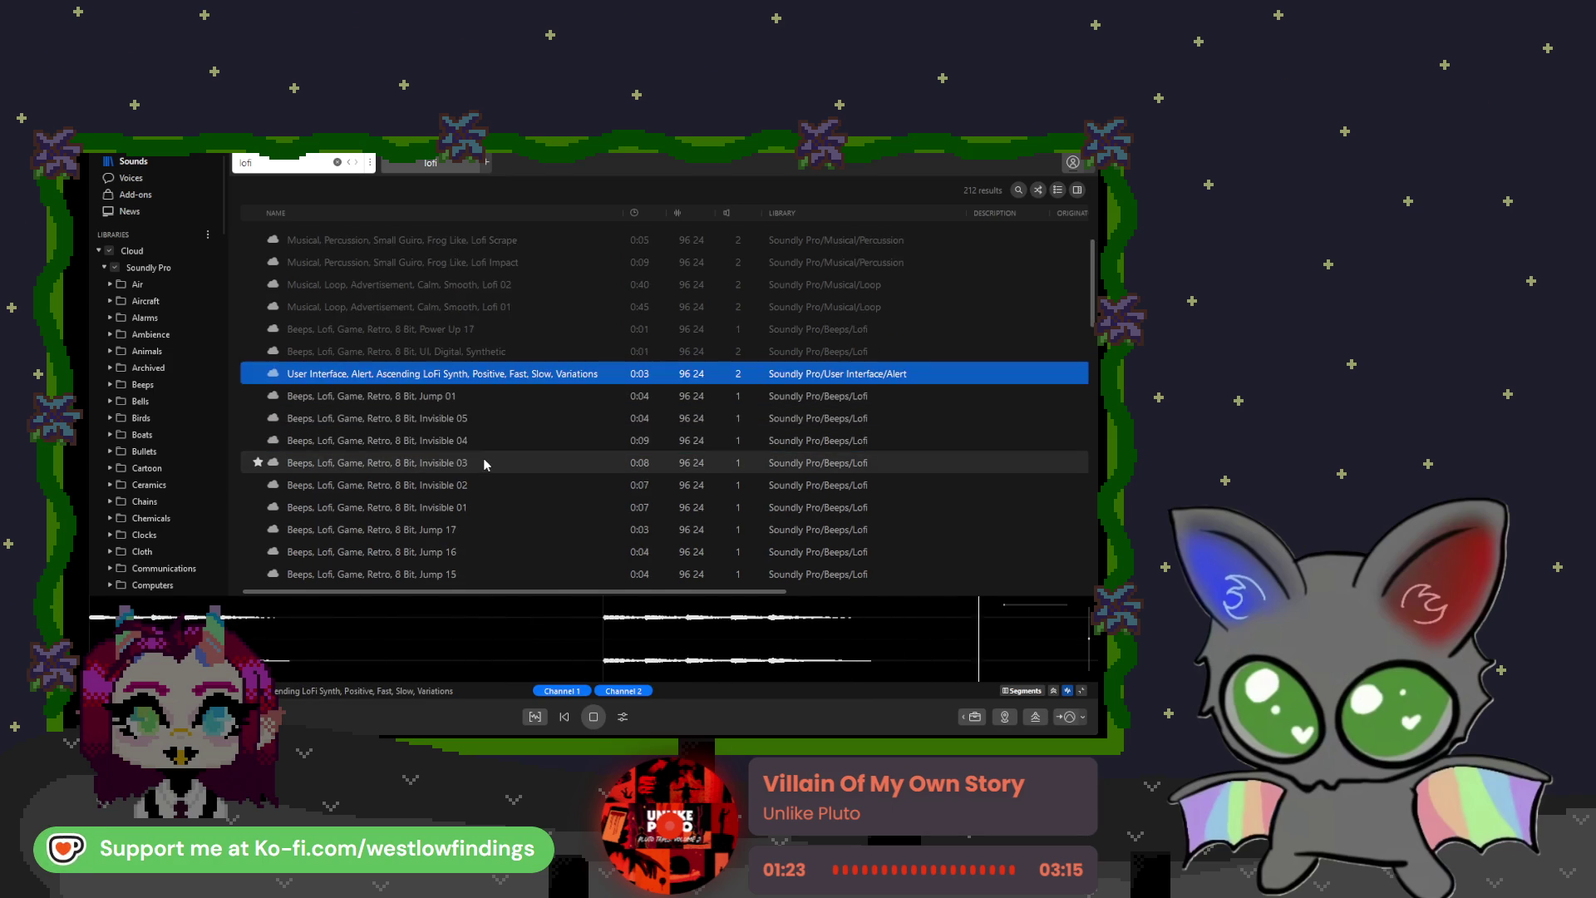
scroll(486, 464, down, 3)
click(488, 462)
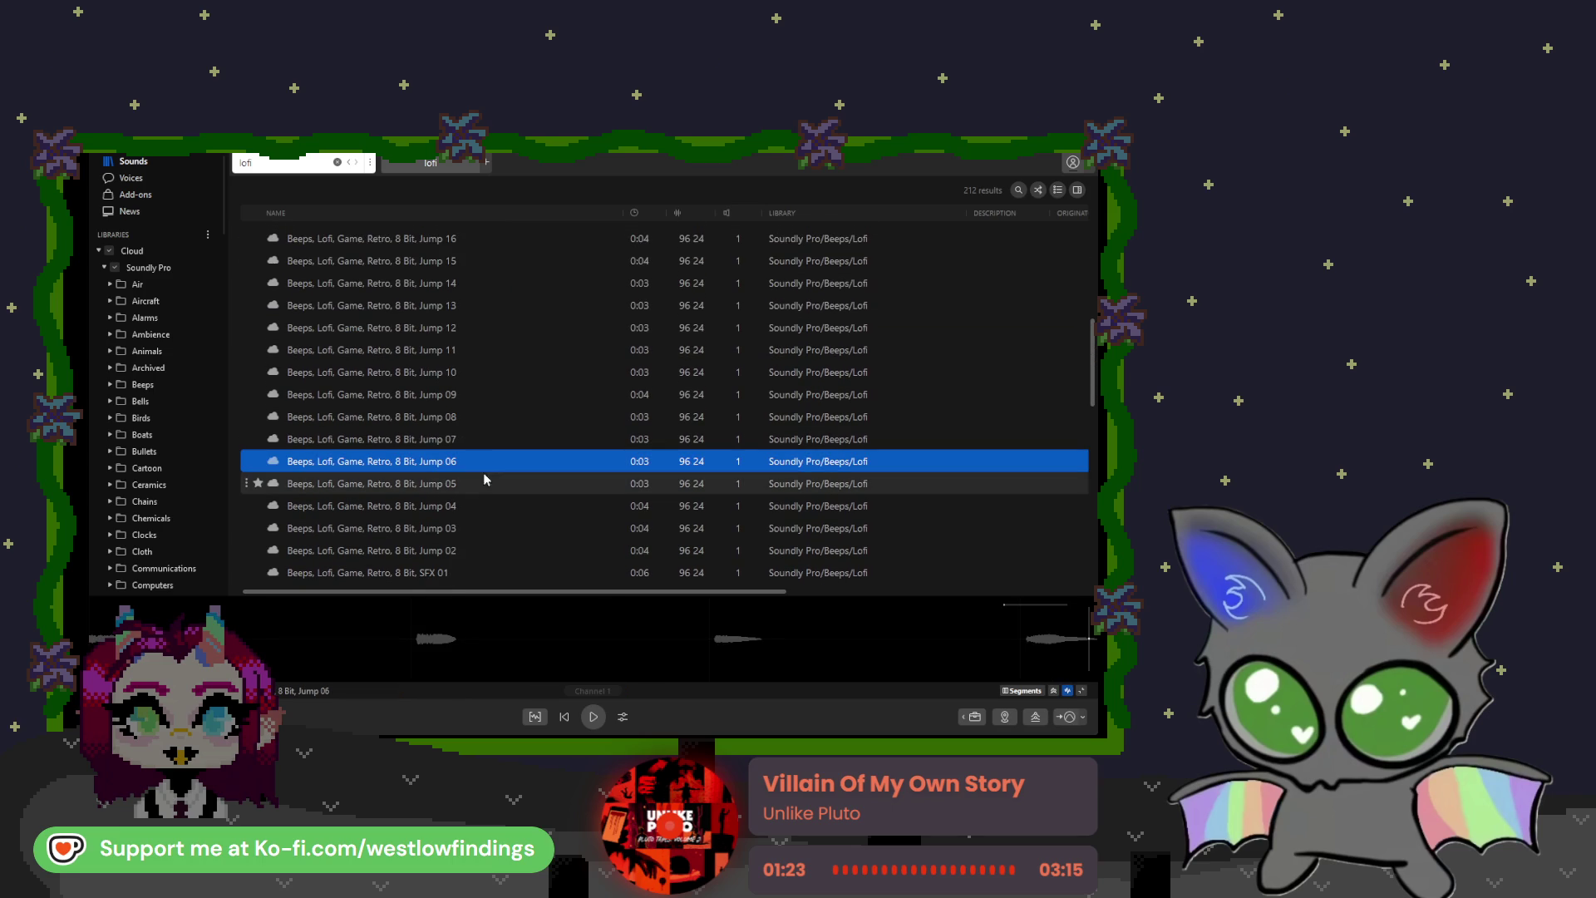
click(487, 485)
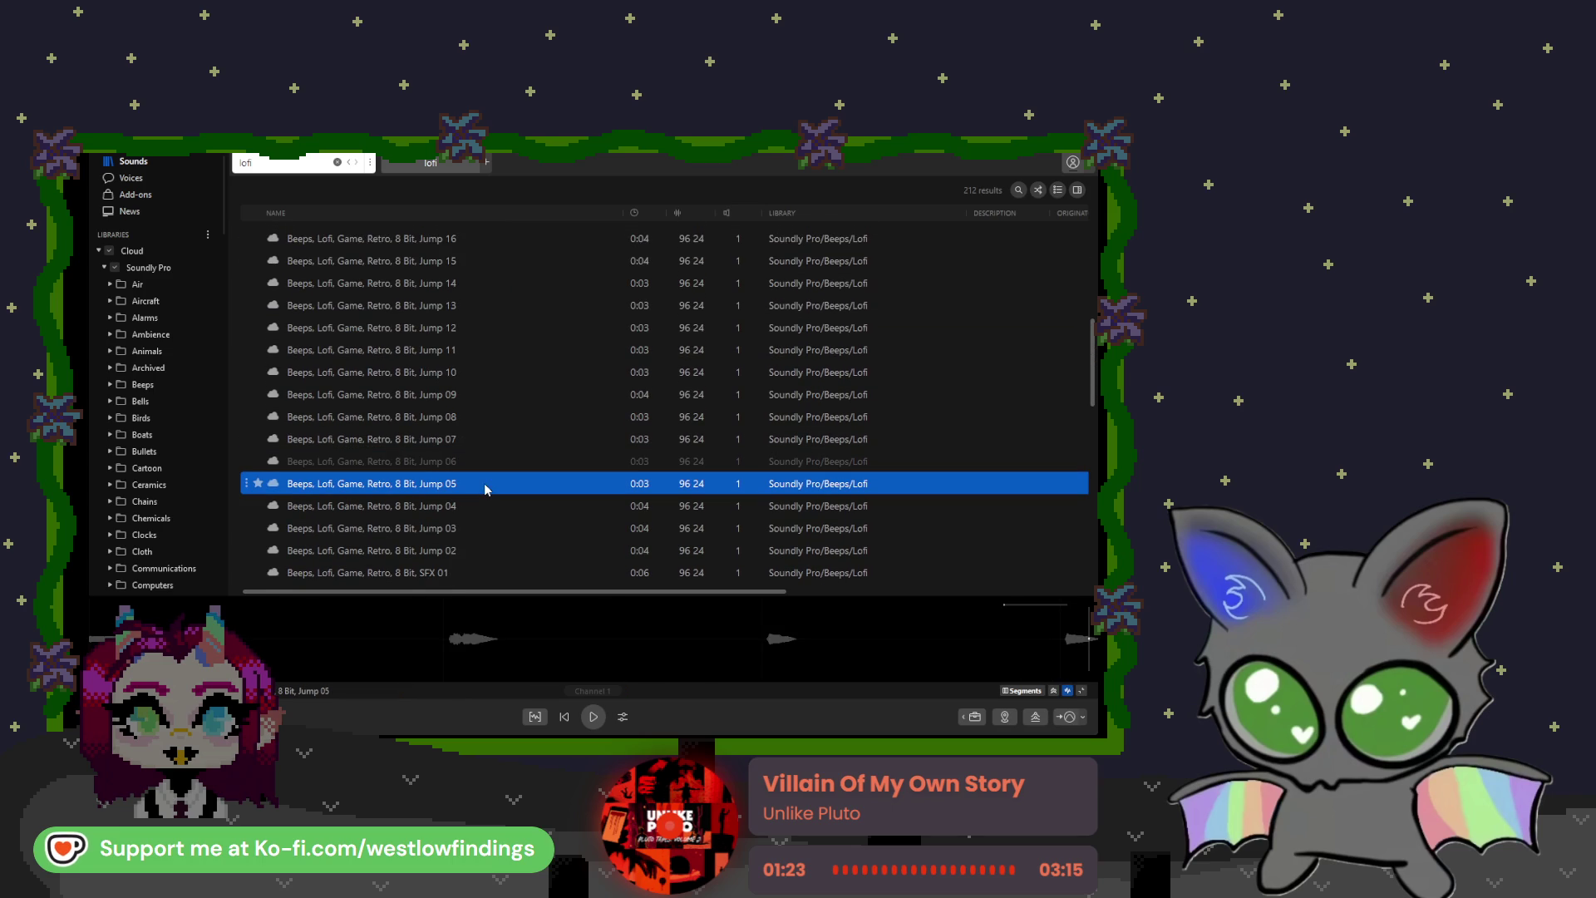
Step: Scroll back to the top and replay the funky warm lofi chill loop
scroll(487, 489, down, 6)
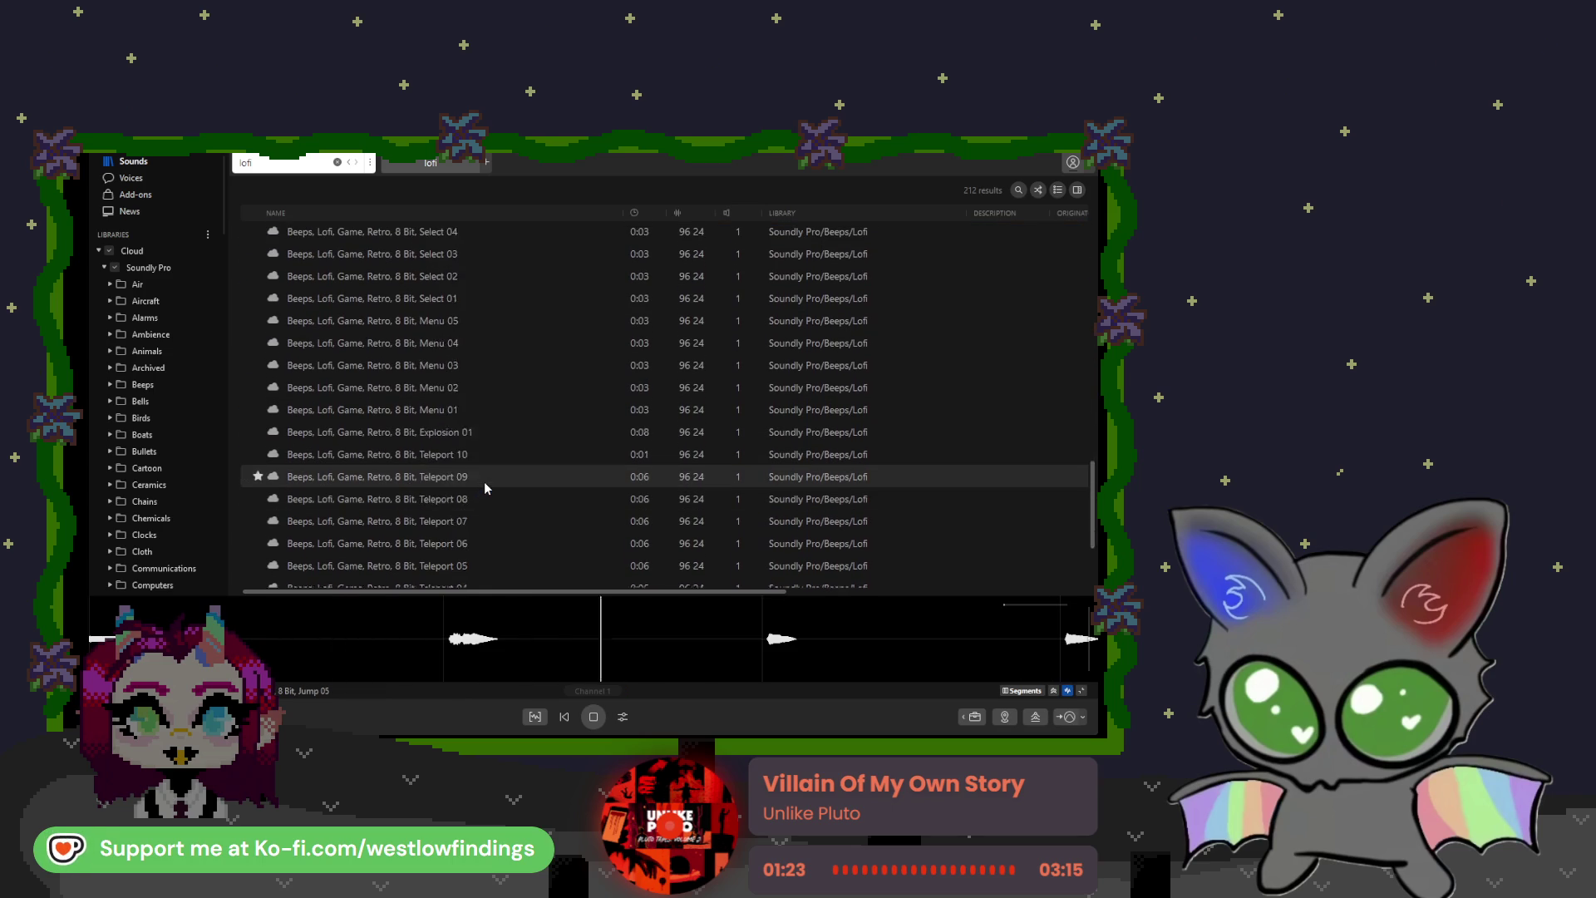
scroll(486, 488, down, 5)
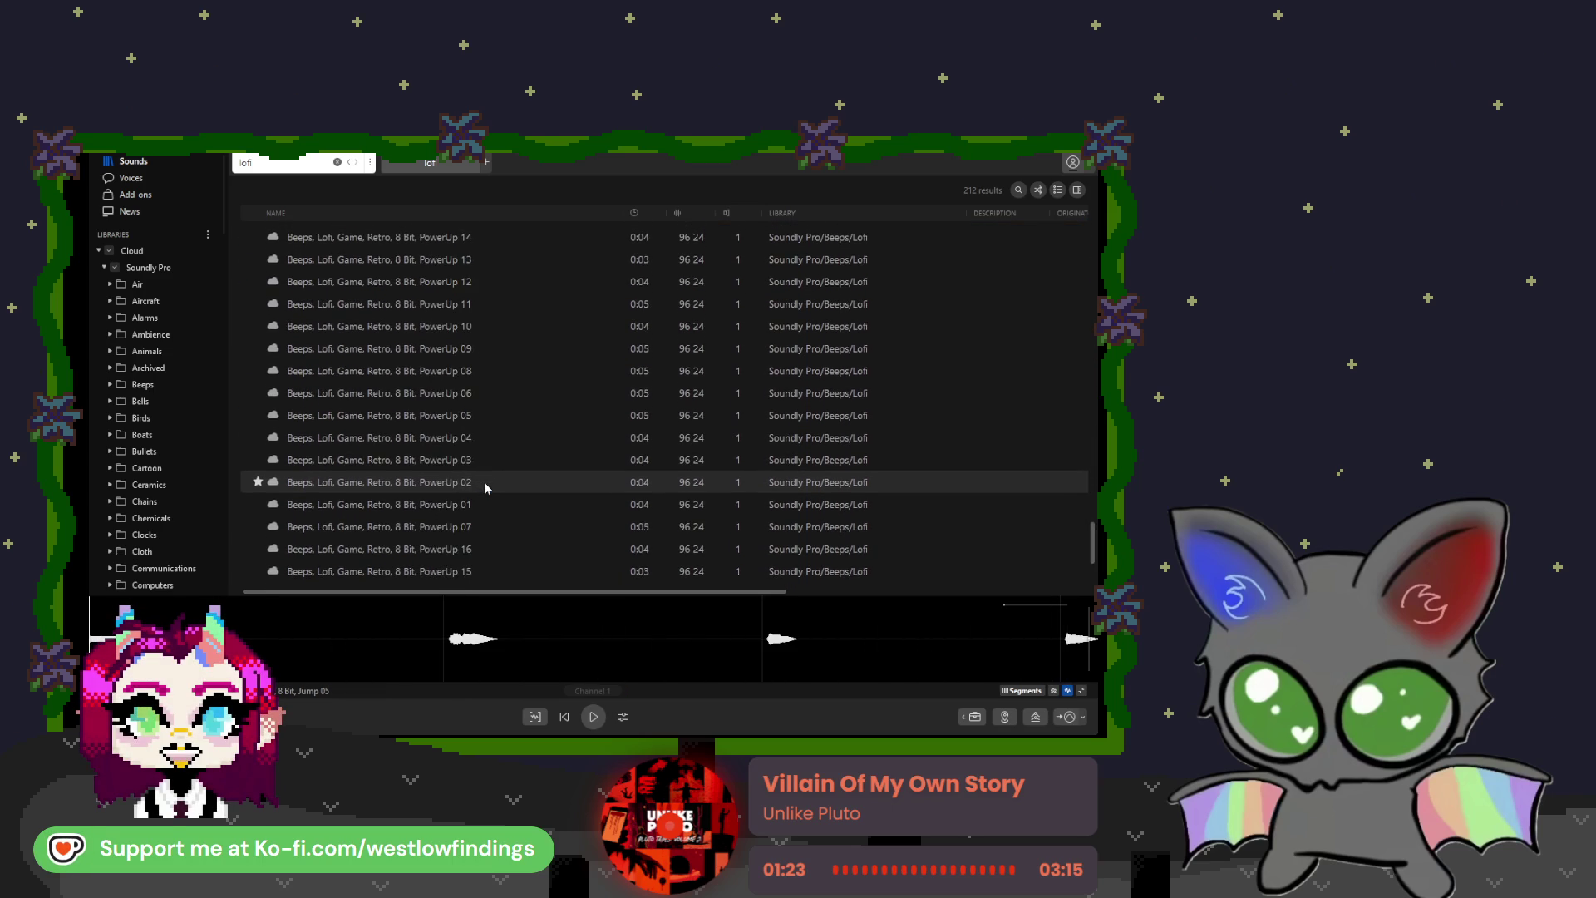
scroll(484, 487, up, 15)
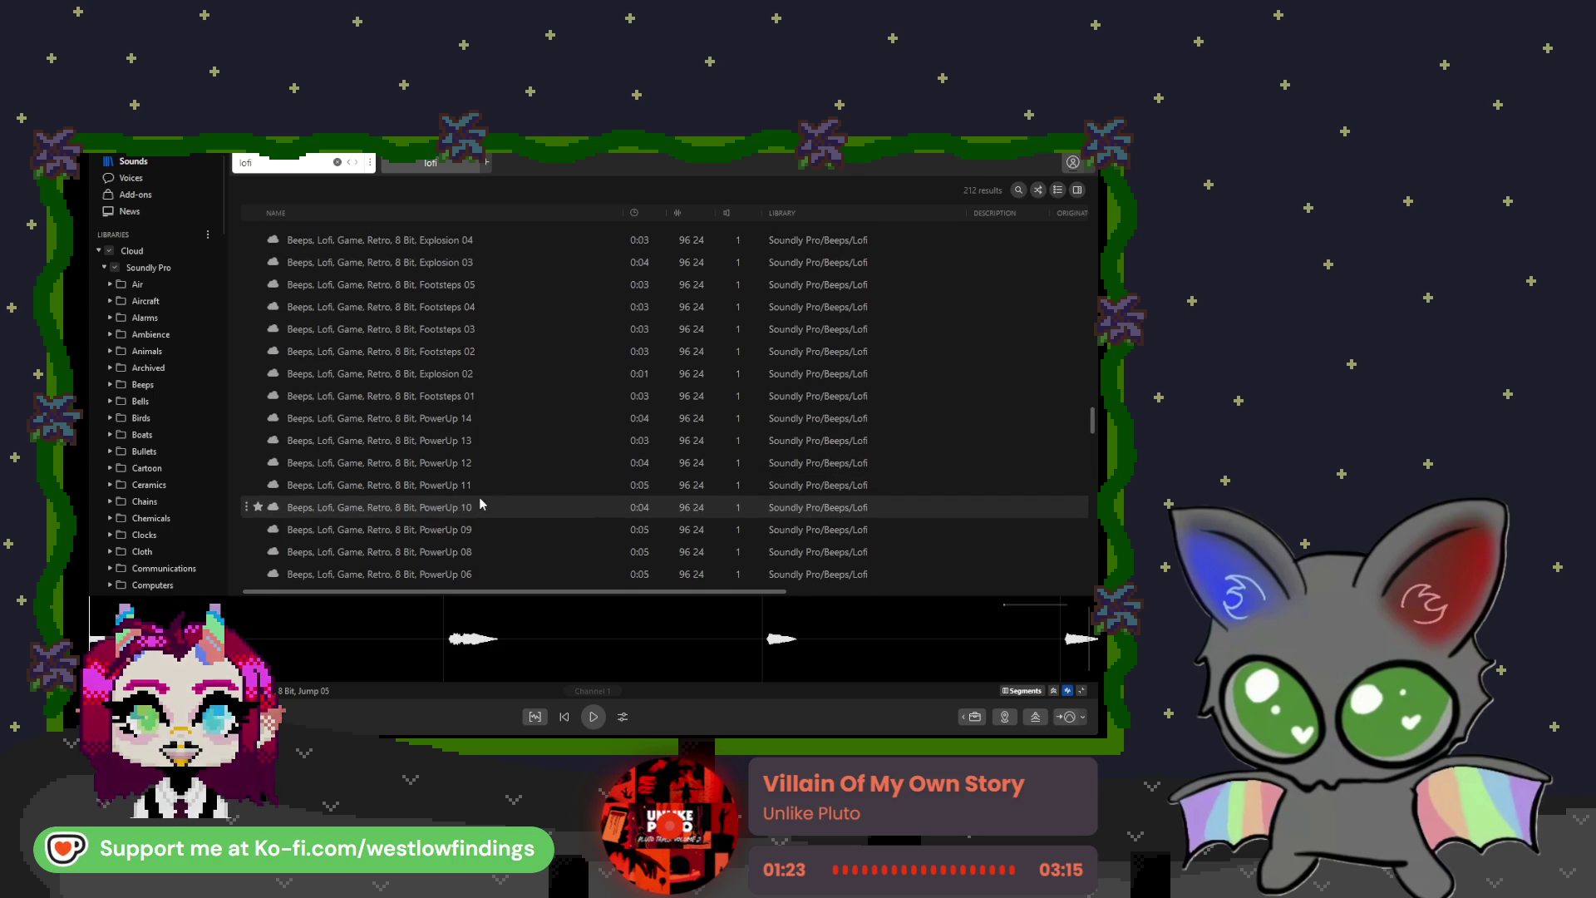
scroll(484, 487, up, 10)
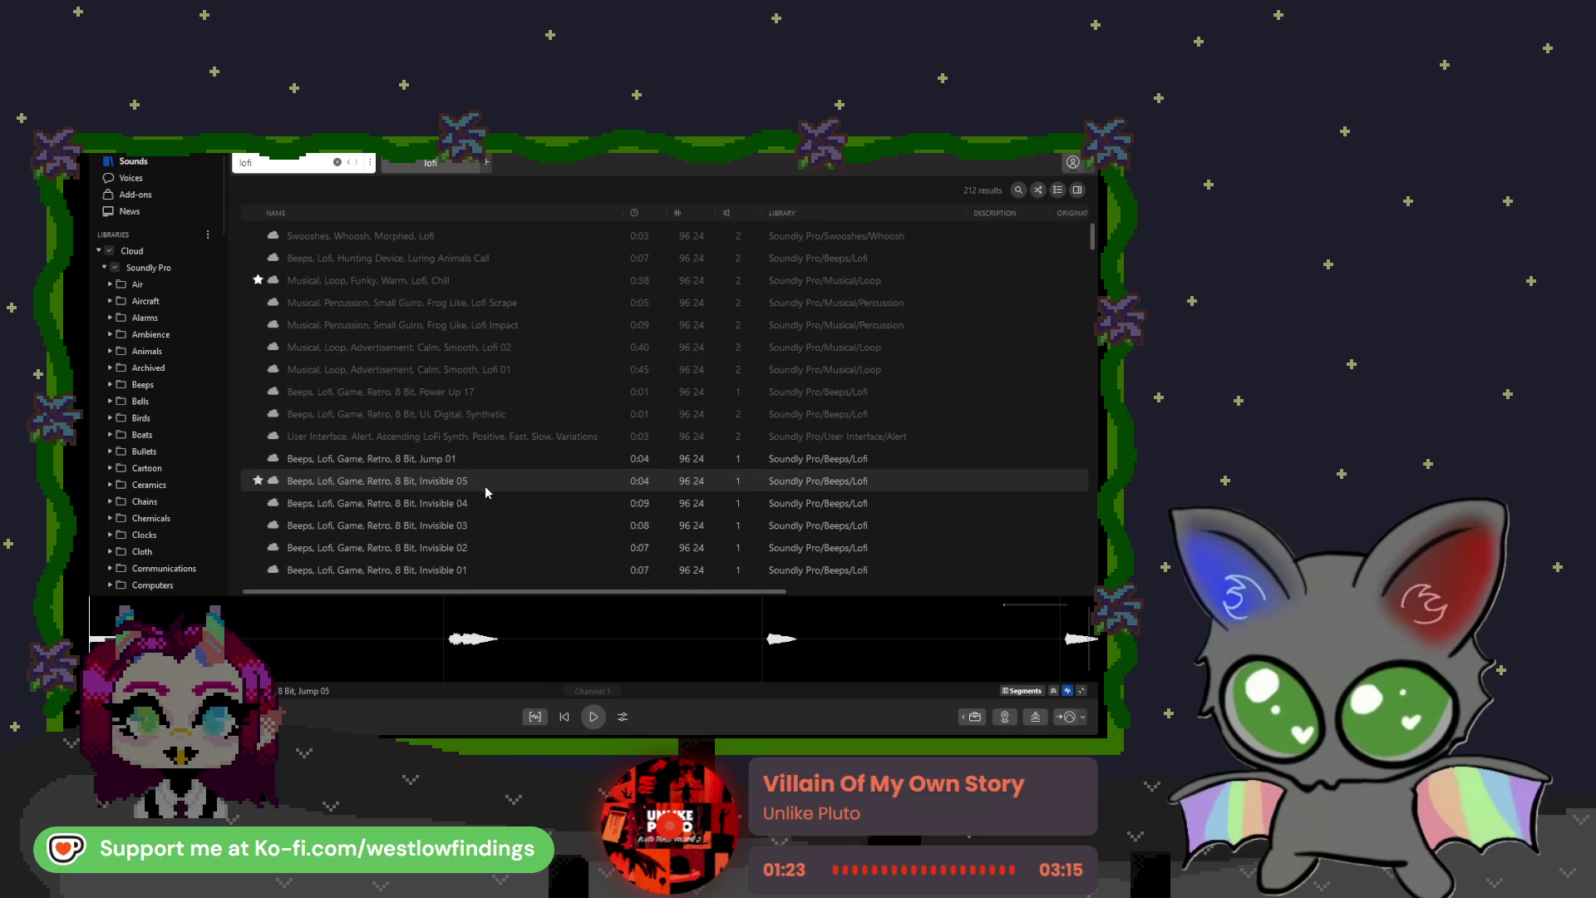
click(387, 283)
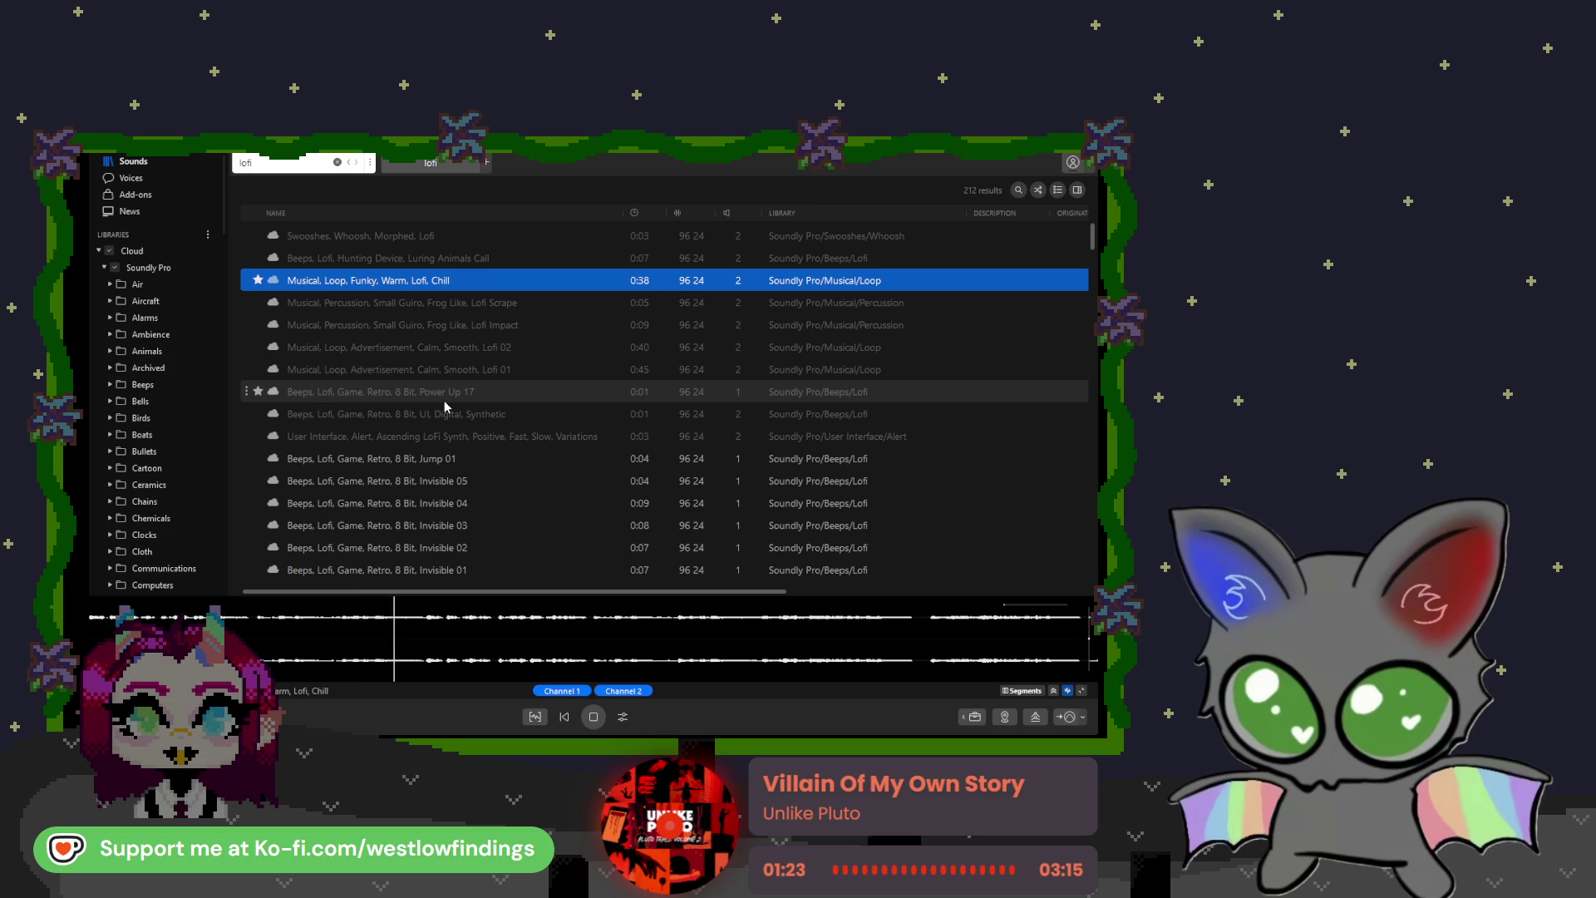
Step: Expand the Ambience category and open its Nautical folder of 180 recordings
click(110, 334)
scroll(186, 416, down, 5)
click(186, 426)
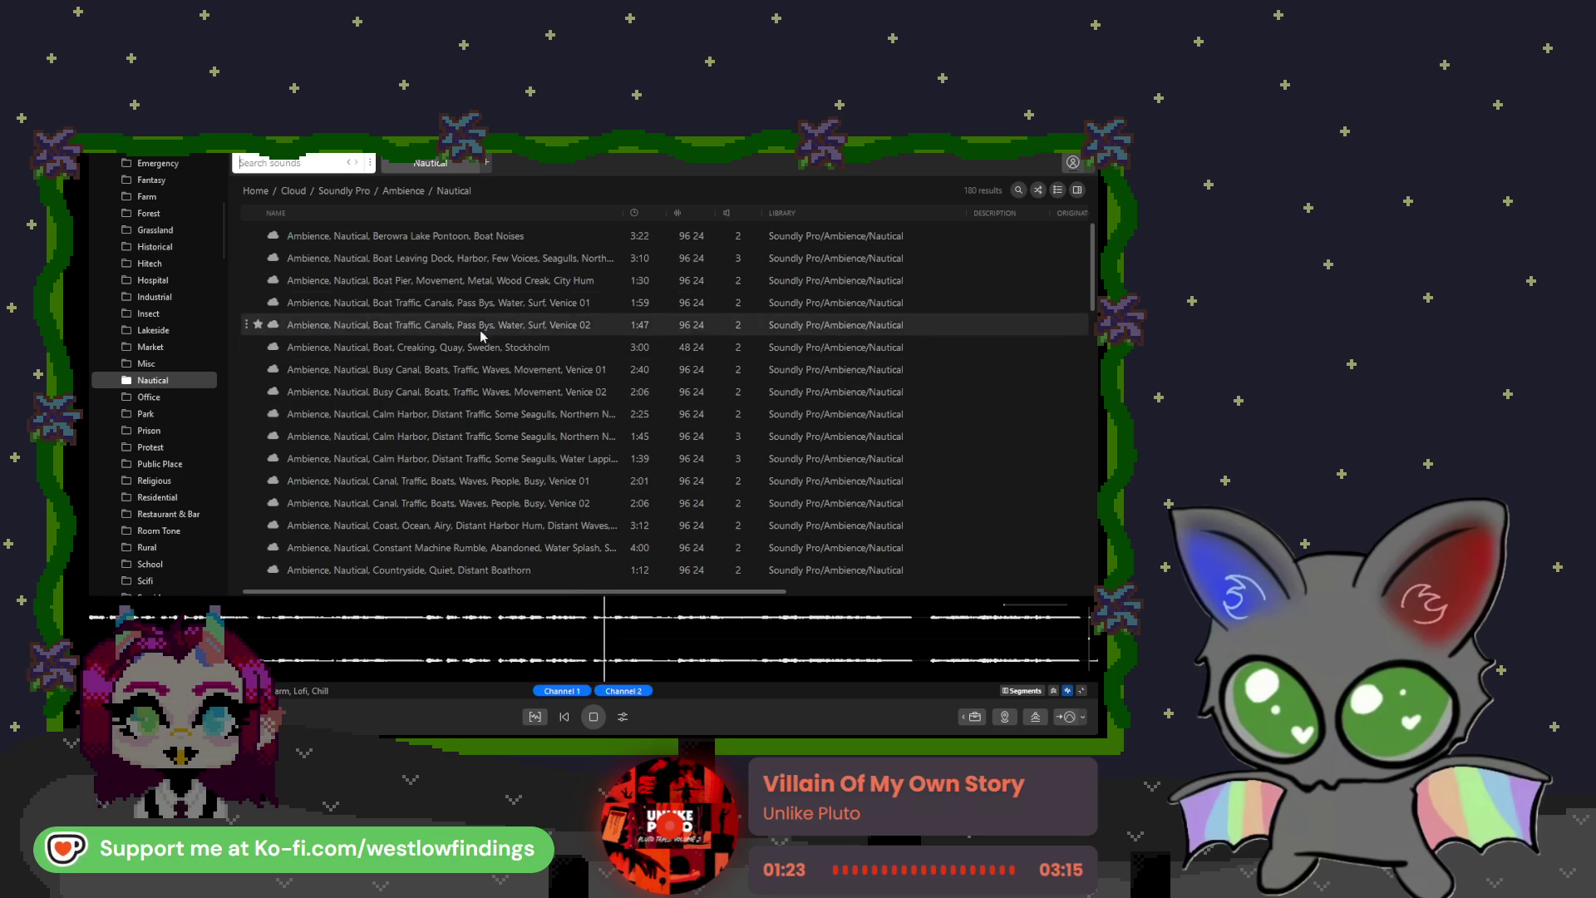
Step: Preview the Berowra Lake Pontoon boat noises, then show the full Soundly Pro cloud library
click(518, 241)
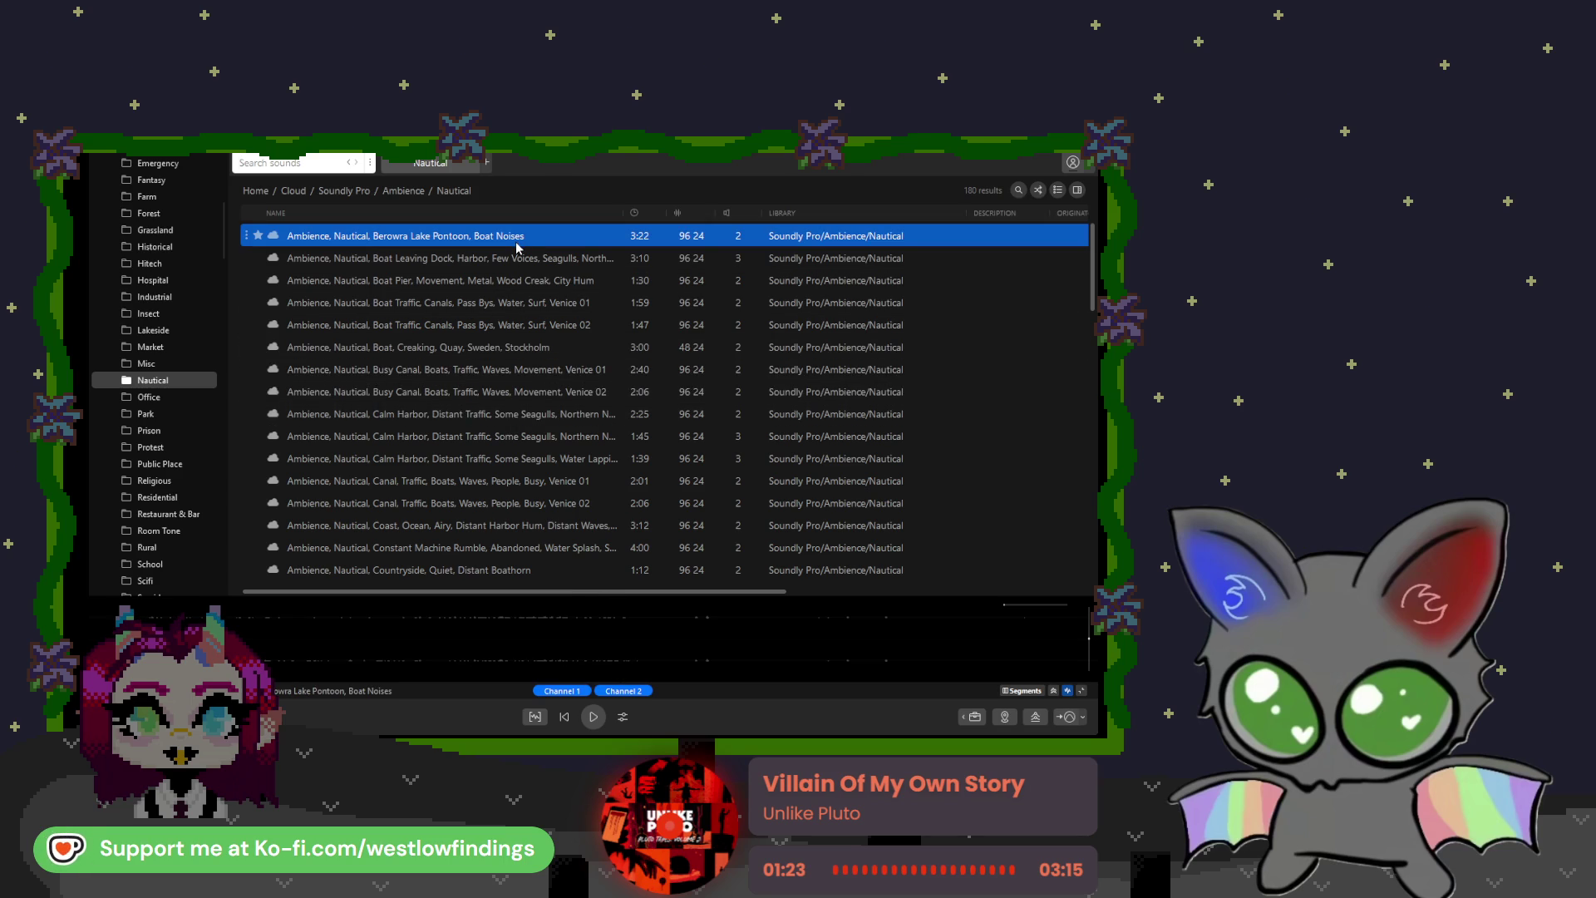
scroll(493, 345, down, 3)
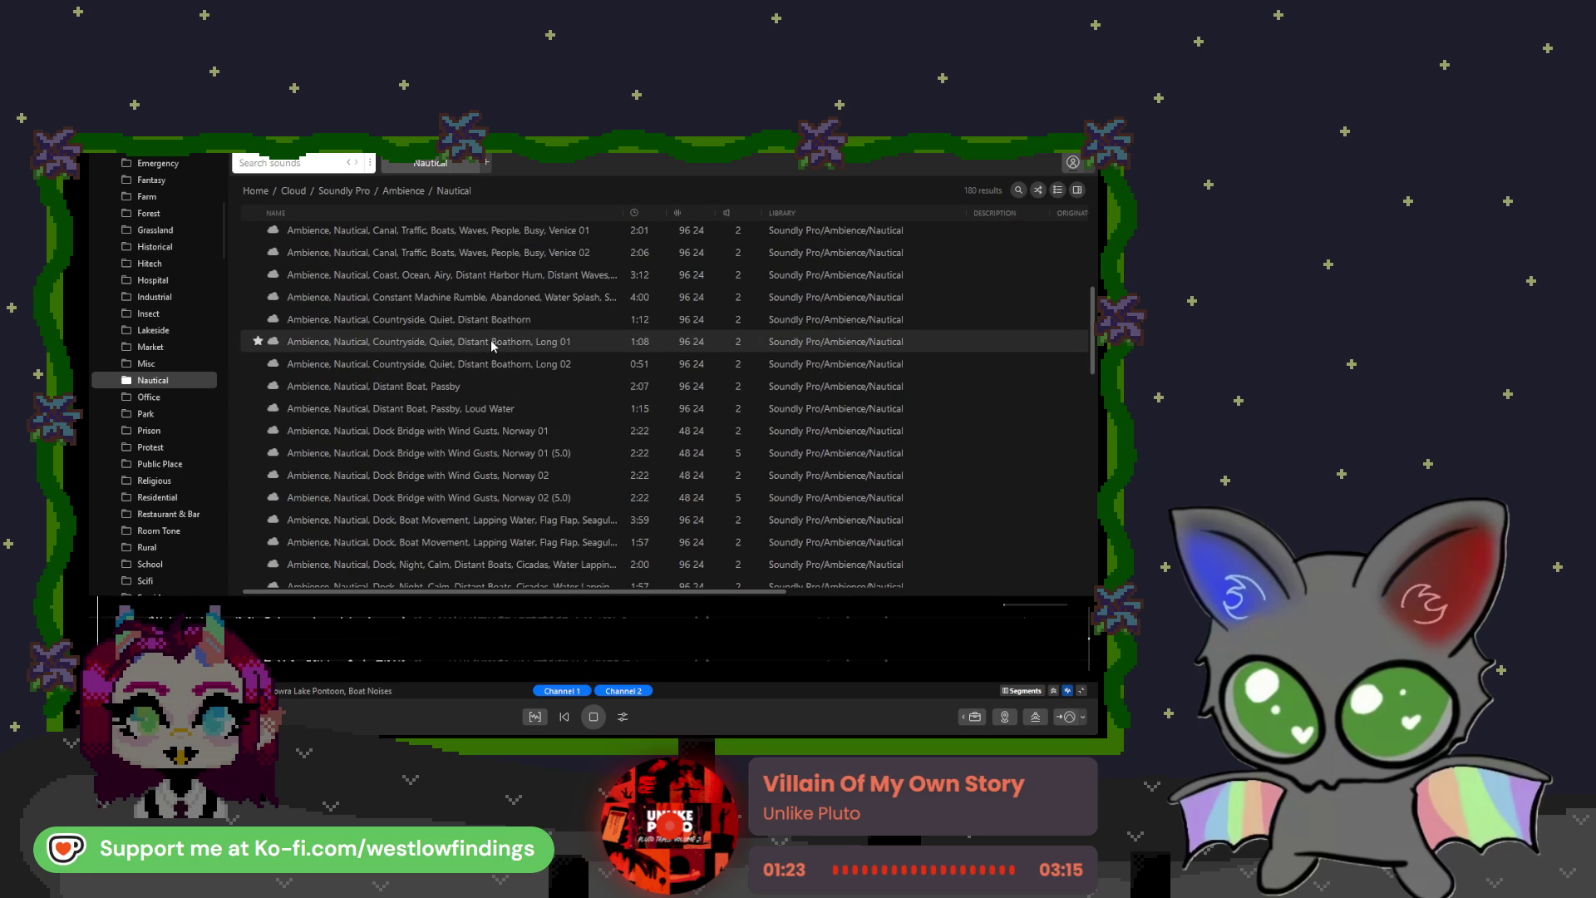
scroll(493, 345, down, 5)
scroll(478, 349, up, 5)
scroll(478, 349, up, 3)
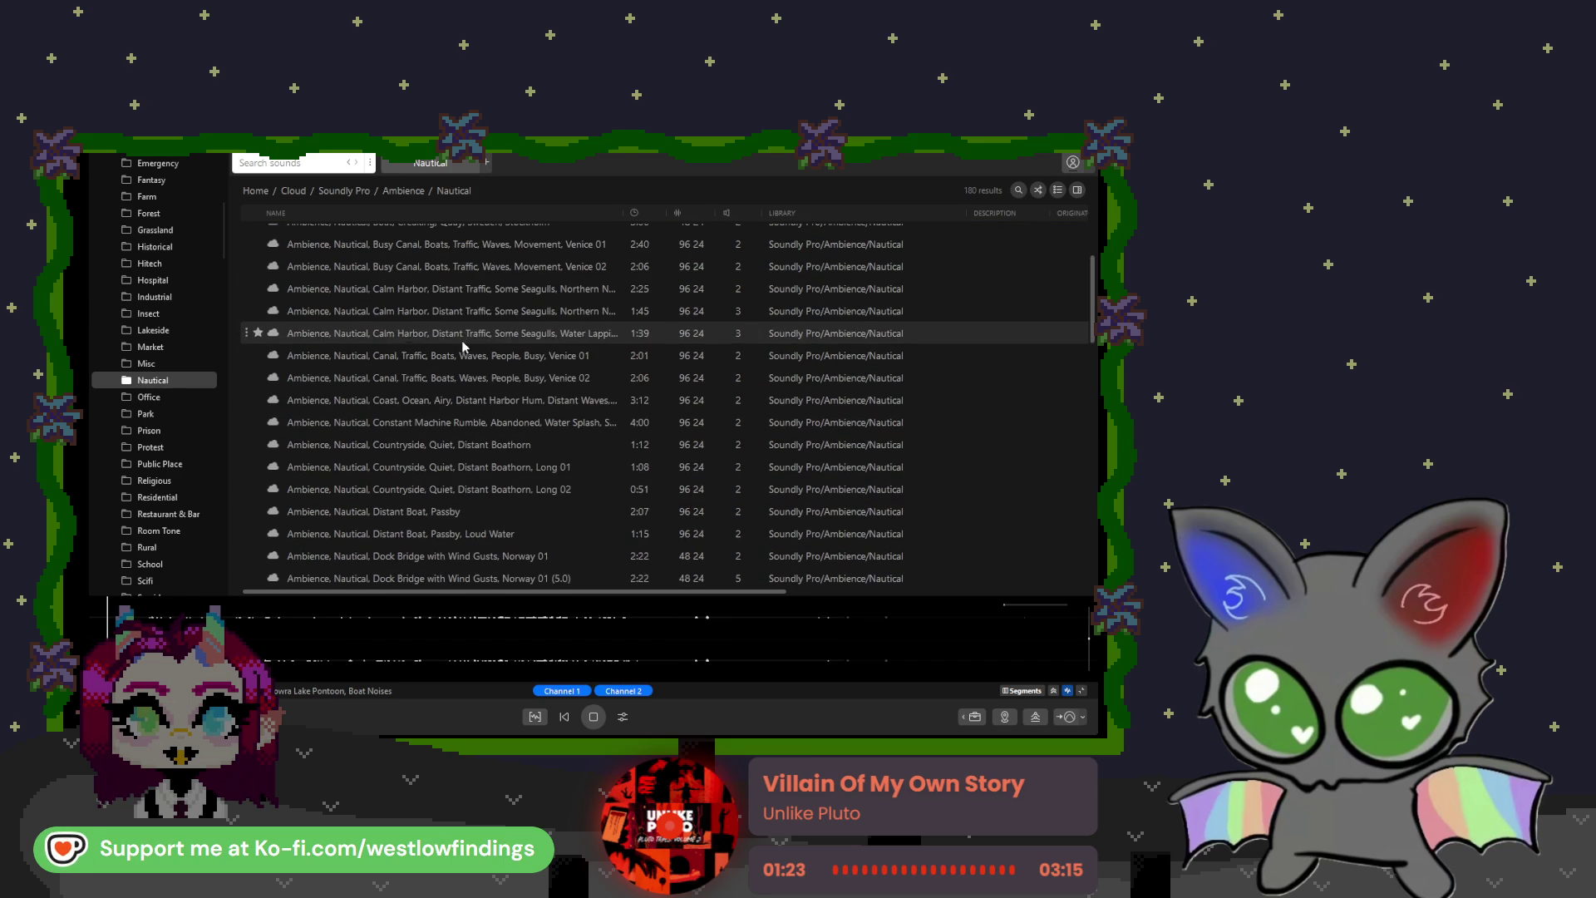
scroll(171, 300, up, 5)
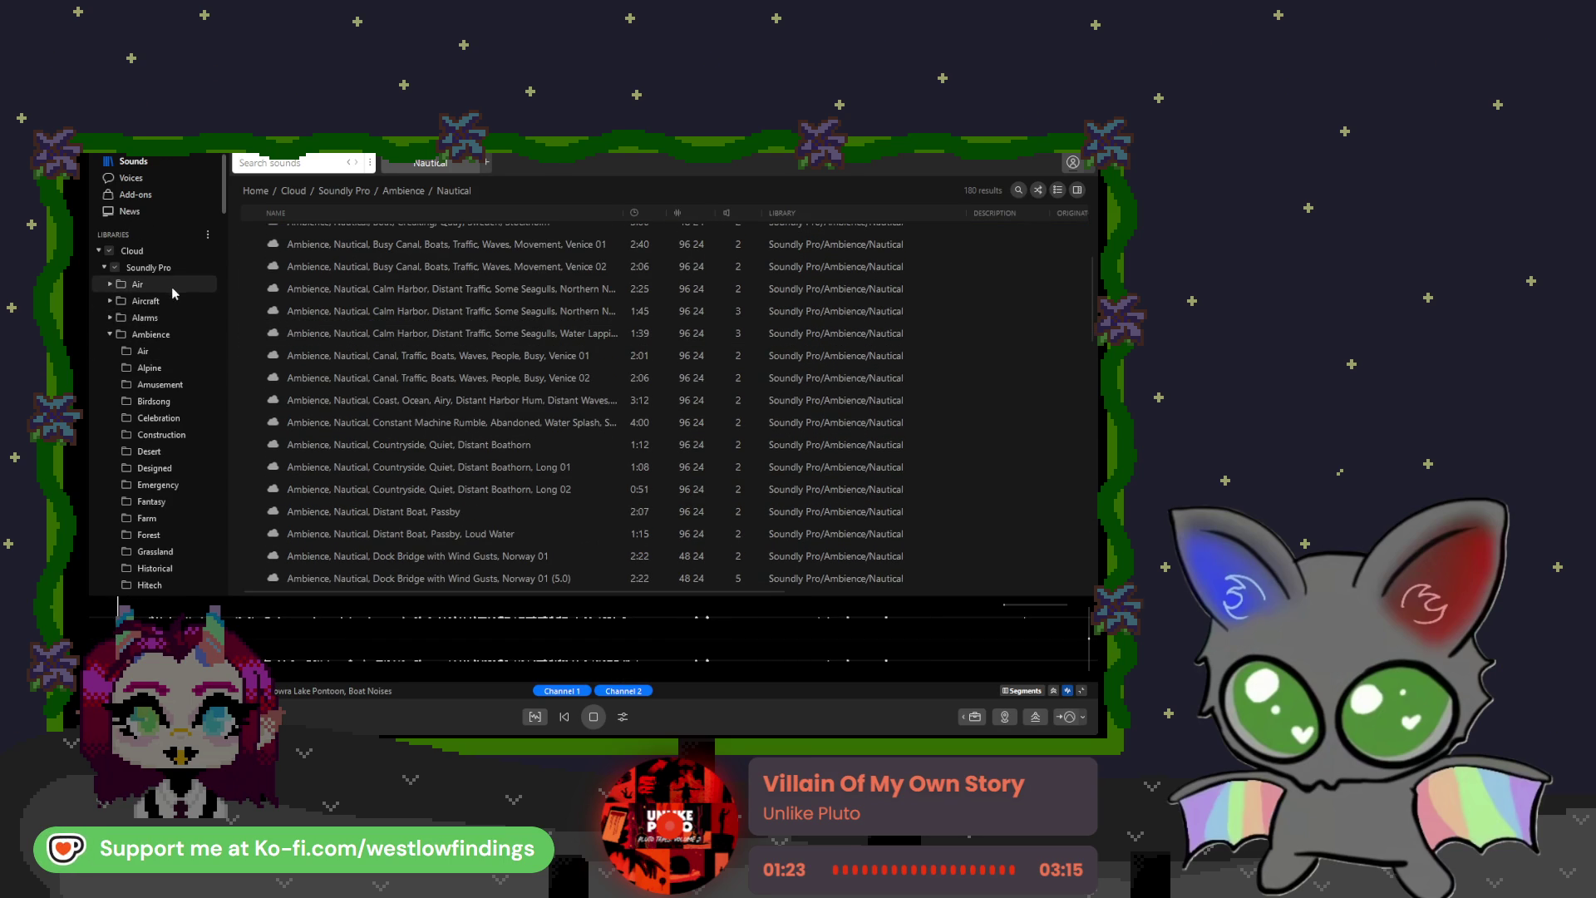
click(162, 267)
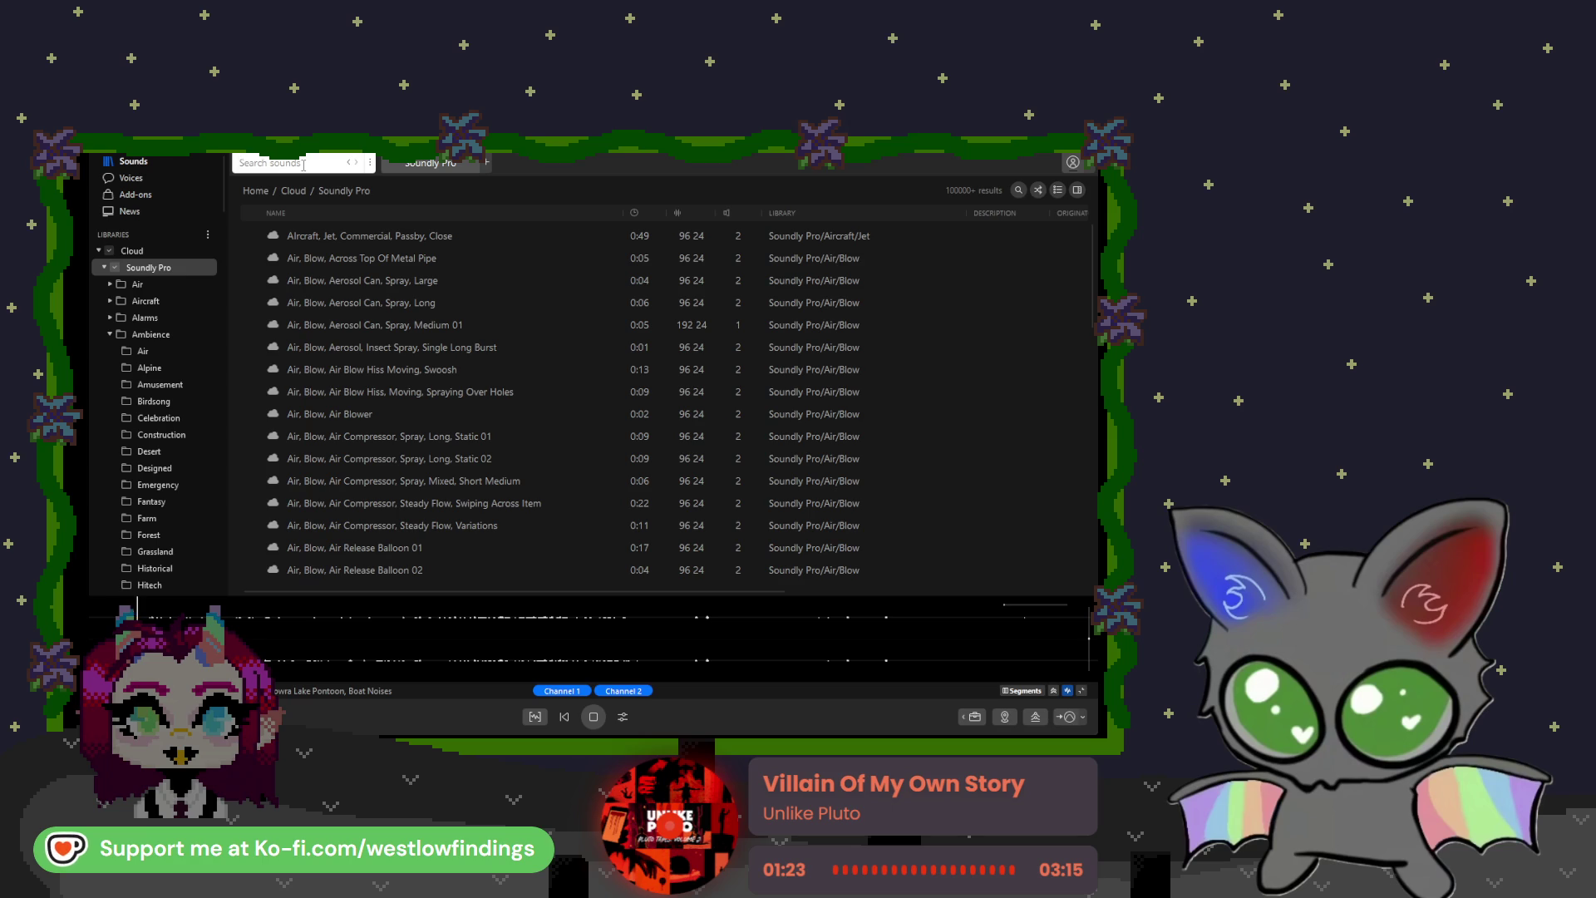
Step: Search 'background music' and preview results, ending on the Background Voices 01 violin stinger
text(backgrou)
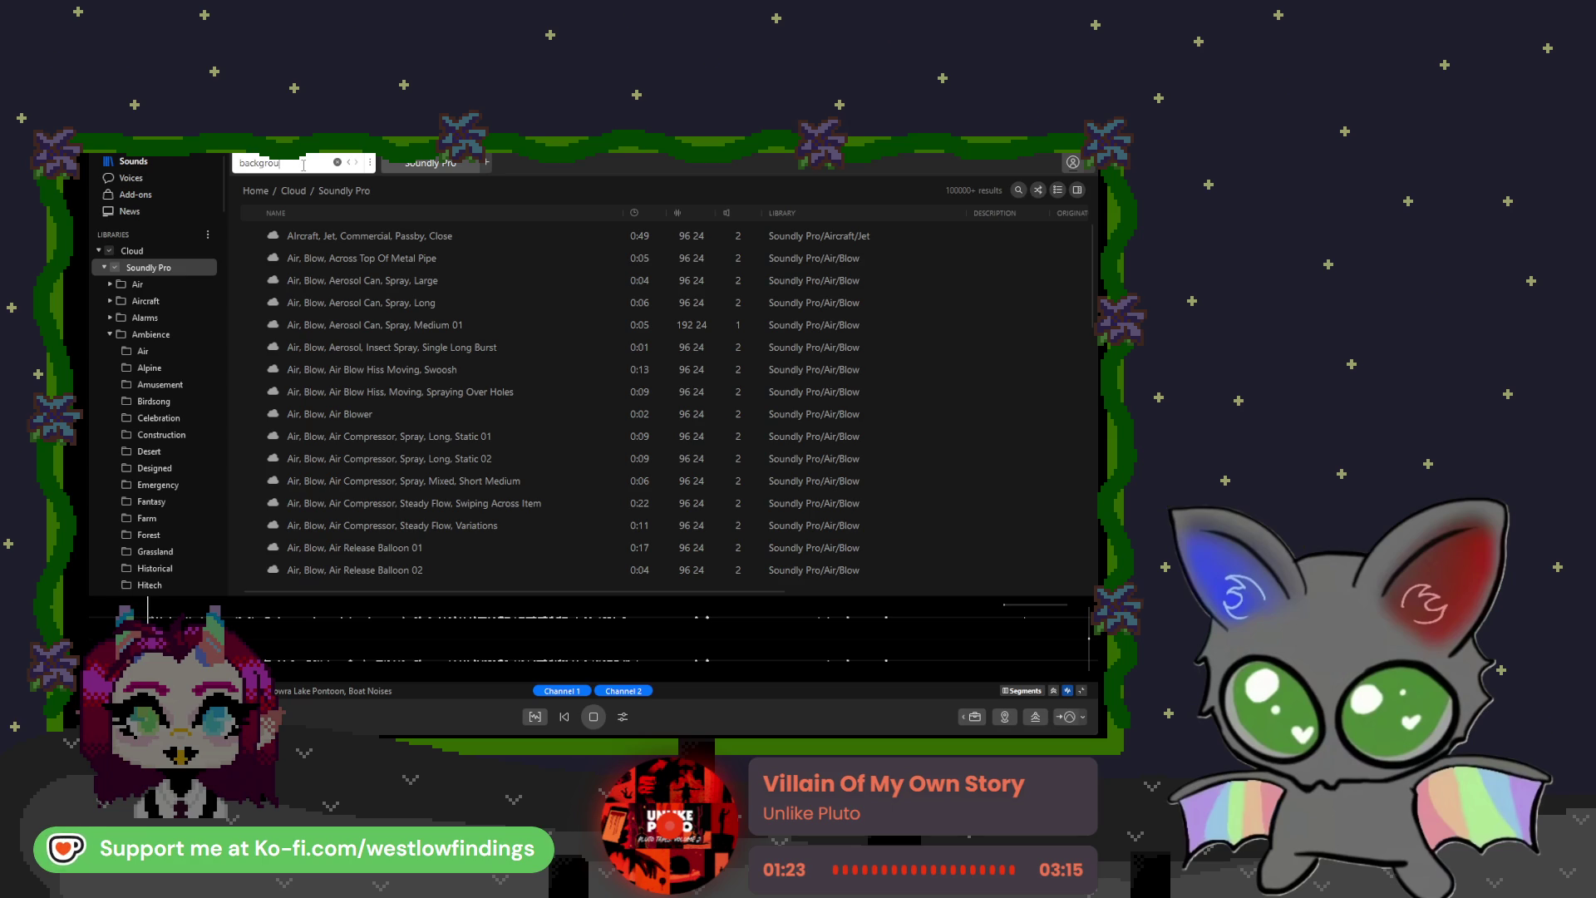
text(nd music)
key(Return)
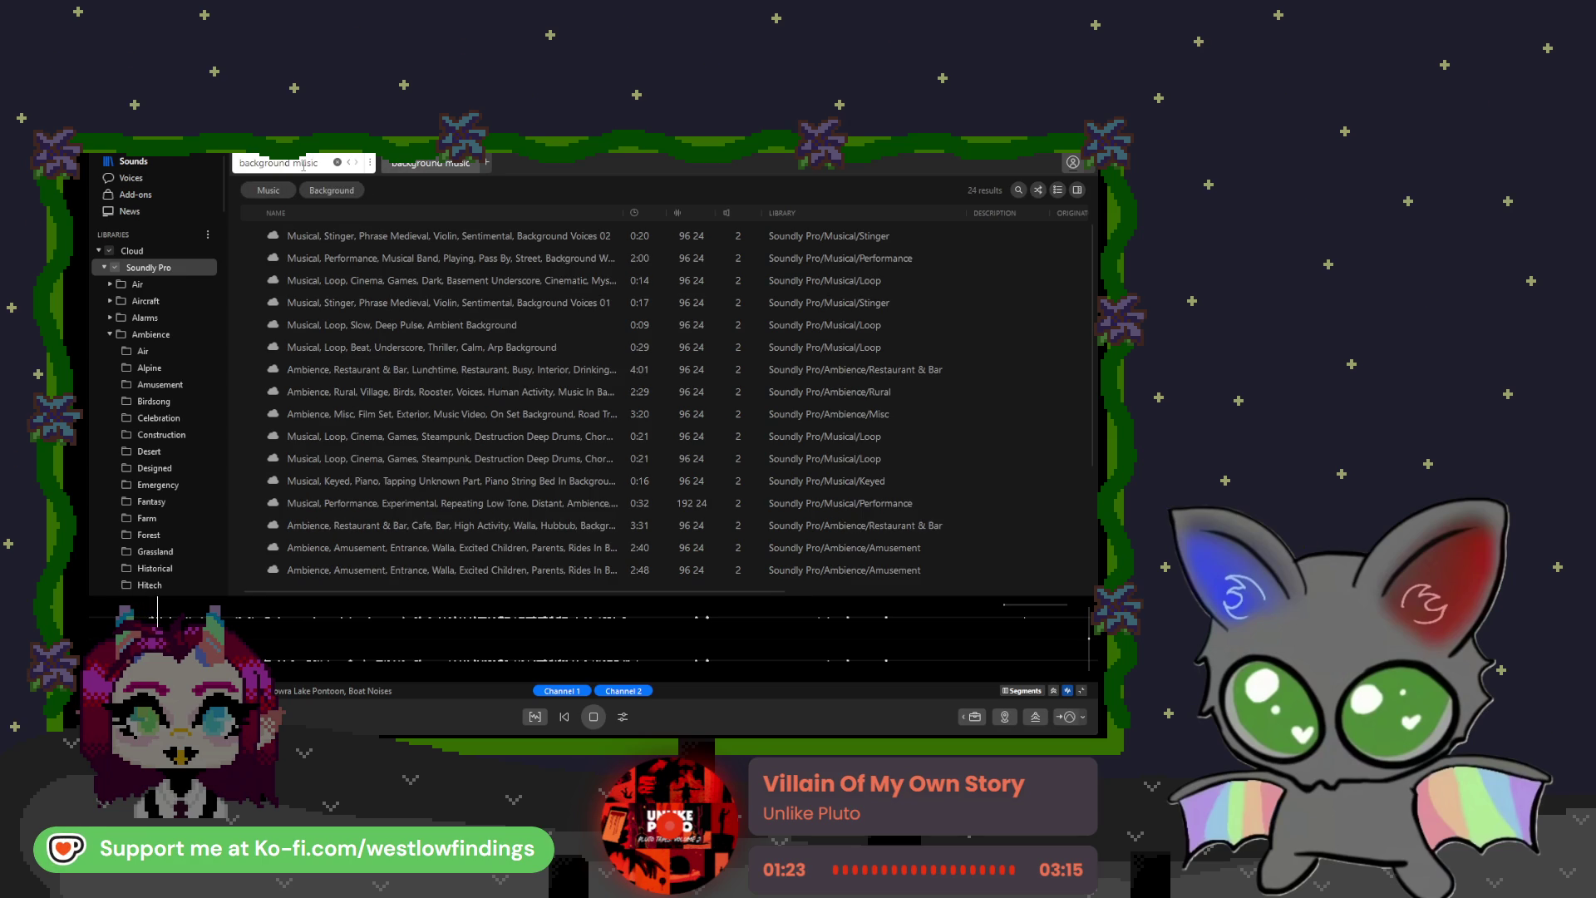
click(358, 236)
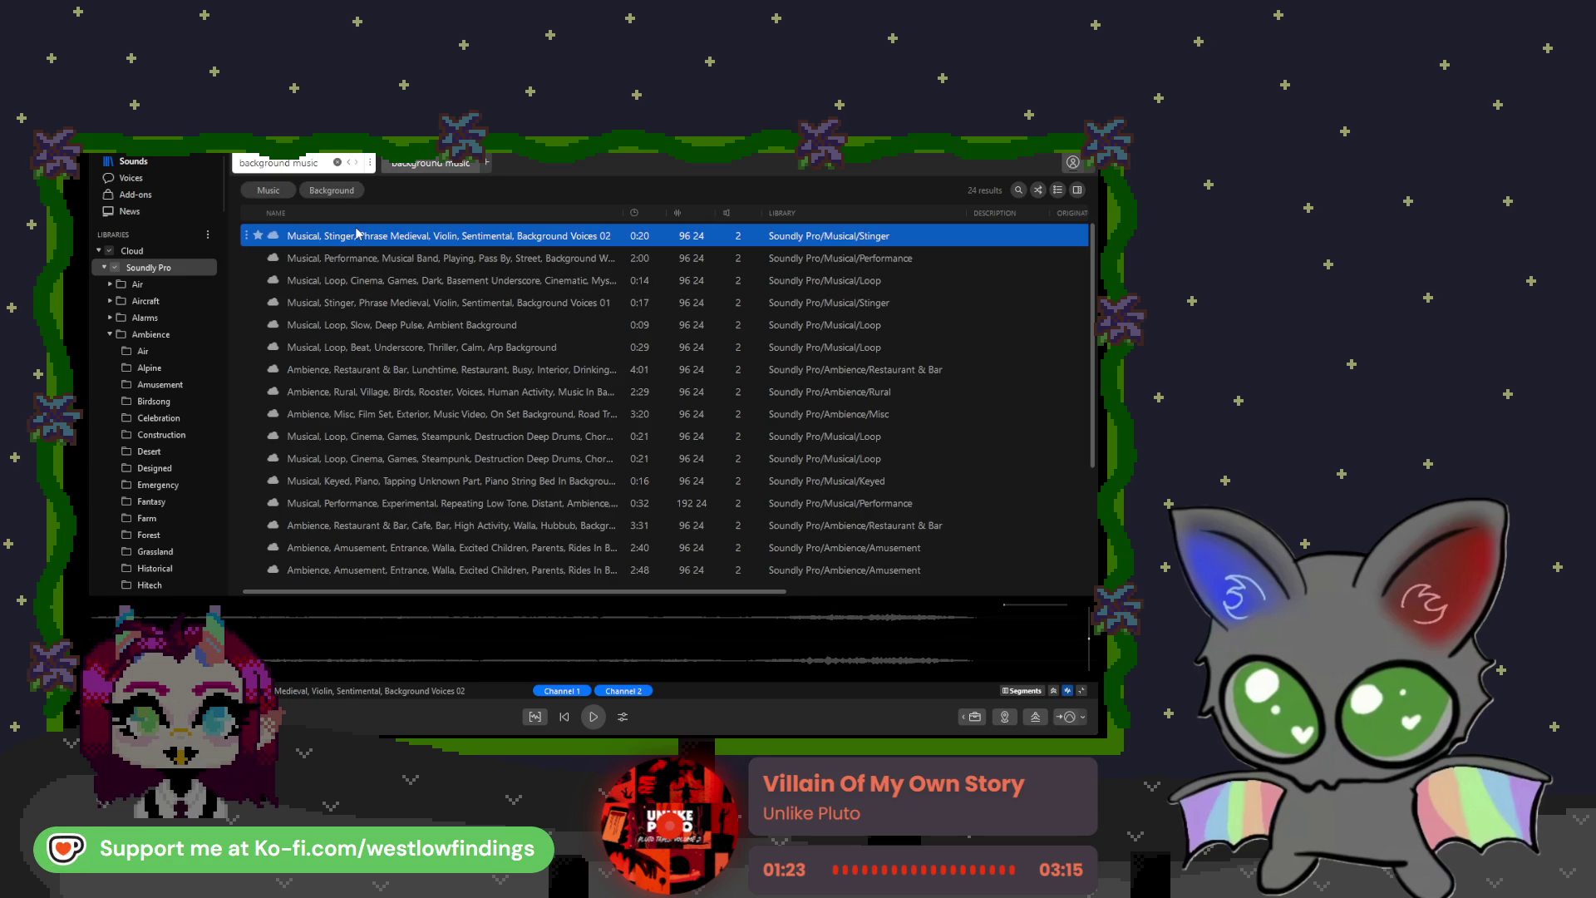
click(396, 263)
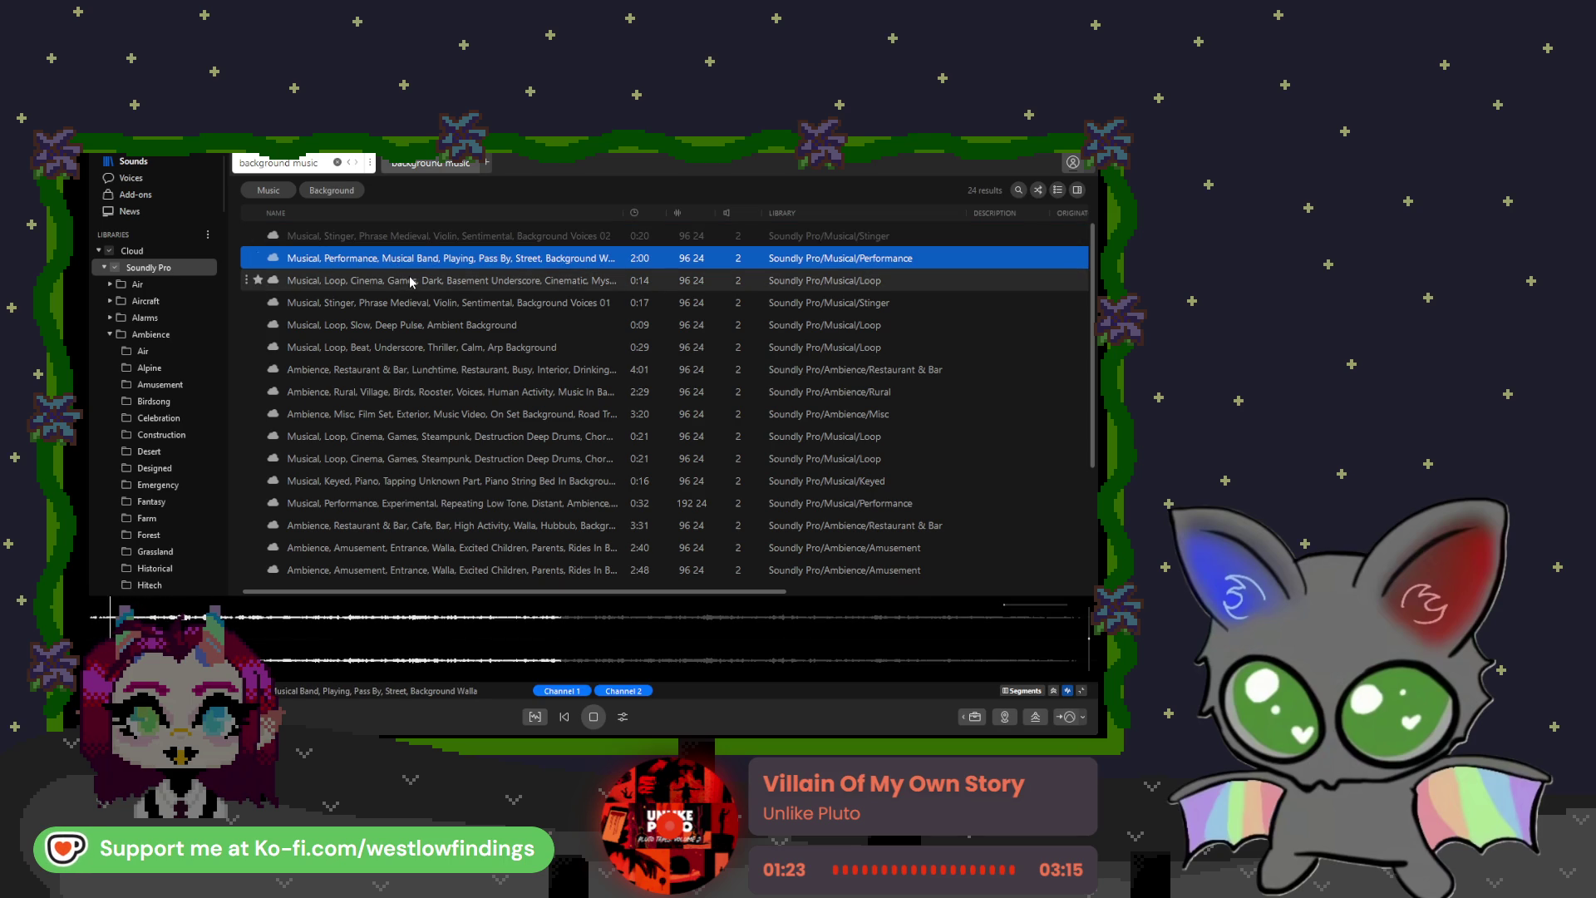
click(410, 281)
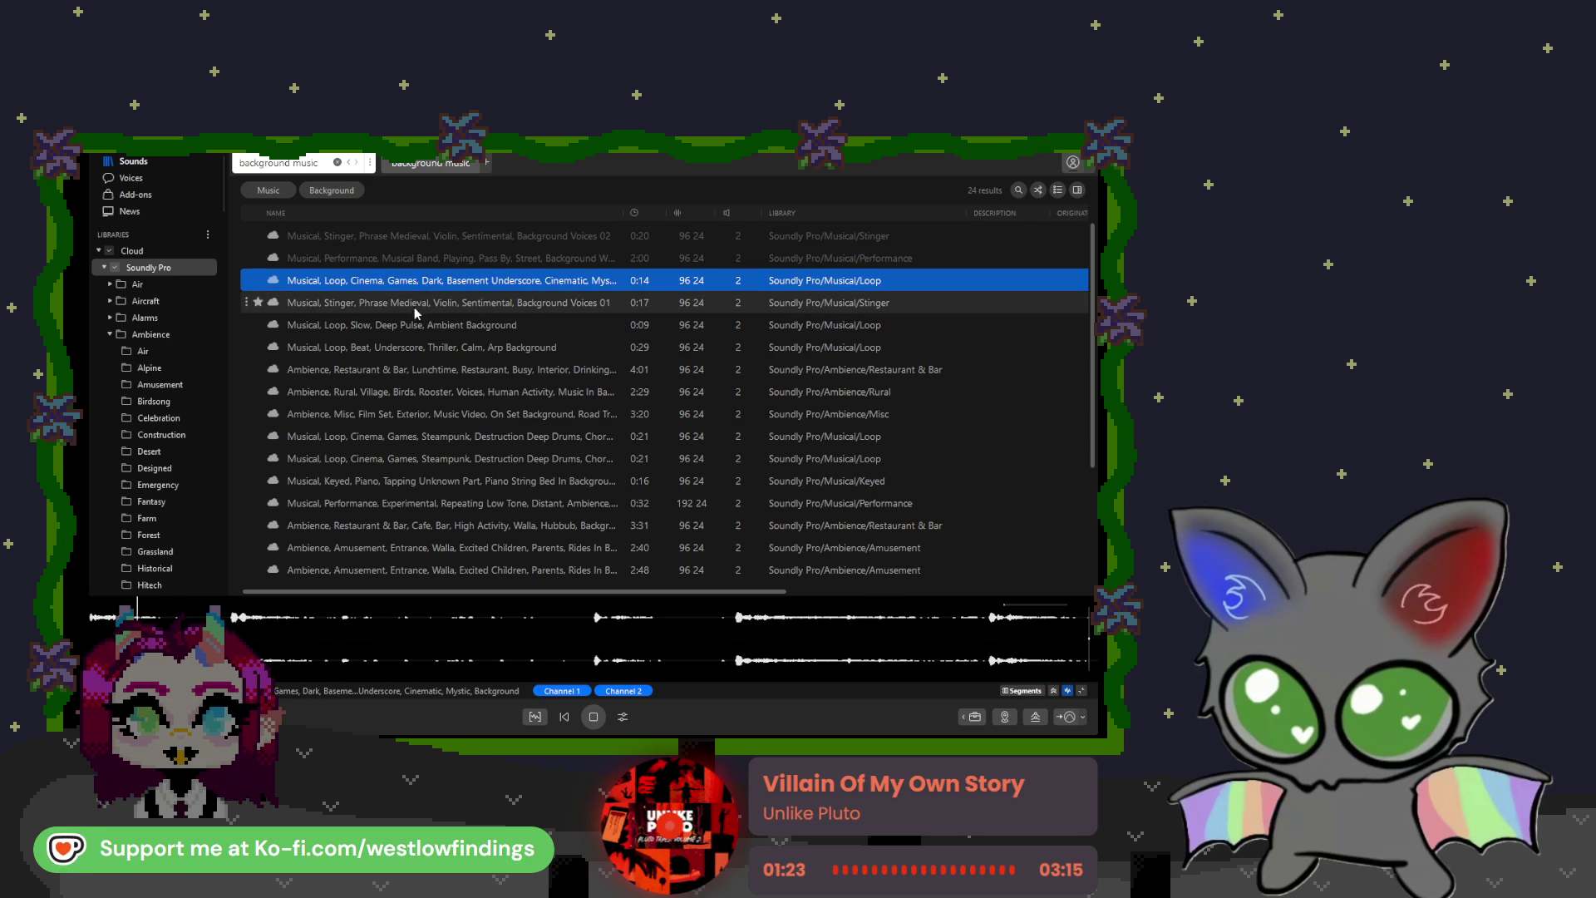
click(418, 308)
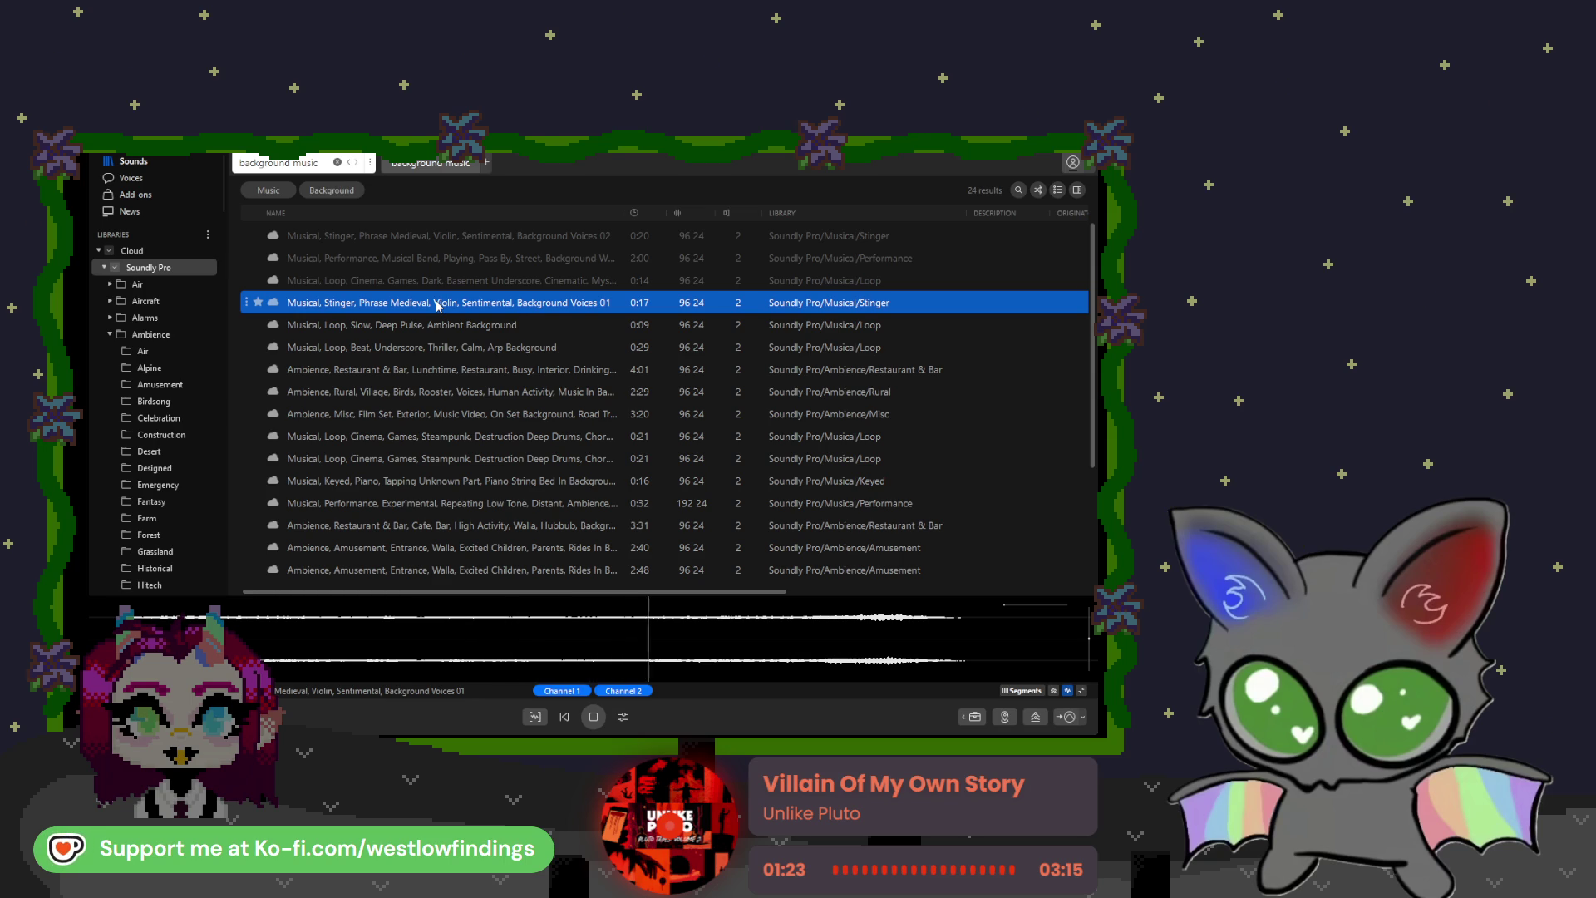
Step: Clear the 'background music' search from the search field
scroll(436, 305, down, 1)
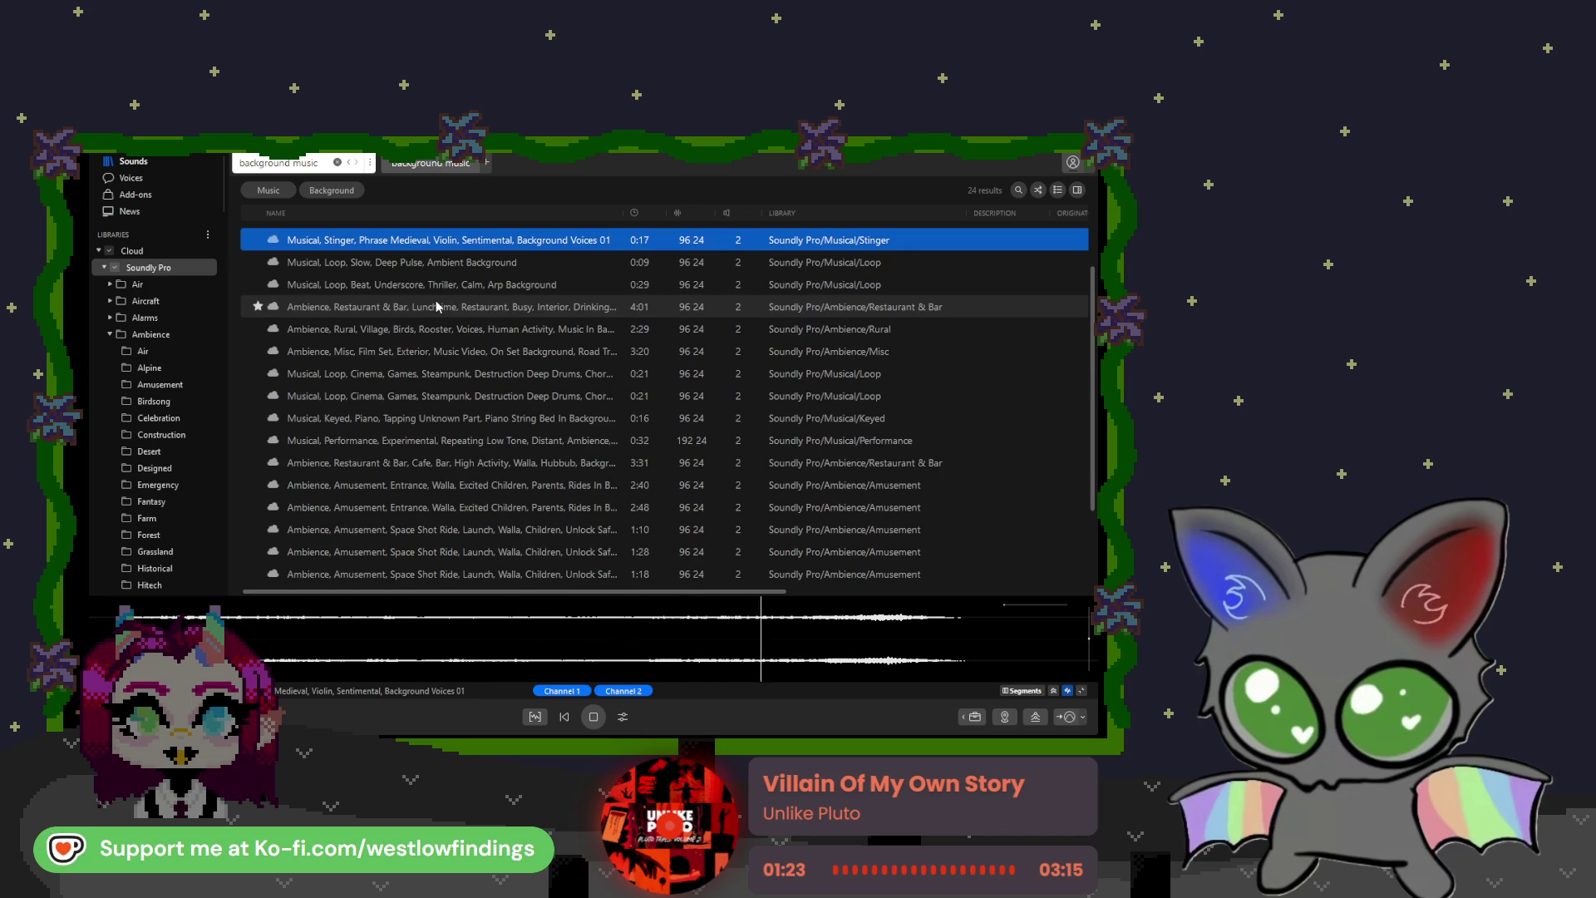
scroll(436, 305, up, 1)
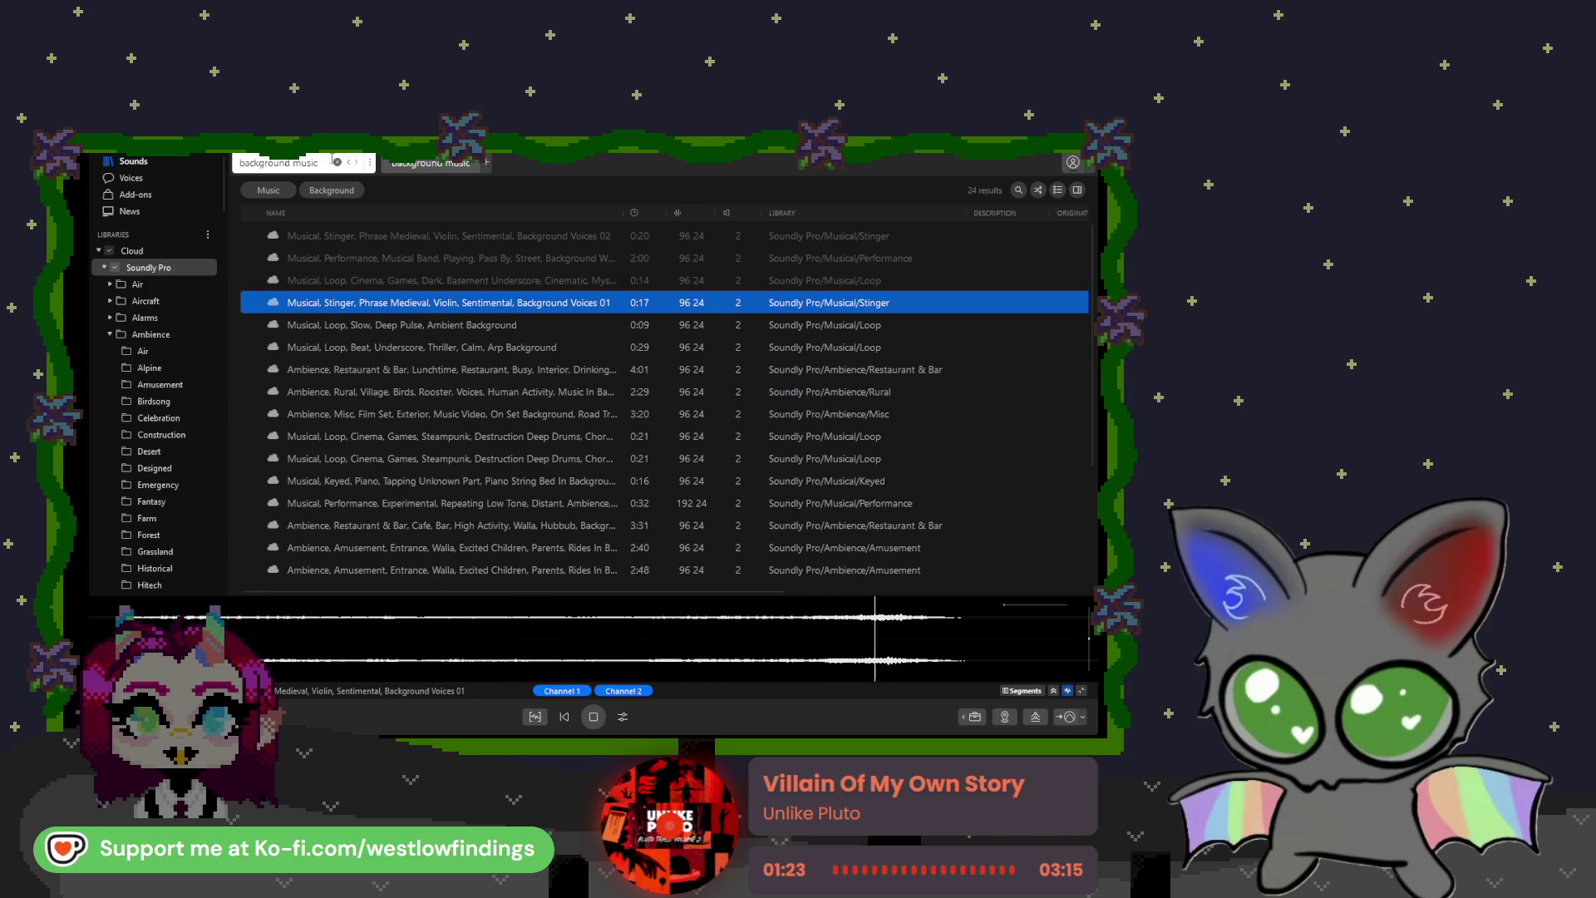
click(336, 162)
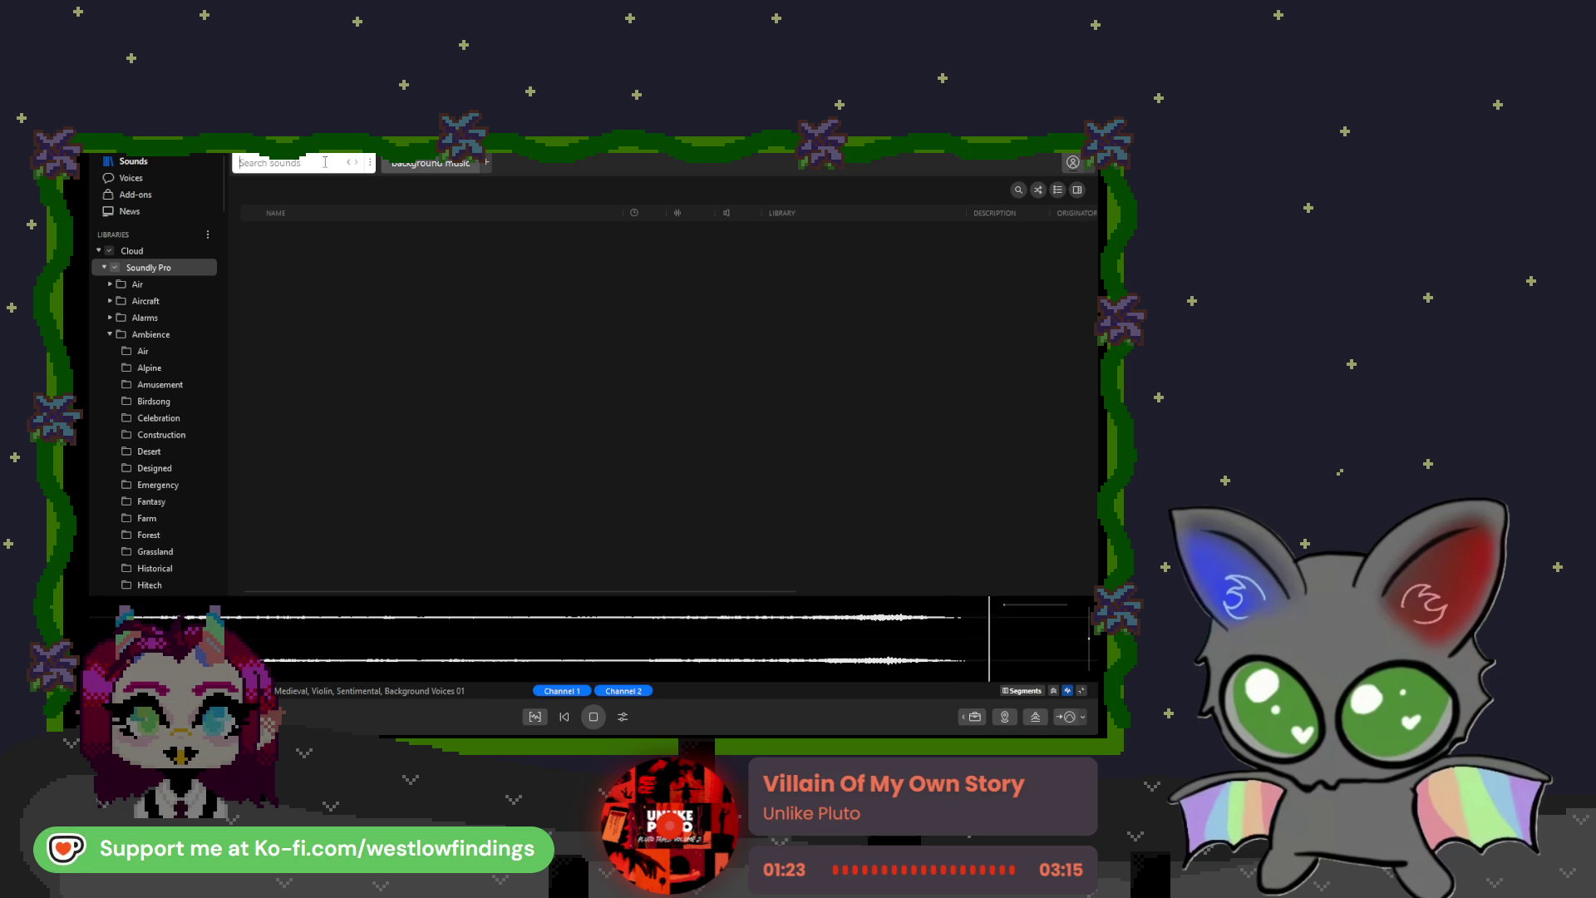
Step: Search Soundly for 'medieval' sounds, bringing up 770 results
text(medieval)
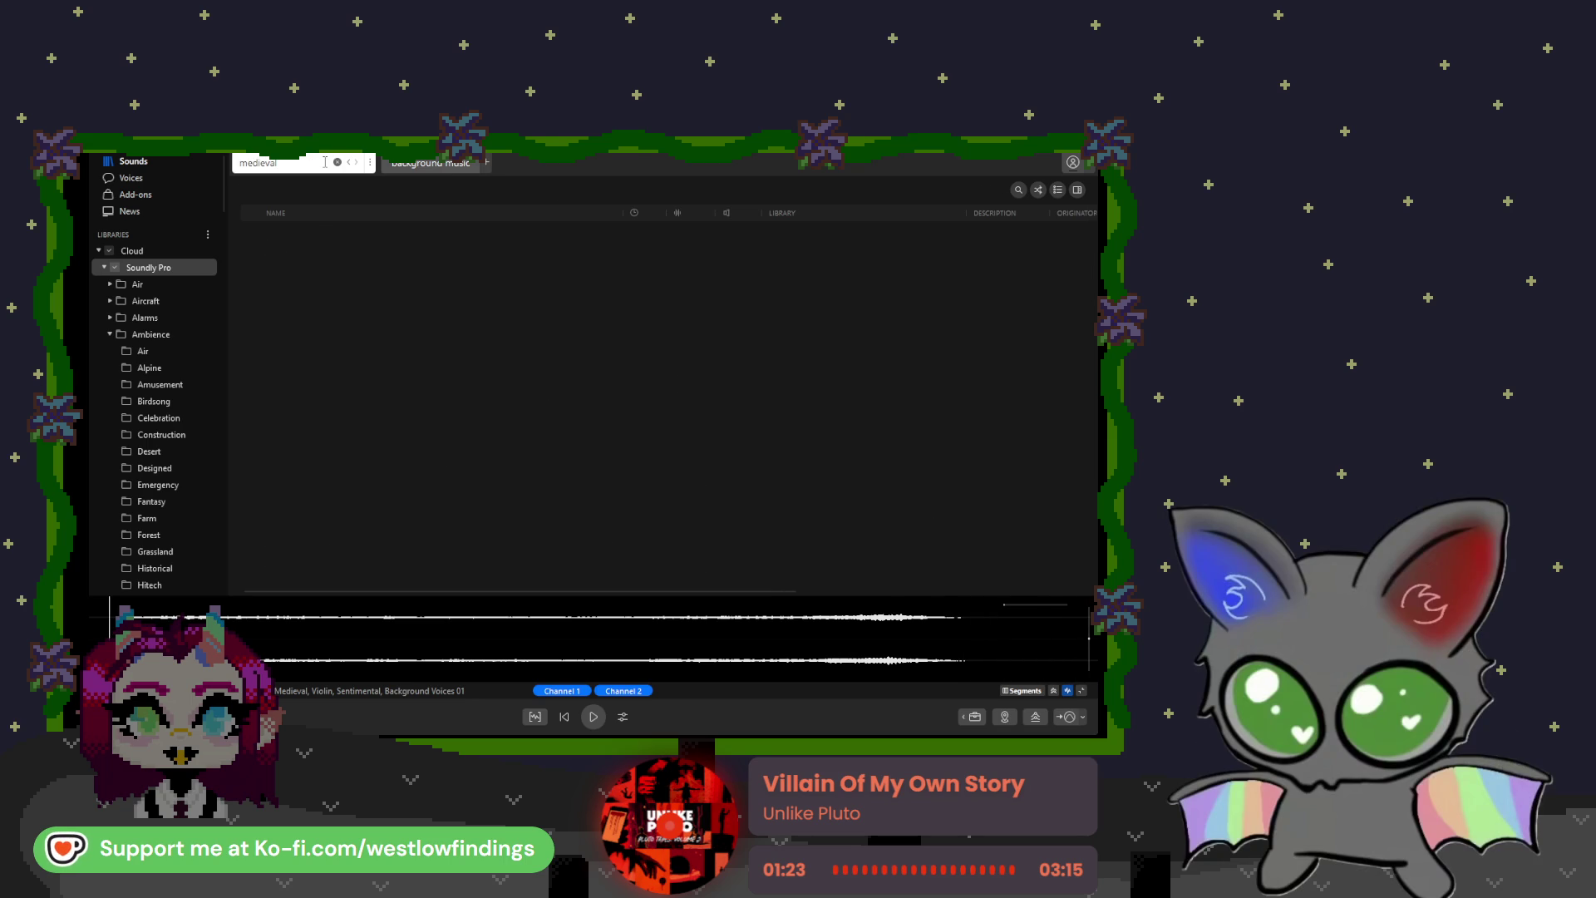
key(Return)
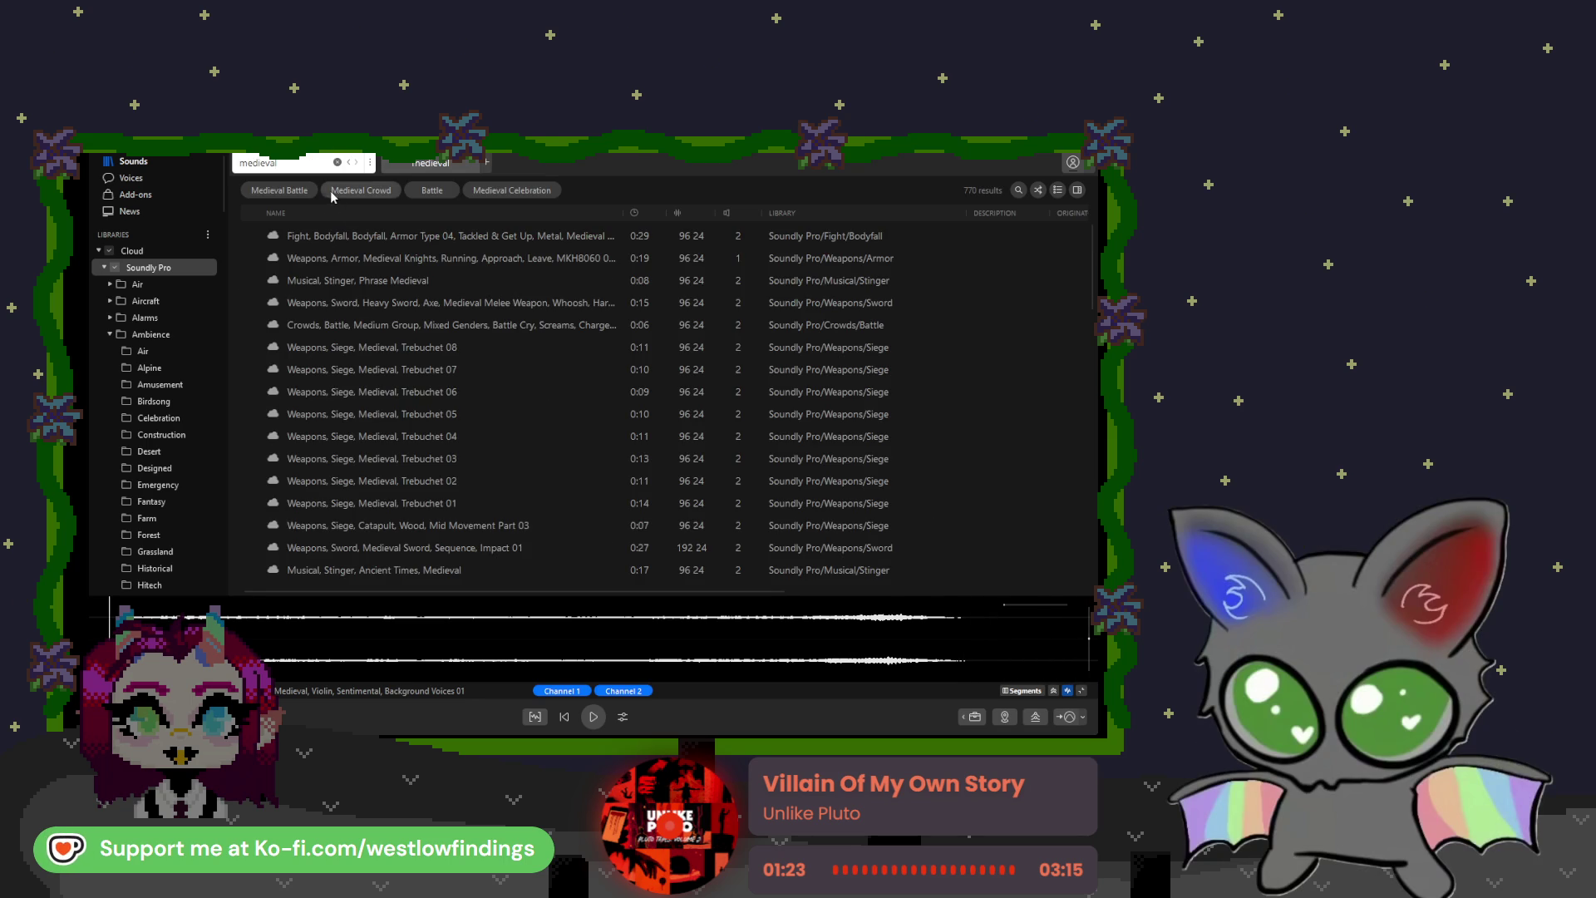
scroll(332, 324, down, 3)
scroll(431, 329, down, 10)
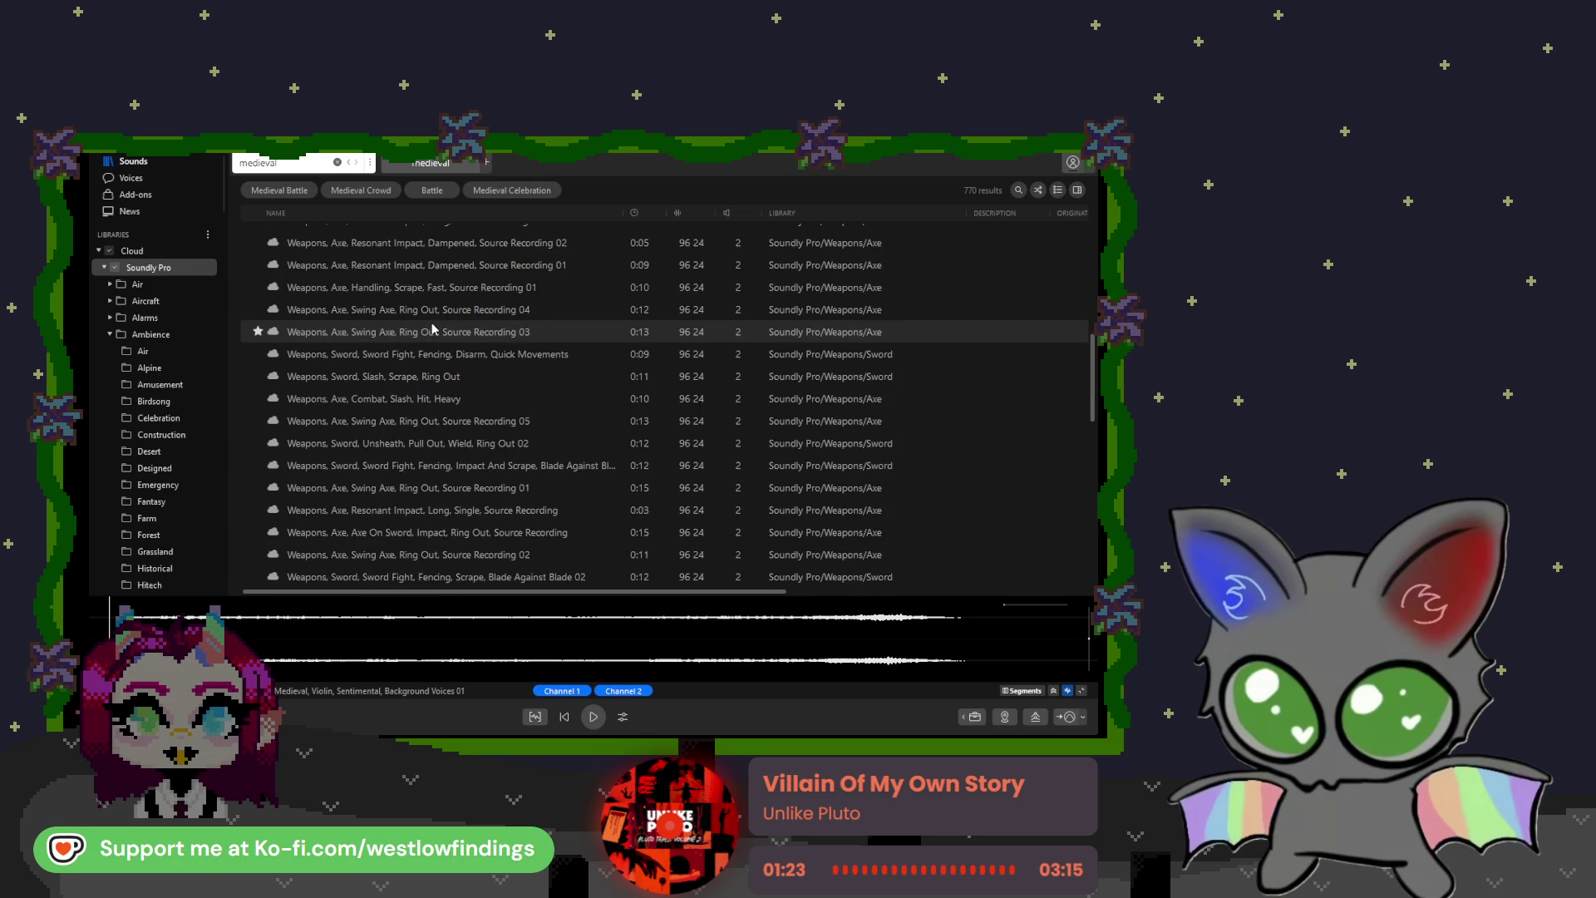
scroll(430, 323, down, 10)
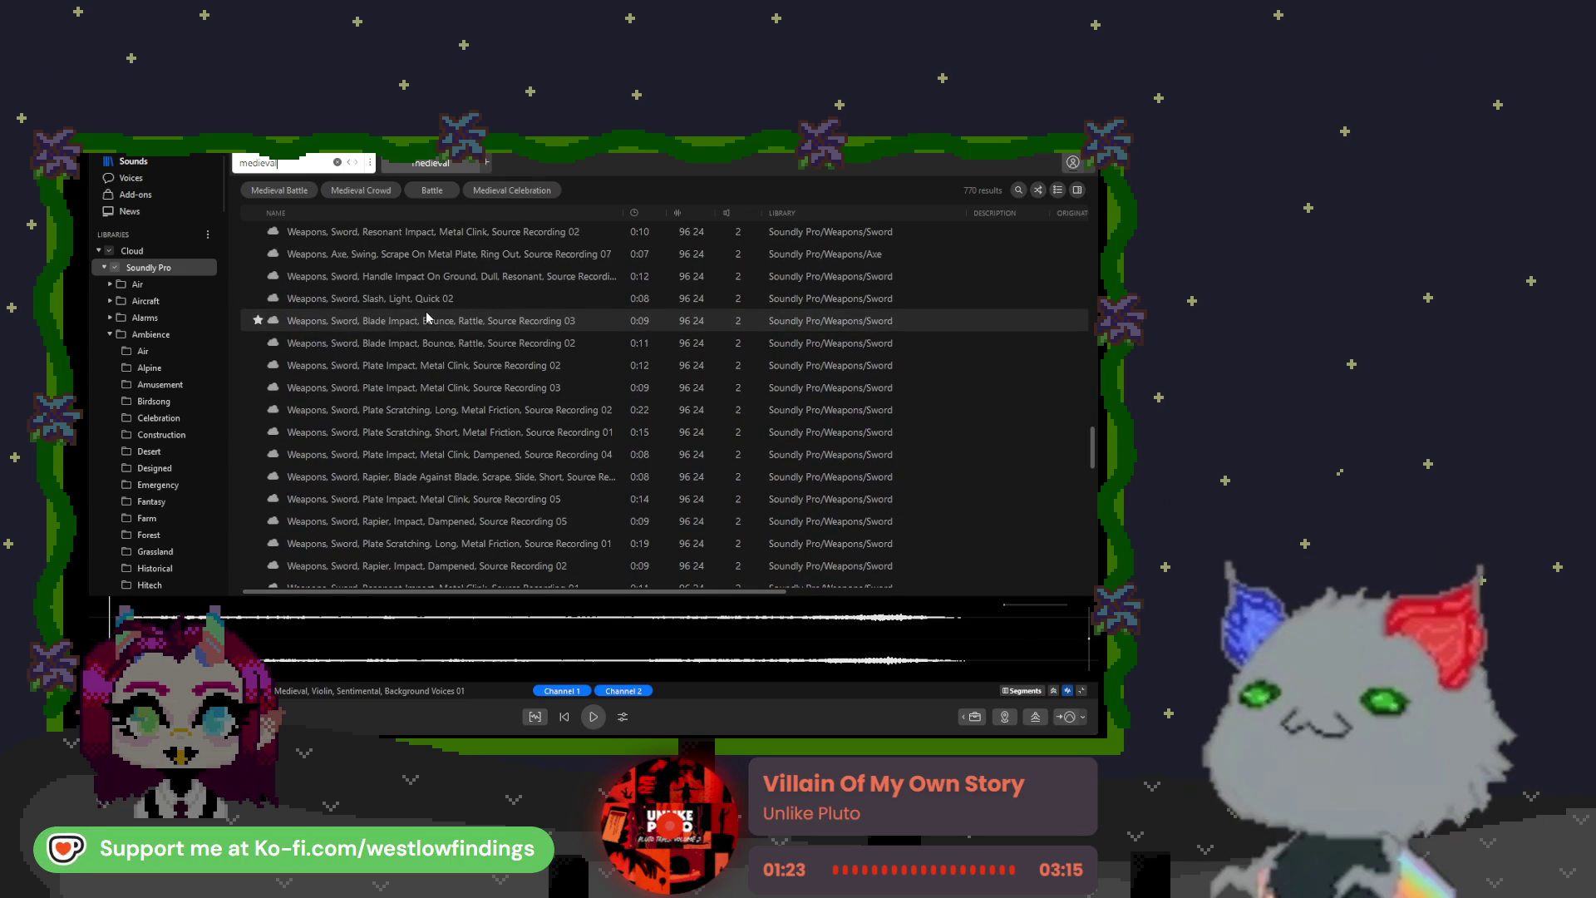
Step: Preview the Armor Type 04 Fall & Get Up bodyfall clip from the results
scroll(430, 320, down, 10)
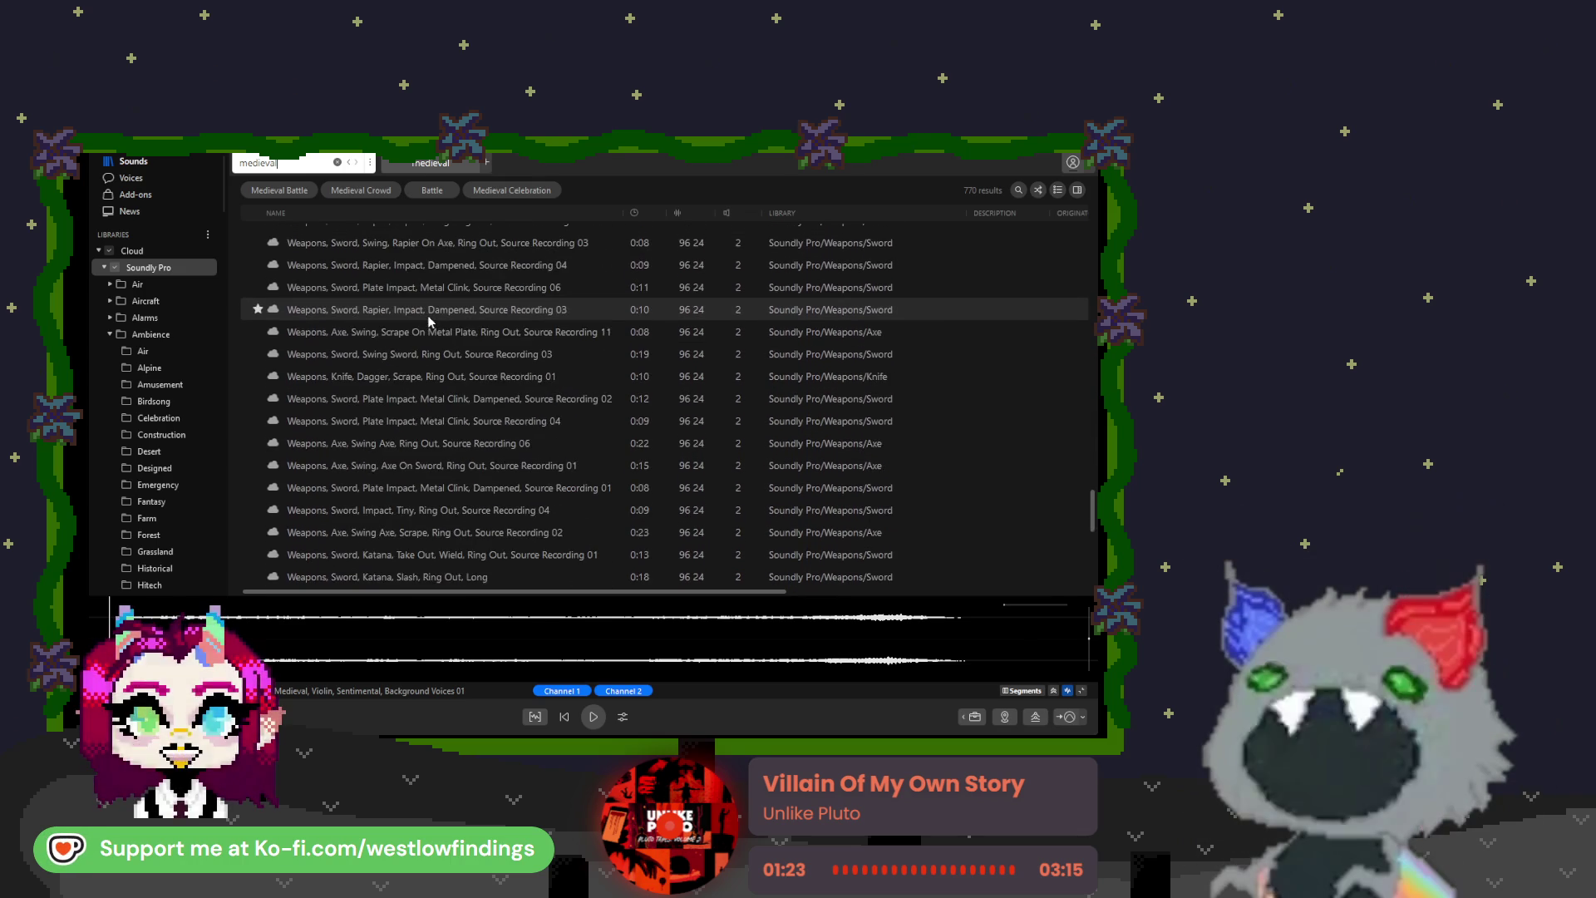
scroll(430, 323, down, 10)
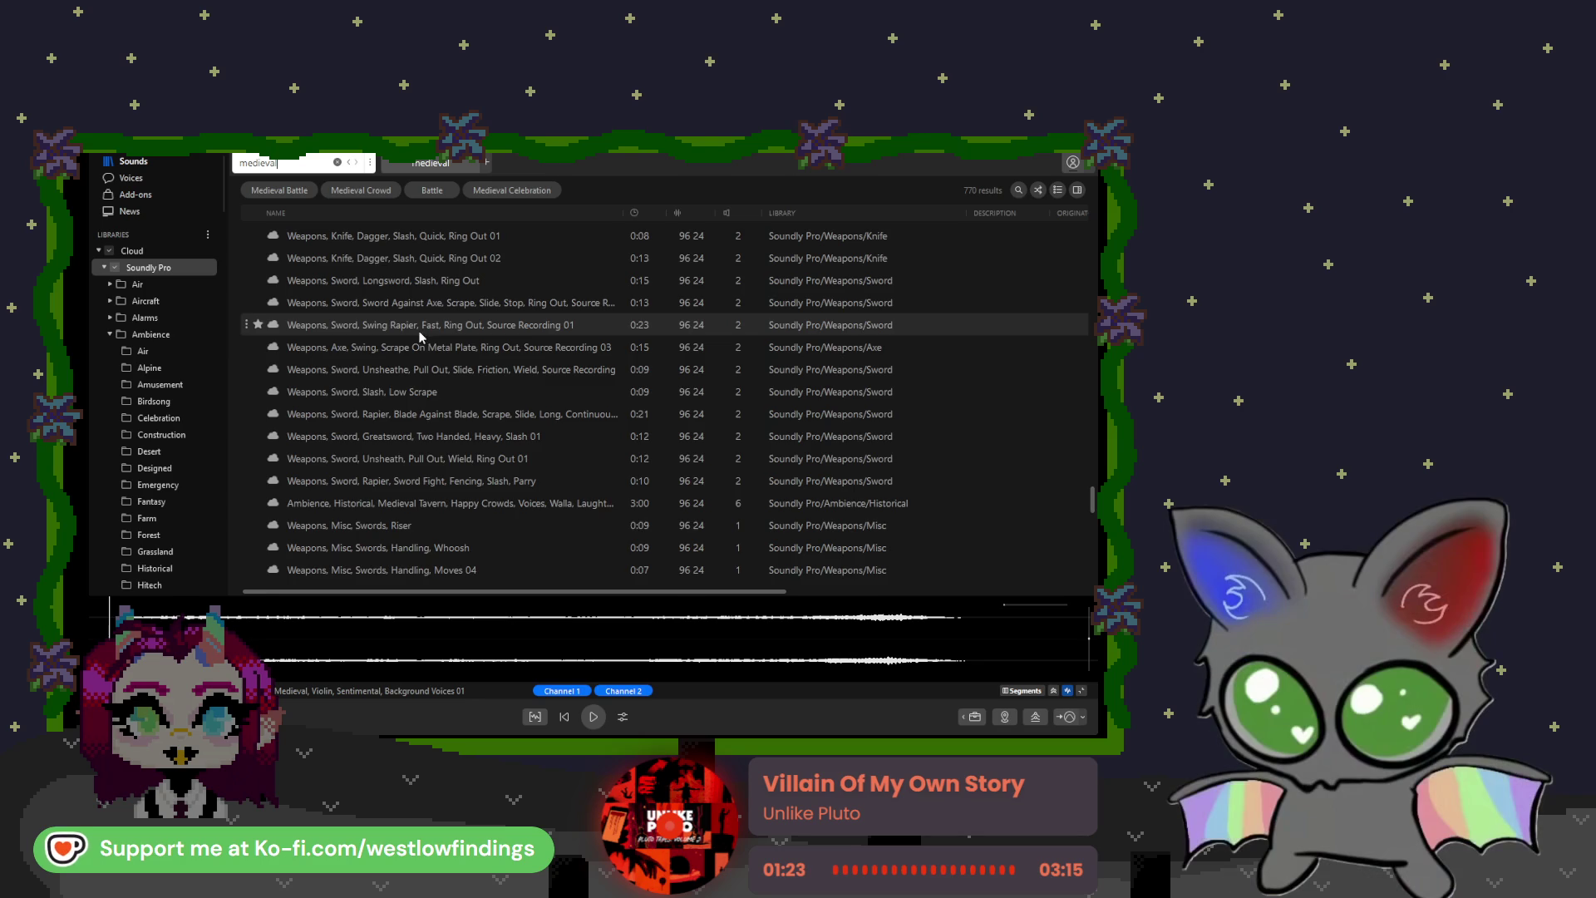
scroll(418, 339, down, 10)
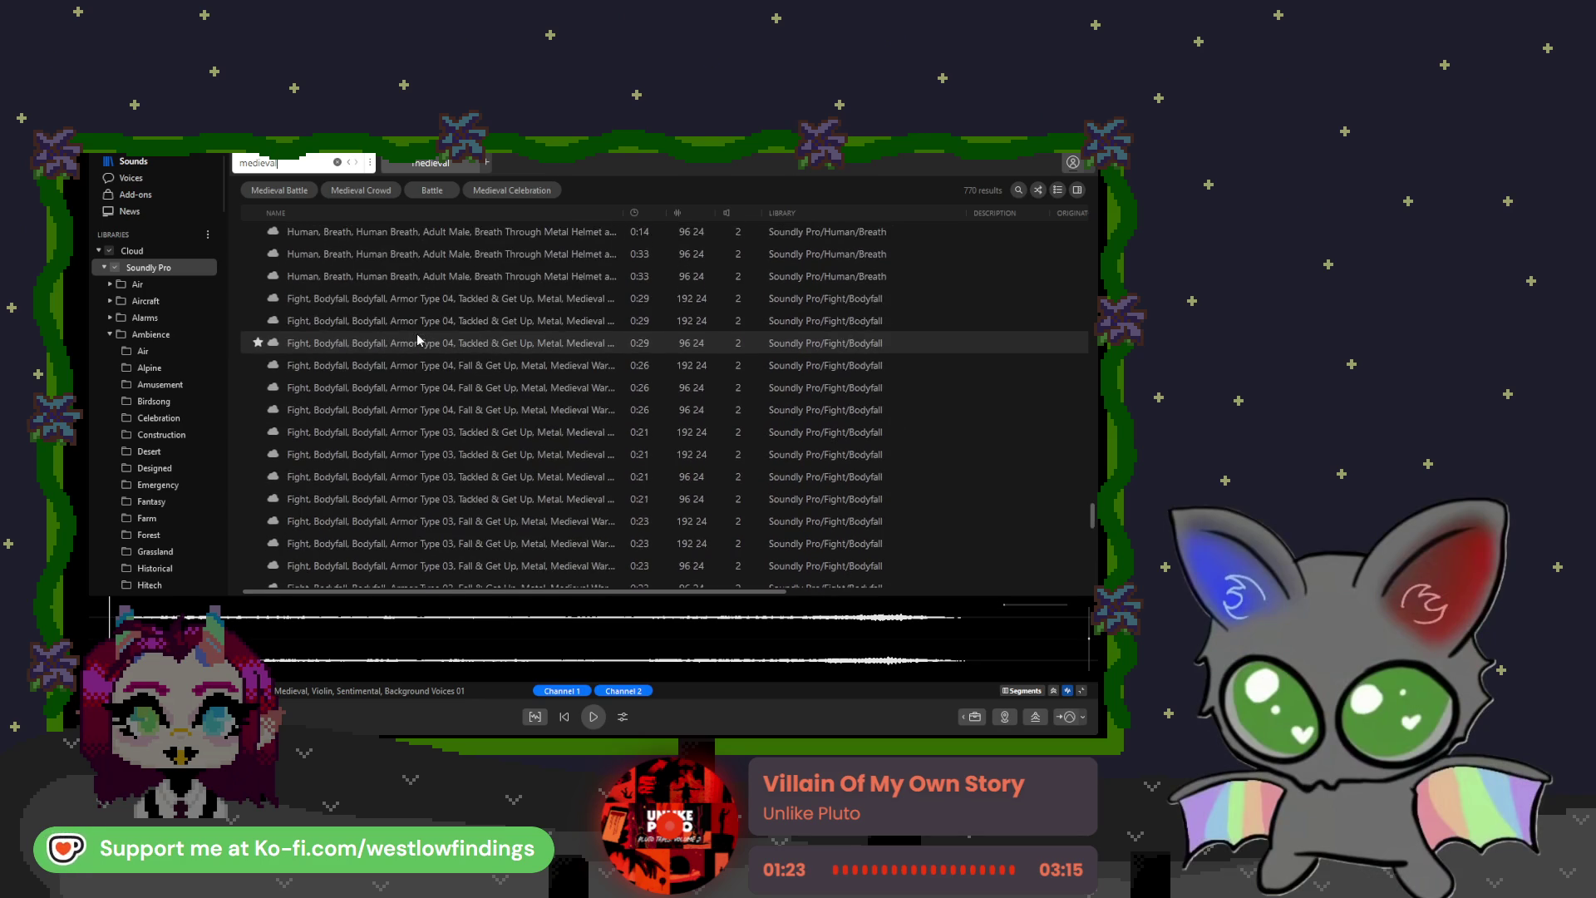
scroll(418, 339, down, 10)
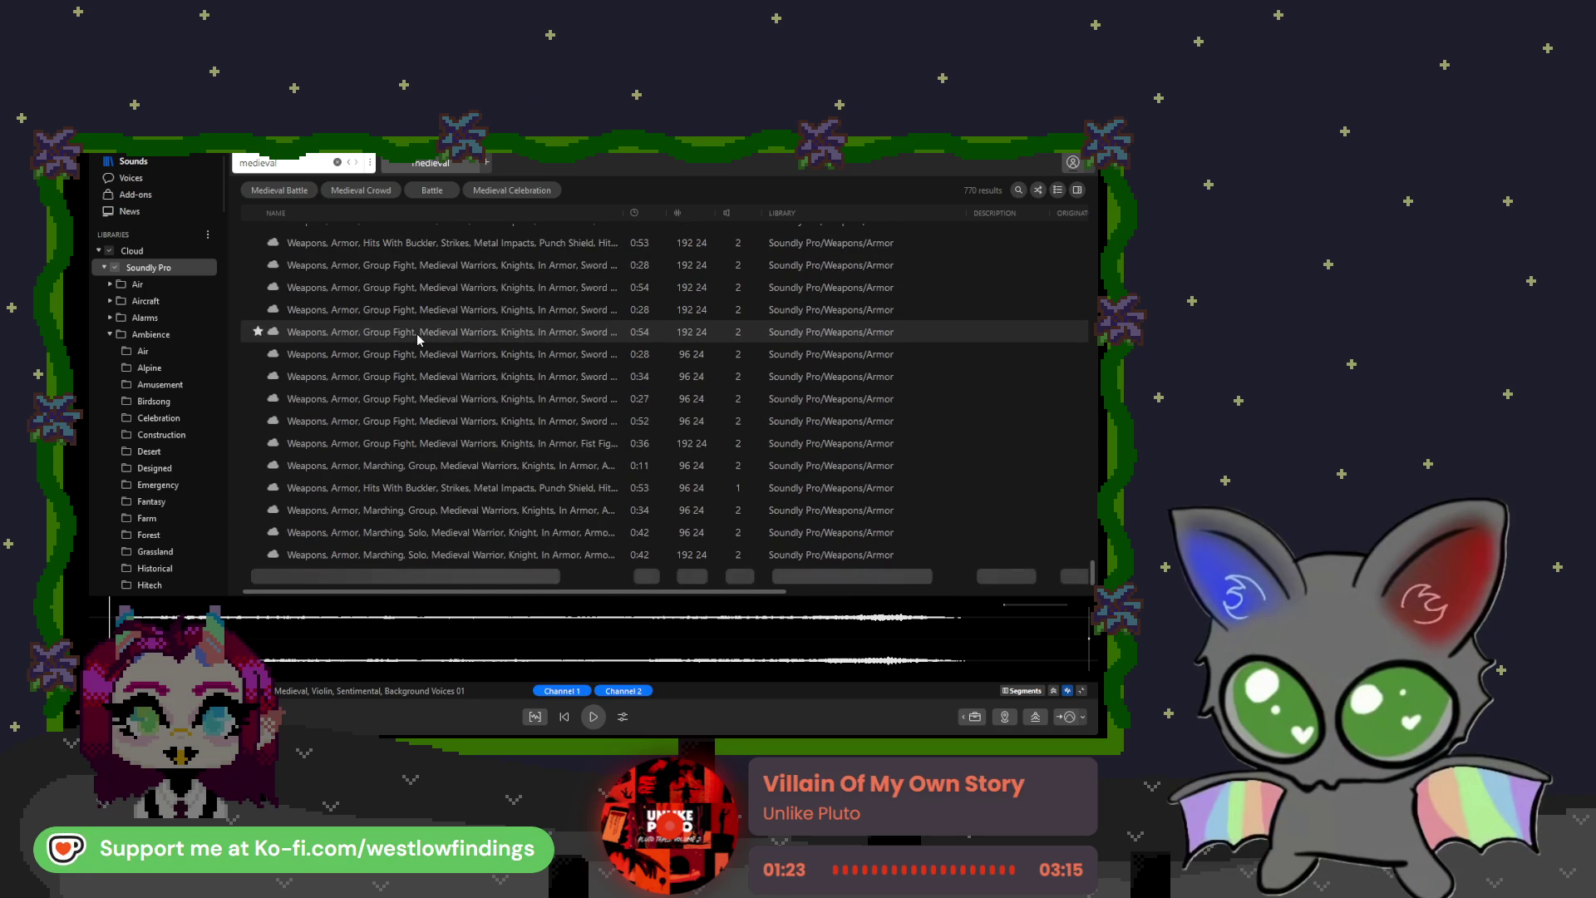
scroll(418, 339, up, 5)
click(430, 450)
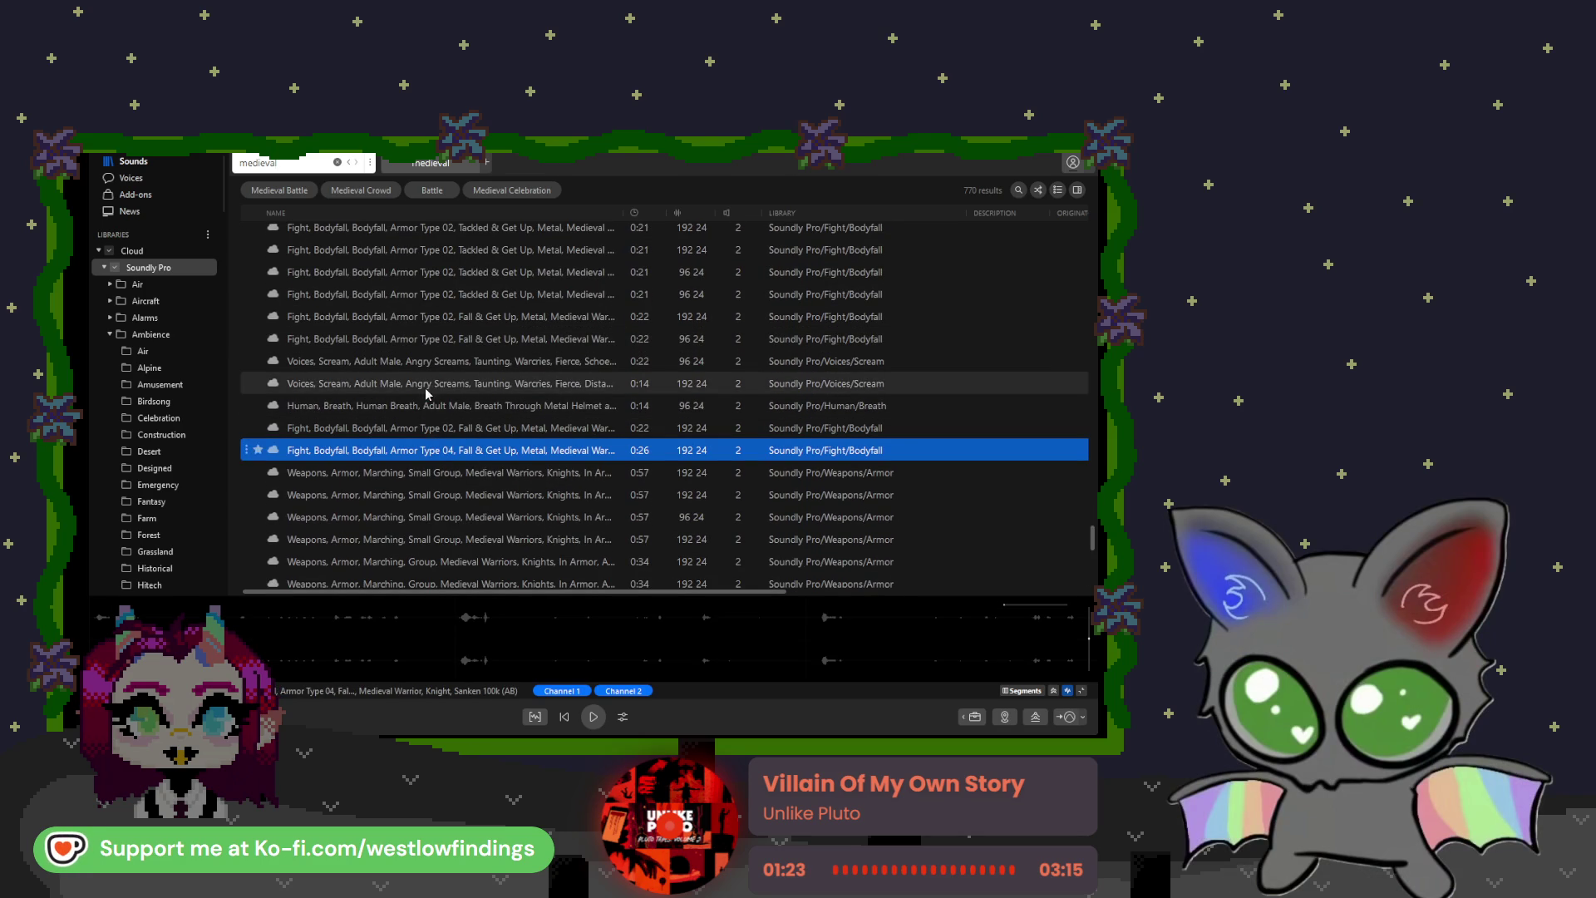
scroll(285, 402, up, 10)
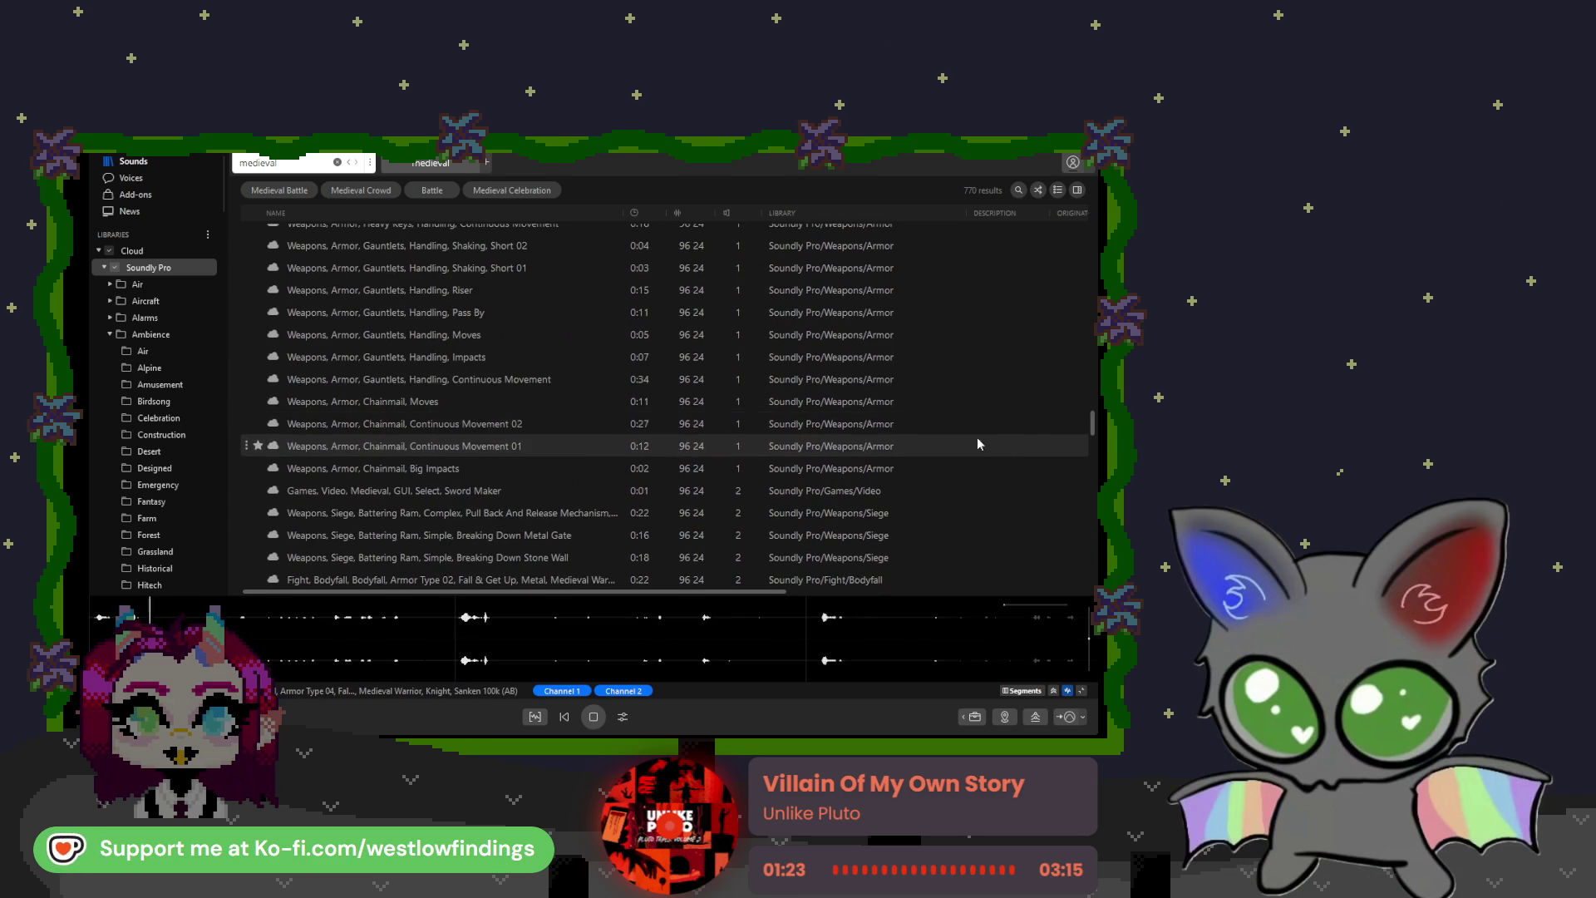
scroll(1080, 433, up, 10)
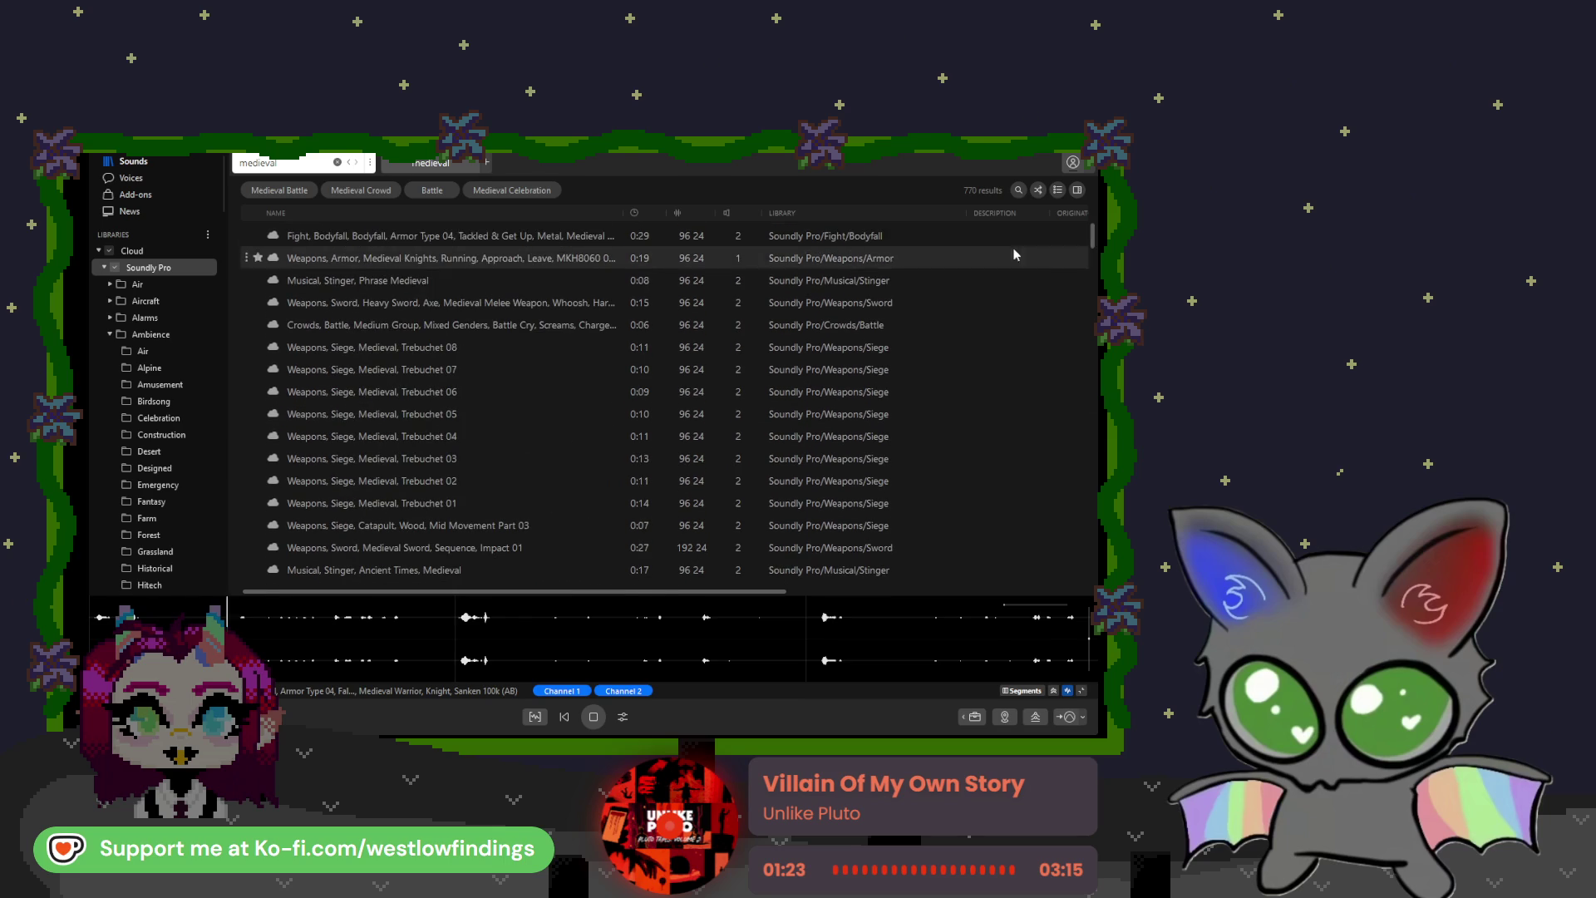
Step: Go via Ambience back to the Cloud level showing only Soundly Pro, and stop playback
click(150, 334)
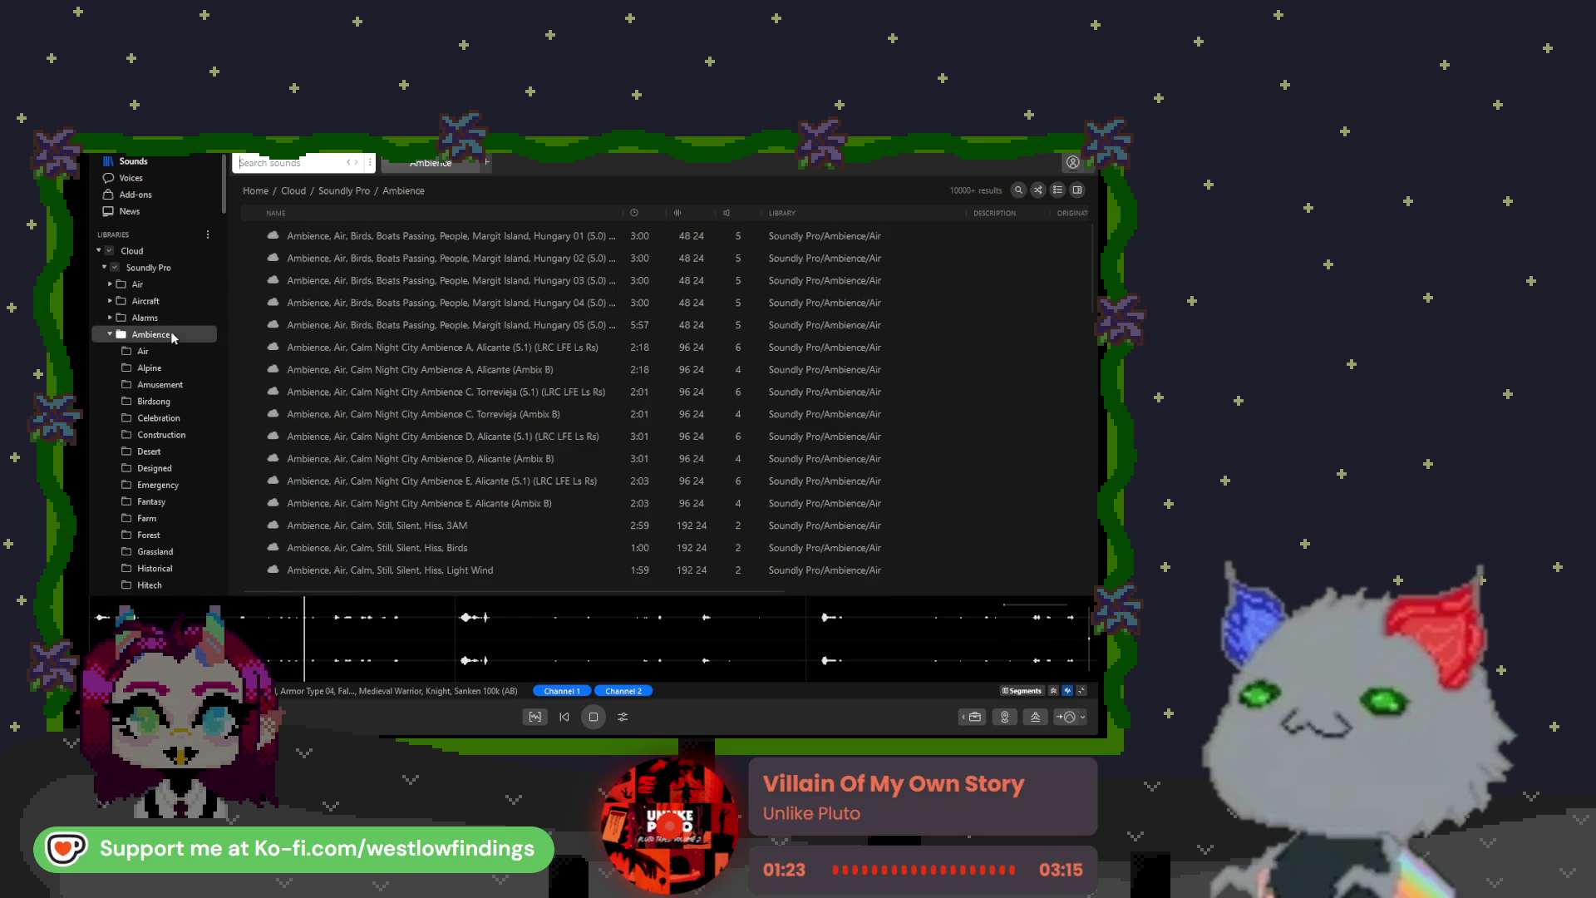
click(154, 252)
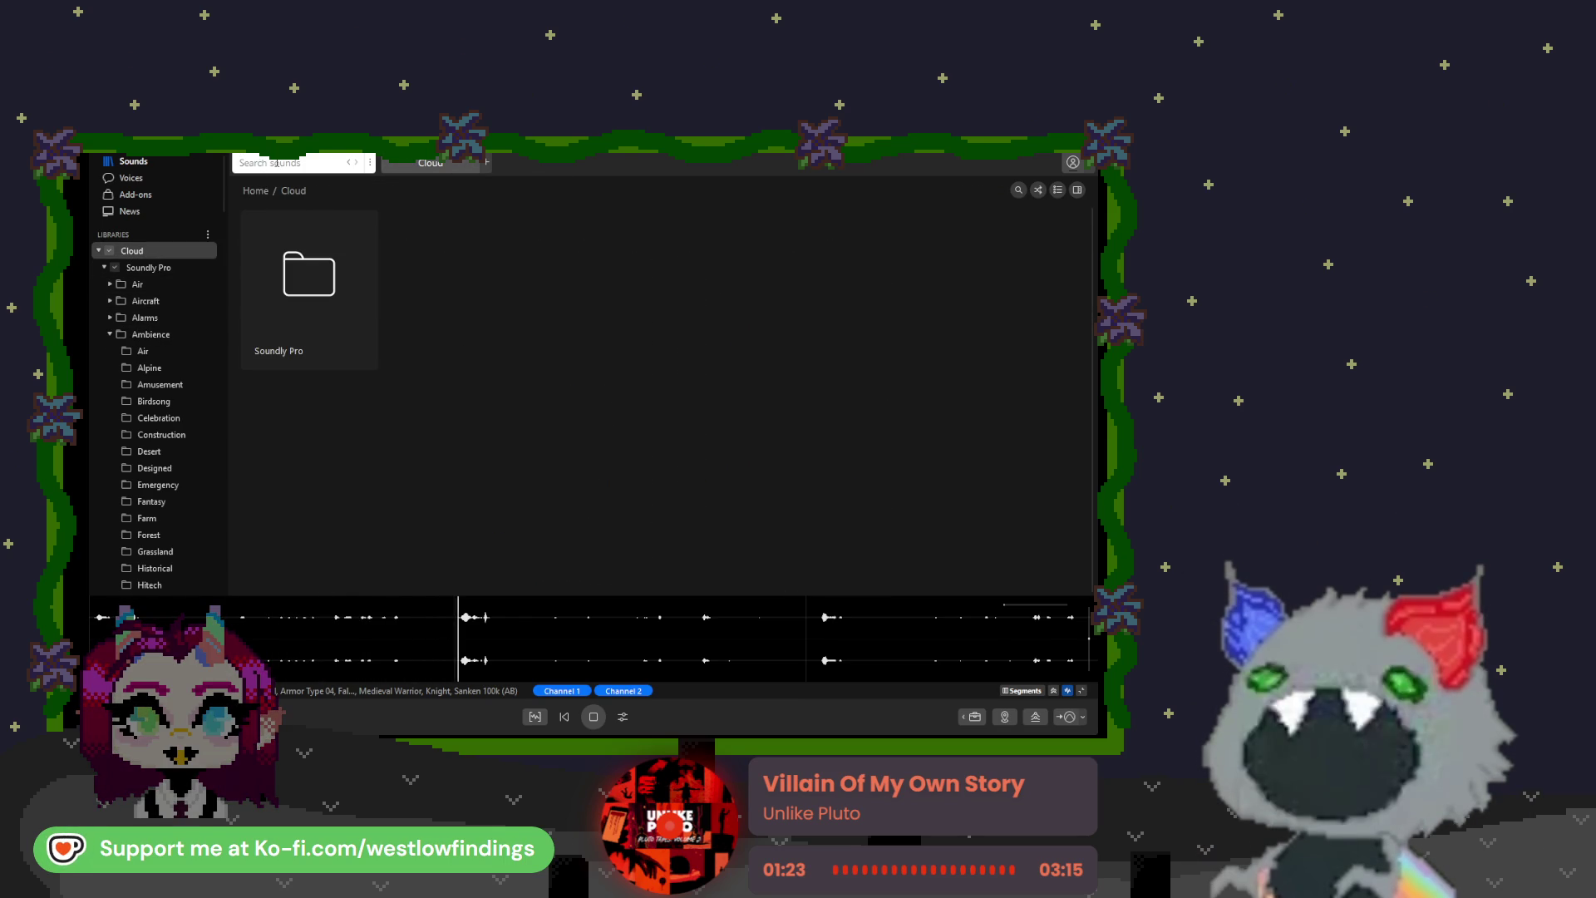
key(space)
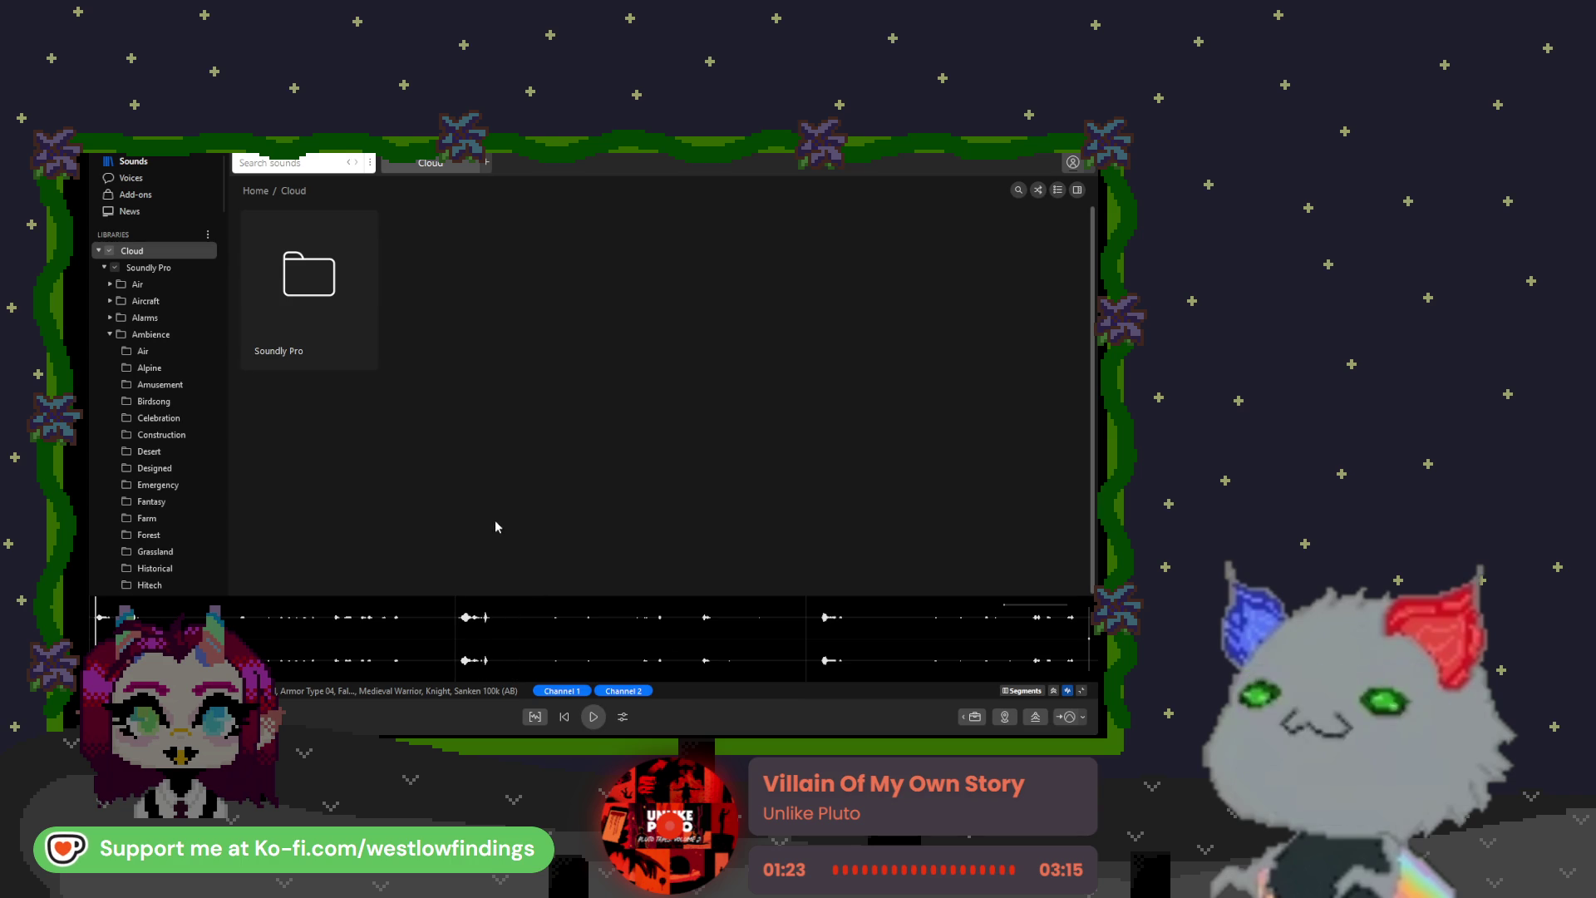